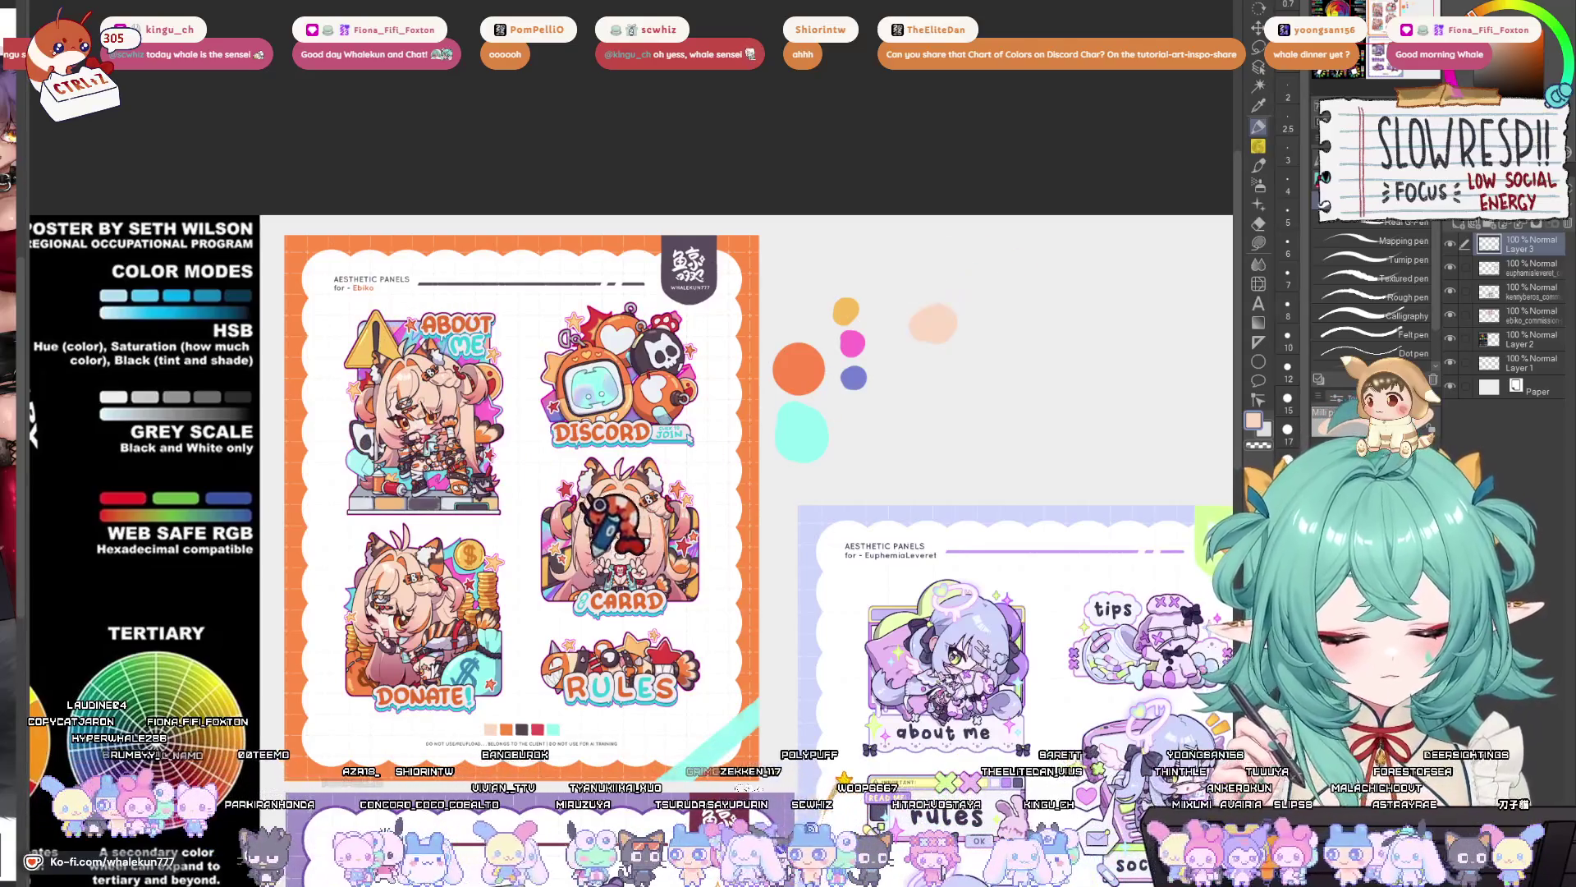
# - Switch to a dark colour and draw a grey bracket and short line beside the swatches
pyautogui.press('x')
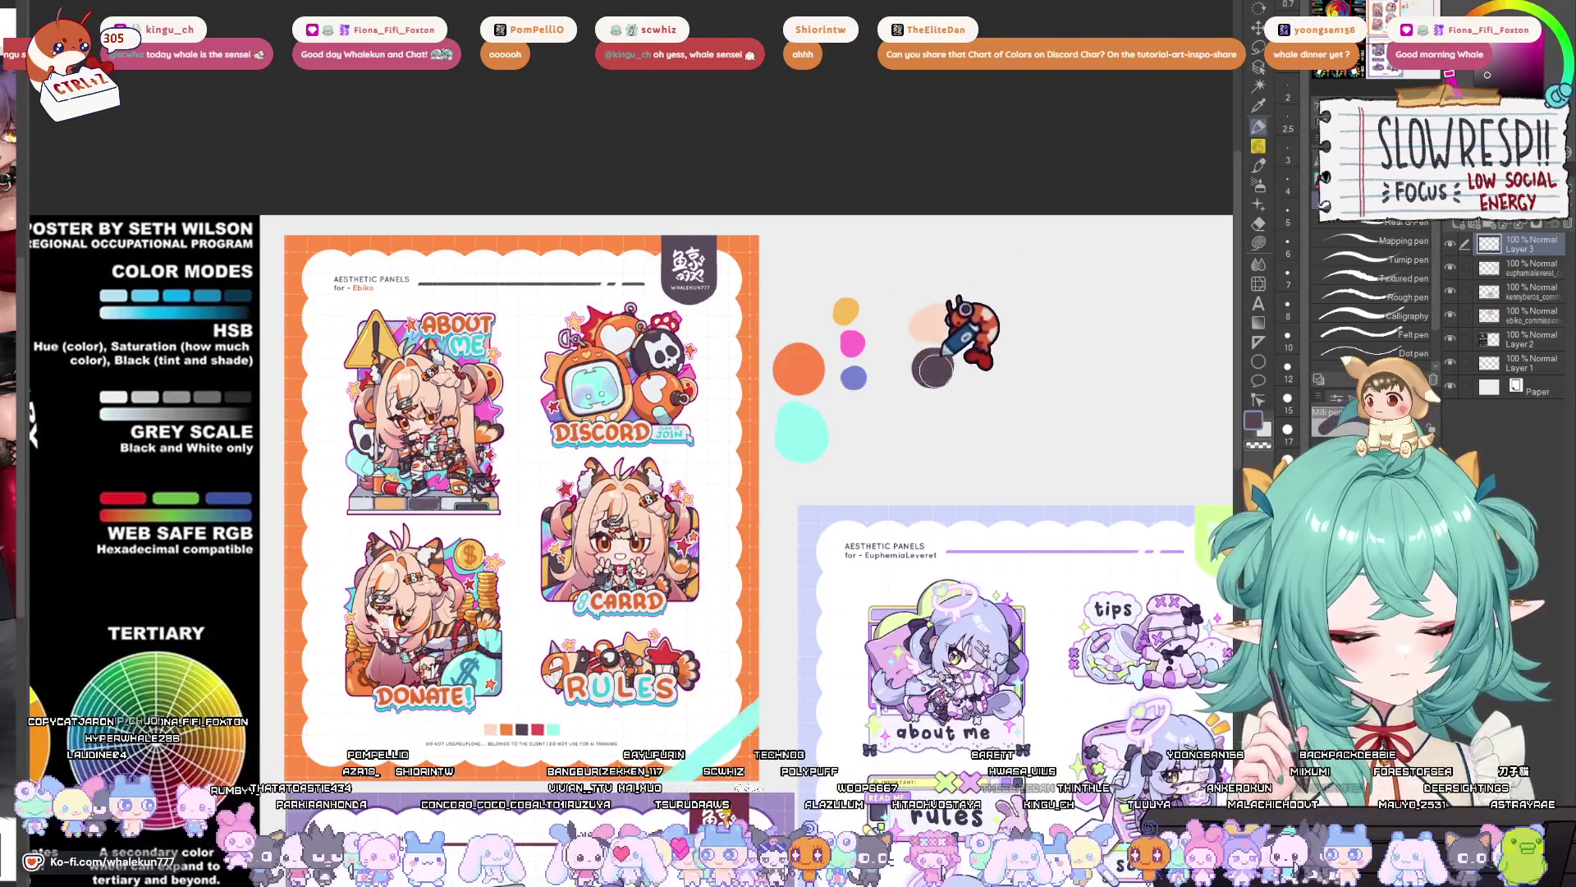
pyautogui.moveTo(952, 413)
pyautogui.mouseDown()
pyautogui.moveTo(967, 367)
pyautogui.moveTo(944, 377)
pyautogui.mouseUp()
pyautogui.moveTo(989, 267); pyautogui.dragTo(984, 382)
pyautogui.moveTo(1022, 333); pyautogui.dragTo(1109, 310)
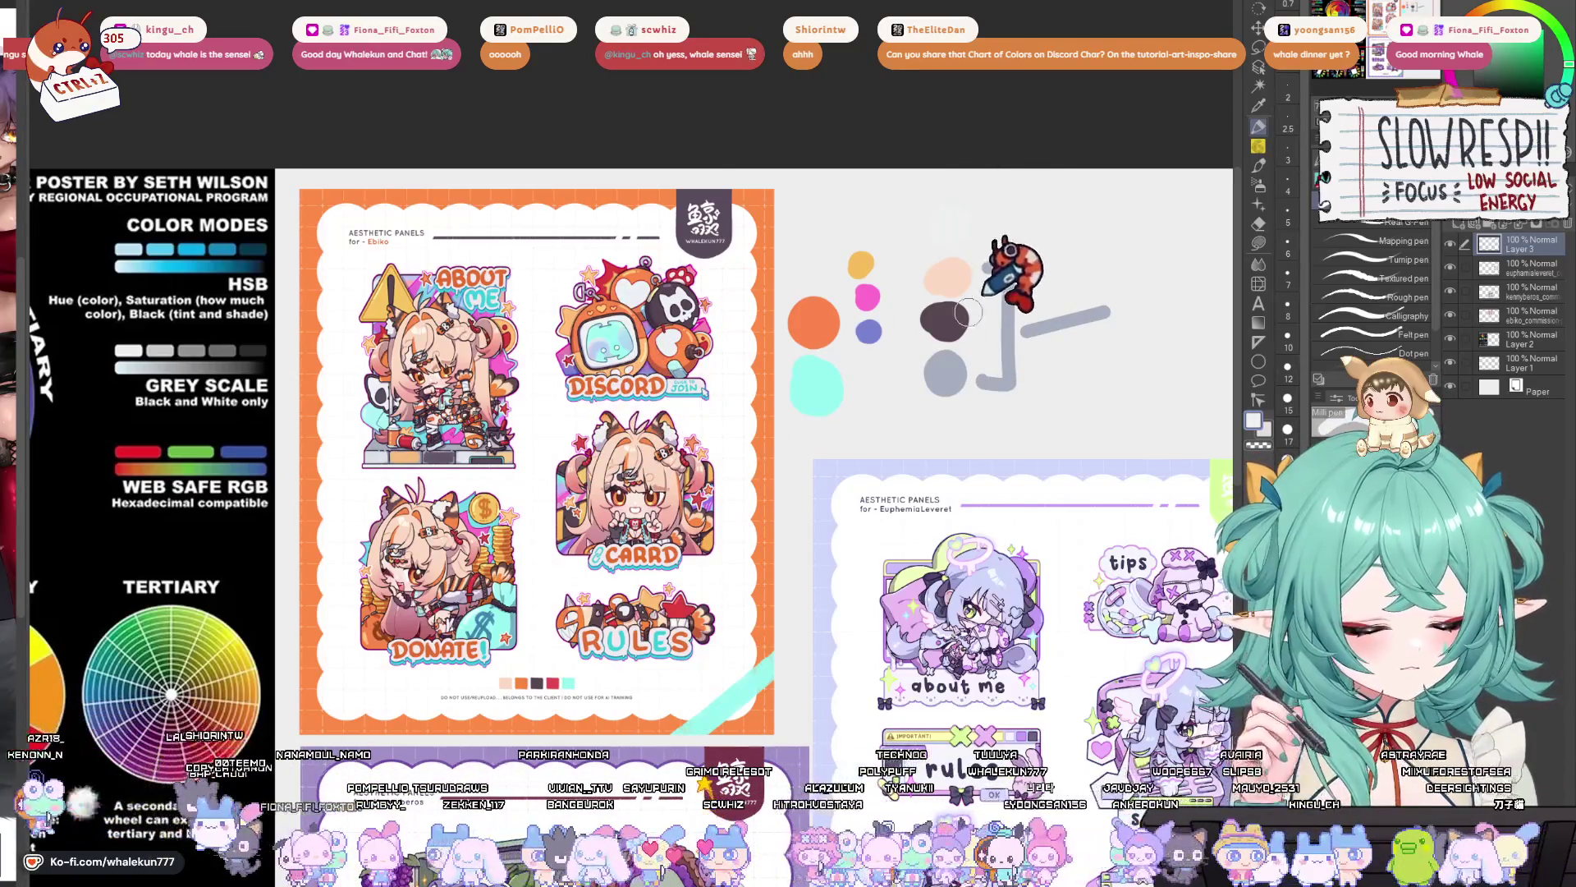
pyautogui.scroll(-3, 958, 324)
pyautogui.scroll(-1, 944, 317)
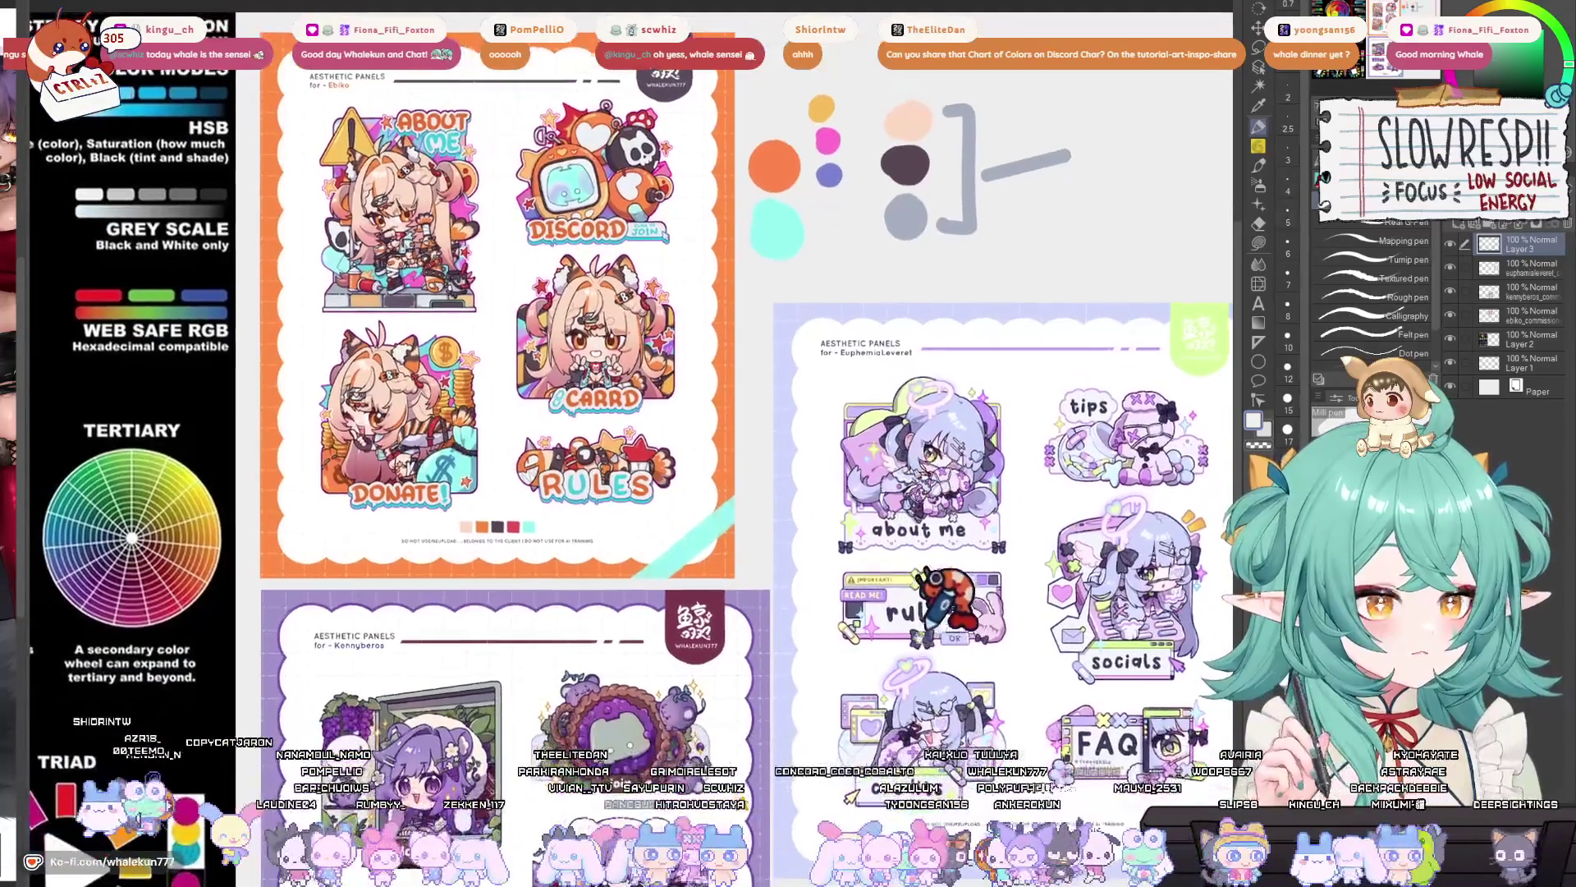
pyautogui.scroll(2, 920, 460)
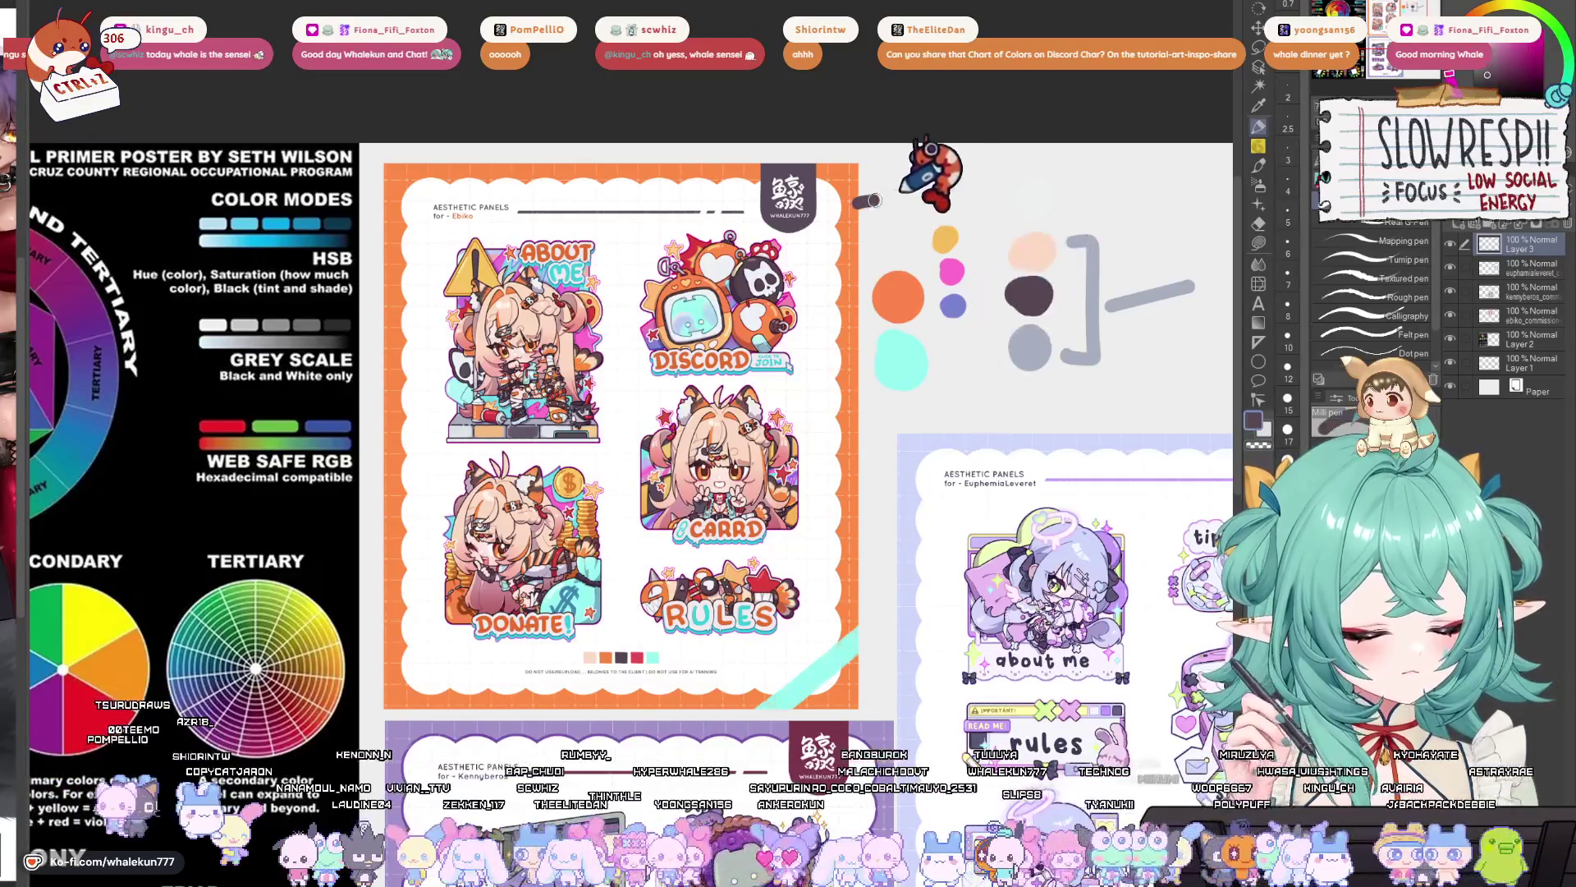
pyautogui.scroll(-5, 1025, 284)
pyautogui.scroll(5, 829, 519)
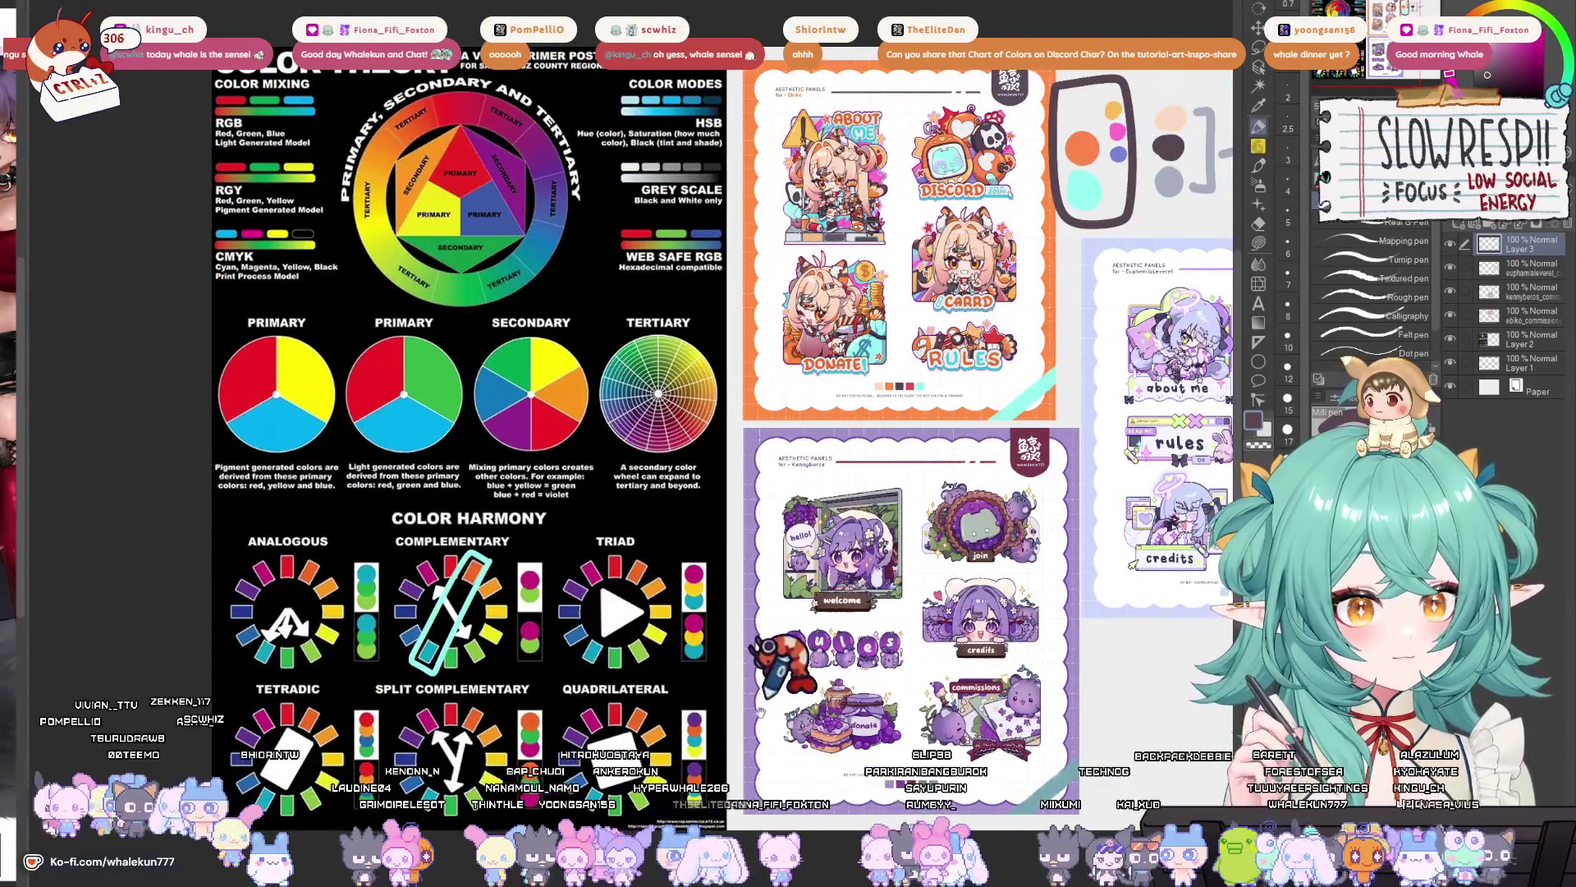
pyautogui.scroll(1, 657, 698)
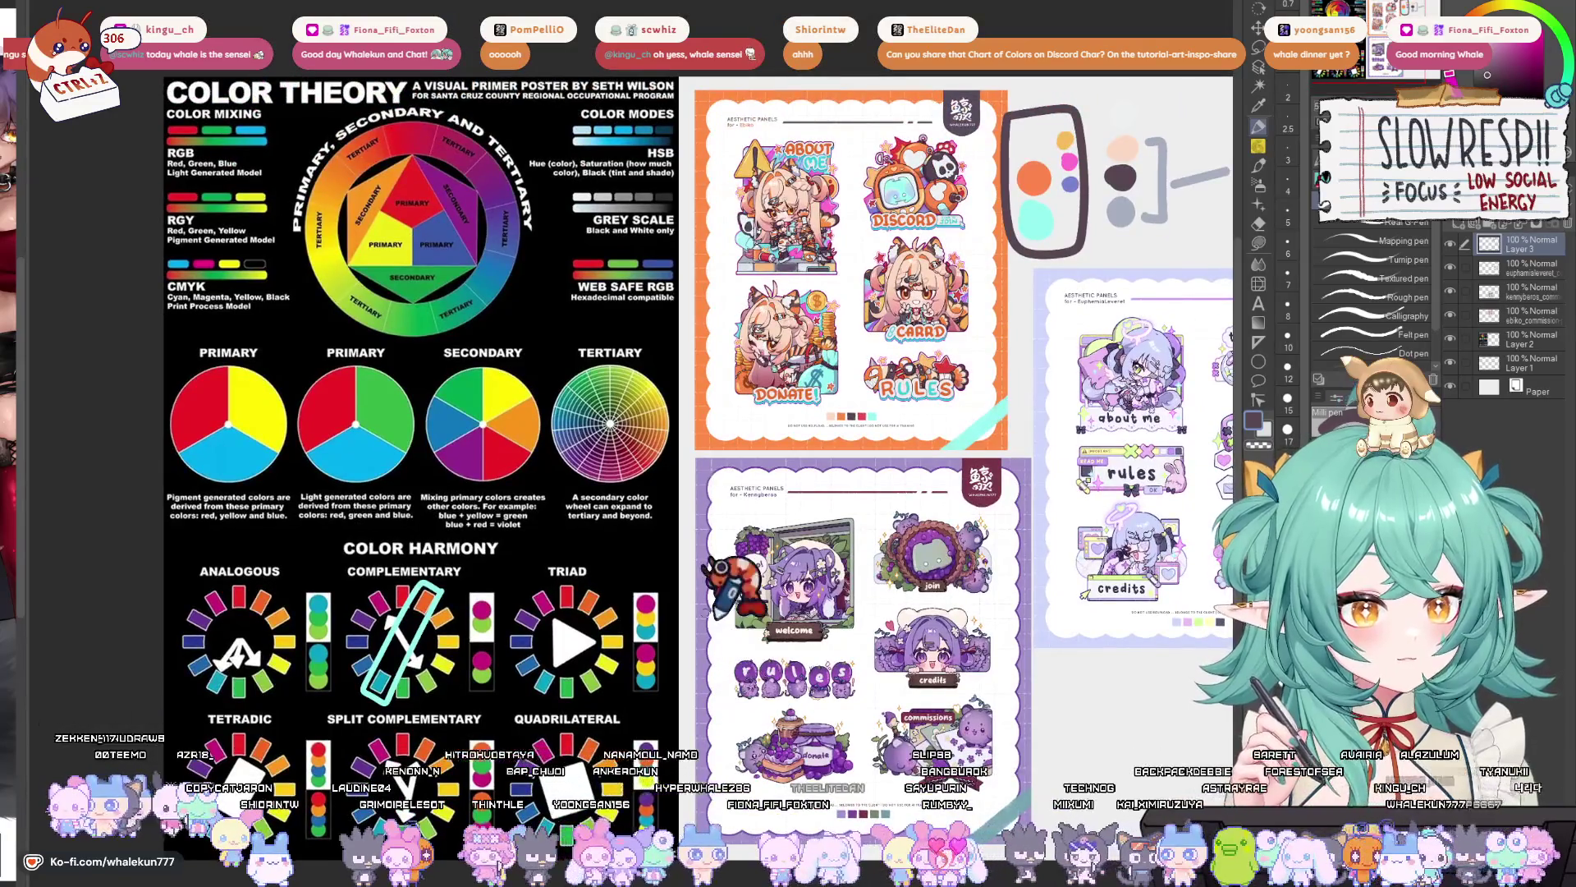
pyautogui.scroll(2, 559, 547)
pyautogui.scroll(-1, 559, 546)
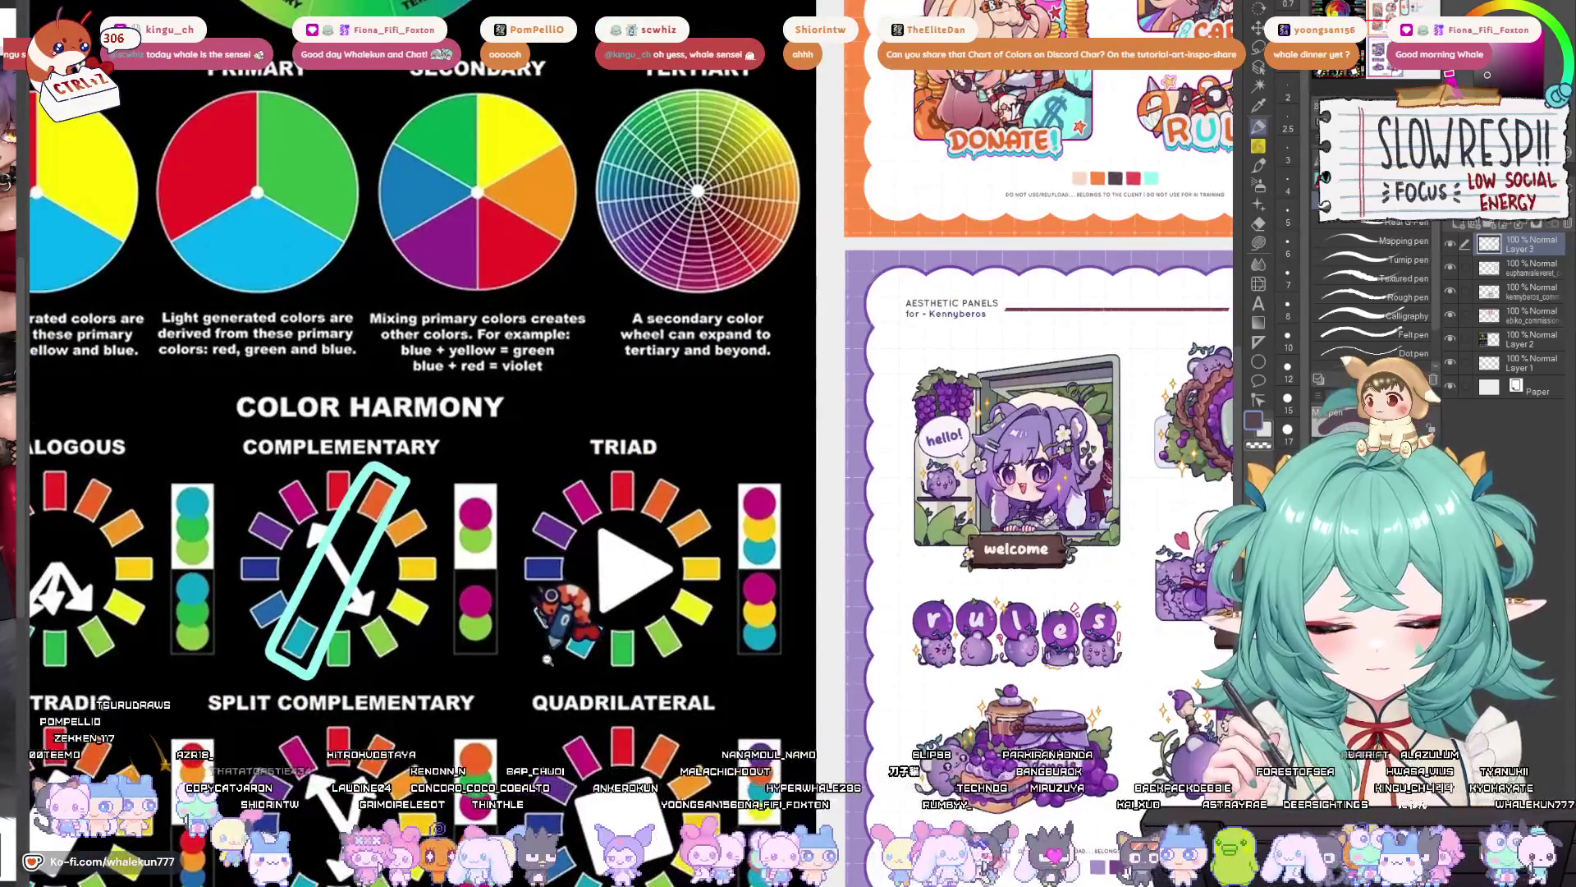
pyautogui.scroll(2, 548, 711)
pyautogui.scroll(-2, 575, 690)
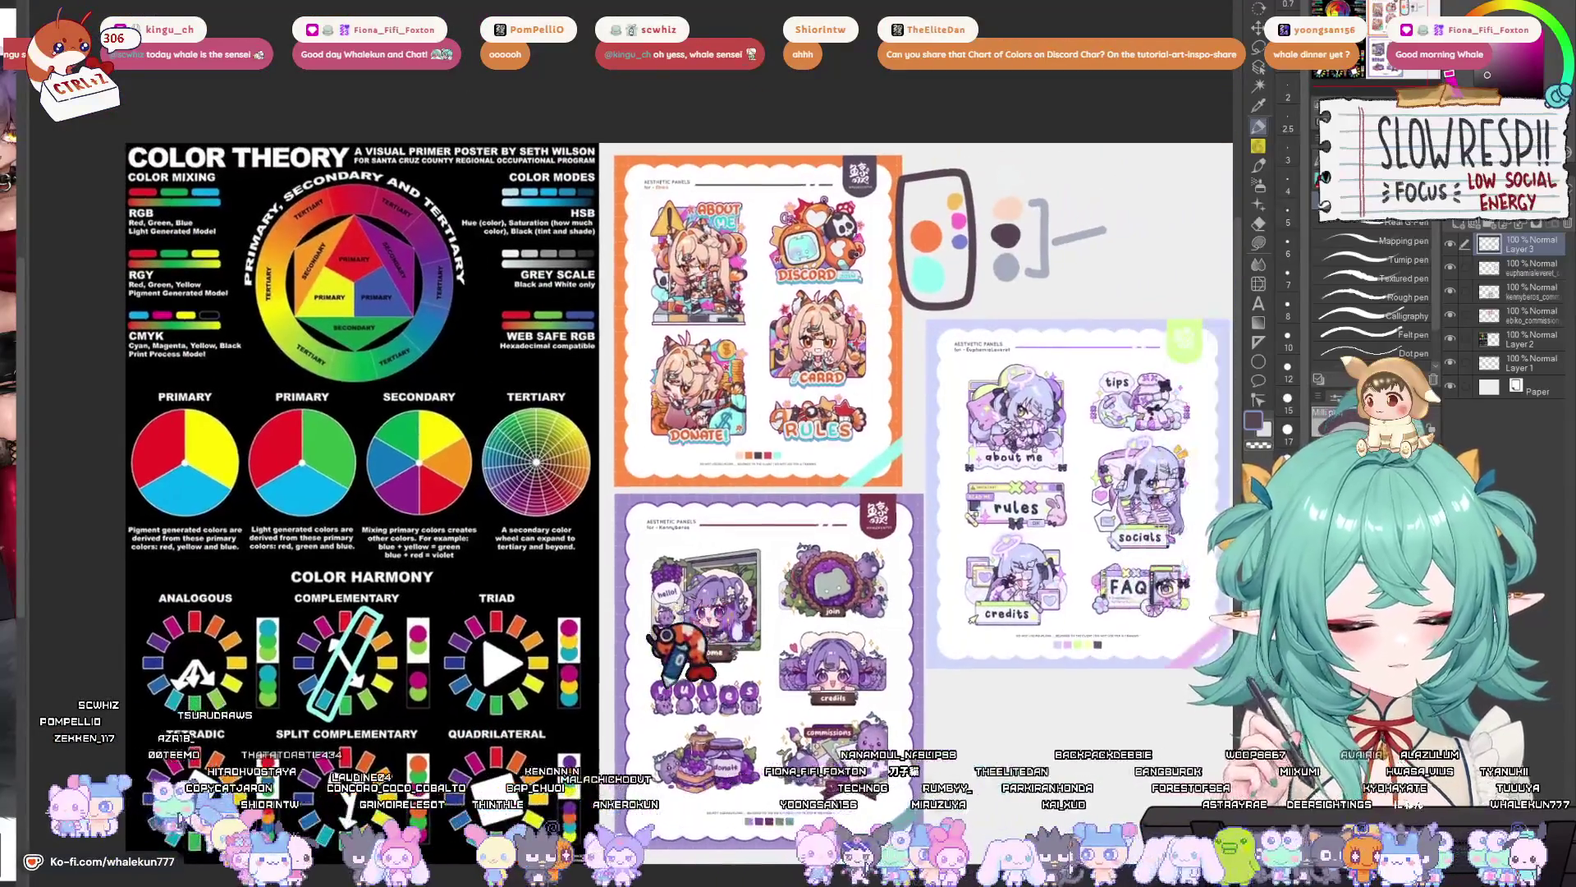
pyautogui.scroll(2, 624, 657)
pyautogui.scroll(-2, 574, 665)
pyautogui.scroll(3, 540, 657)
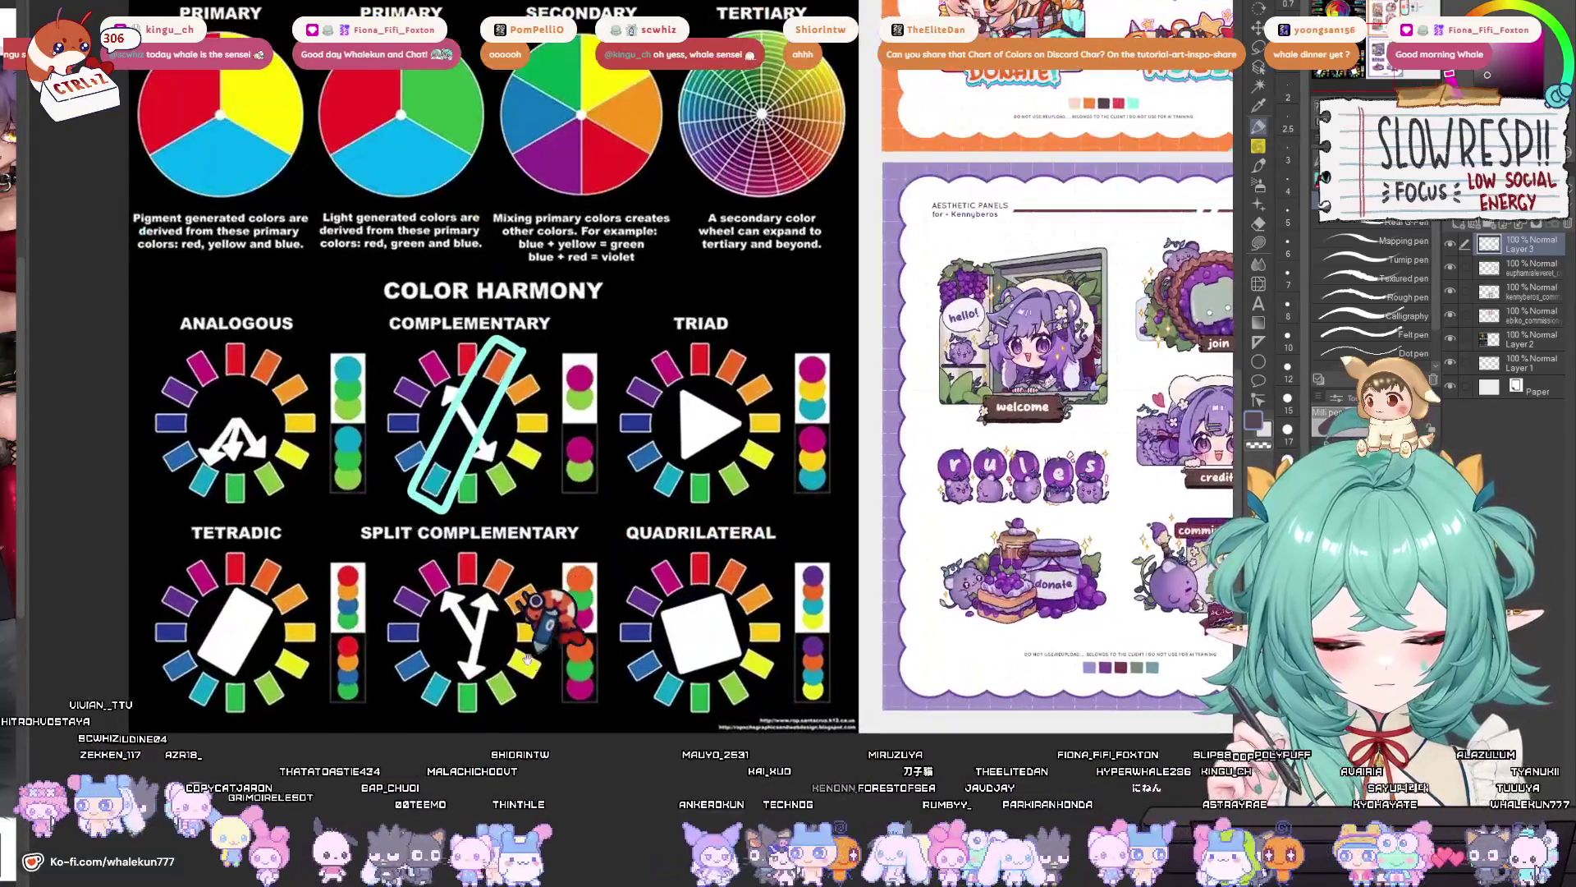
# - Circle the SPLIT COMPLEMENTARY label on the colour-theory poster with a grey outline
pyautogui.moveTo(535, 600); pyautogui.dragTo(580, 589)
pyautogui.moveTo(493, 535)
pyautogui.mouseDown()
pyautogui.moveTo(632, 513)
pyautogui.moveTo(402, 529)
pyautogui.mouseUp()
pyautogui.scroll(-2, 624, 509)
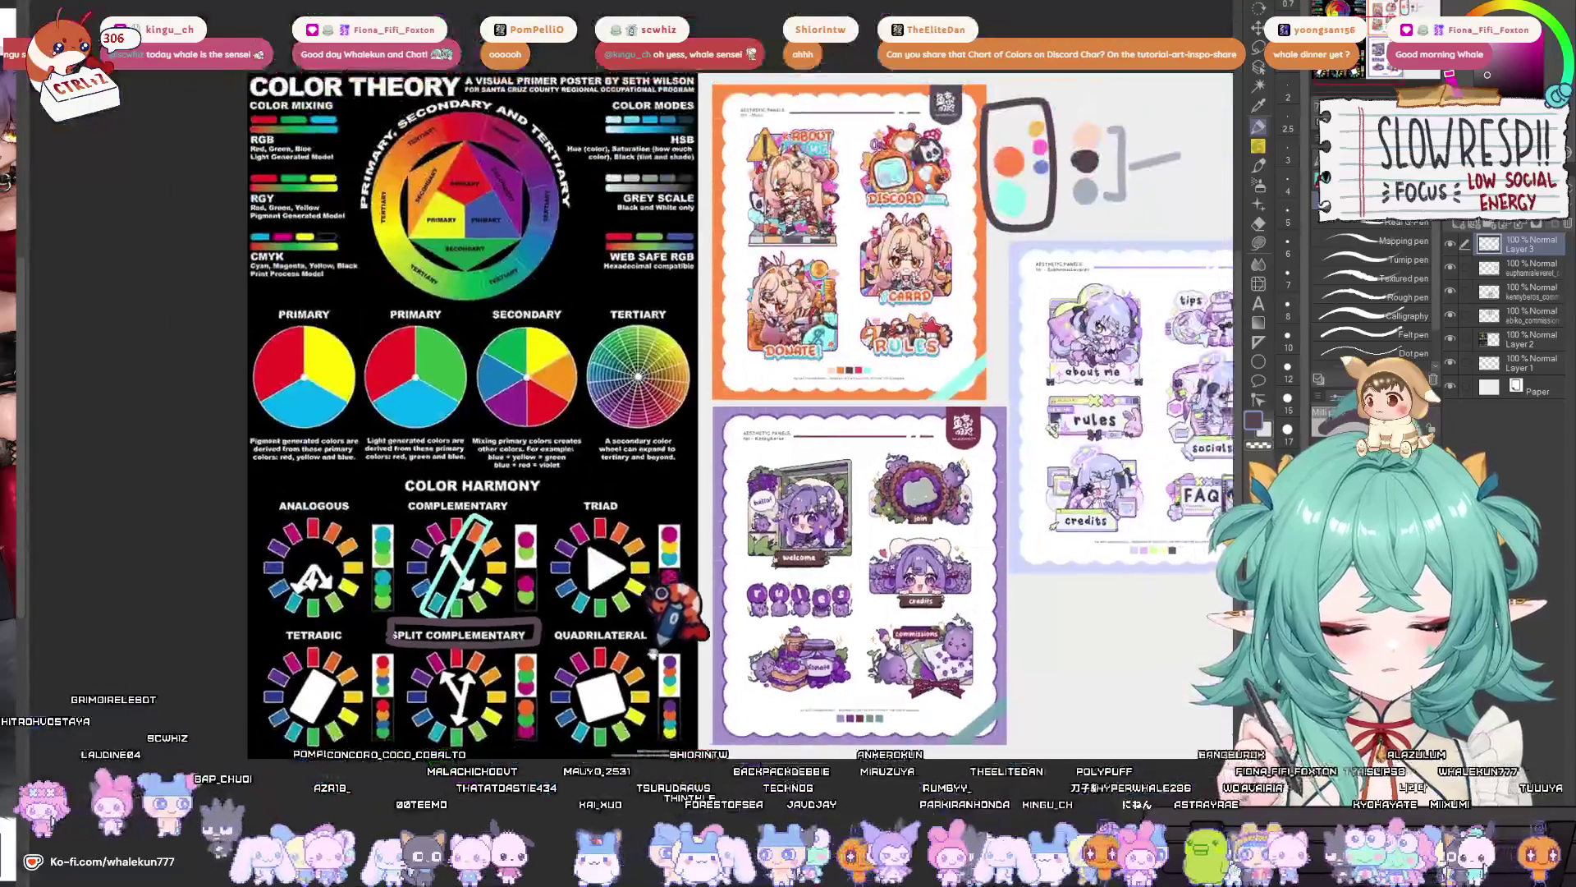
pyautogui.moveTo(661, 591); pyautogui.dragTo(631, 559)
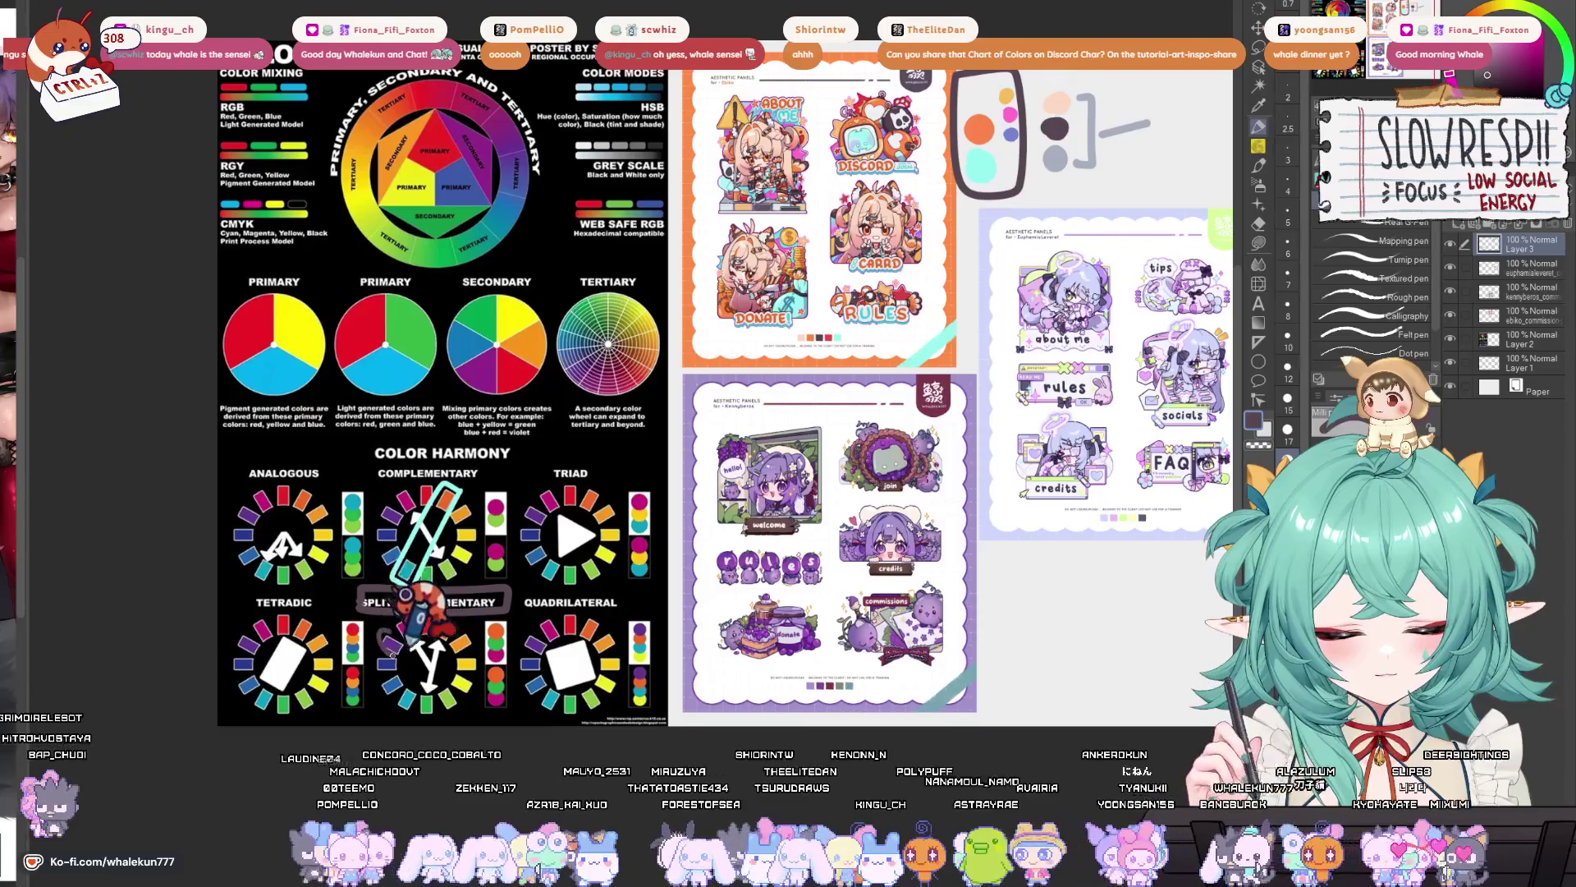
pyautogui.moveTo(624, 558); pyautogui.dragTo(629, 570)
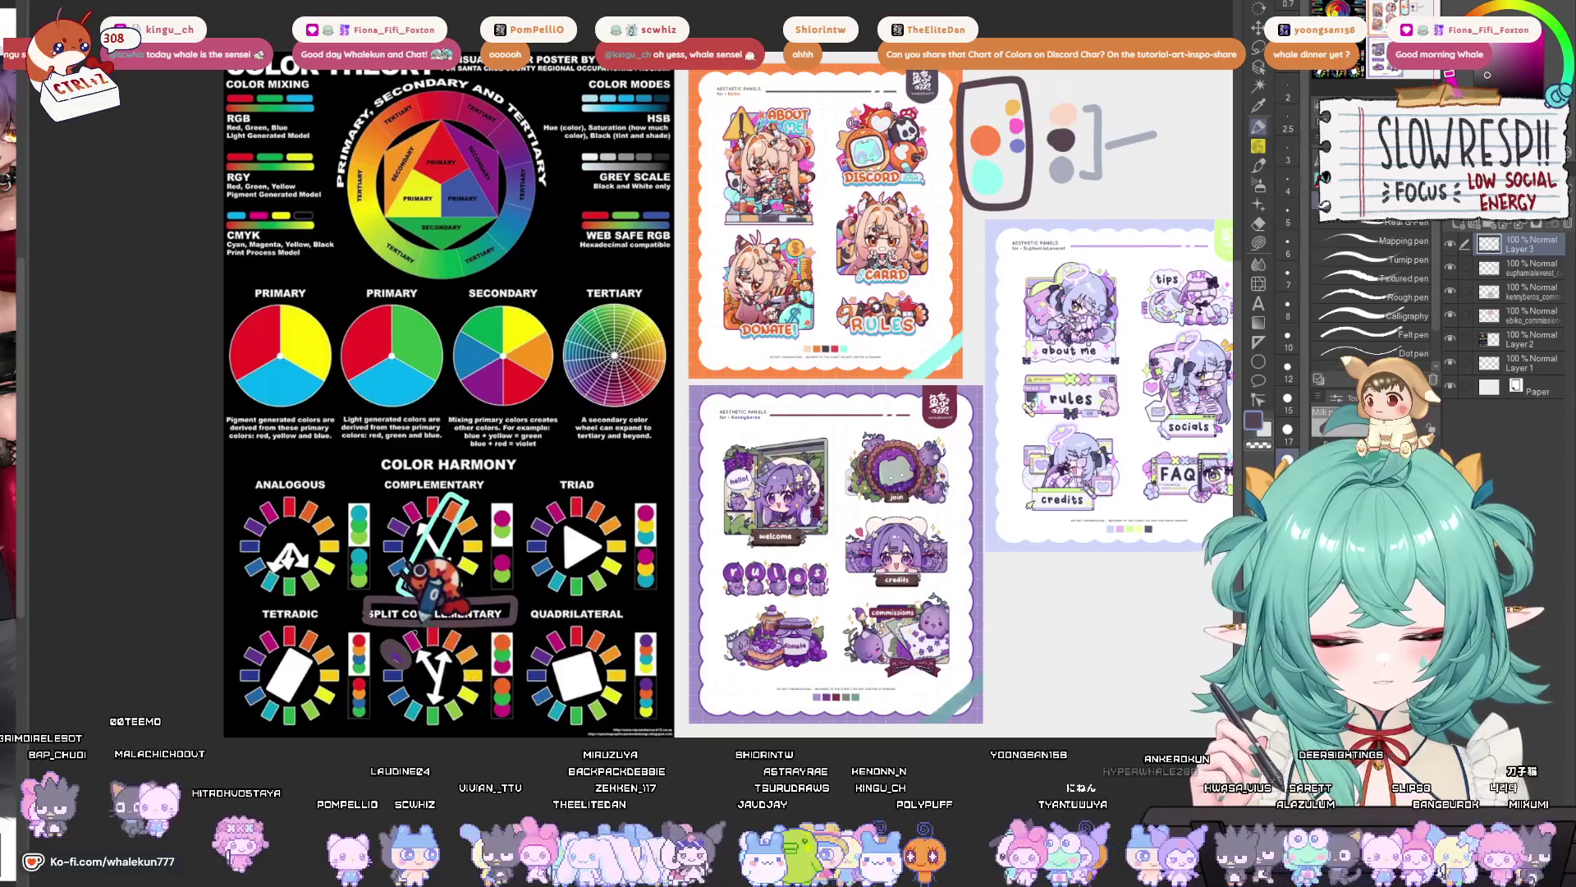
# - Pan around the poster to review the outline and the Color Theory title
pyautogui.moveTo(457, 683); pyautogui.dragTo(466, 638)
pyautogui.scroll(2, 470, 629)
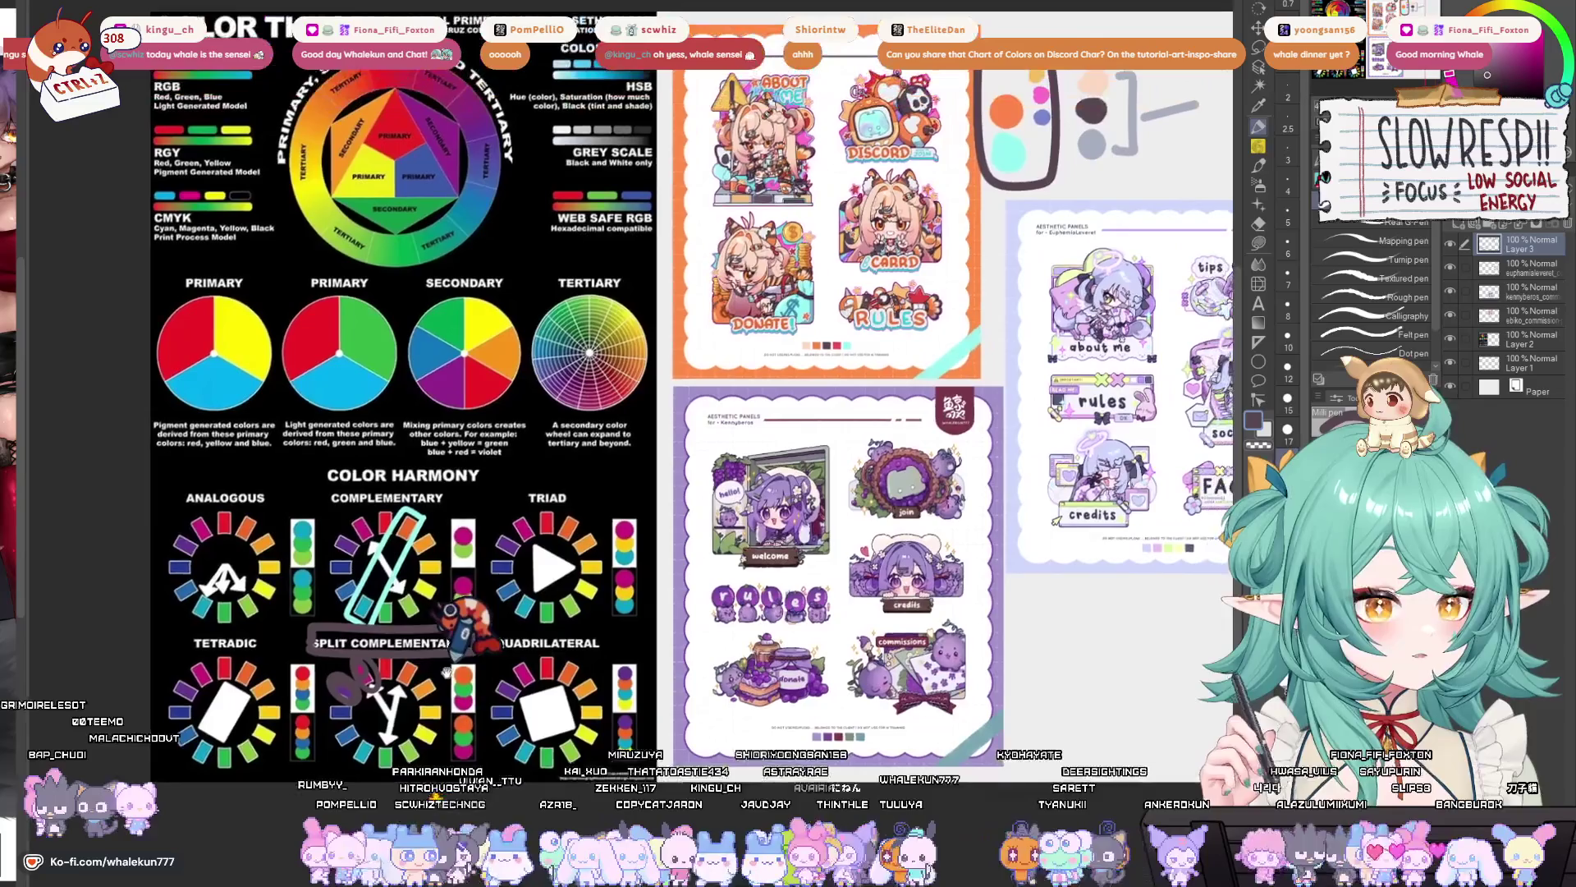
pyautogui.moveTo(433, 664); pyautogui.dragTo(431, 673)
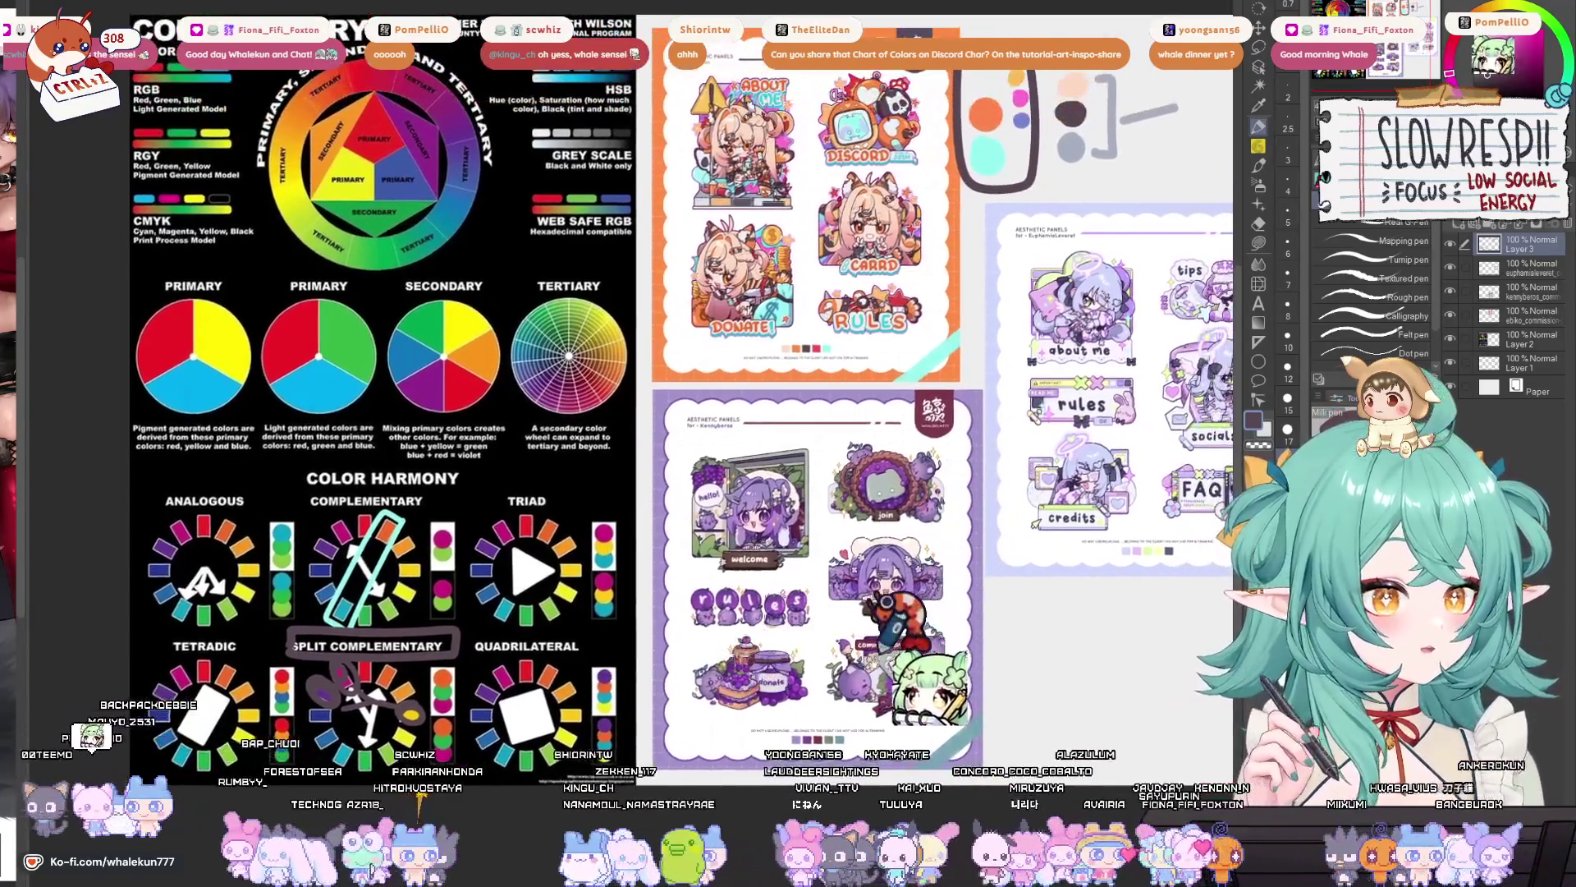
pyautogui.moveTo(526, 410); pyautogui.dragTo(493, 438)
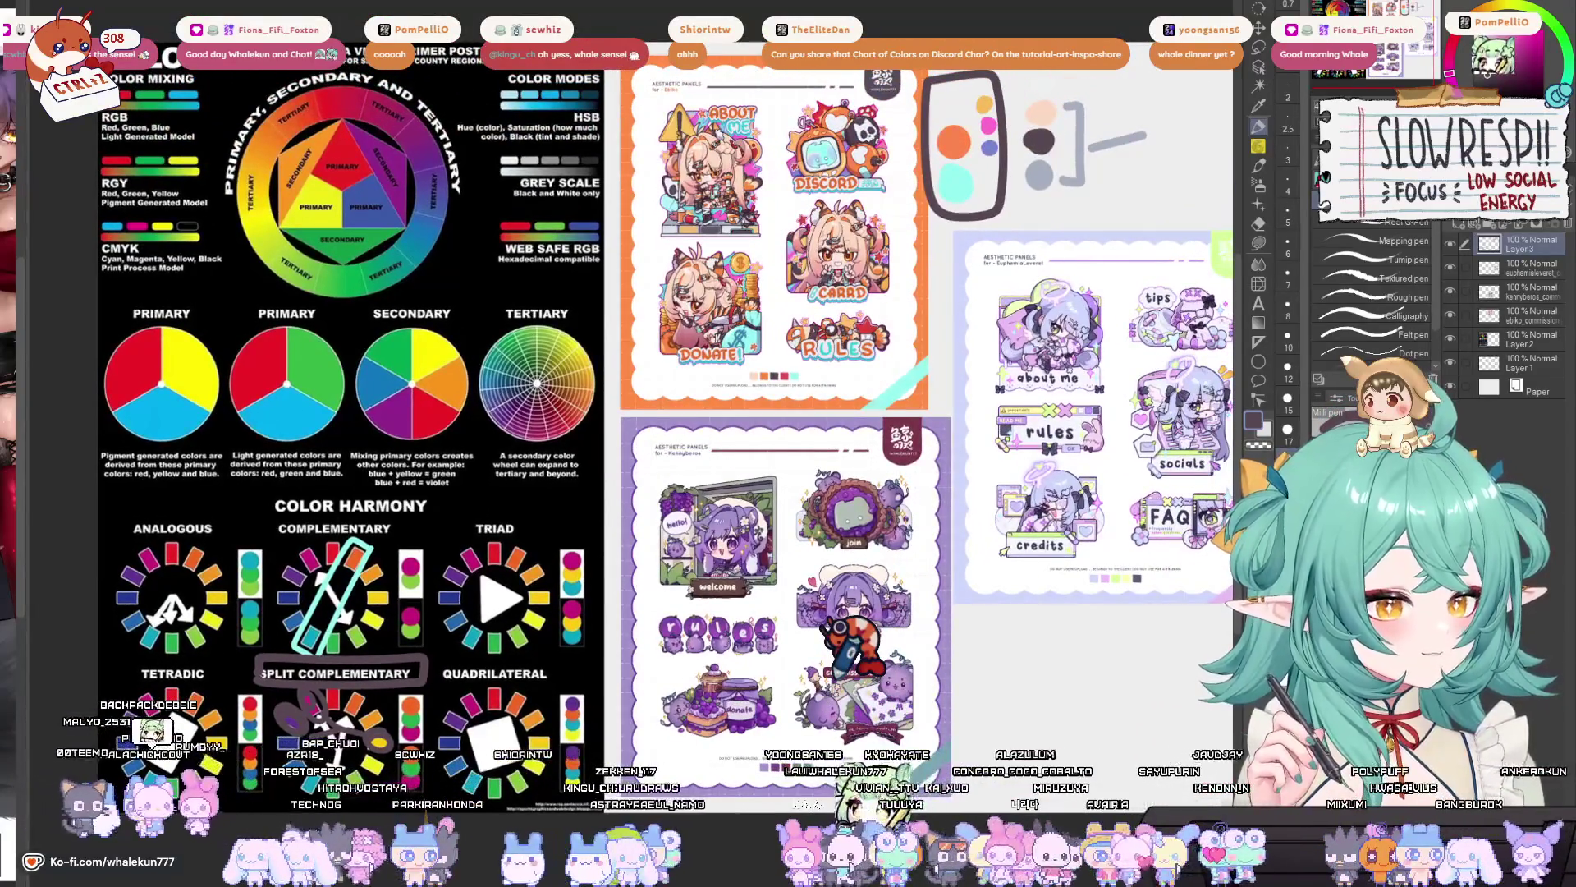
pyautogui.moveTo(493, 439); pyautogui.dragTo(448, 528)
pyautogui.moveTo(848, 674)
pyautogui.mouseDown()
pyautogui.moveTo(831, 694)
pyautogui.moveTo(846, 612)
pyautogui.moveTo(829, 595)
pyautogui.mouseUp()
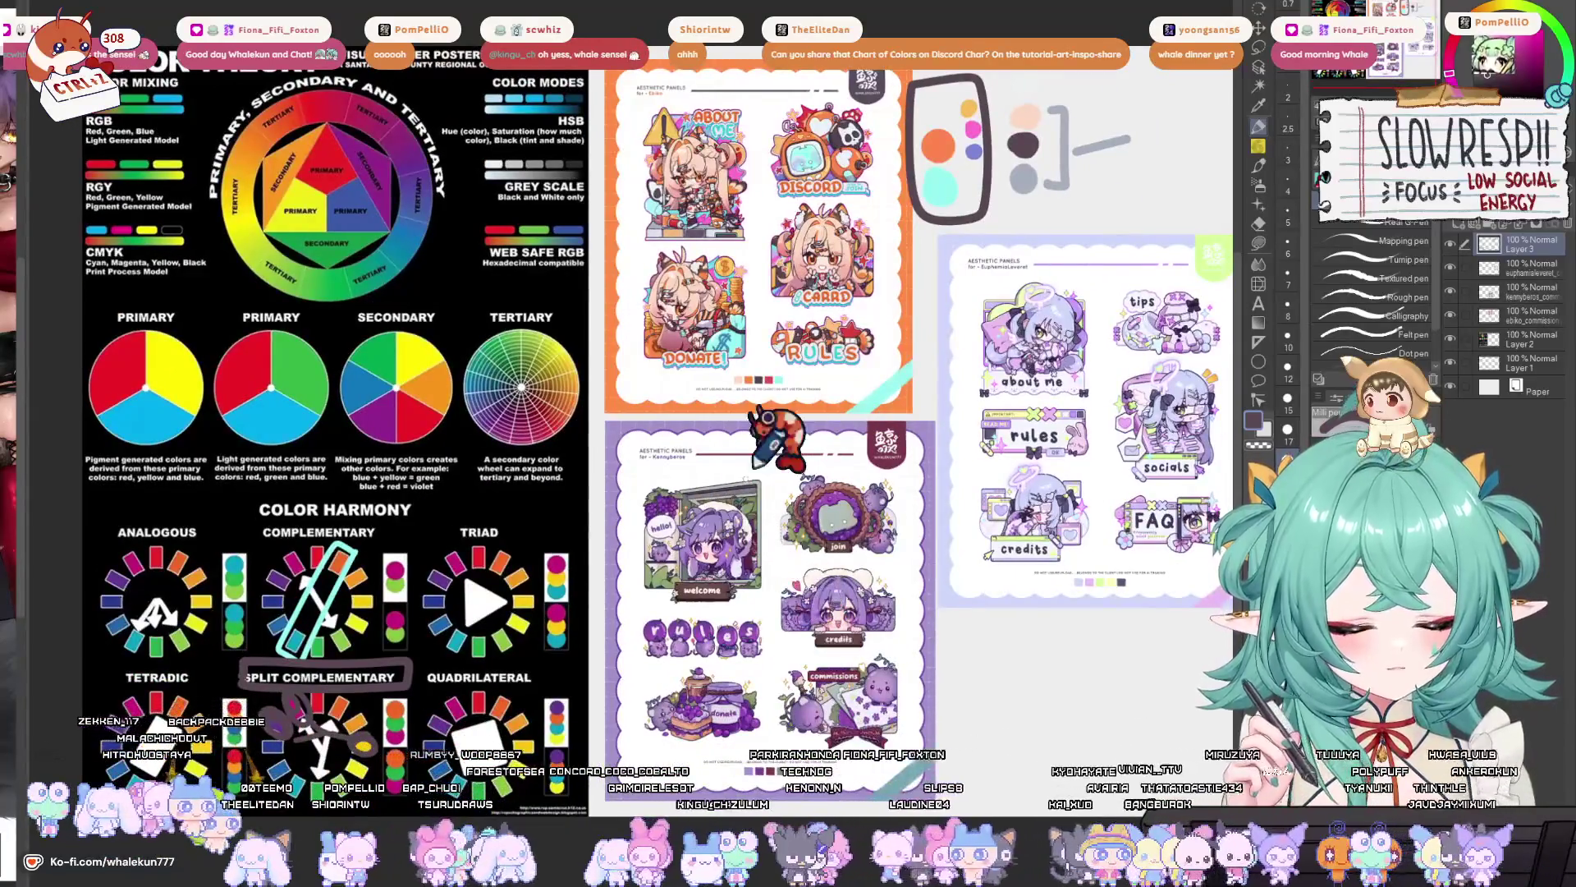
pyautogui.moveTo(764, 450); pyautogui.dragTo(721, 575)
pyautogui.scroll(3, 743, 386)
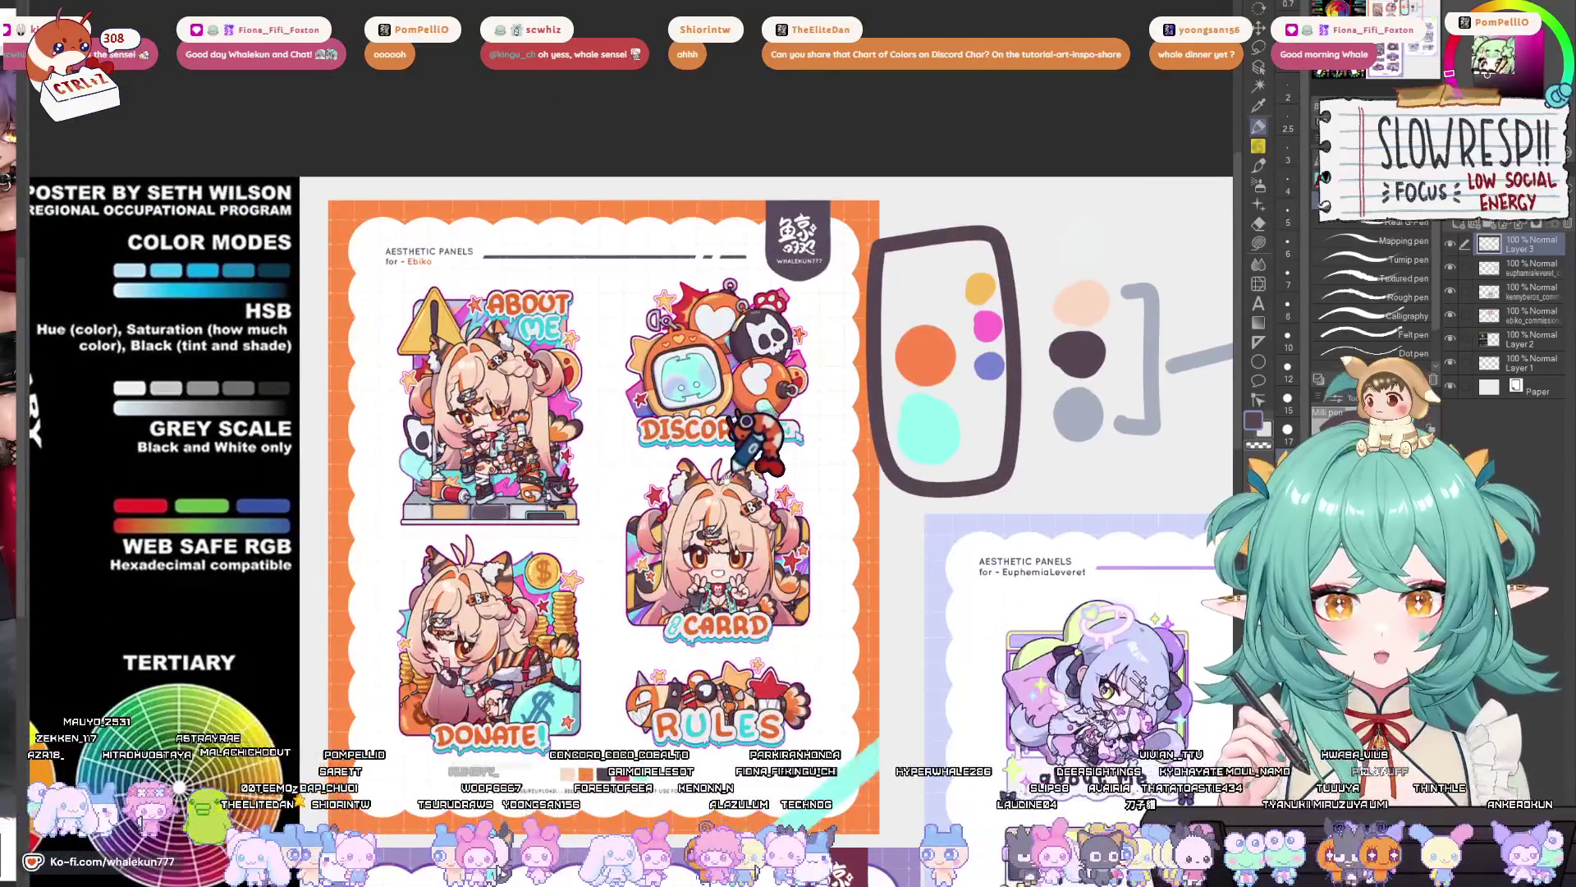
pyautogui.scroll(2, 722, 468)
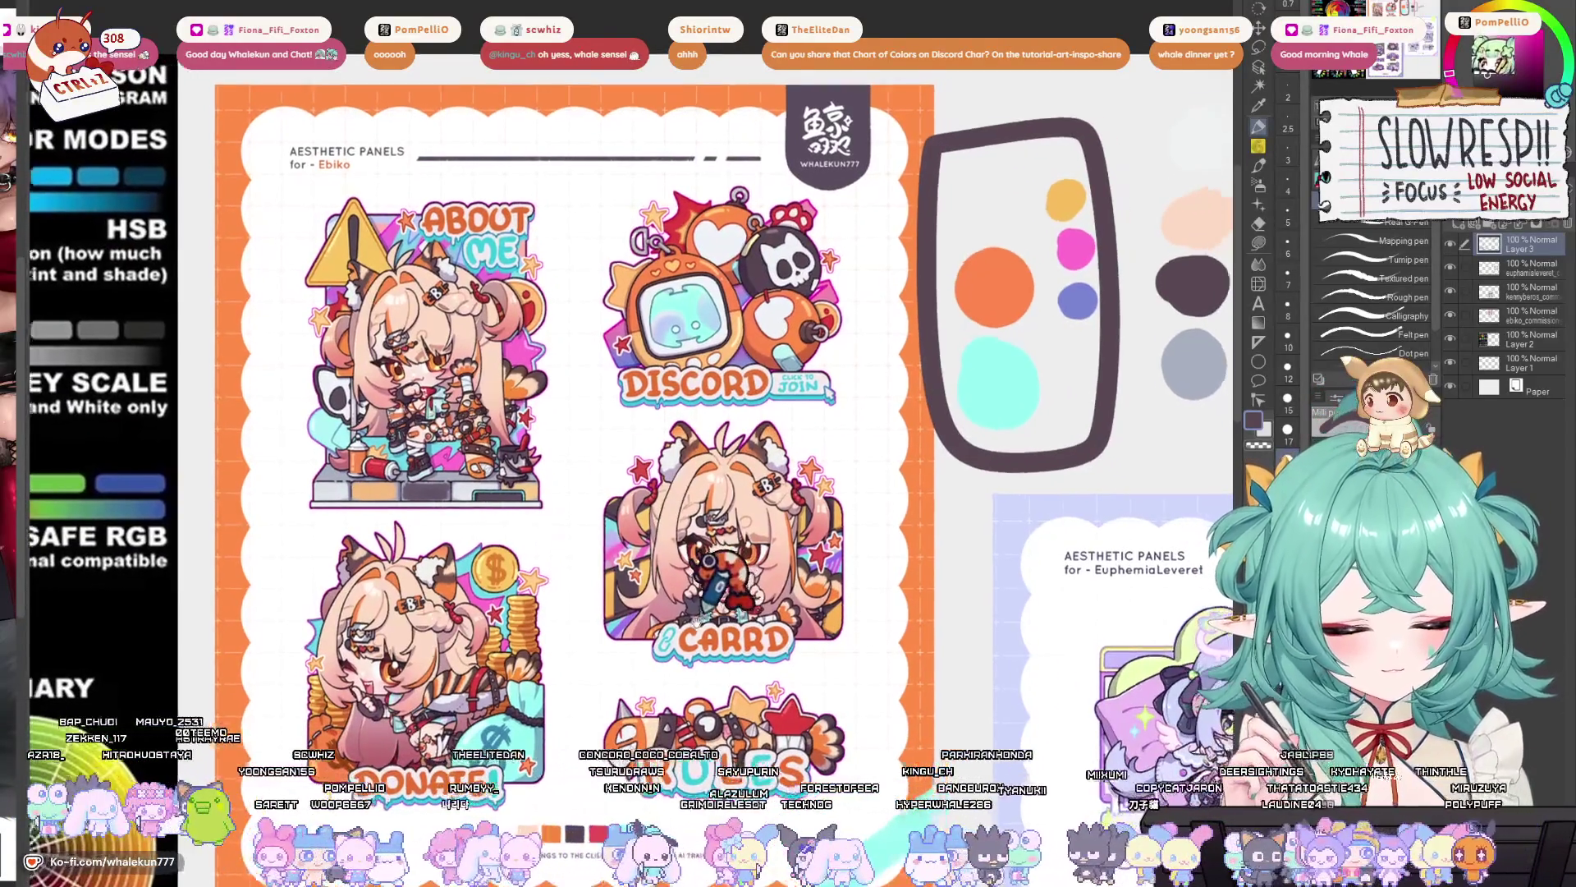
pyautogui.moveTo(567, 575); pyautogui.dragTo(506, 628)
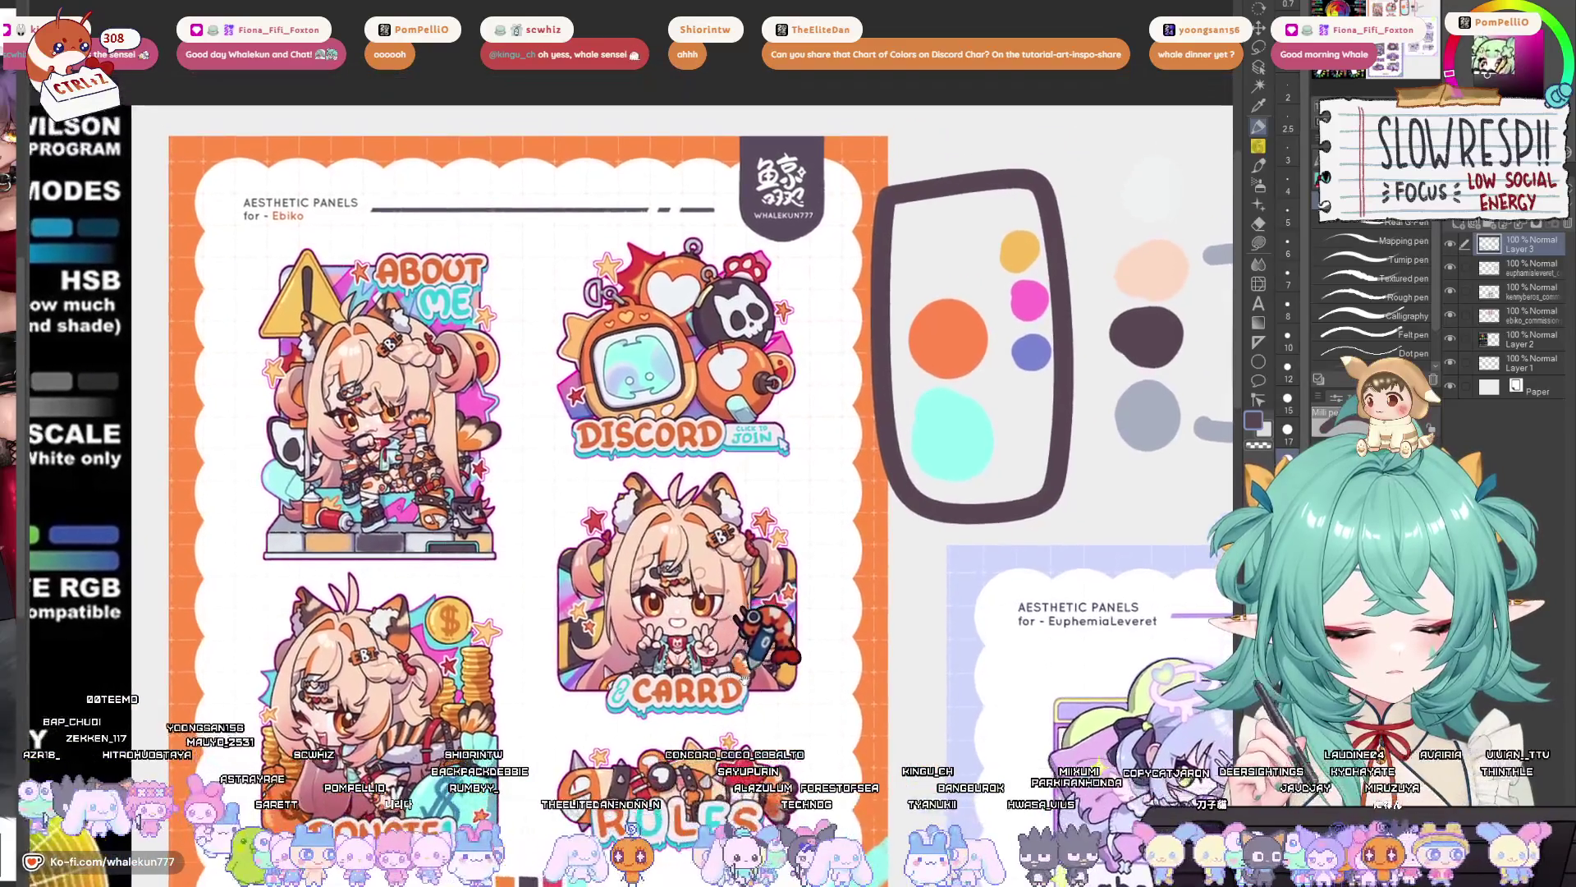
pyautogui.scroll(-2, 752, 612)
pyautogui.scroll(3, 492, 624)
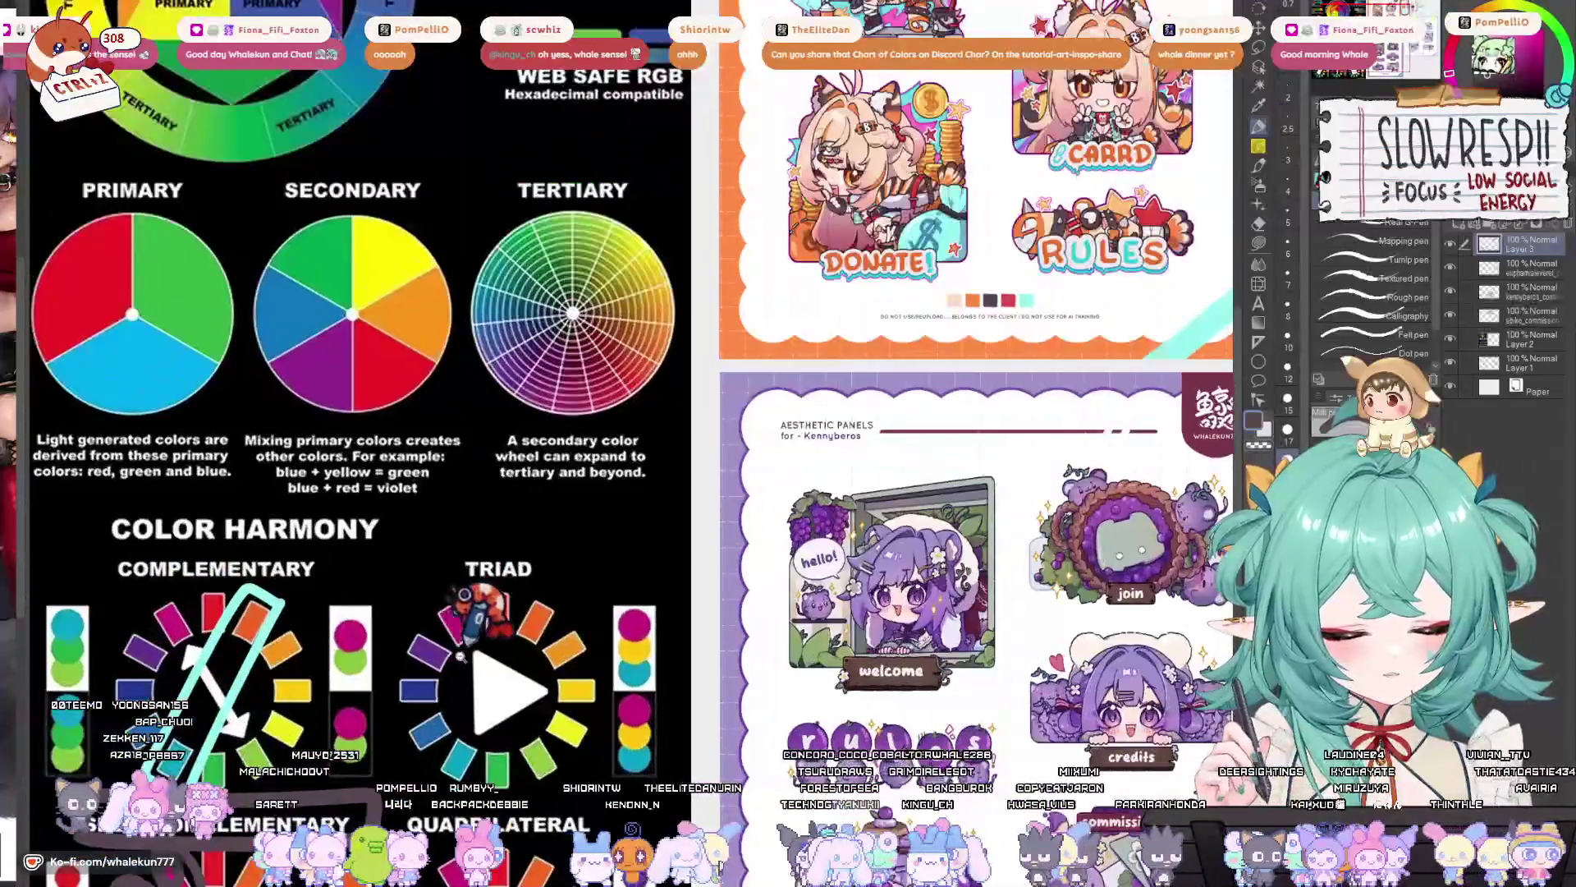
pyautogui.scroll(-2, 458, 648)
pyautogui.scroll(3, 776, 484)
pyautogui.scroll(1, 725, 579)
pyautogui.scroll(-2, 747, 579)
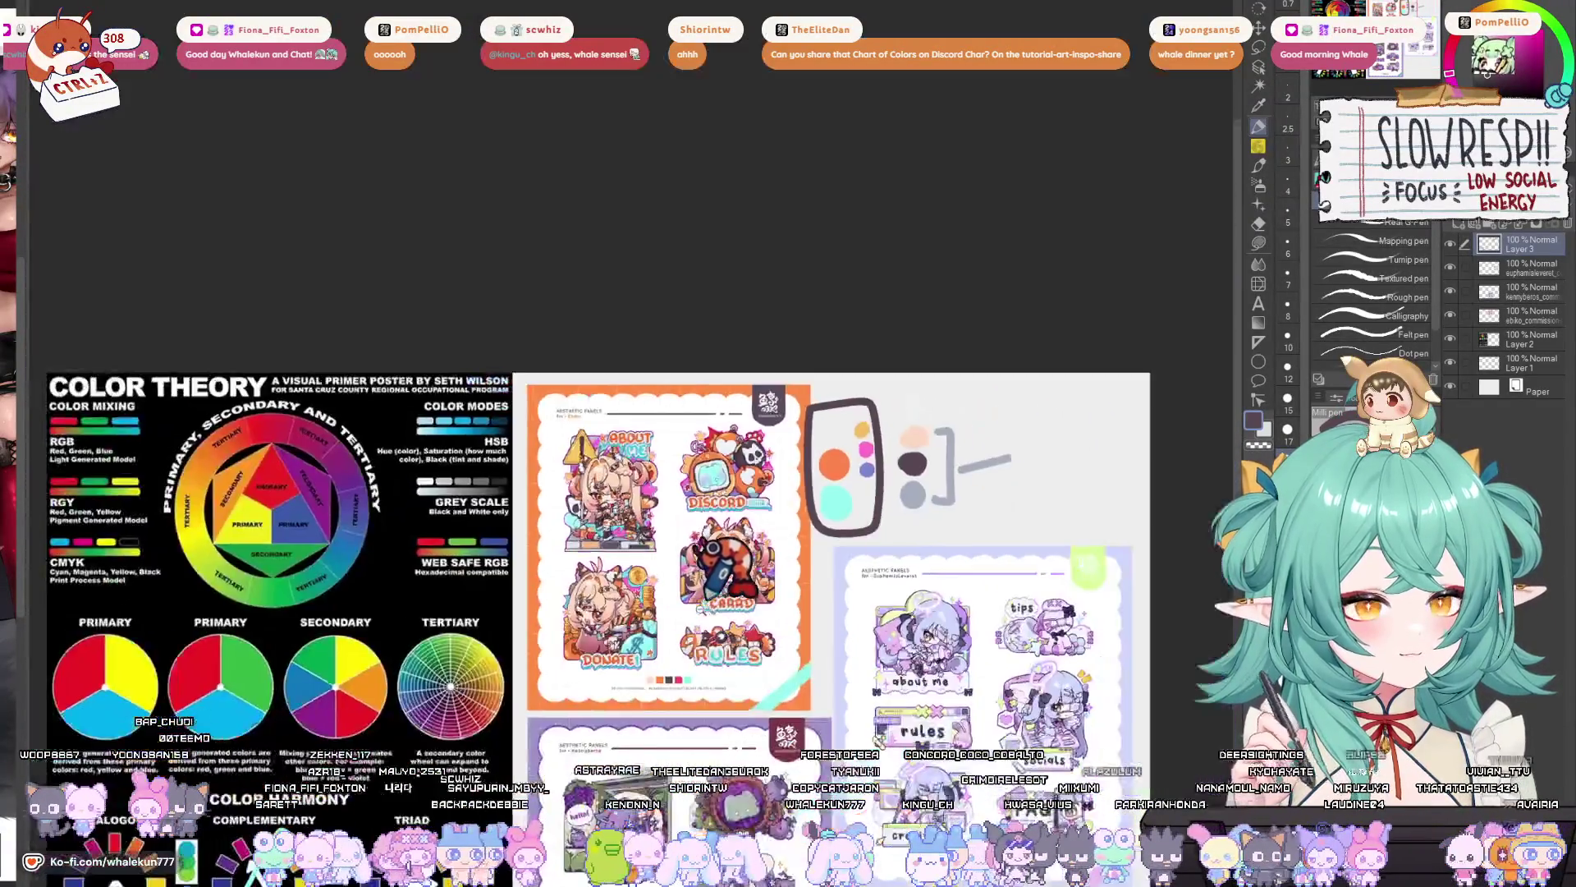
pyautogui.scroll(4, 670, 594)
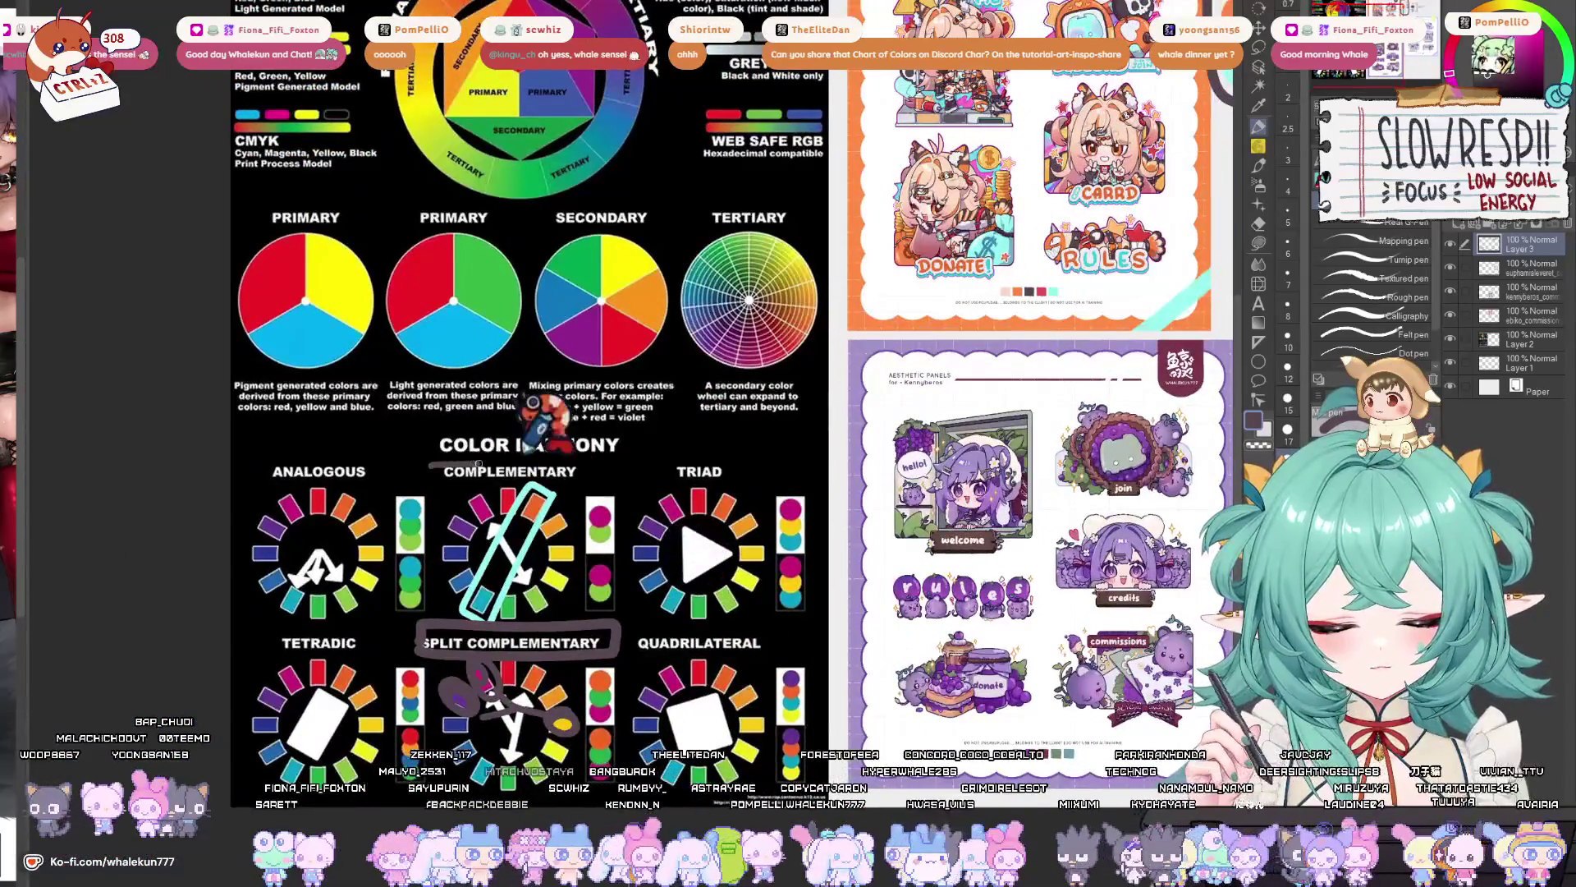
pyautogui.moveTo(789, 466); pyautogui.dragTo(724, 552)
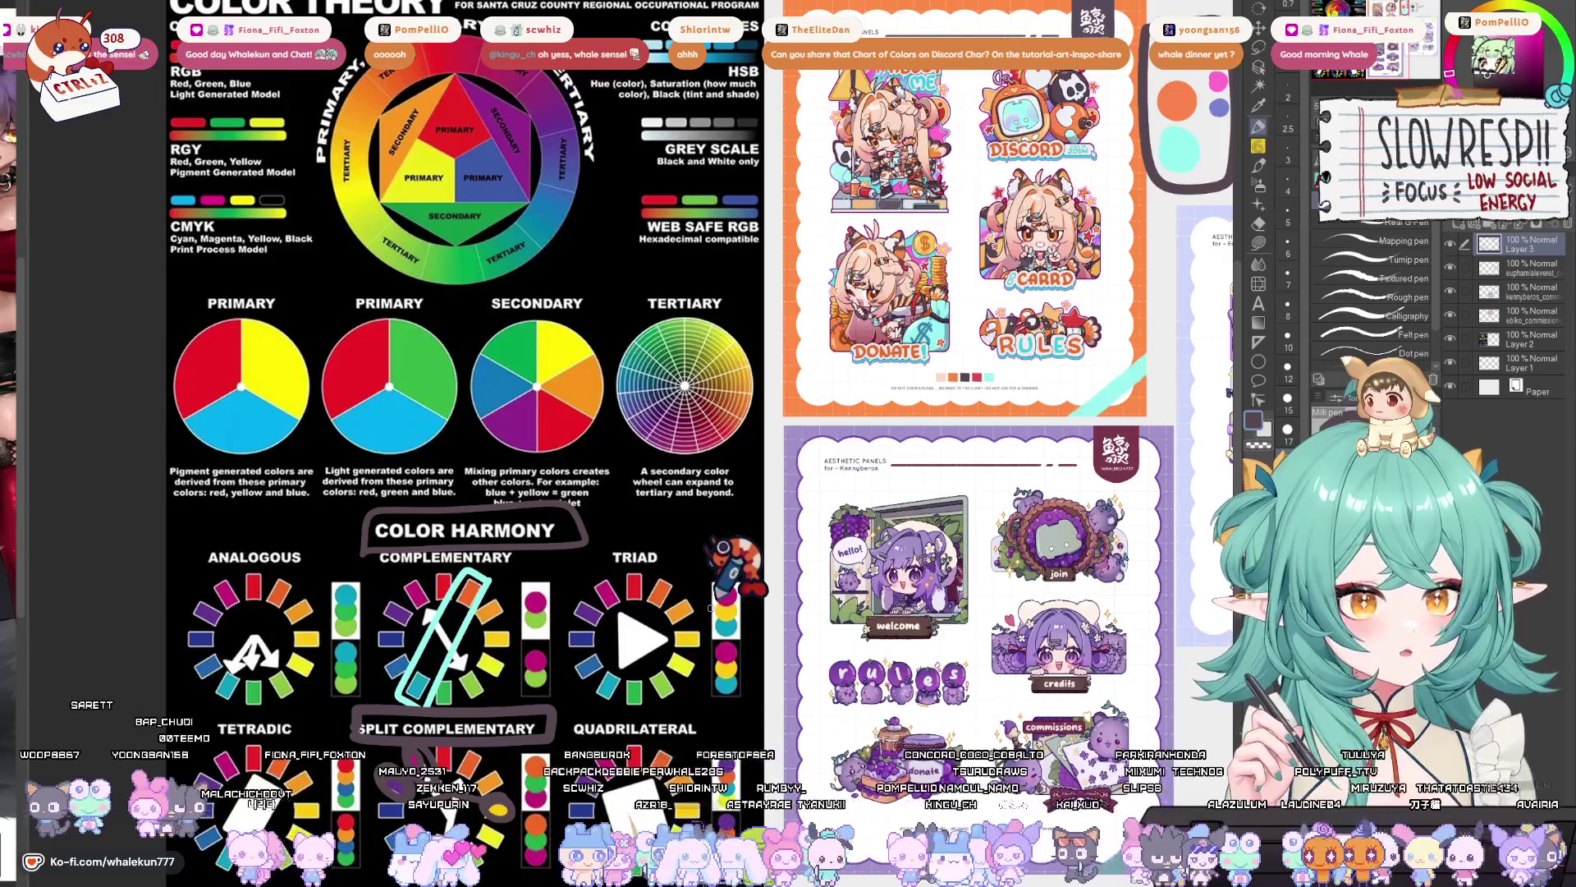
pyautogui.moveTo(620, 624); pyautogui.dragTo(647, 600)
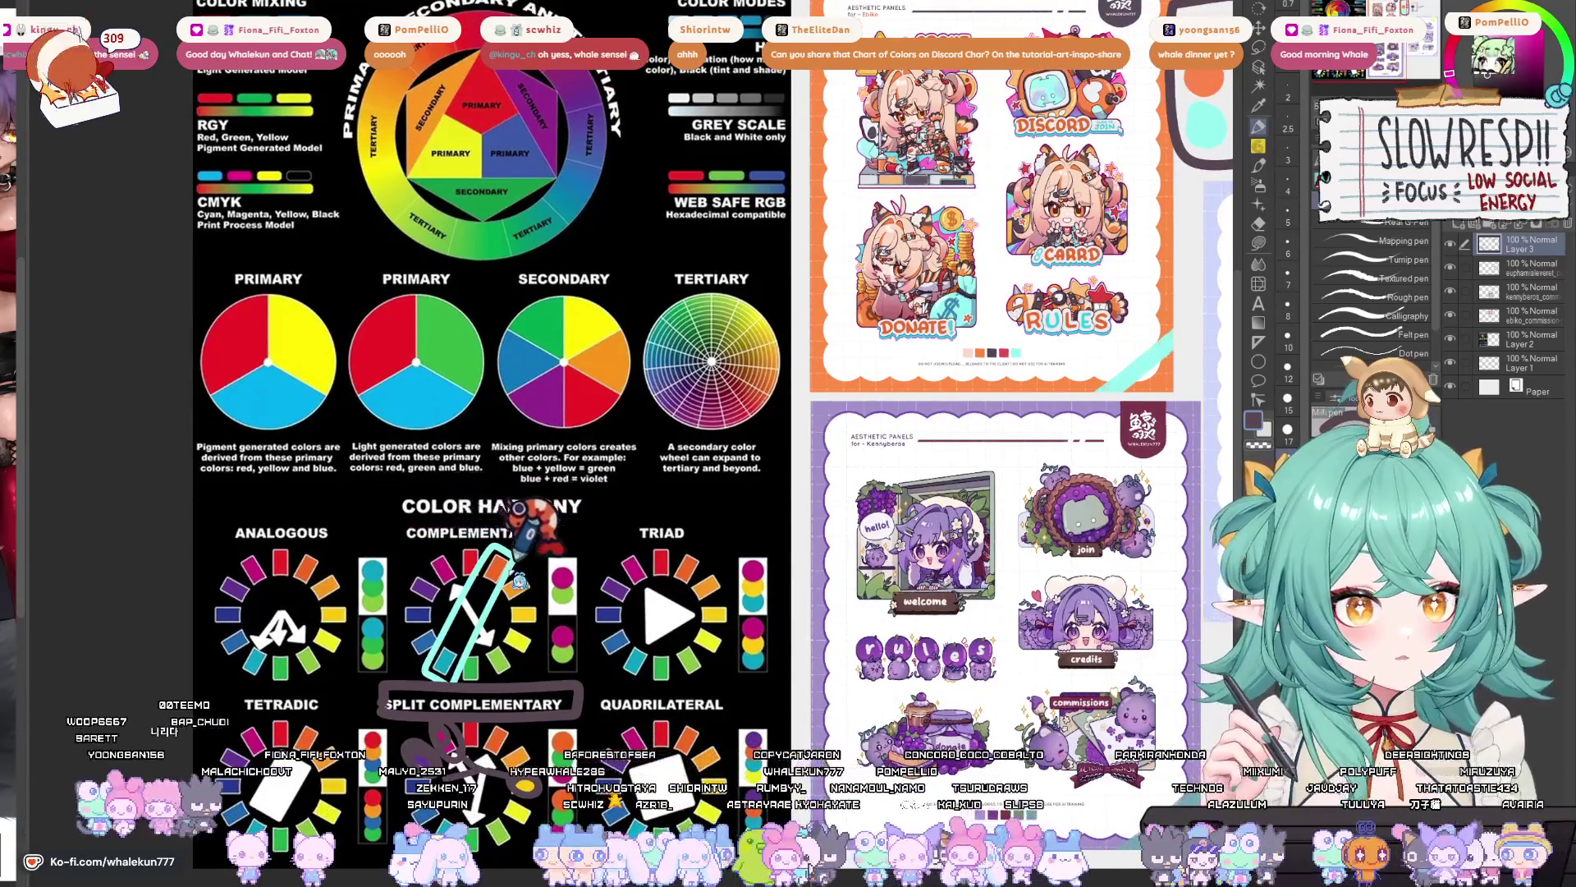
pyautogui.moveTo(515, 567)
pyautogui.mouseDown()
pyautogui.moveTo(510, 589)
pyautogui.moveTo(504, 574)
pyautogui.mouseUp()
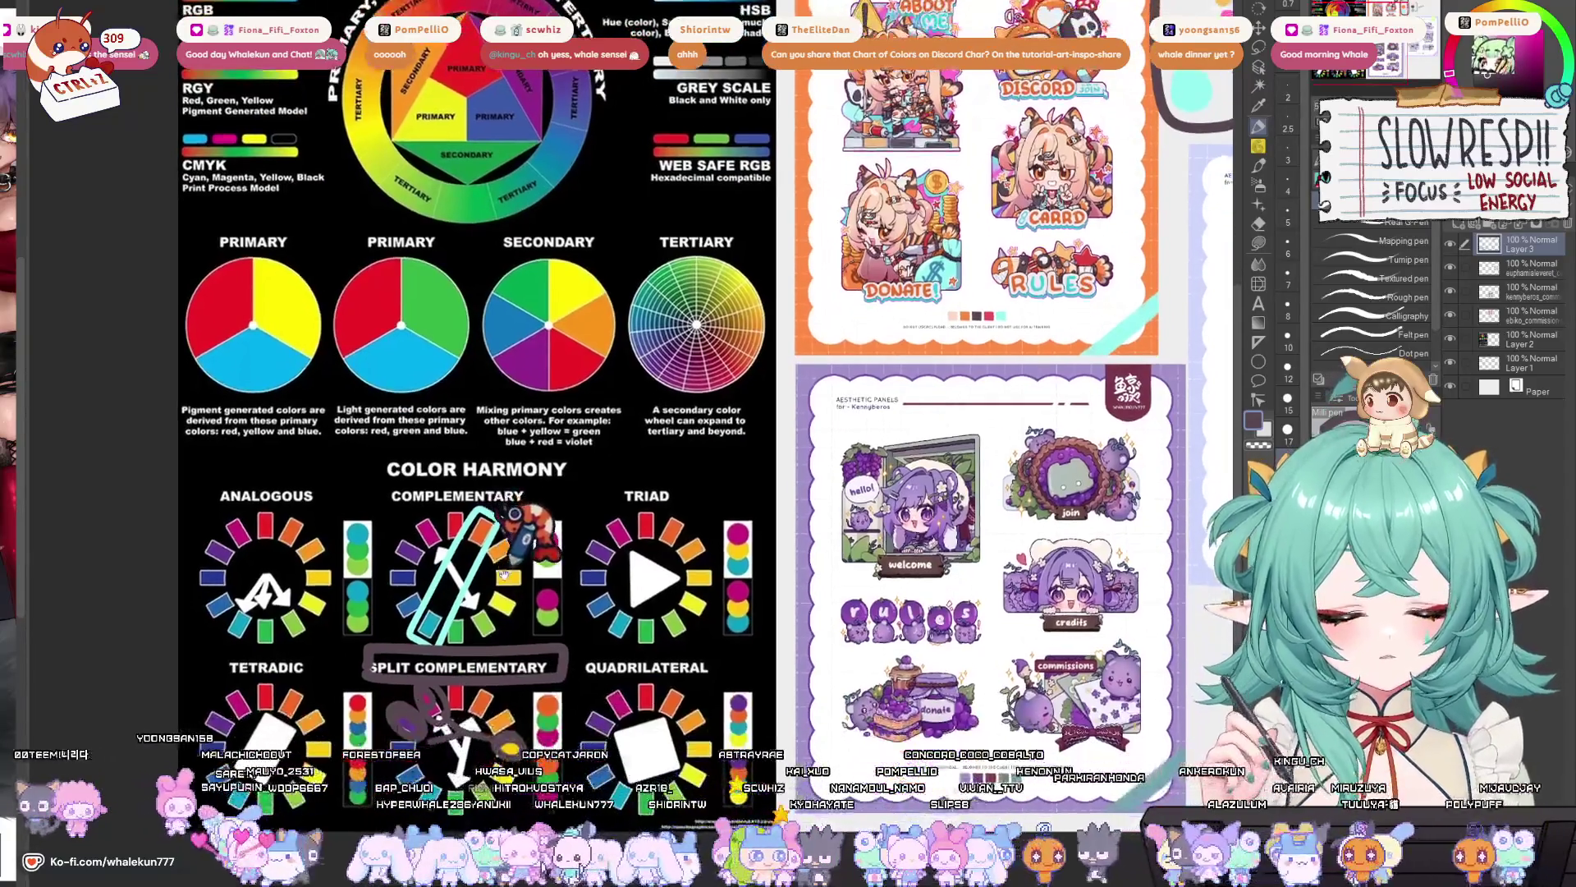
pyautogui.scroll(4, 567, 509)
pyautogui.hscroll(4, 566, 509)
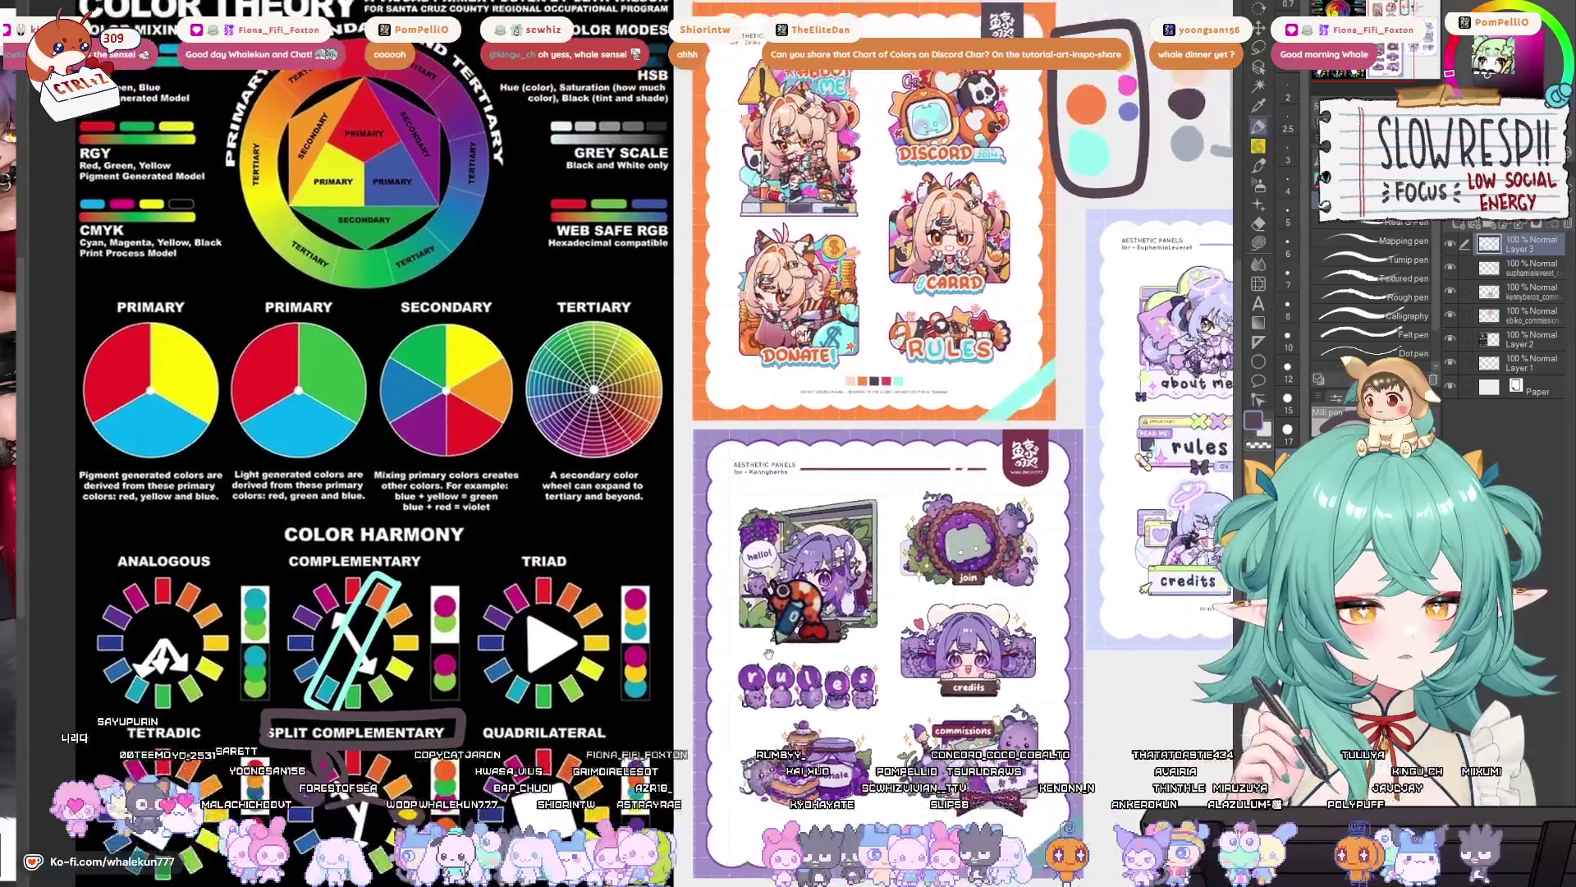
pyautogui.hscroll(4, 716, 682)
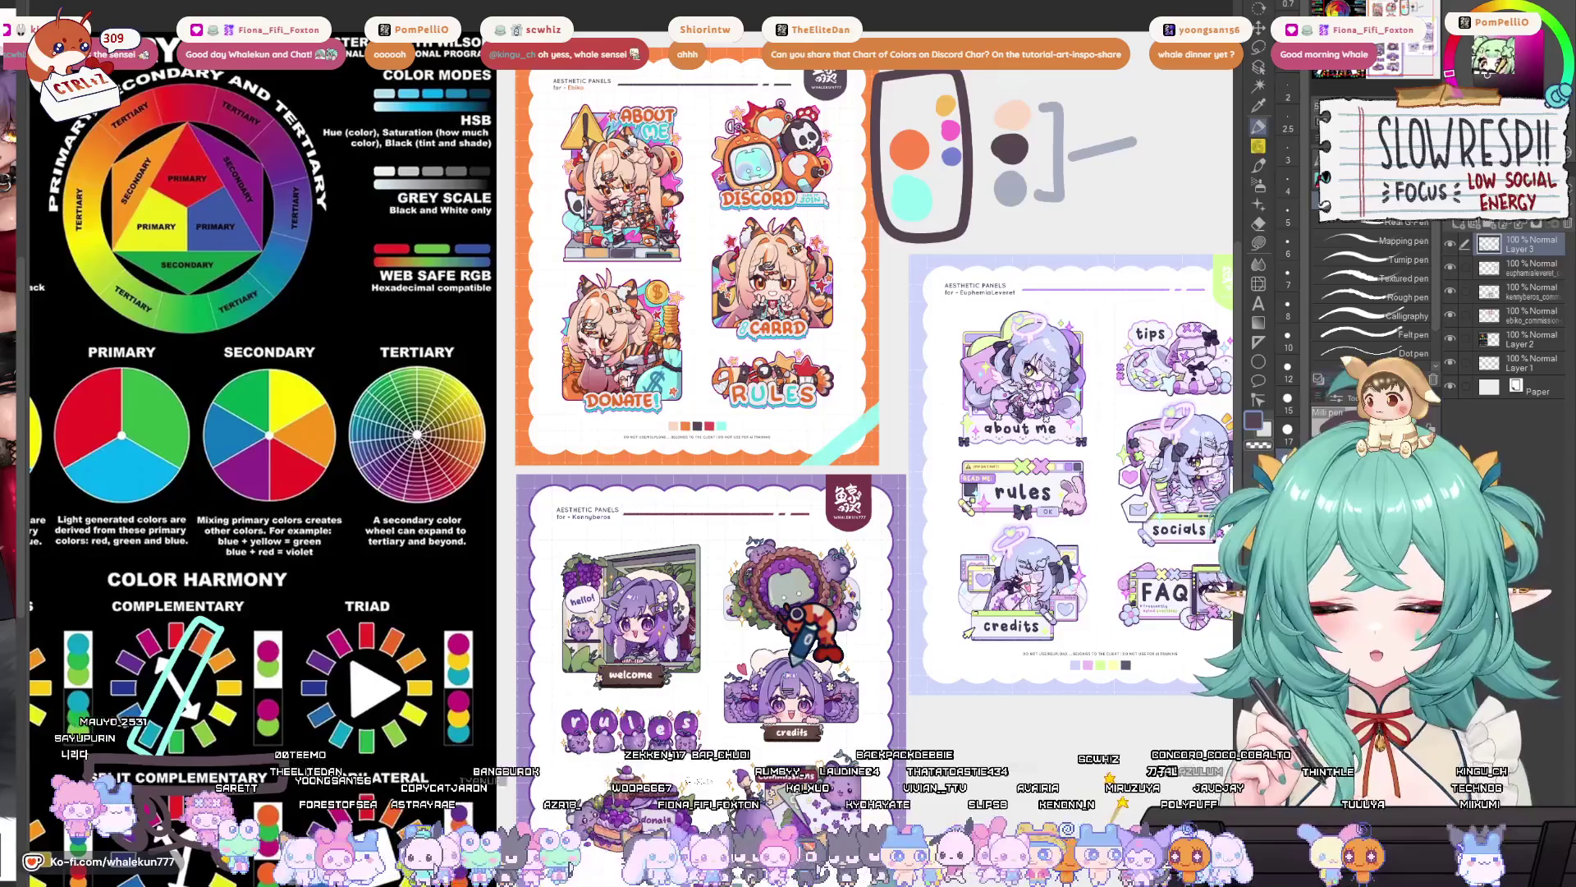
pyautogui.hscroll(5, 837, 698)
pyautogui.scroll(3, 838, 698)
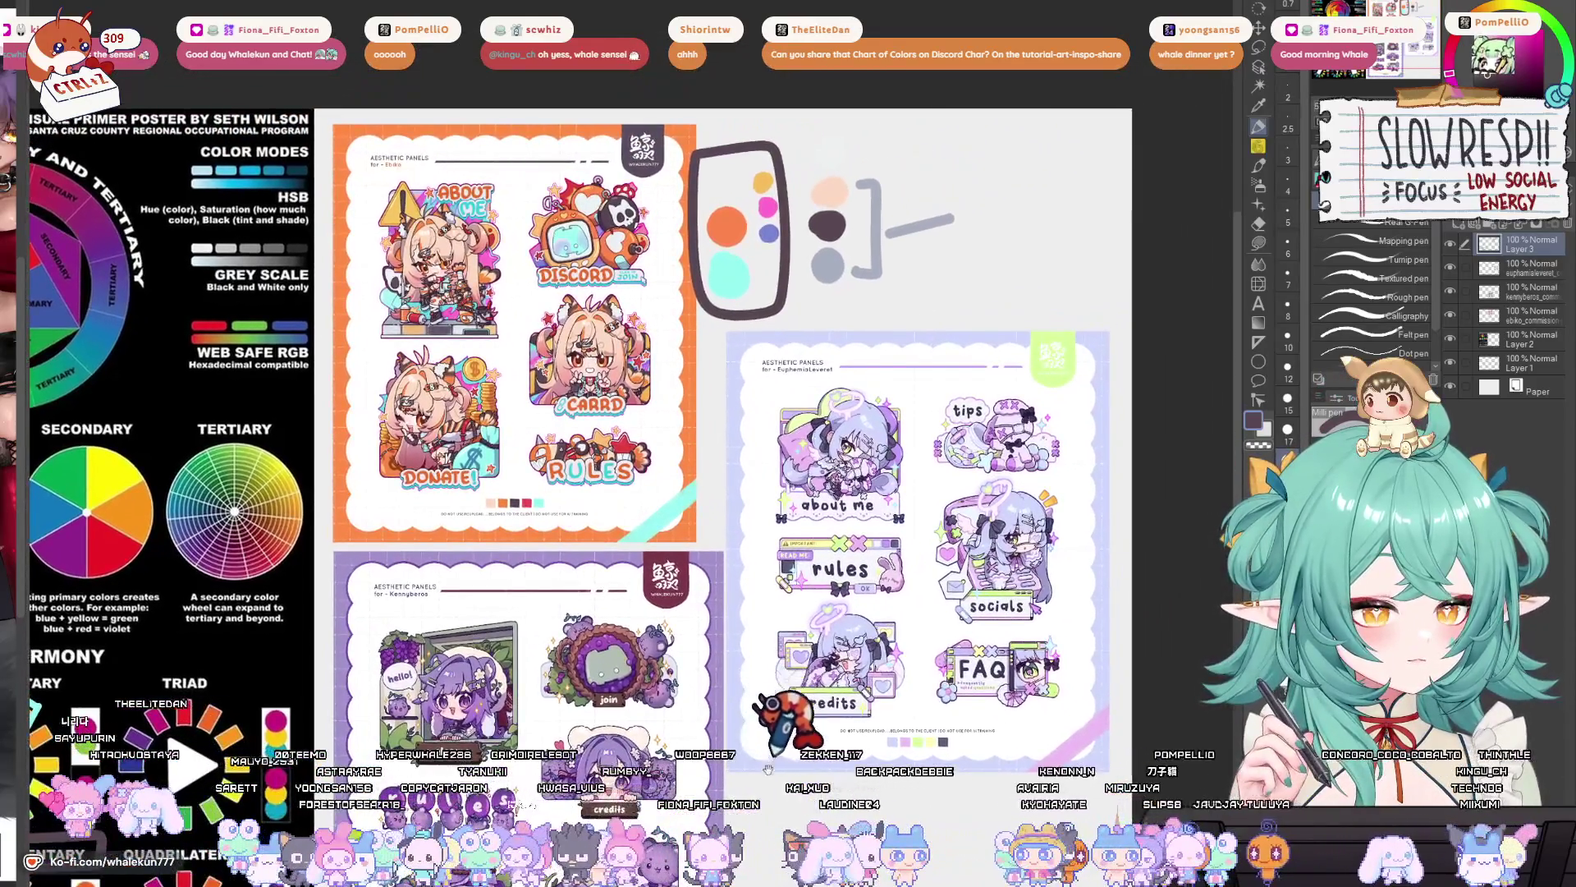
pyautogui.moveTo(767, 770)
pyautogui.mouseDown()
pyautogui.moveTo(842, 642)
pyautogui.moveTo(821, 685)
pyautogui.mouseUp()
pyautogui.scroll(-4, 816, 683)
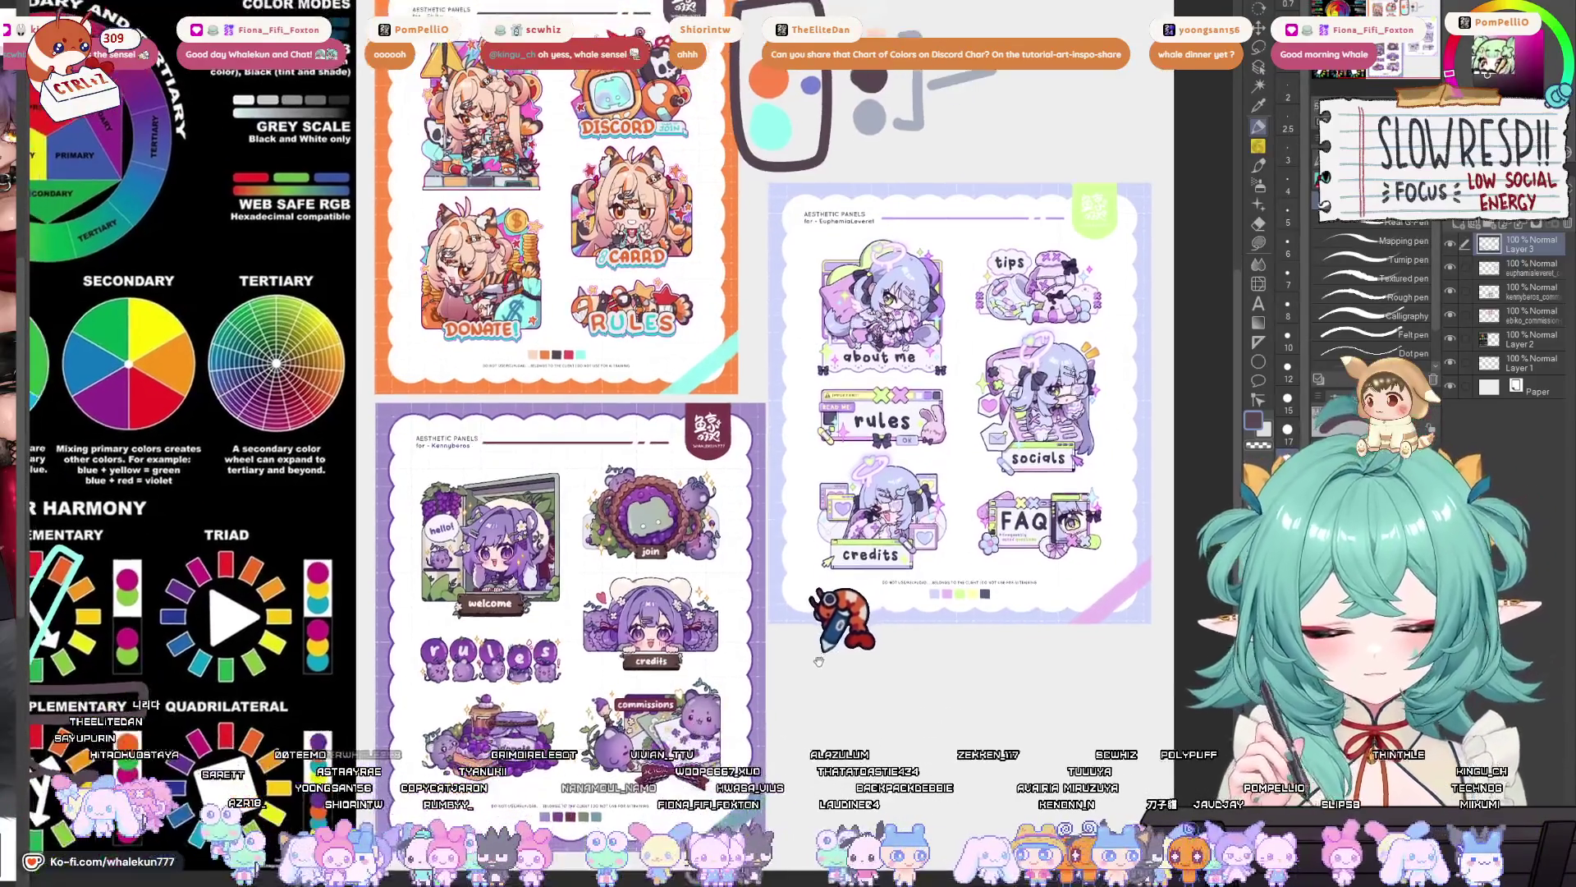
pyautogui.hscroll(-5, 825, 669)
pyautogui.scroll(-2, 944, 492)
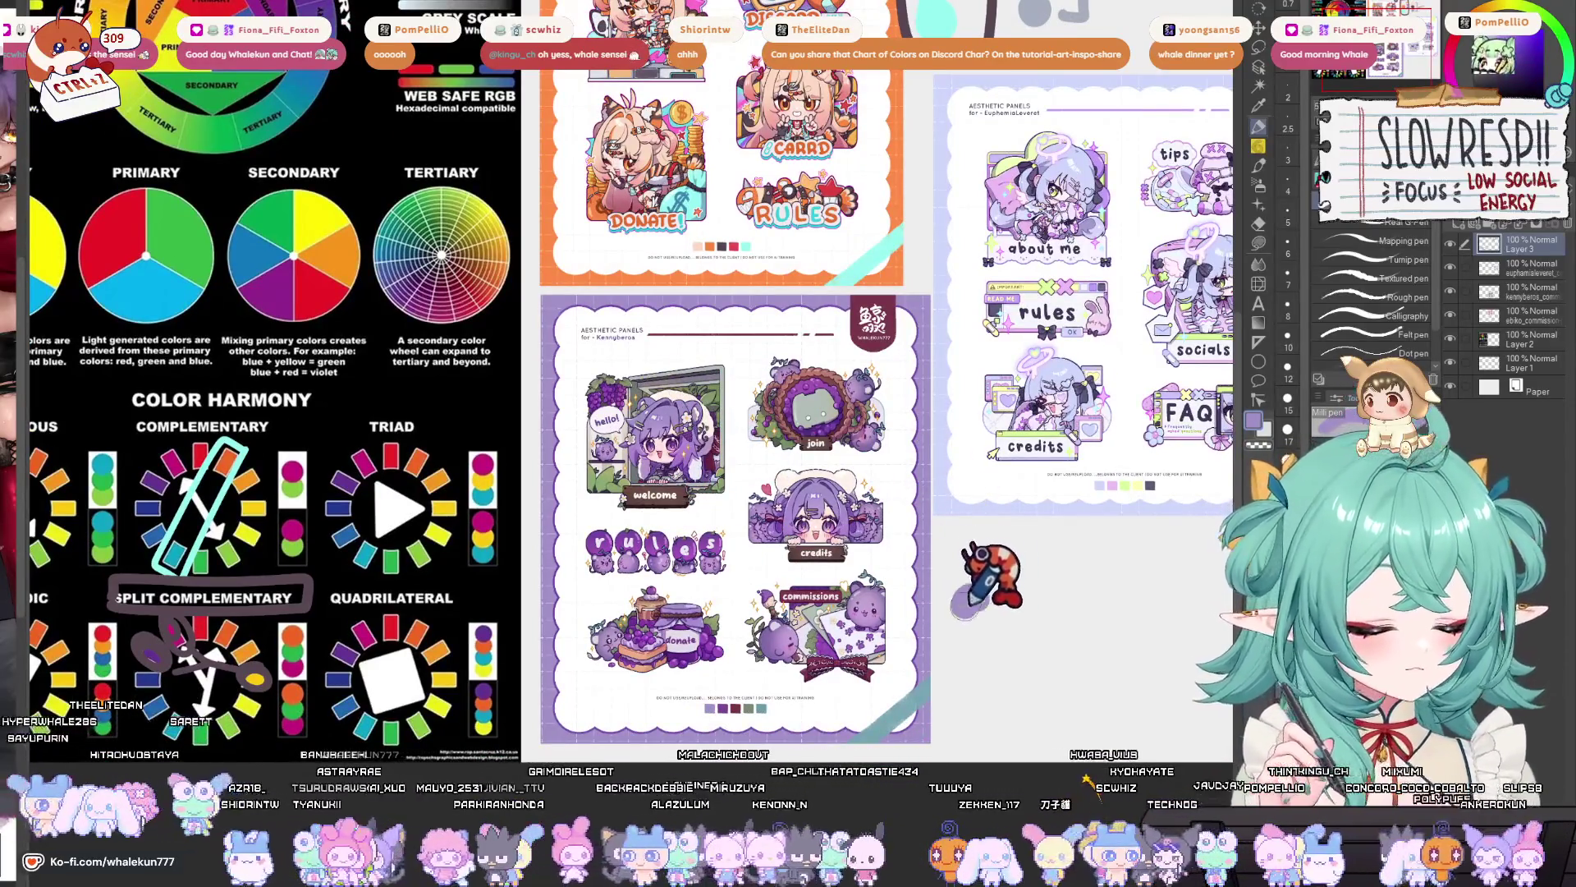
pyautogui.moveTo(980, 603); pyautogui.dragTo(921, 617)
# - Draw a grey-green stroke across the Complementary wheel and open the Color Wheel panel
pyautogui.moveTo(729, 682)
pyautogui.mouseDown()
pyautogui.moveTo(761, 669)
pyautogui.moveTo(741, 684)
pyautogui.mouseUp()
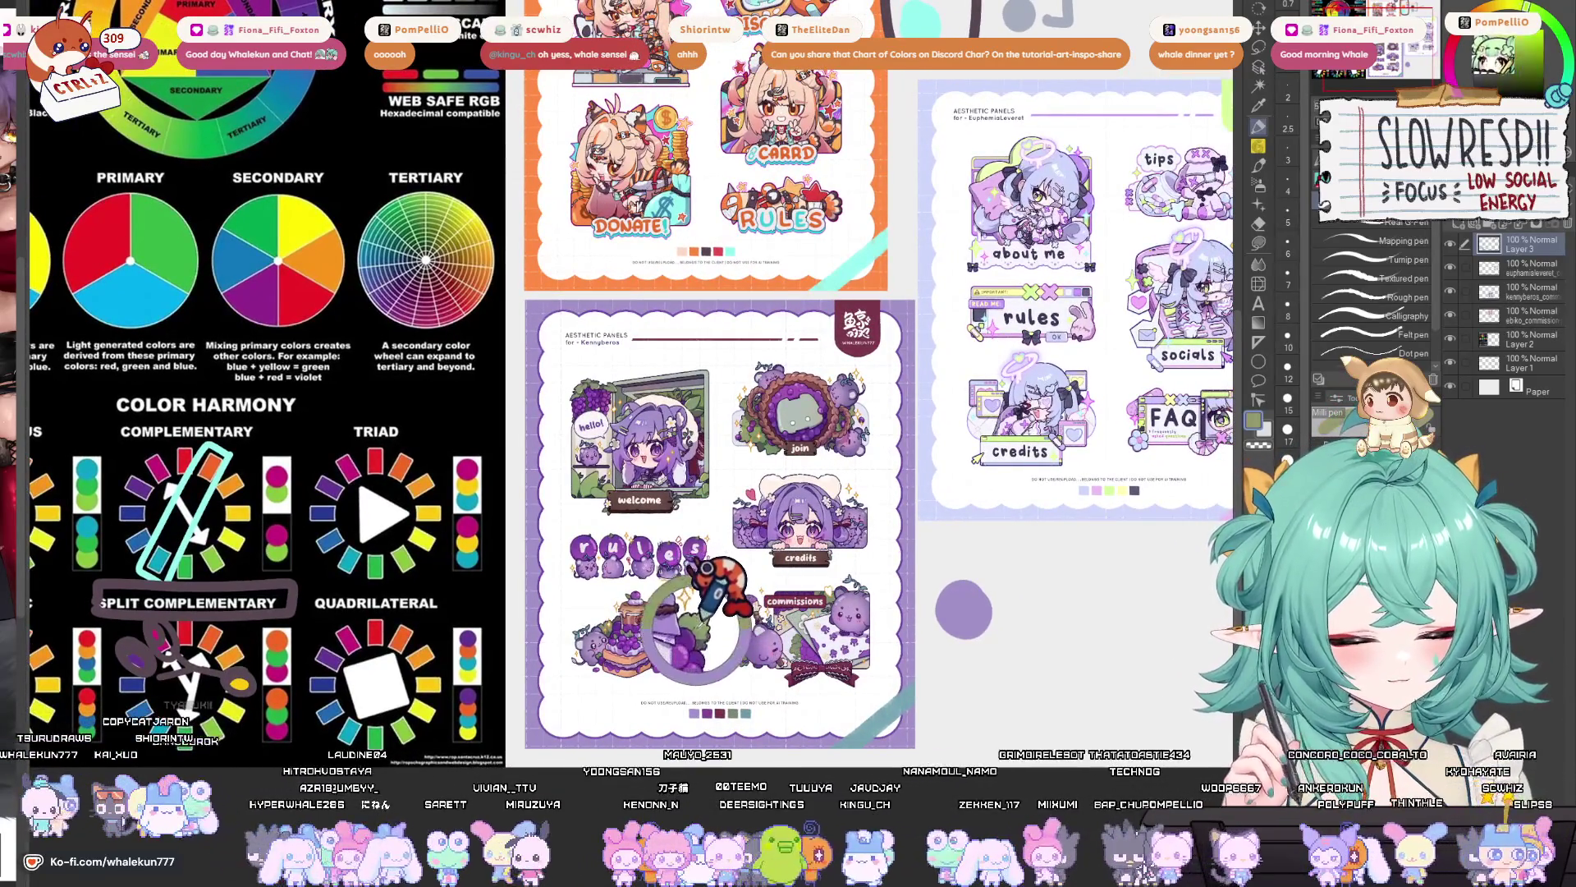
pyautogui.moveTo(952, 591); pyautogui.dragTo(1314, 608)
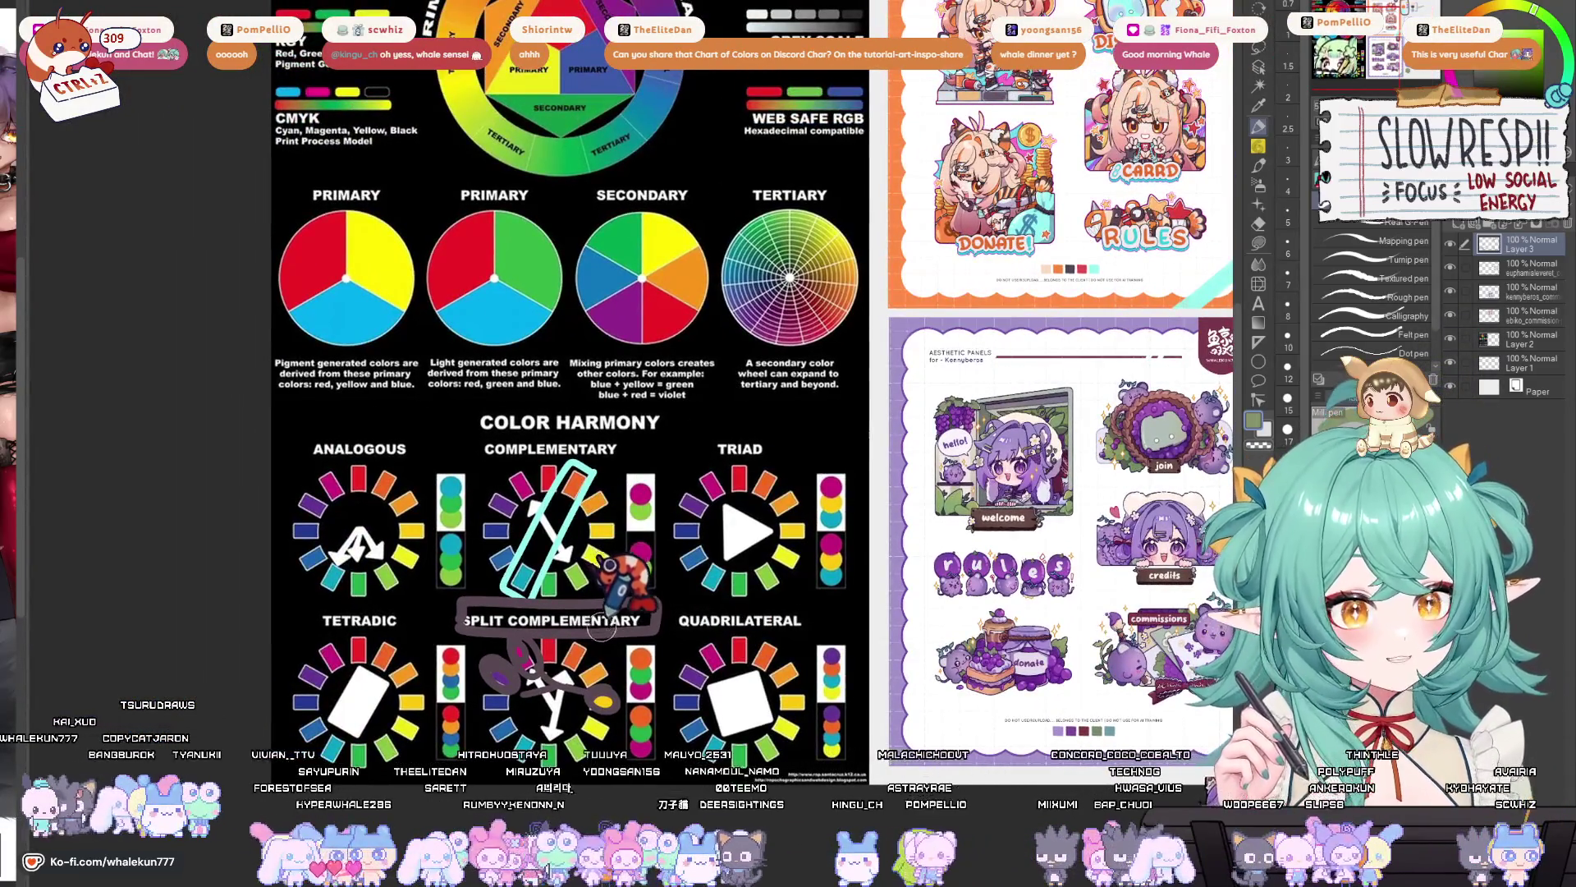
pyautogui.moveTo(605, 566); pyautogui.dragTo(561, 552)
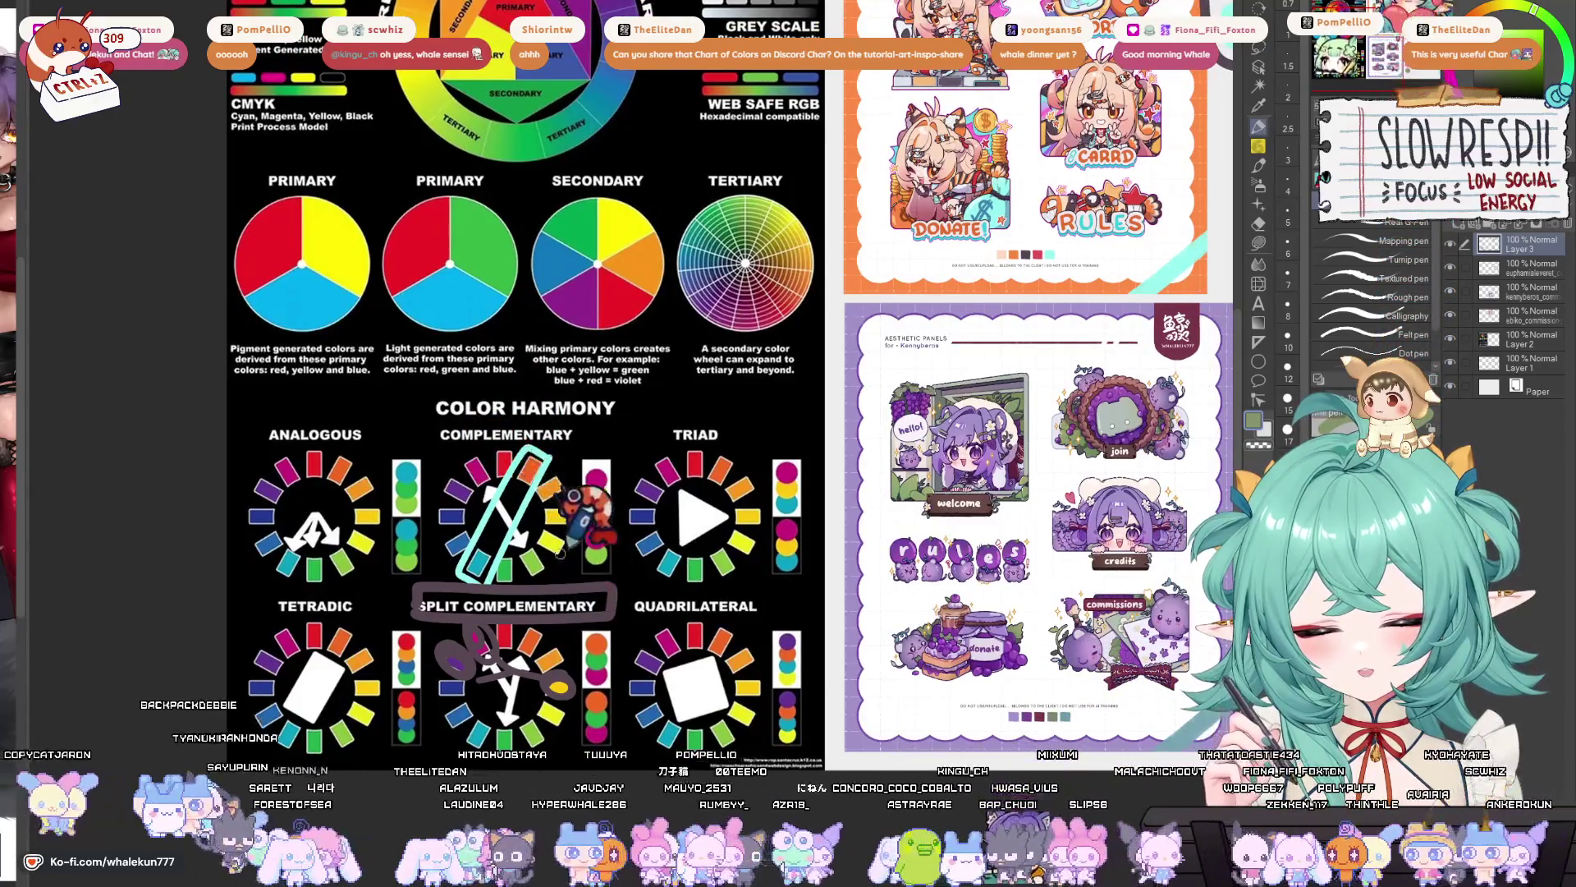
pyautogui.moveTo(444, 468); pyautogui.dragTo(530, 532)
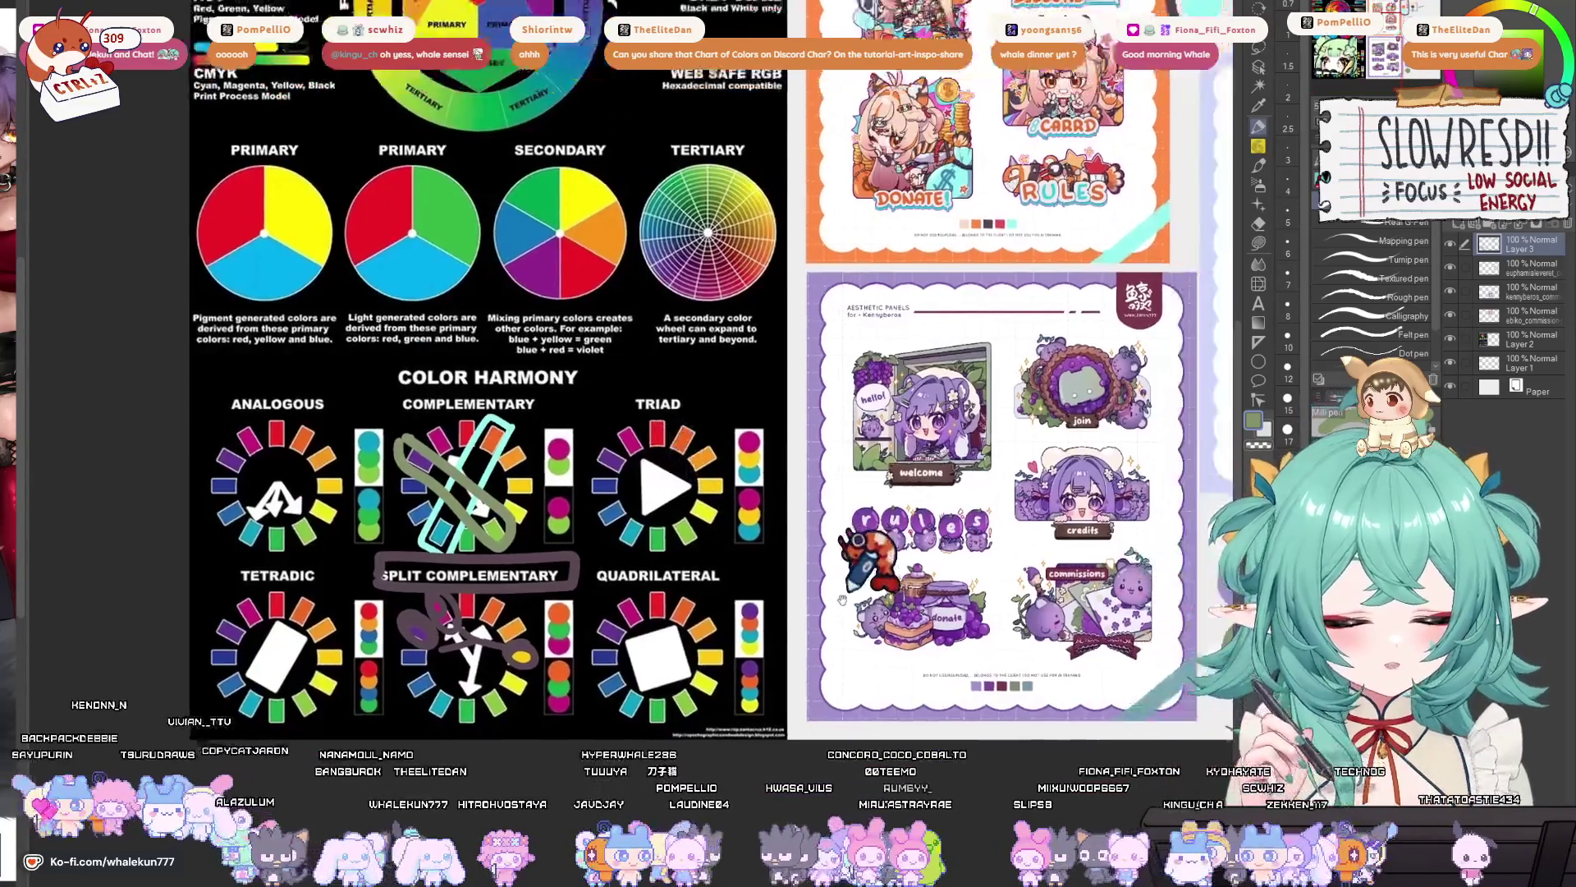
pyautogui.moveTo(686, 519)
pyautogui.mouseDown()
pyautogui.moveTo(533, 579)
pyautogui.moveTo(541, 634)
pyautogui.mouseUp()
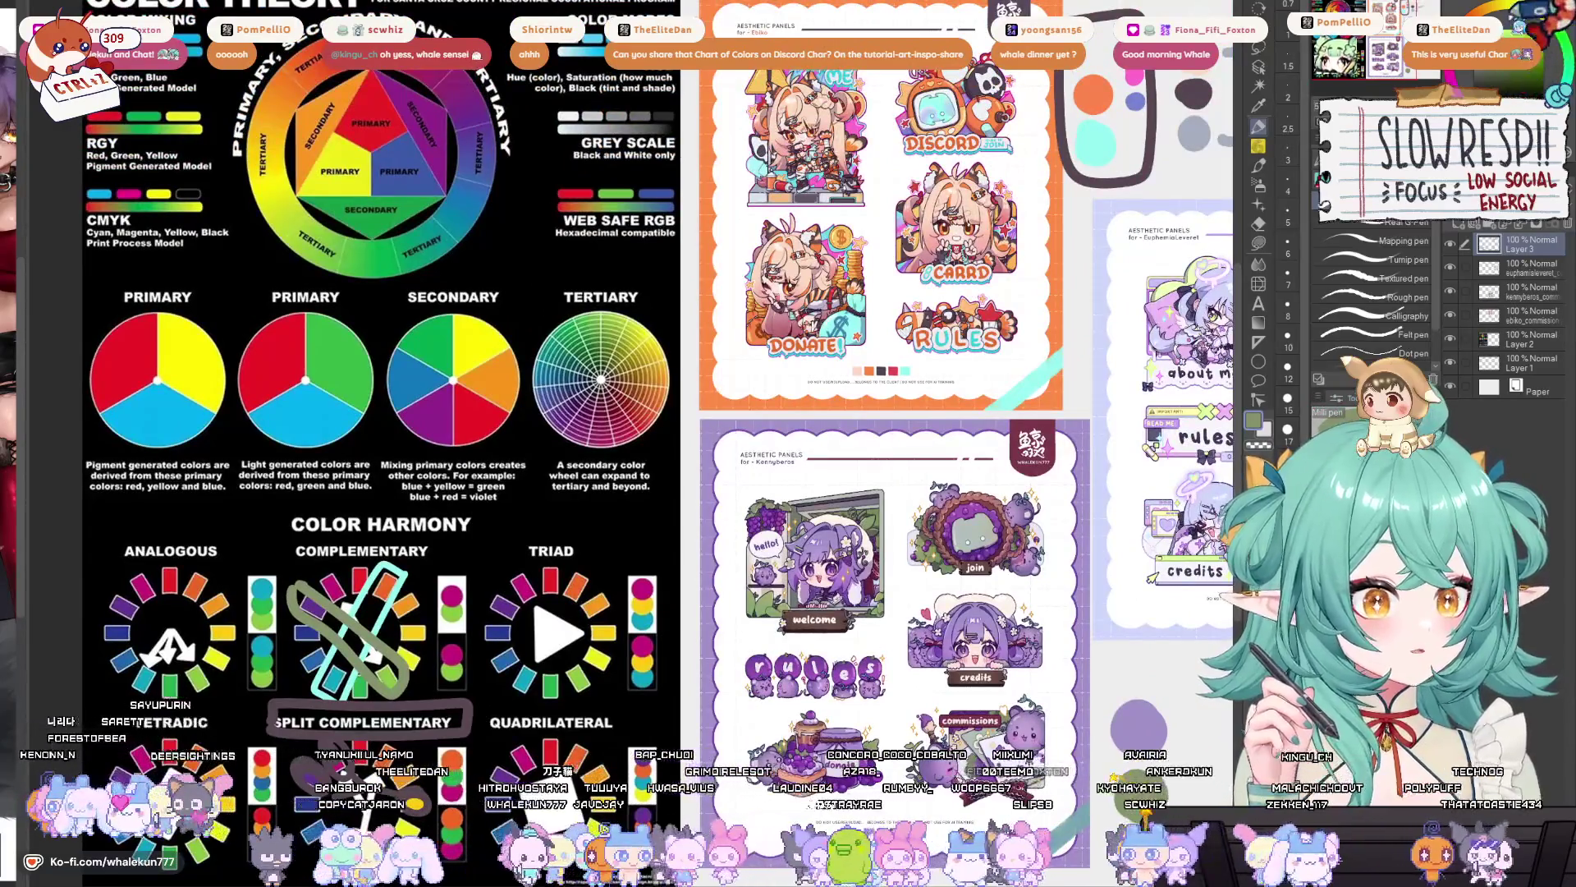
pyautogui.press('F6')
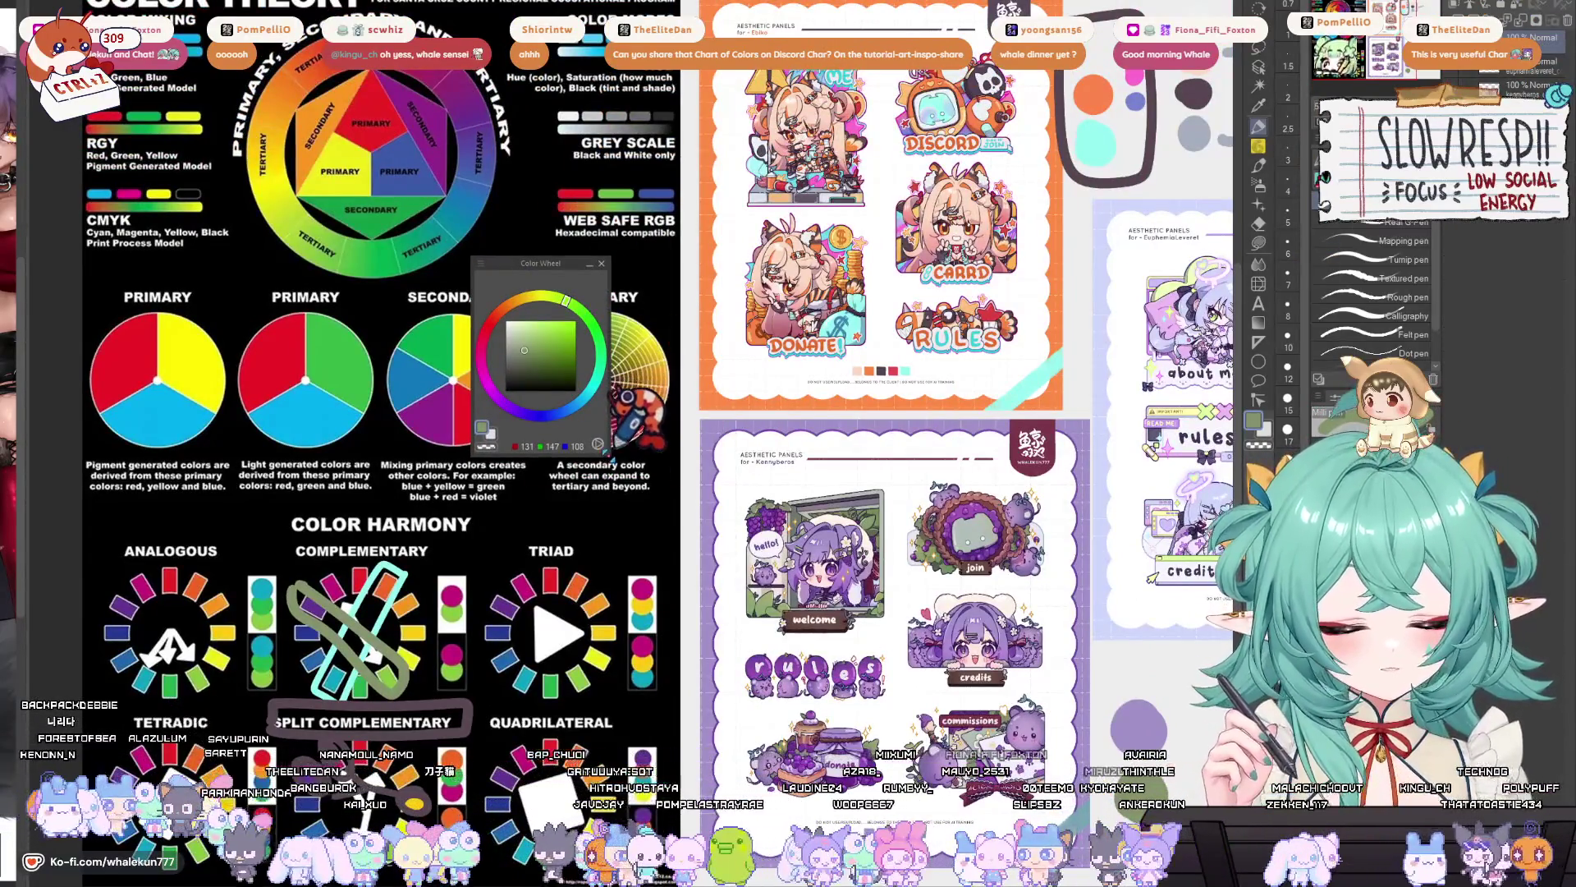
# - On the enlarged Color Wheel, pick purple, then its complementary muted green (126, 147, 108)
pyautogui.moveTo(612, 452); pyautogui.dragTo(775, 608)
pyautogui.click(555, 550)
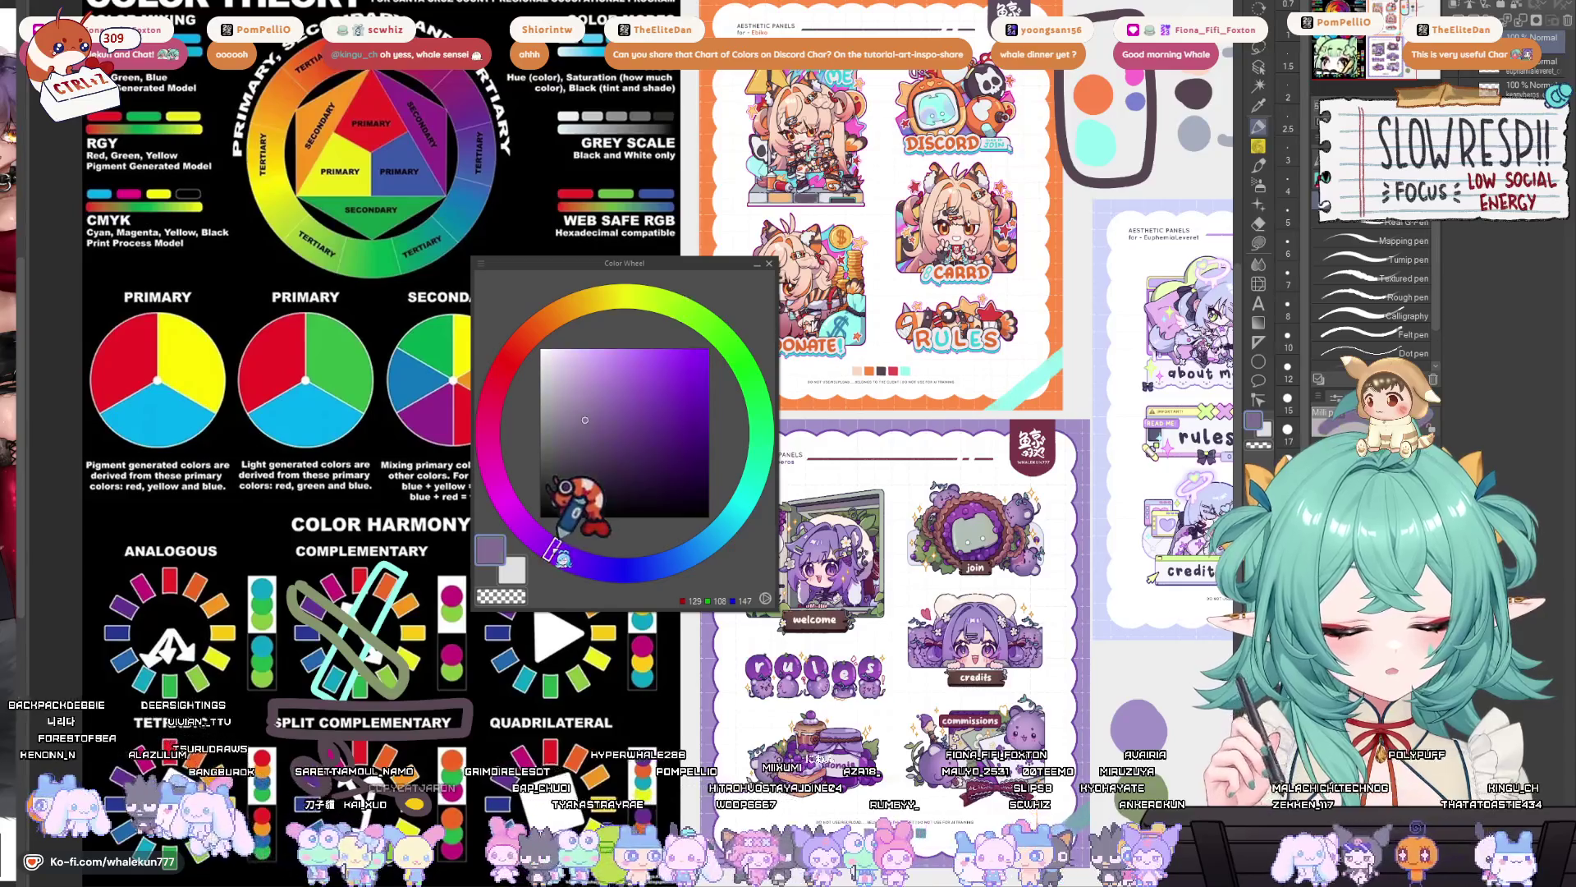
pyautogui.click(711, 325)
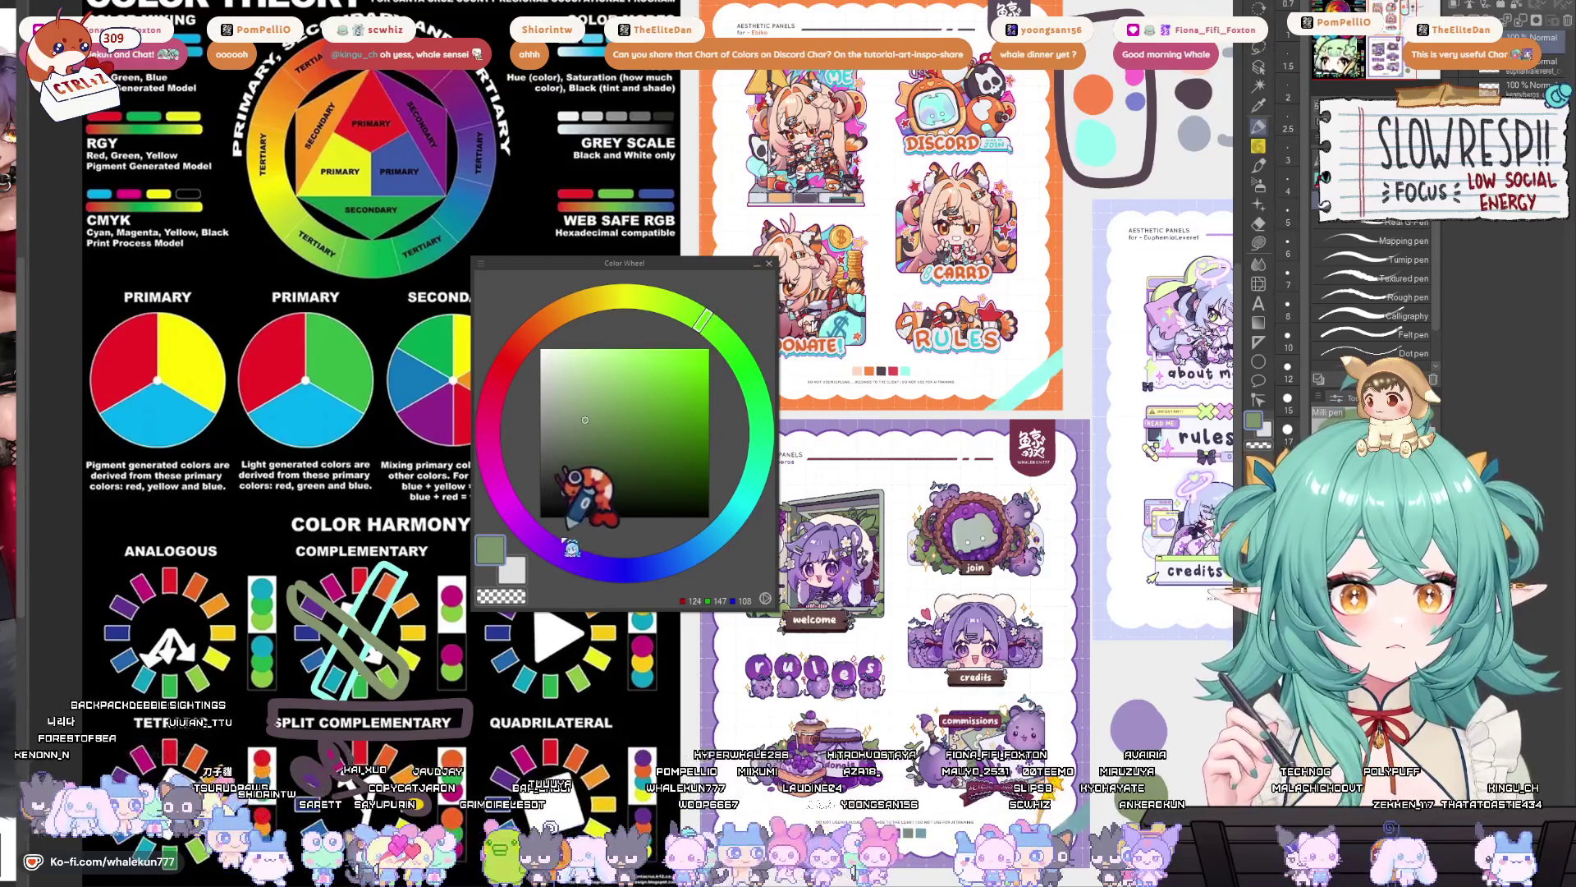
pyautogui.click(559, 565)
pyautogui.click(701, 329)
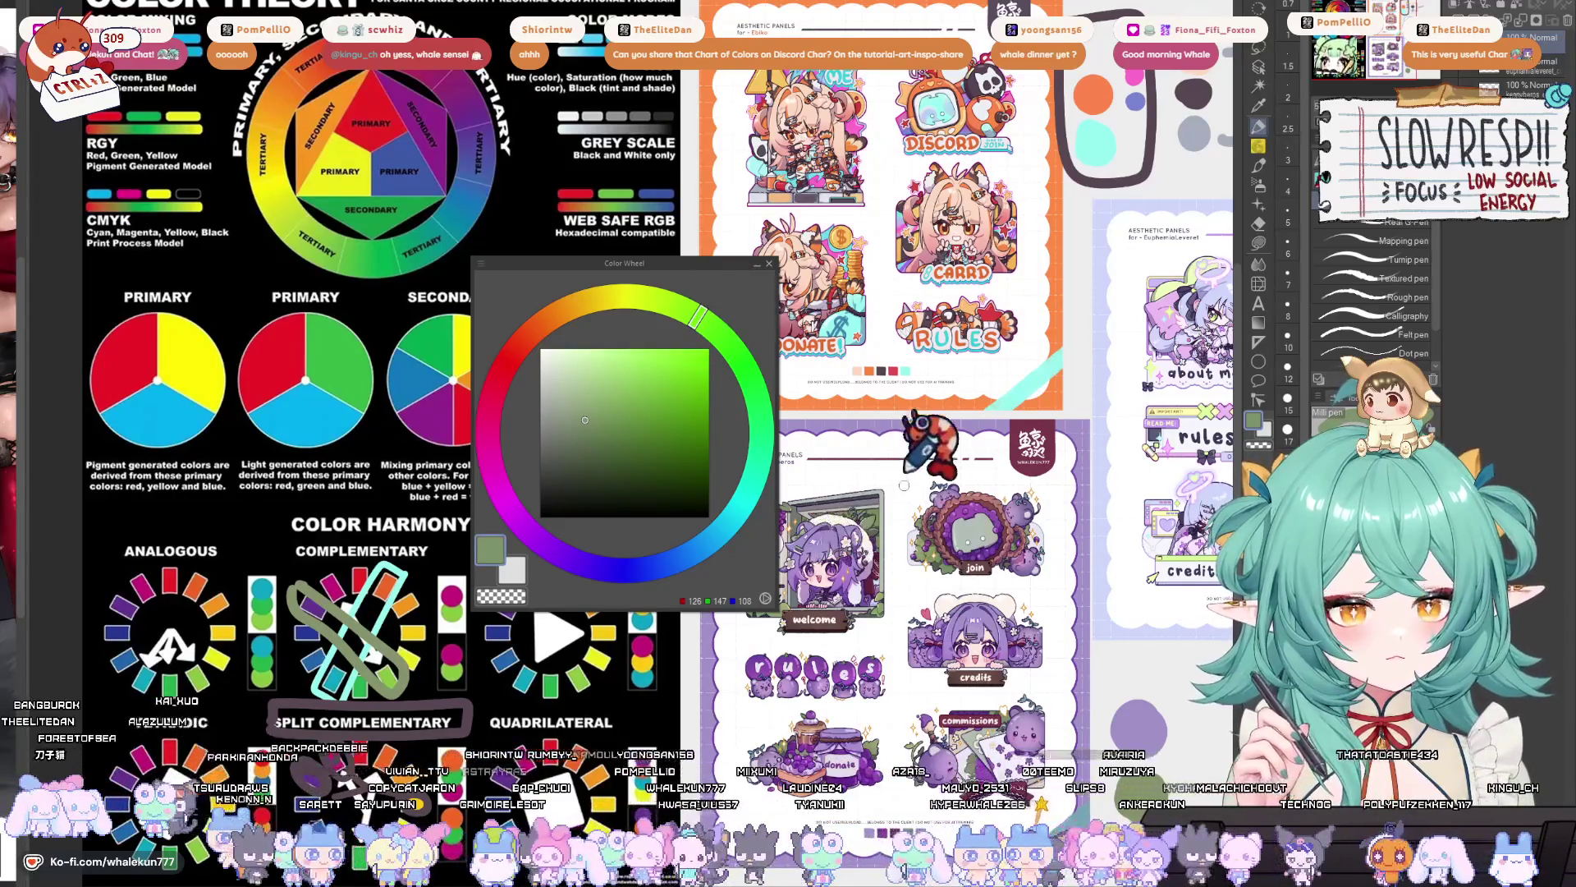
pyautogui.scroll(-1, 985, 612)
pyautogui.moveTo(738, 263); pyautogui.dragTo(507, 259)
pyautogui.moveTo(996, 592)
pyautogui.mouseDown()
pyautogui.moveTo(915, 649)
pyautogui.moveTo(924, 538)
pyautogui.moveTo(894, 611)
pyautogui.mouseUp()
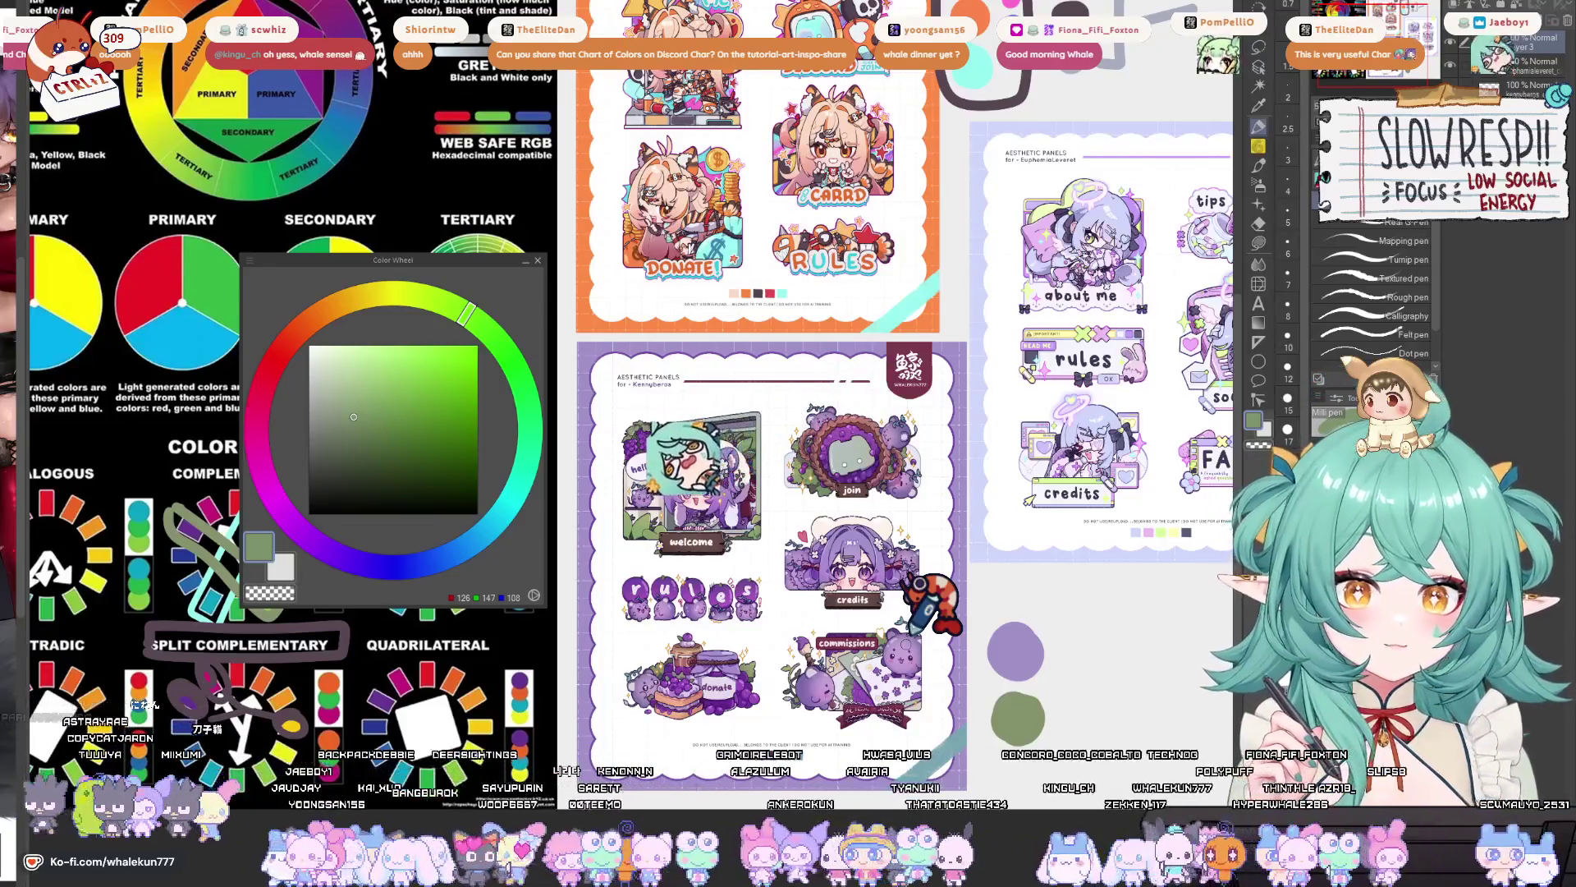
# - Sample lavender from the EuphemiaLeveret art and paint a pale dab (206, 214, 251) below it
pyautogui.moveTo(964, 629)
pyautogui.mouseDown()
pyautogui.moveTo(914, 681)
pyautogui.moveTo(759, 703)
pyautogui.moveTo(780, 709)
pyautogui.mouseUp()
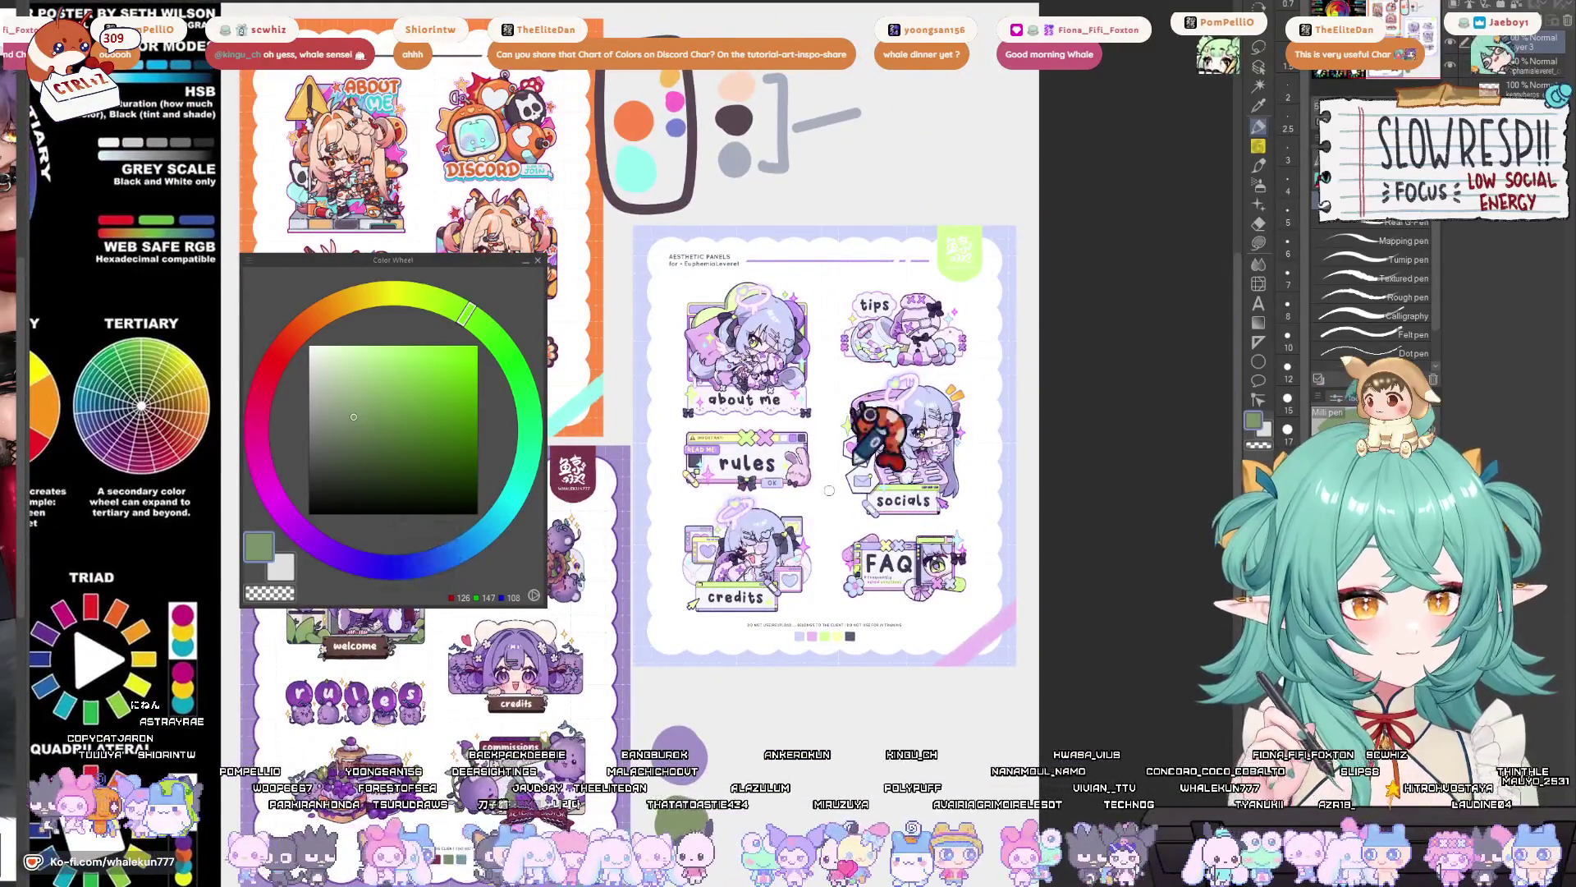
pyautogui.moveTo(810, 614)
pyautogui.mouseDown()
pyautogui.moveTo(831, 532)
pyautogui.moveTo(859, 586)
pyautogui.moveTo(862, 649)
pyautogui.mouseUp()
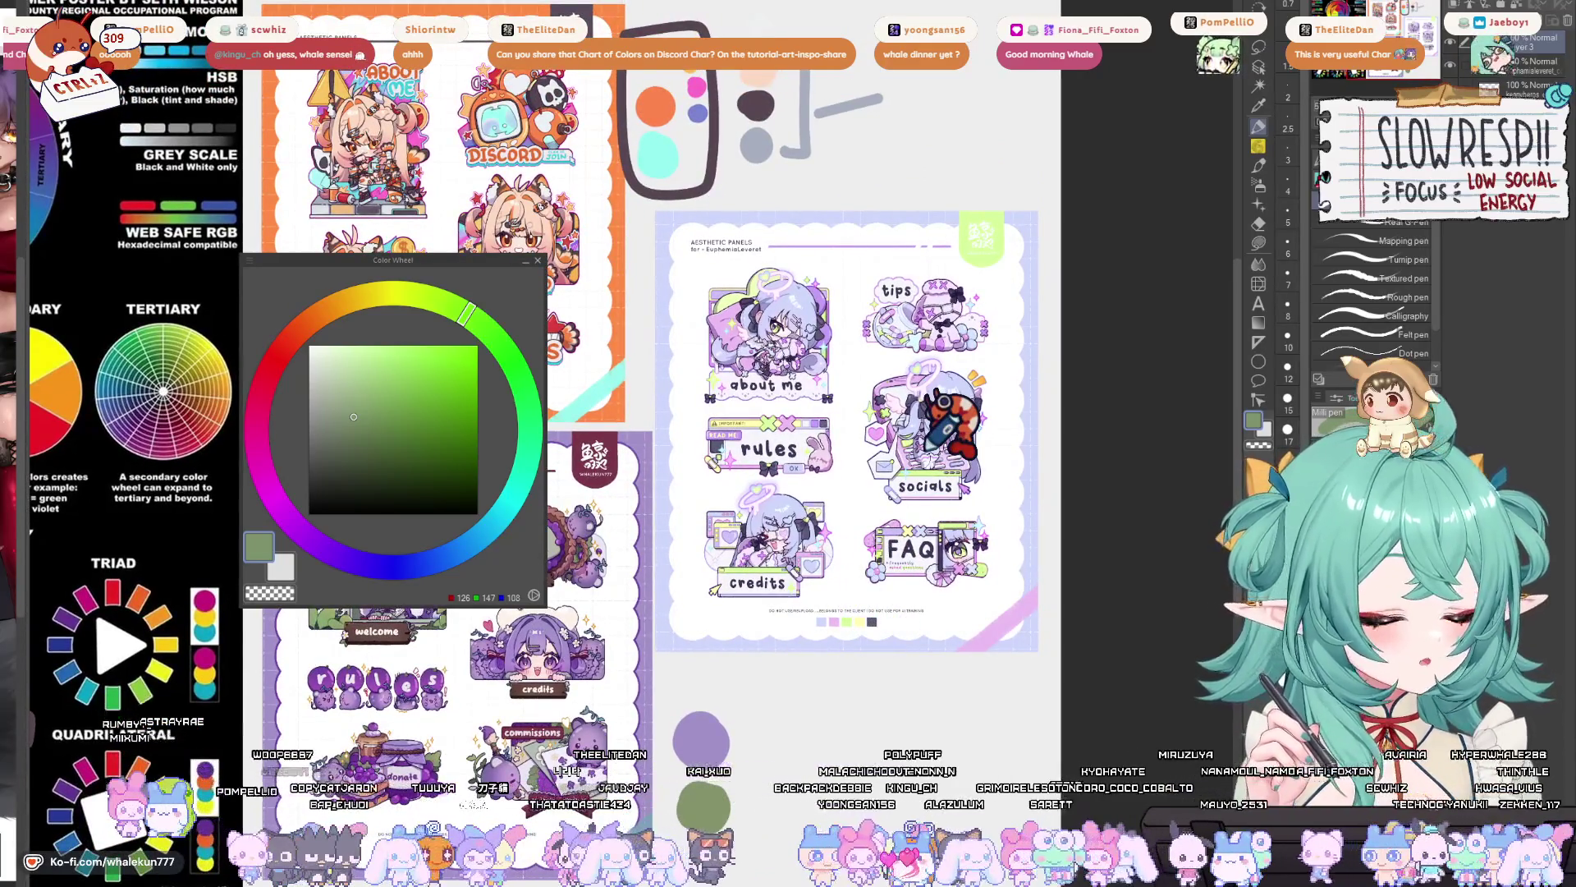
pyautogui.moveTo(487, 774)
pyautogui.mouseDown()
pyautogui.moveTo(815, 704)
pyautogui.moveTo(928, 394)
pyautogui.mouseUp()
pyautogui.scroll(3, 854, 410)
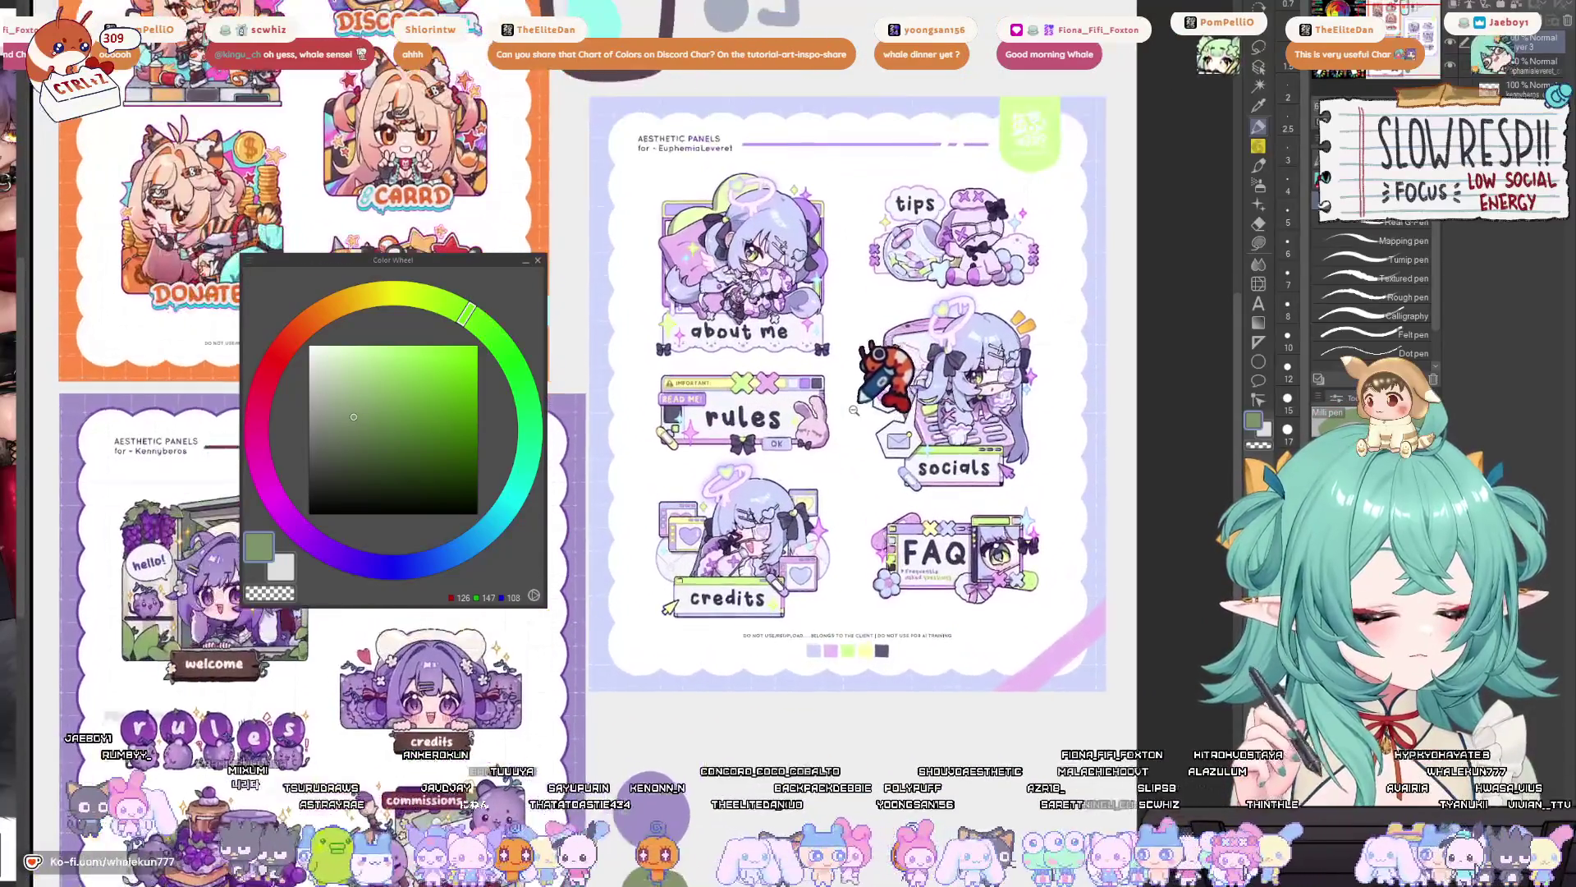
pyautogui.scroll(2, 853, 410)
pyautogui.keyDown('alt'); pyautogui.click(845, 403); pyautogui.keyUp('alt')
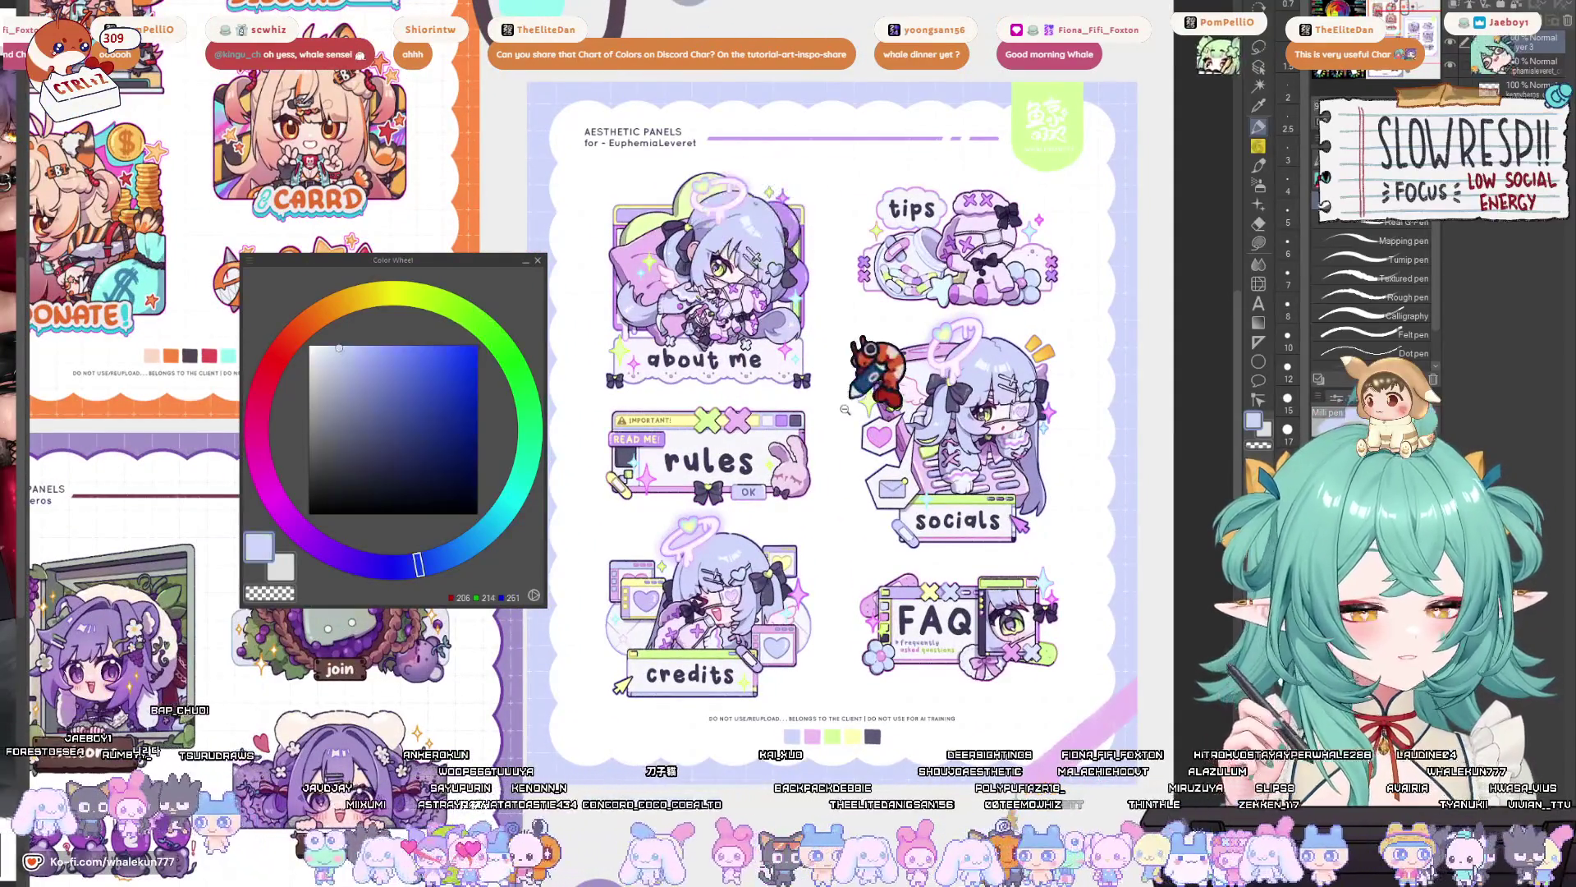
pyautogui.scroll(-3, 845, 403)
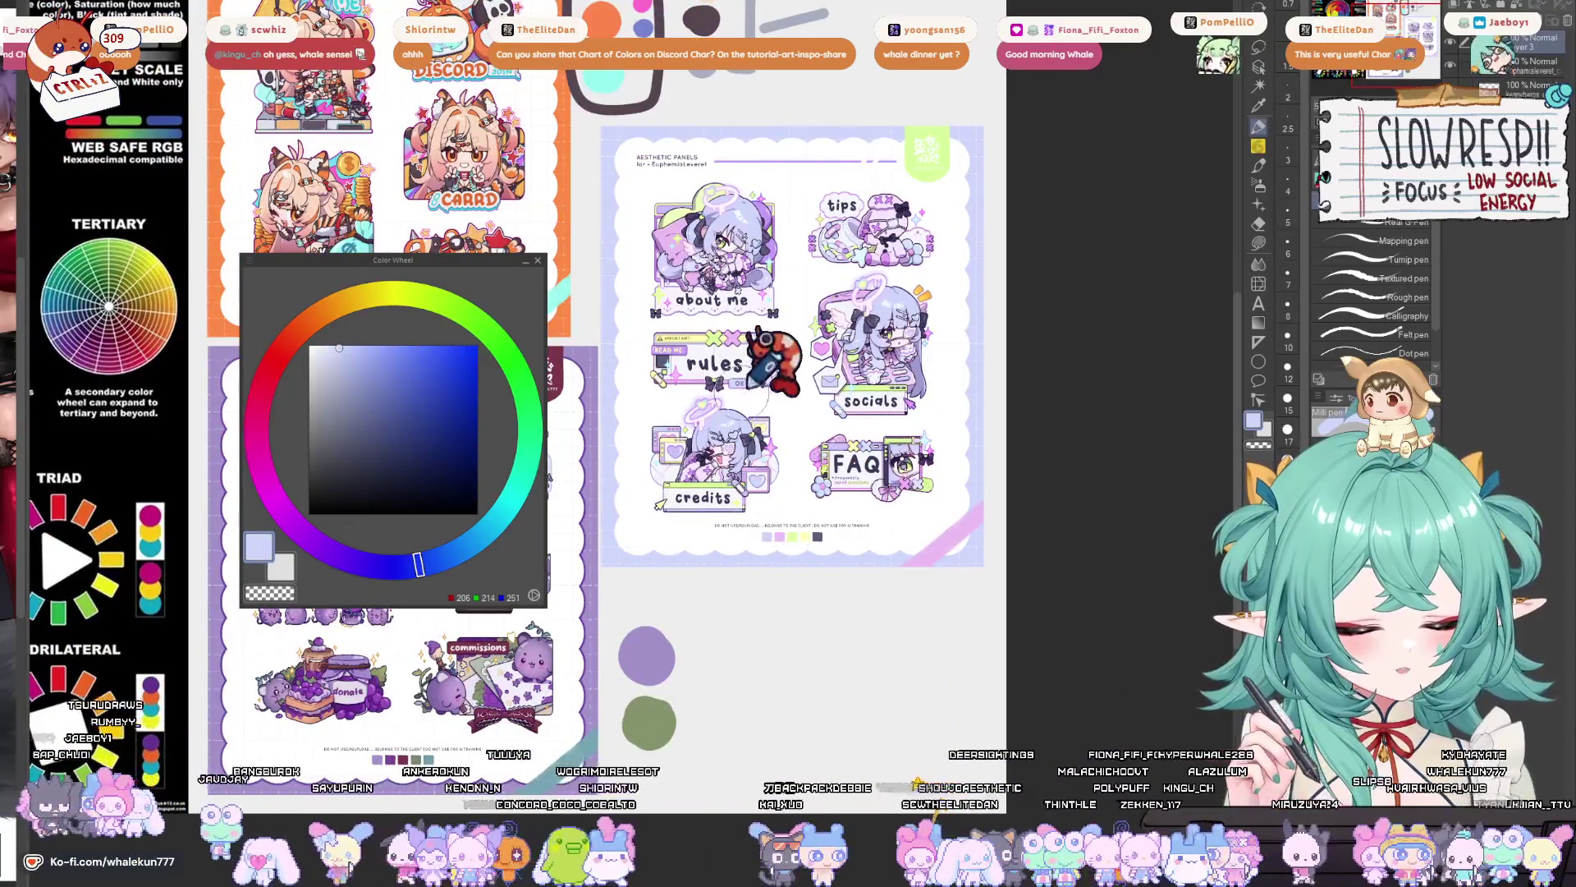
pyautogui.moveTo(754, 609); pyautogui.dragTo(756, 612)
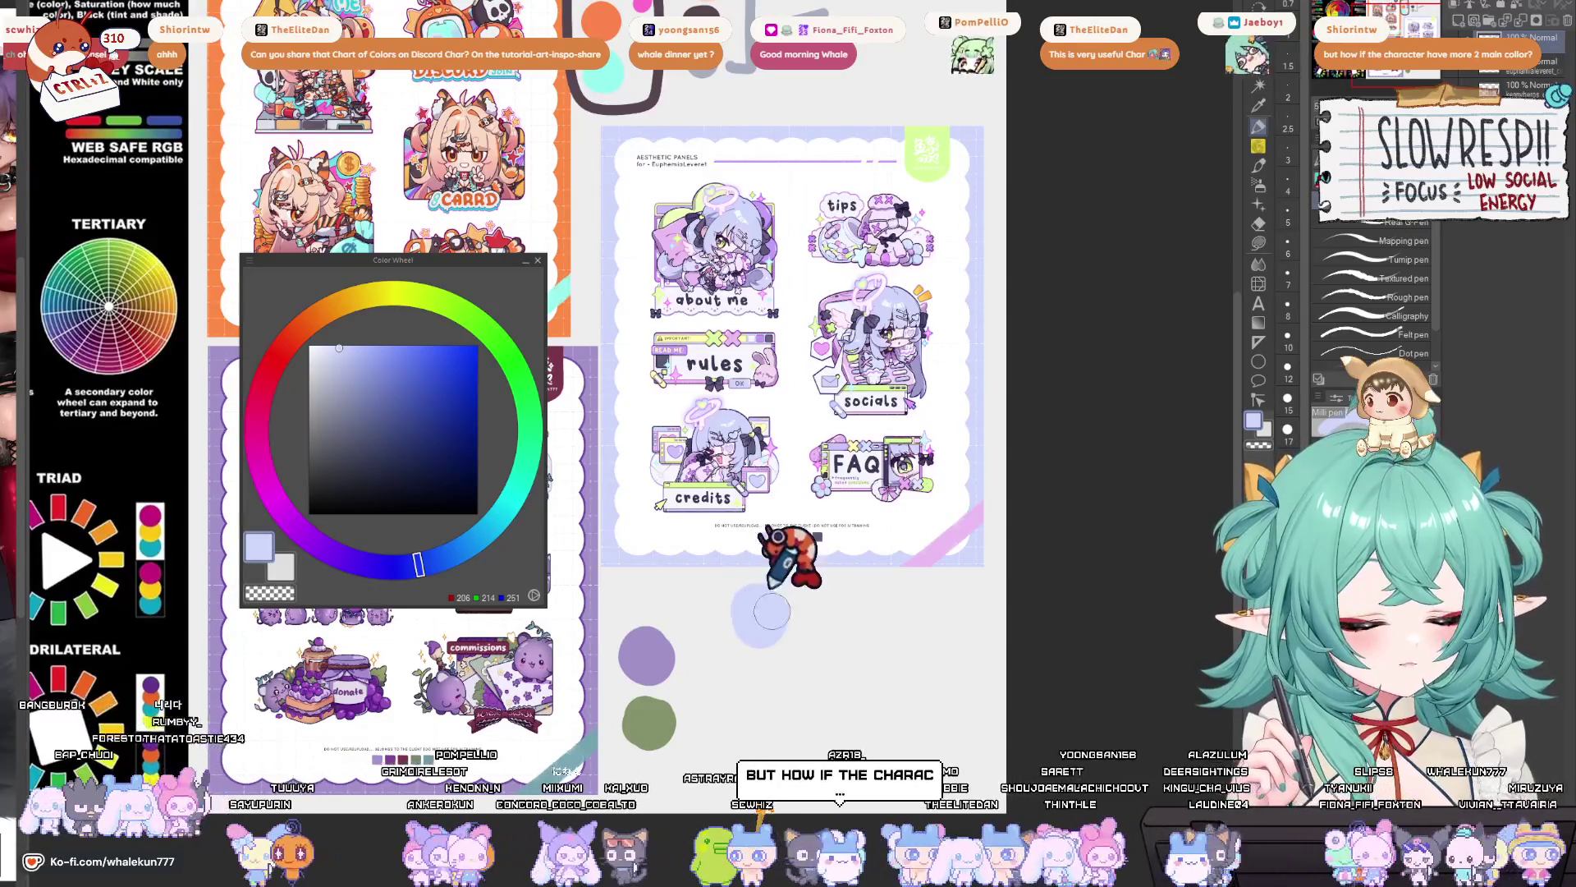
# - Sample pink-lavender and light green from the panel art and paint a light green dab
pyautogui.keyDown('alt'); pyautogui.click(913, 565); pyautogui.keyUp('alt')
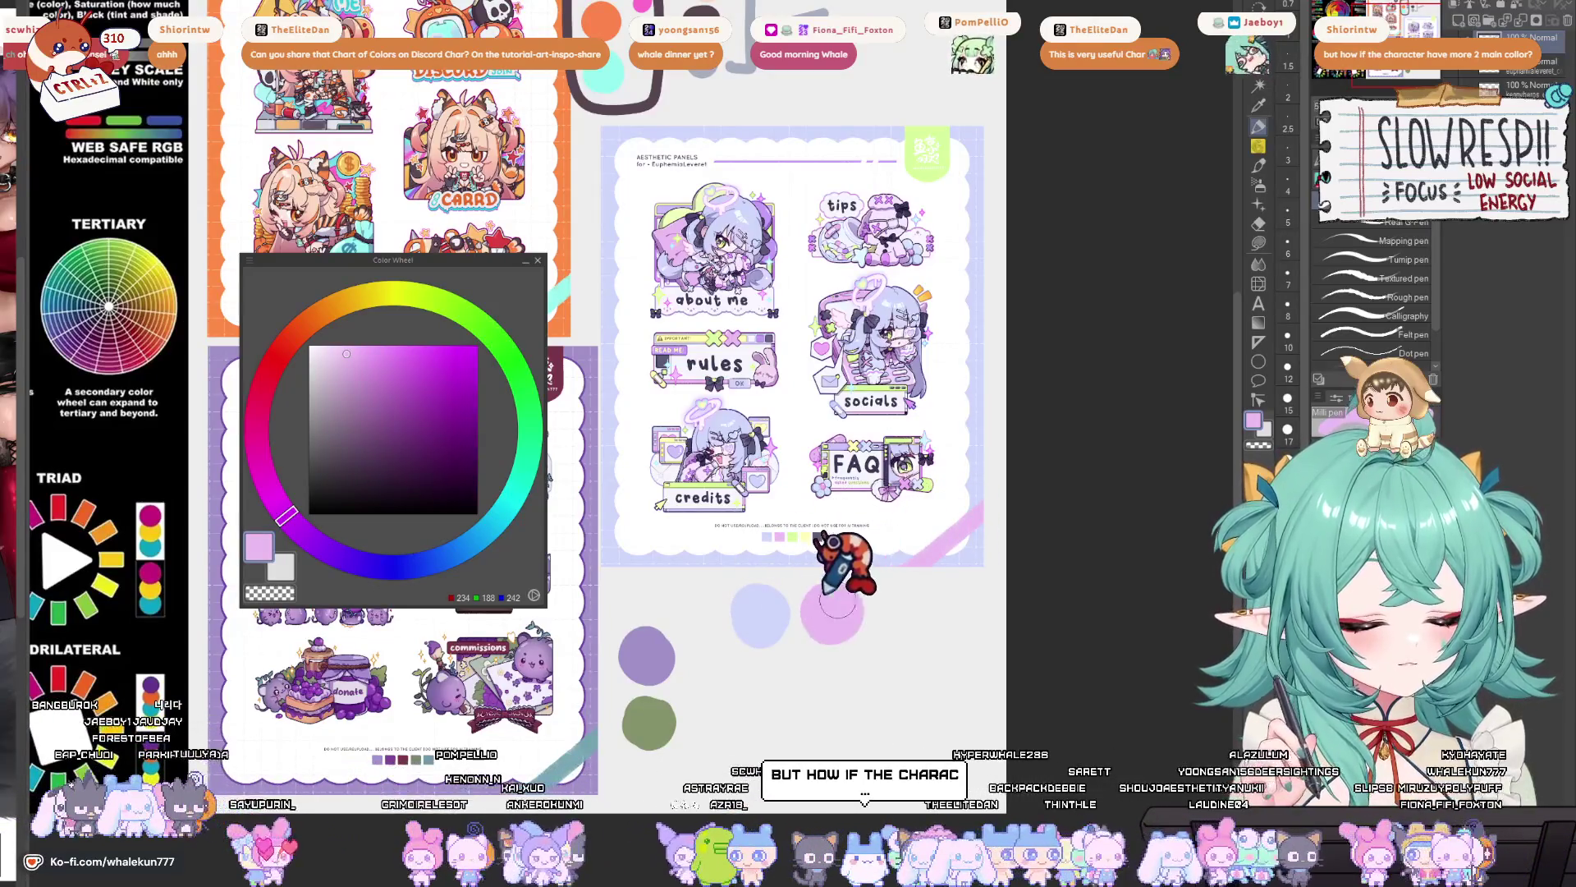
pyautogui.scroll(2, 763, 218)
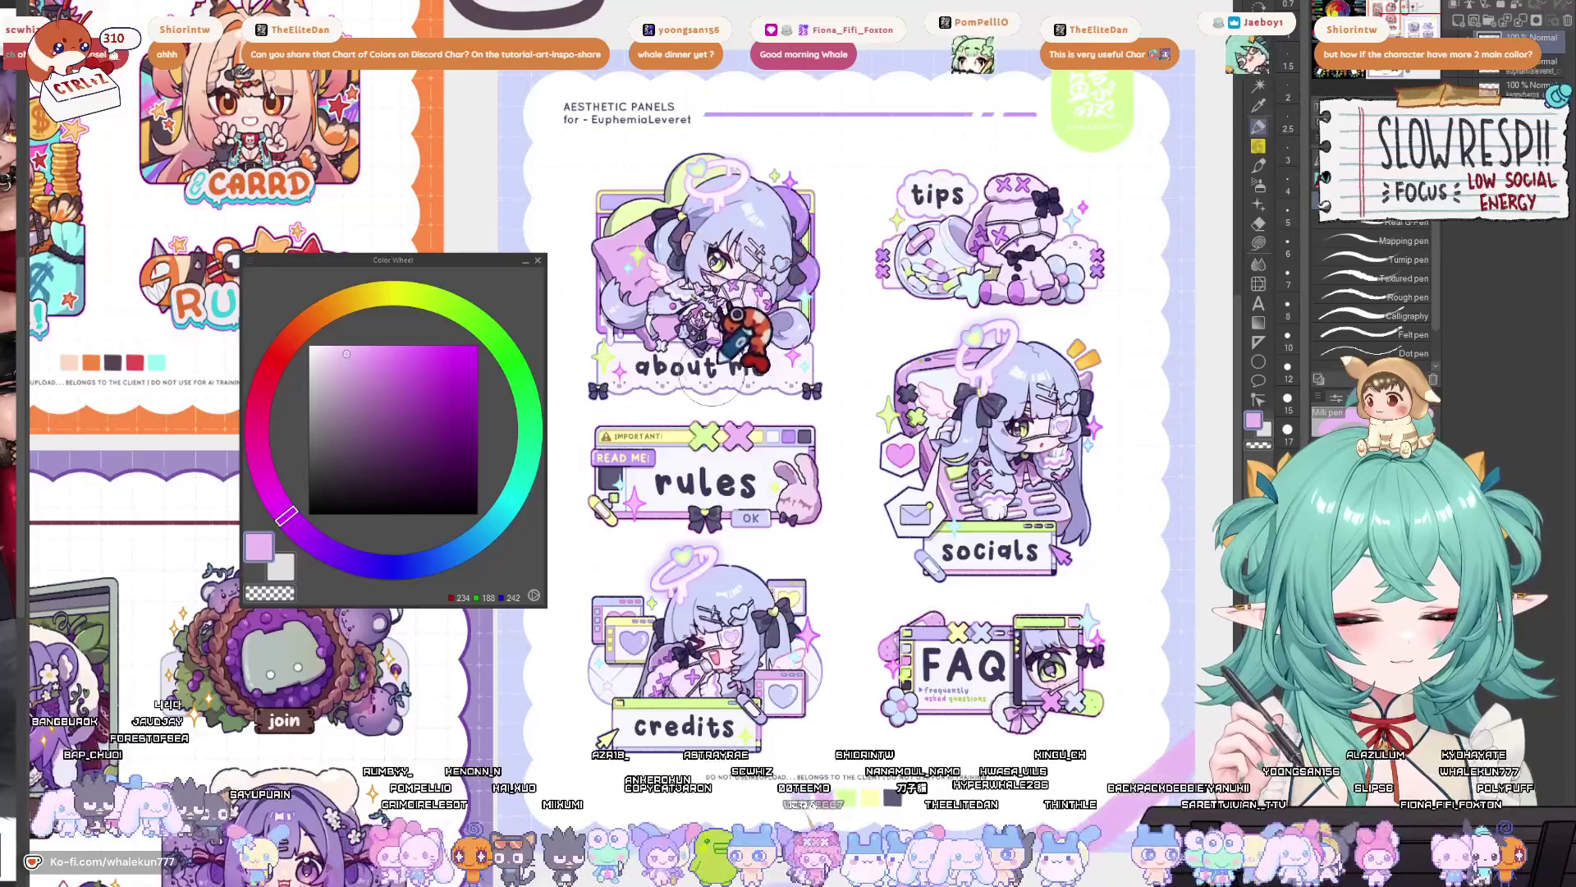
pyautogui.moveTo(827, 497); pyautogui.dragTo(794, 418)
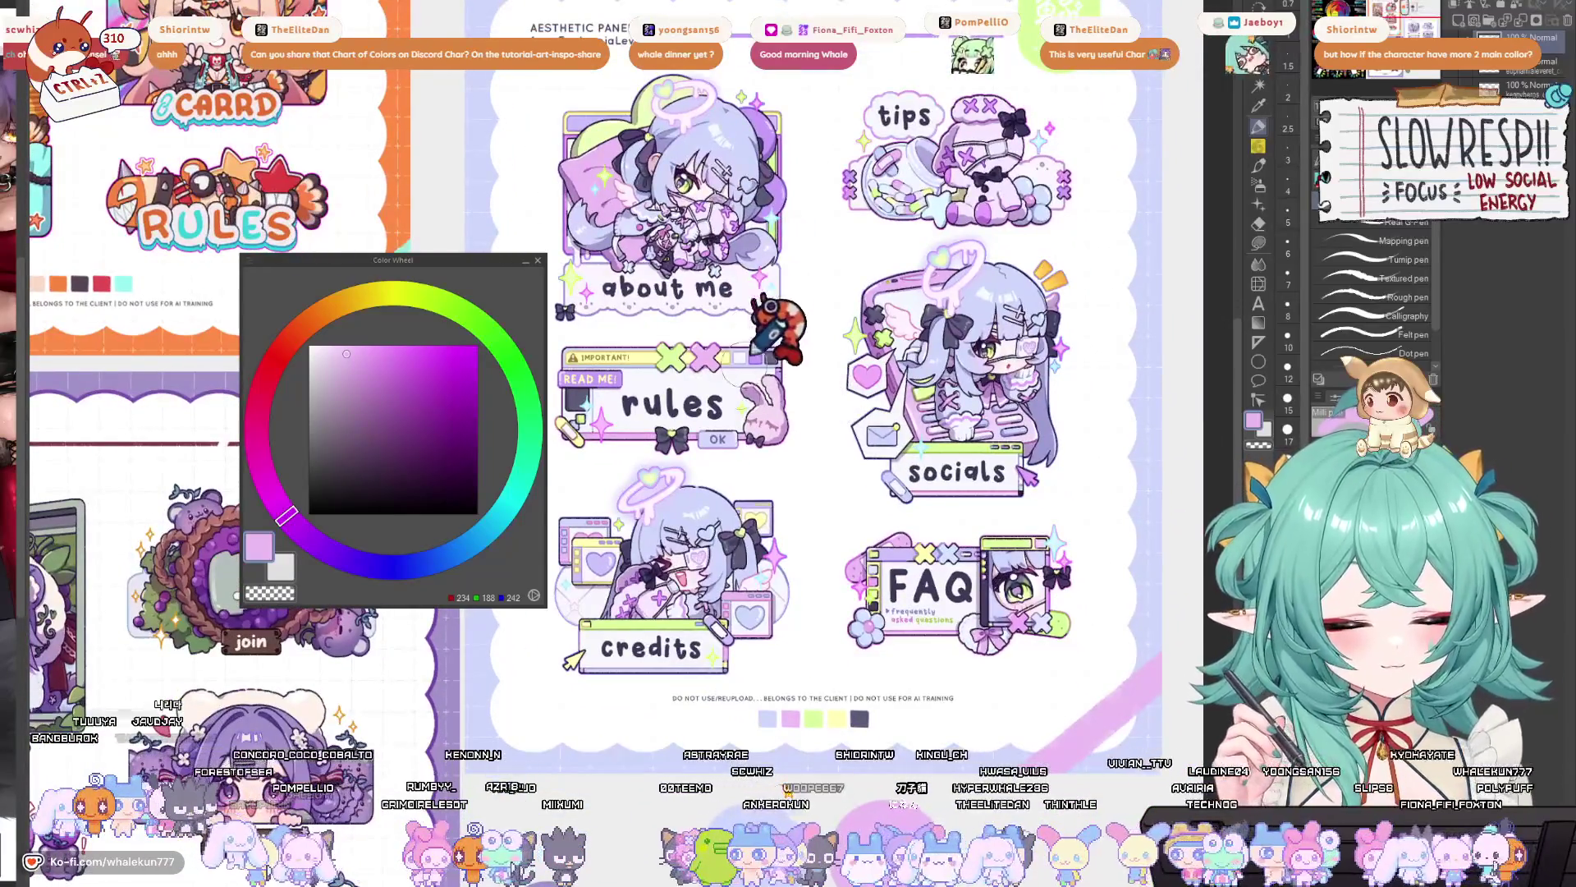
pyautogui.scroll(-2, 690, 386)
pyautogui.scroll(1, 707, 328)
pyautogui.keyDown('alt'); pyautogui.click(698, 391); pyautogui.keyUp('alt')
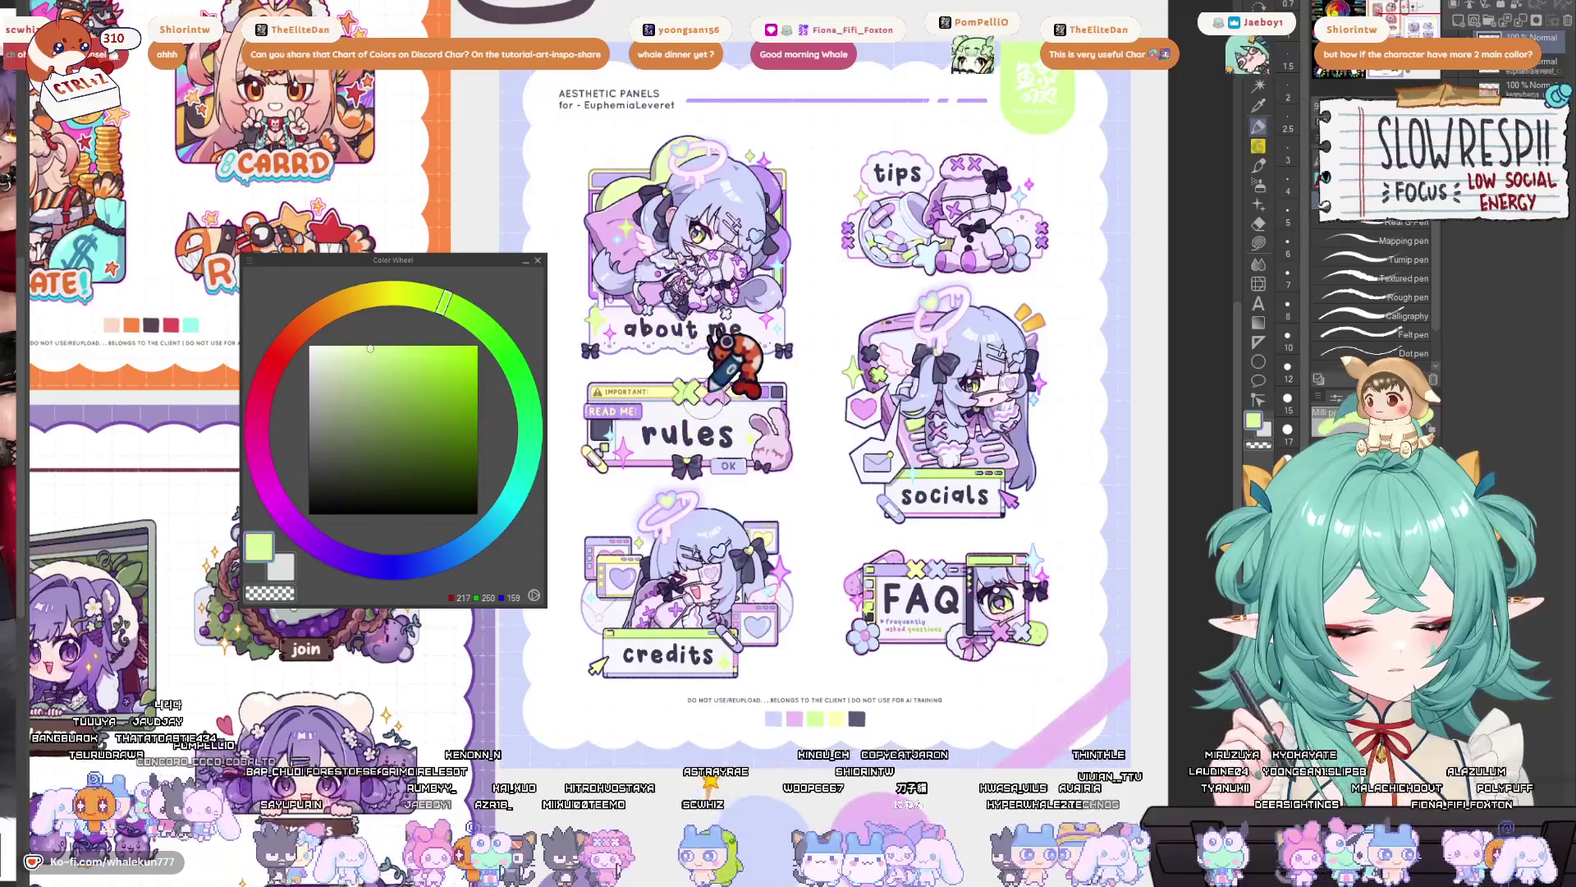
pyautogui.scroll(-3, 821, 493)
pyautogui.click(942, 628)
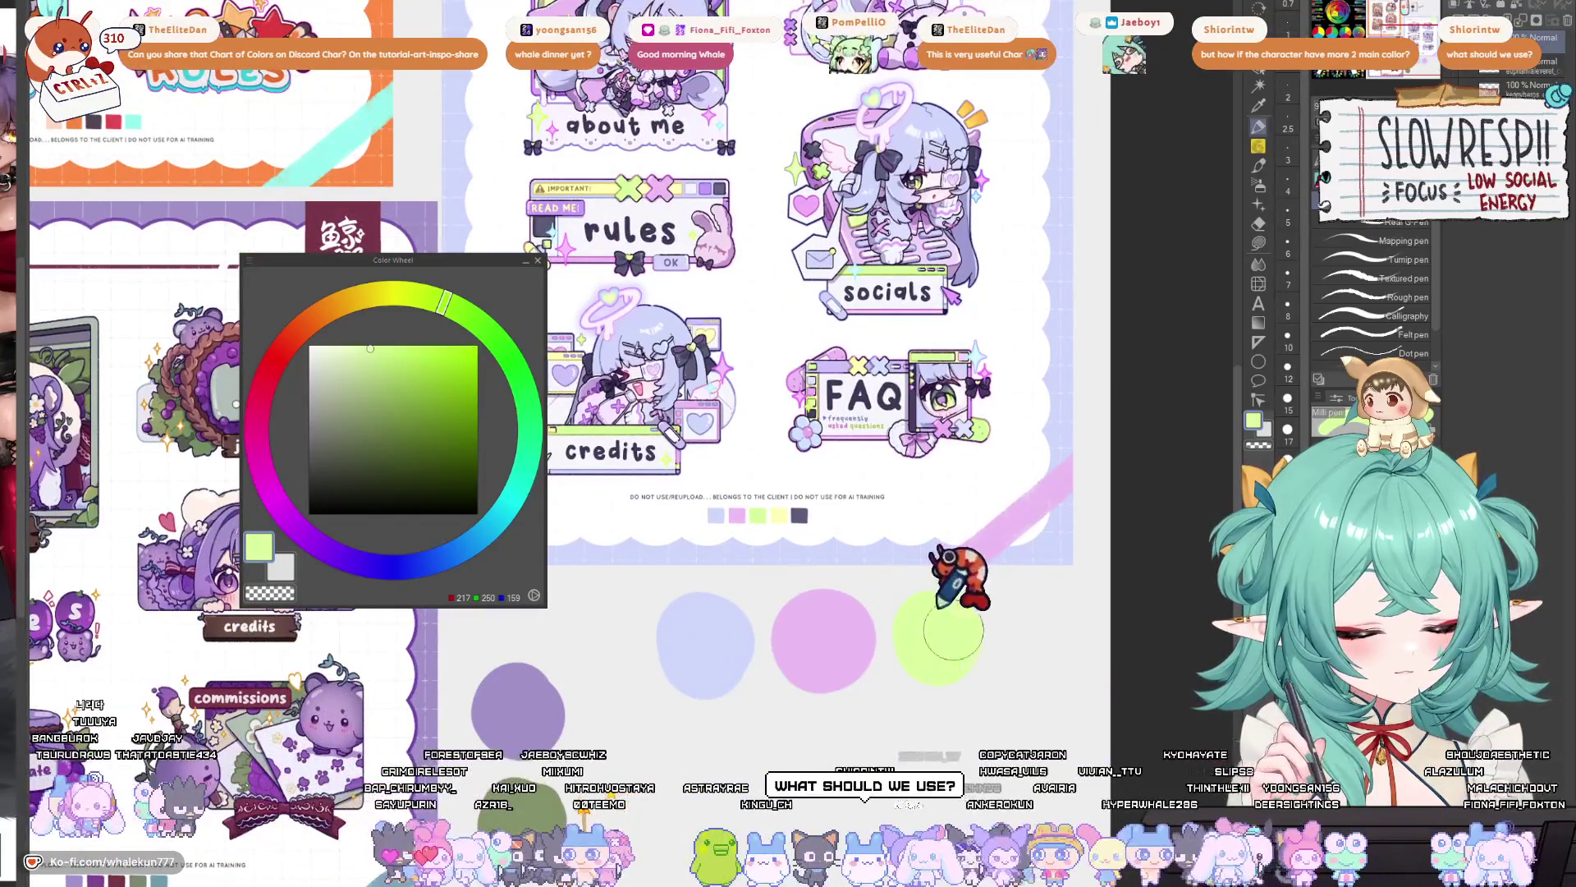
# - Sample light yellow from the FAQ art, paint a yellow swatch and a stroke under the circles
pyautogui.keyDown('alt'); pyautogui.click(903, 382); pyautogui.keyUp('alt')
pyautogui.click(1033, 656)
pyautogui.moveTo(1032, 656)
pyautogui.mouseDown()
pyautogui.moveTo(1018, 636)
pyautogui.moveTo(1037, 612)
pyautogui.mouseUp()
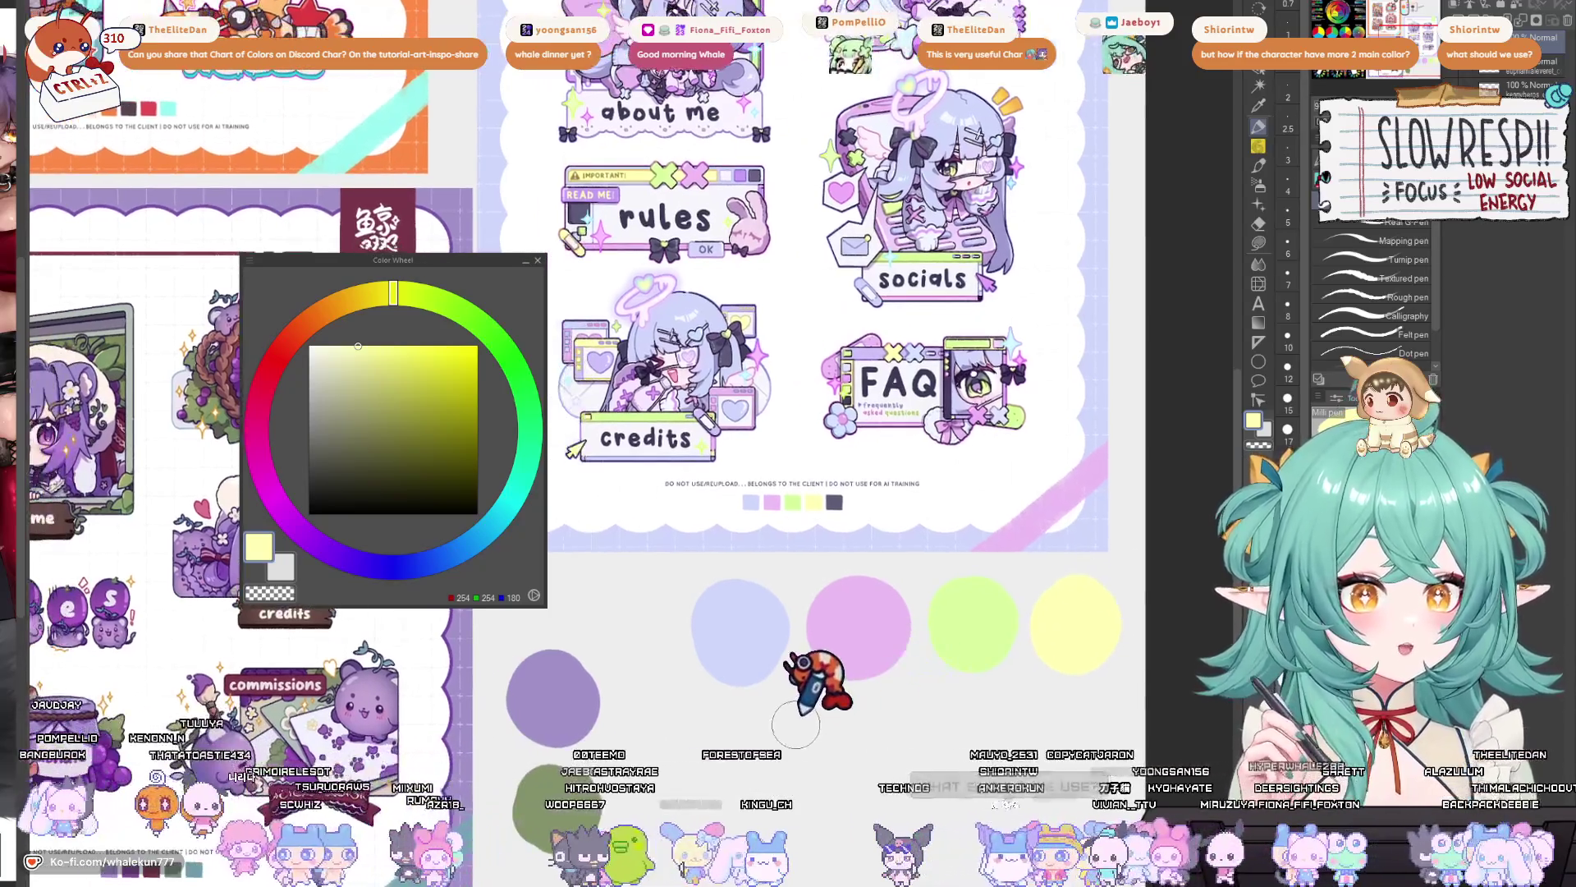
pyautogui.moveTo(751, 702); pyautogui.dragTo(996, 726)
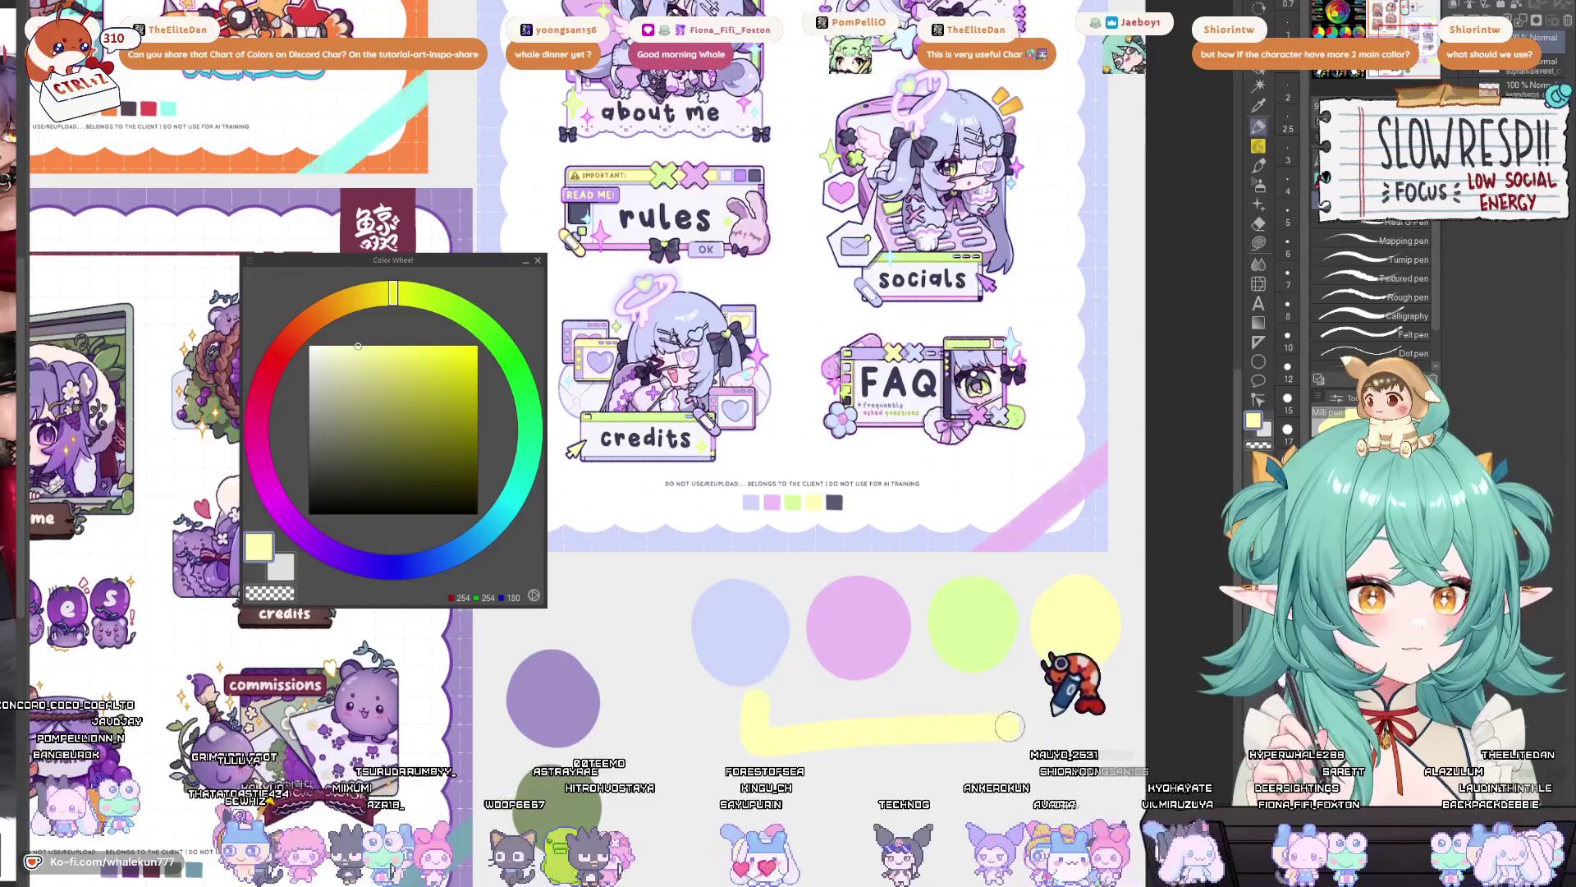
# - Set the current drawing colour to pink on the Color Wheel
pyautogui.scroll(-2, 1006, 698)
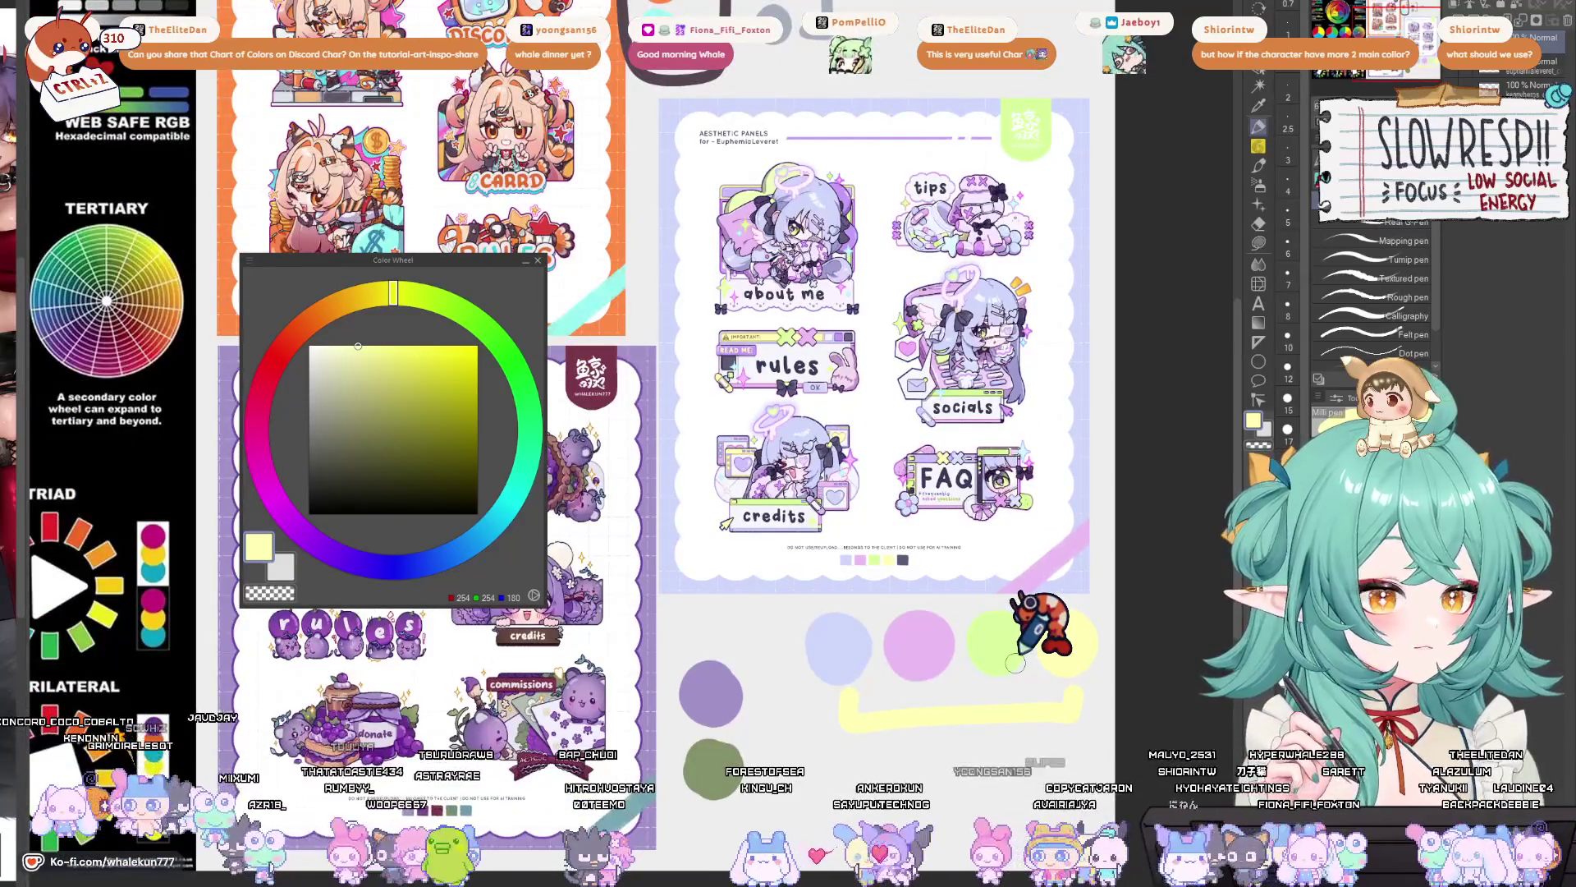
pyautogui.moveTo(920, 649)
pyautogui.mouseDown()
pyautogui.moveTo(936, 636)
pyautogui.moveTo(920, 587)
pyautogui.moveTo(845, 587)
pyautogui.mouseUp()
pyautogui.scroll(3, 854, 567)
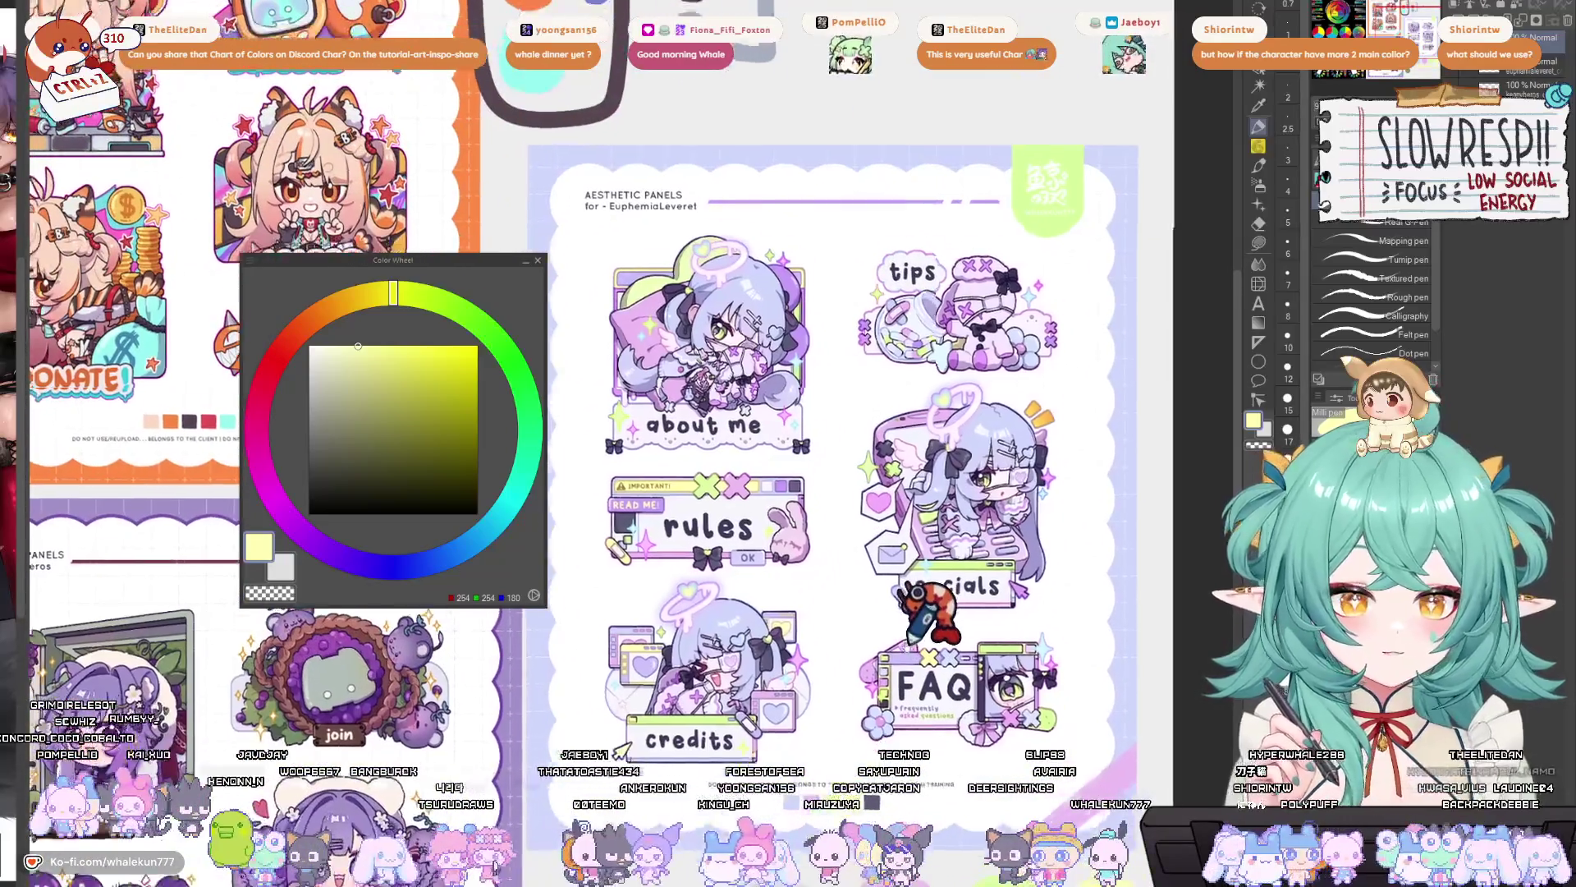
pyautogui.scroll(-2, 927, 624)
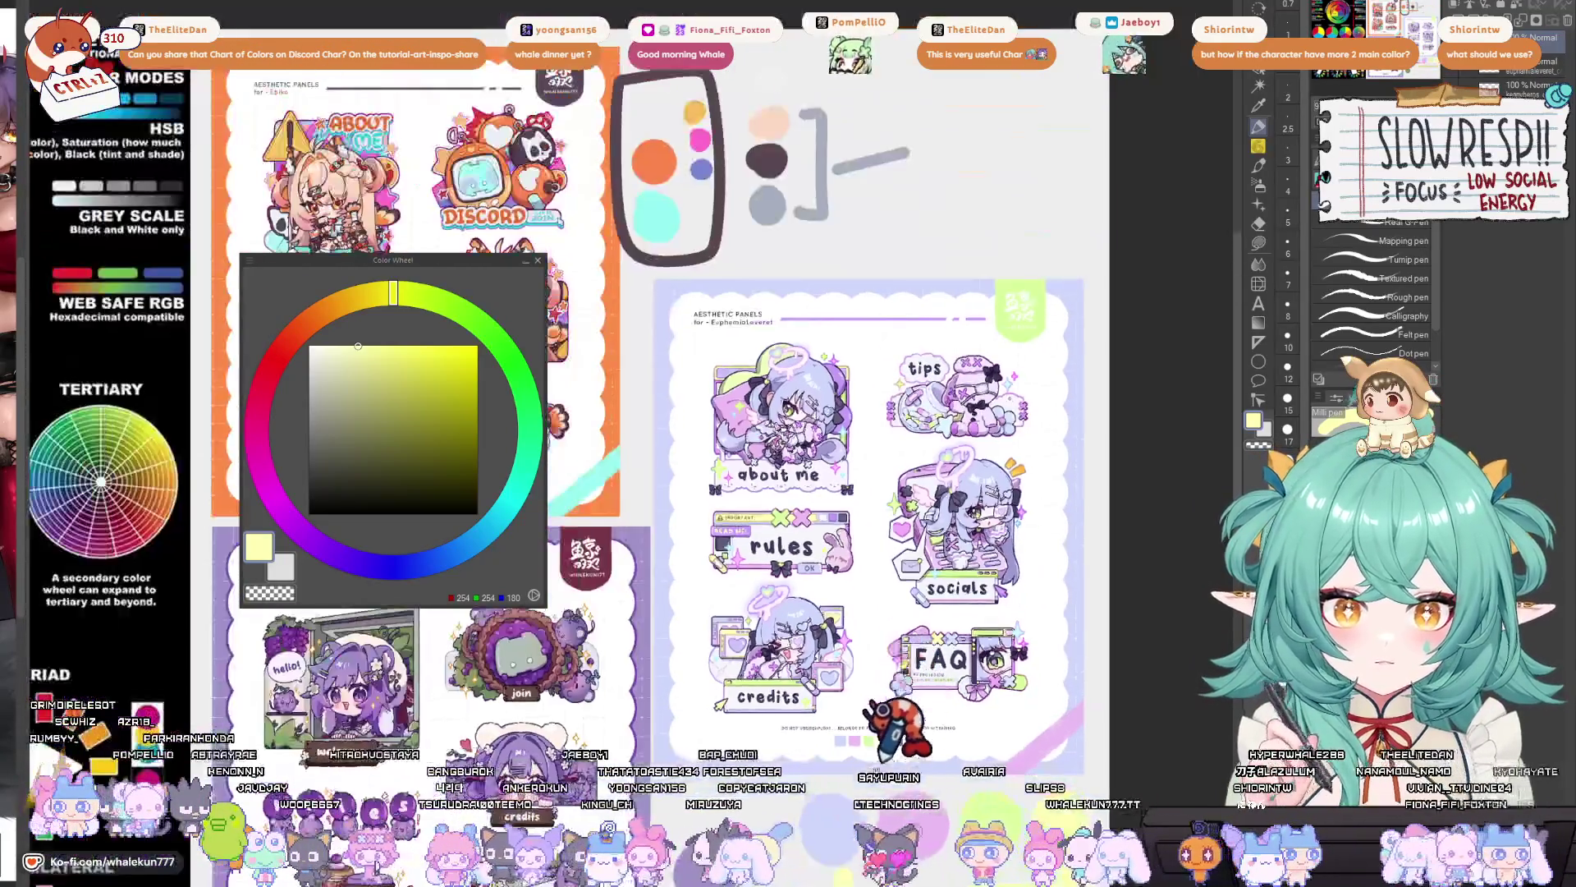
pyautogui.scroll(-3, 997, 534)
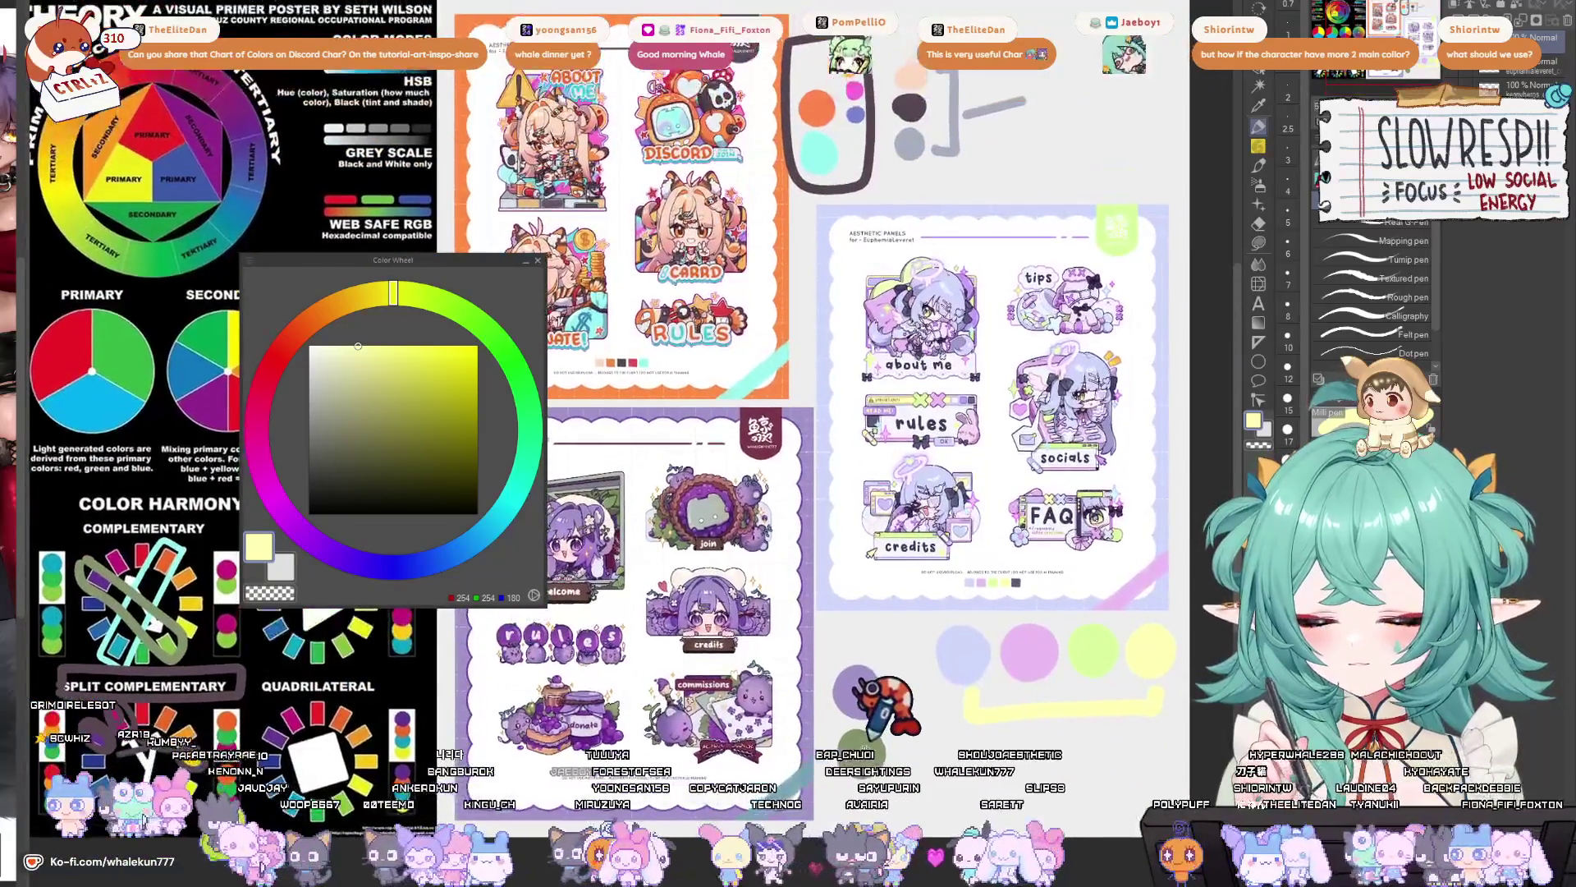
pyautogui.scroll(3, 575, 411)
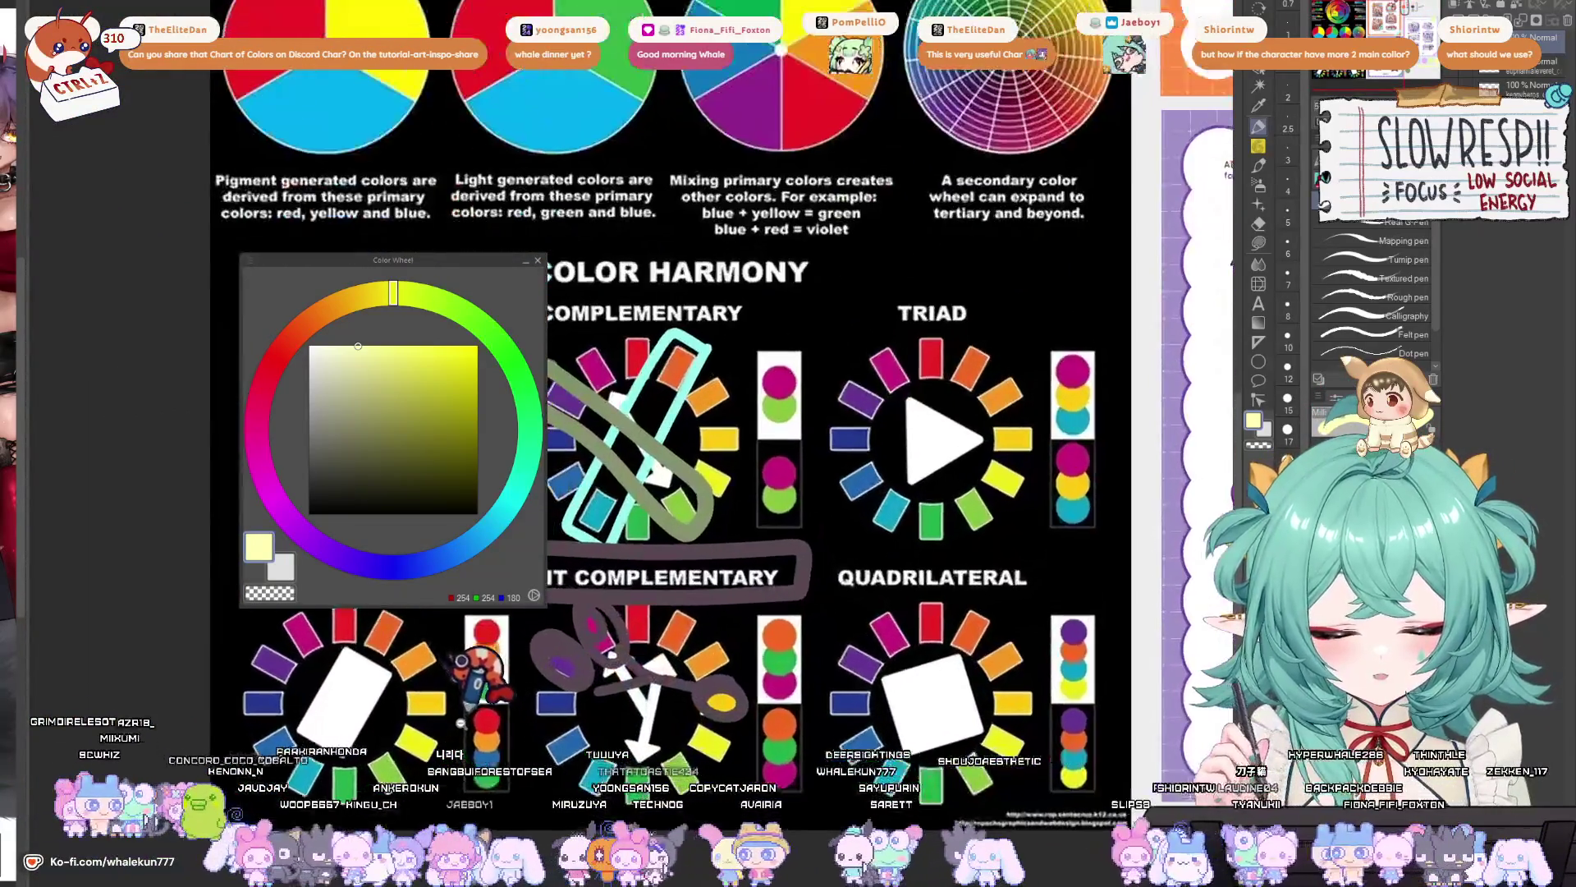
pyautogui.hscroll(5, 996, 686)
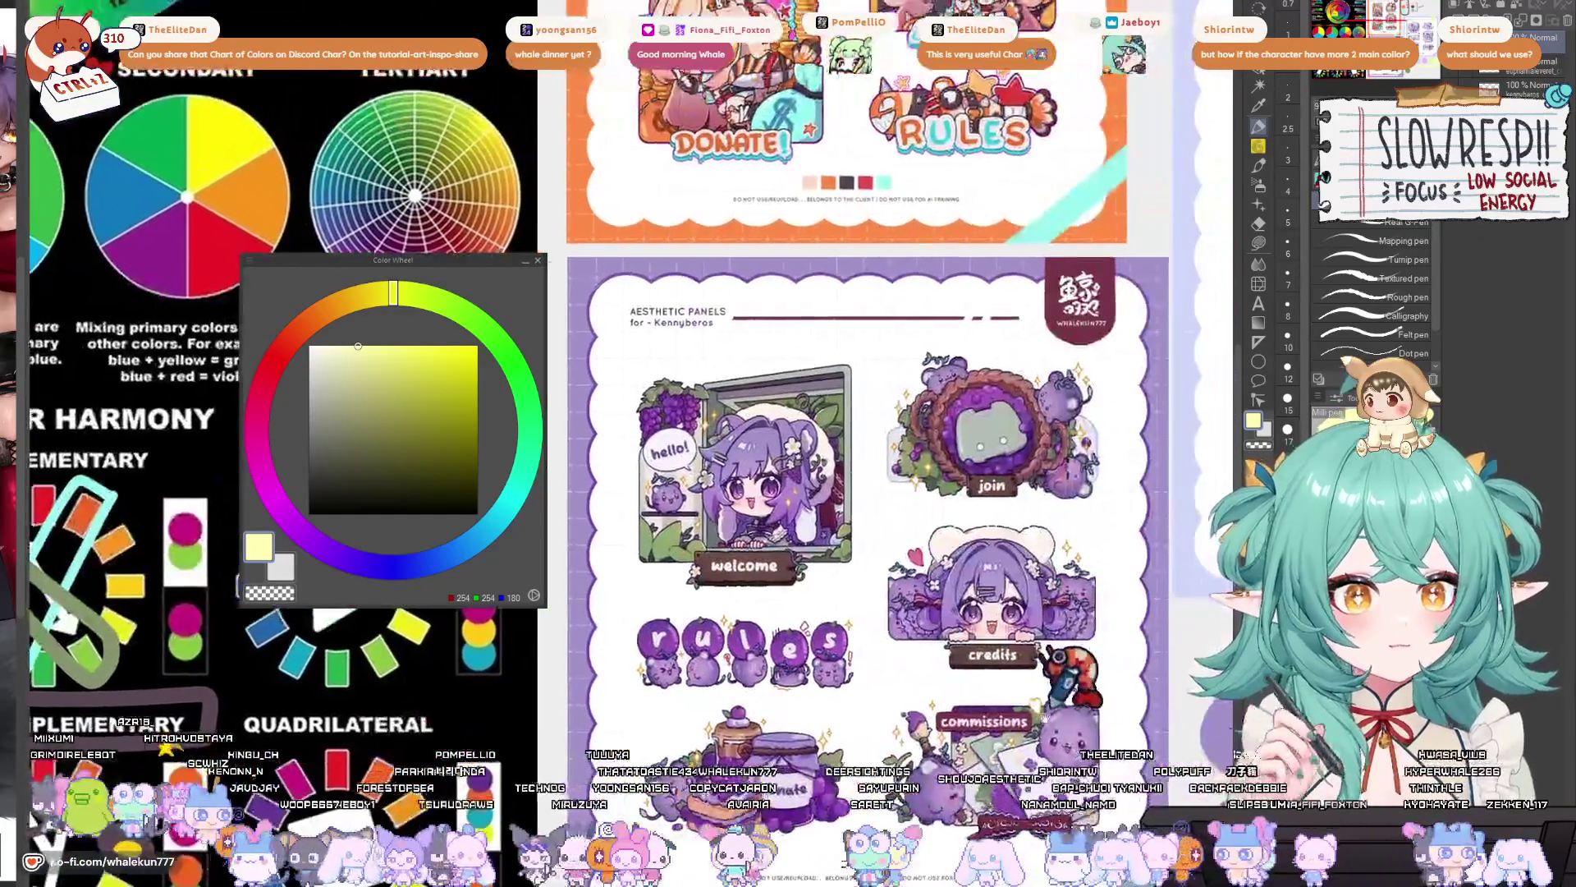
pyautogui.hscroll(3, 996, 686)
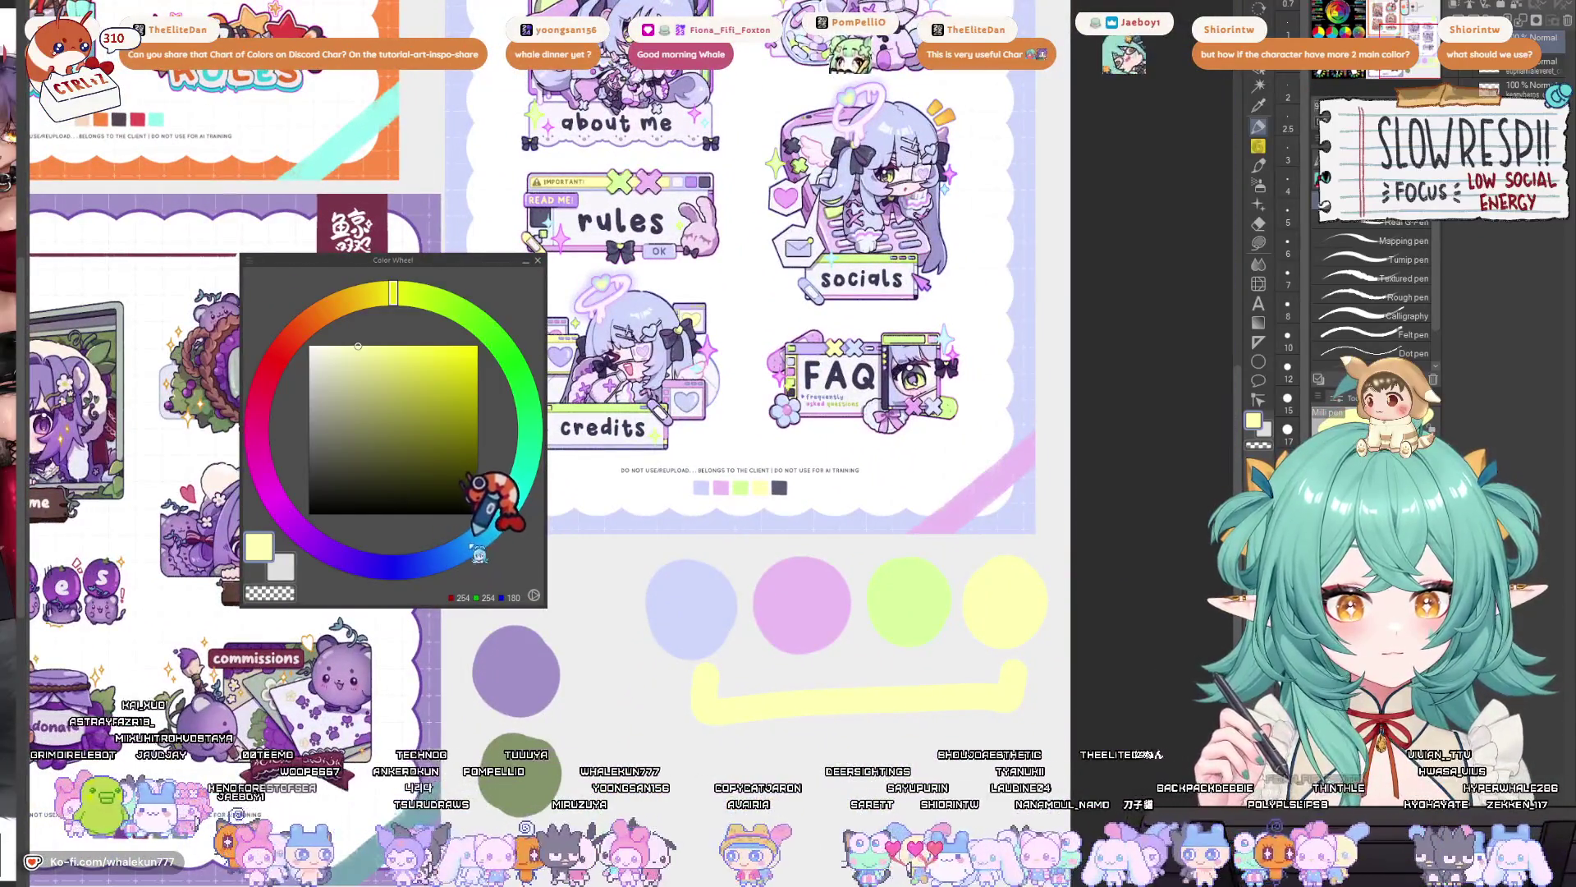
pyautogui.moveTo(349, 573)
pyautogui.mouseDown()
pyautogui.moveTo(324, 558)
pyautogui.moveTo(285, 457)
pyautogui.mouseUp()
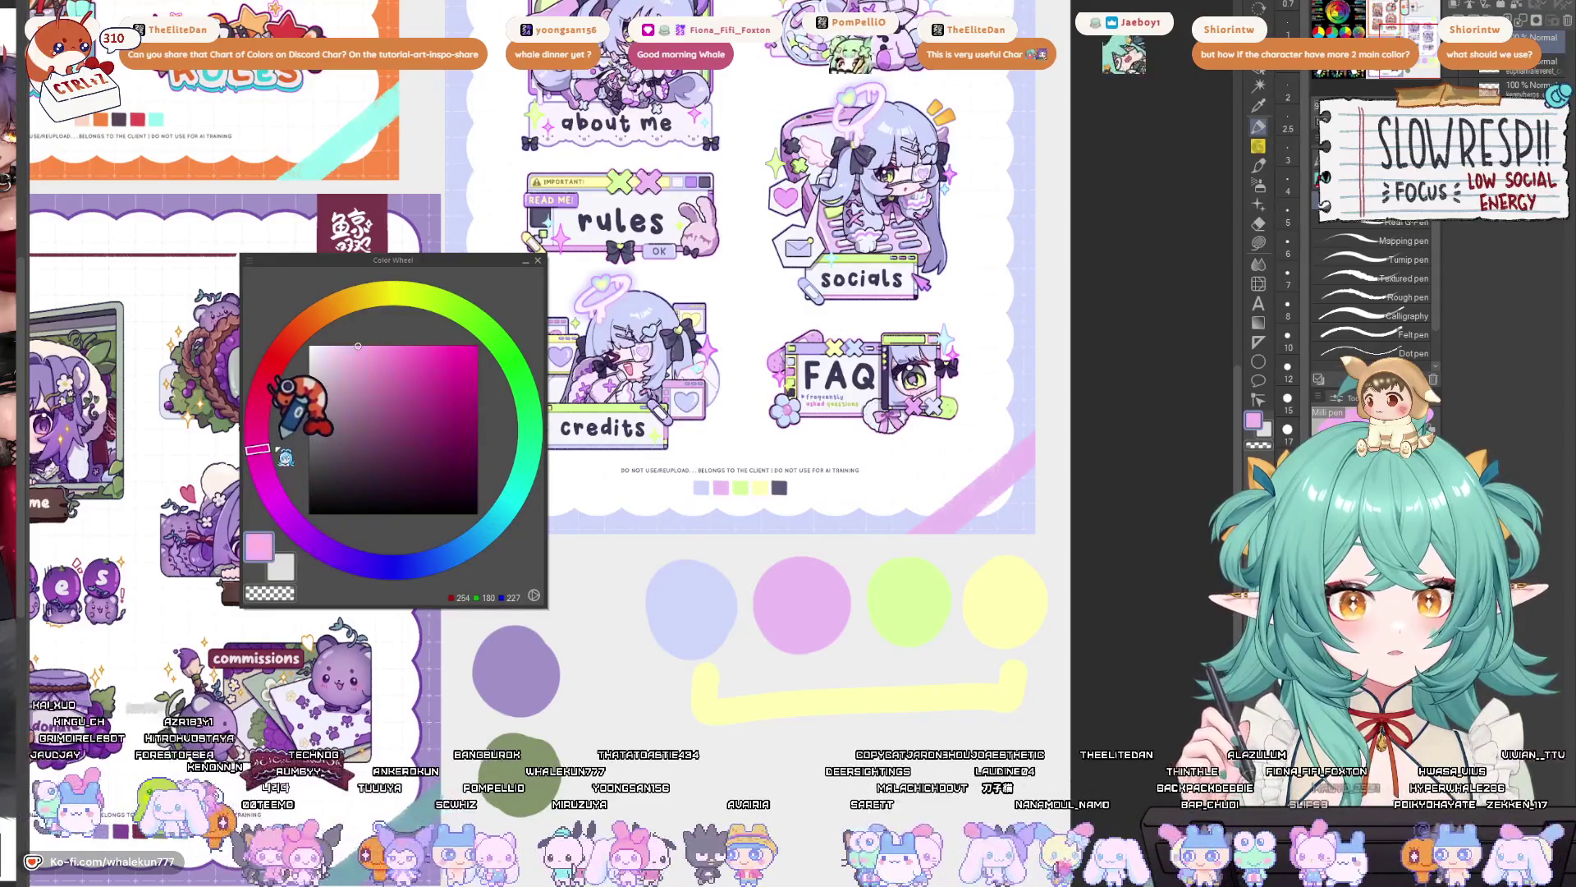
# - Choose yellow-green on the hue ring, then a dark muted green (91, 111, 89) in the square
pyautogui.click(453, 303)
pyautogui.moveTo(453, 304)
pyautogui.mouseDown()
pyautogui.moveTo(442, 295)
pyautogui.moveTo(497, 365)
pyautogui.mouseUp()
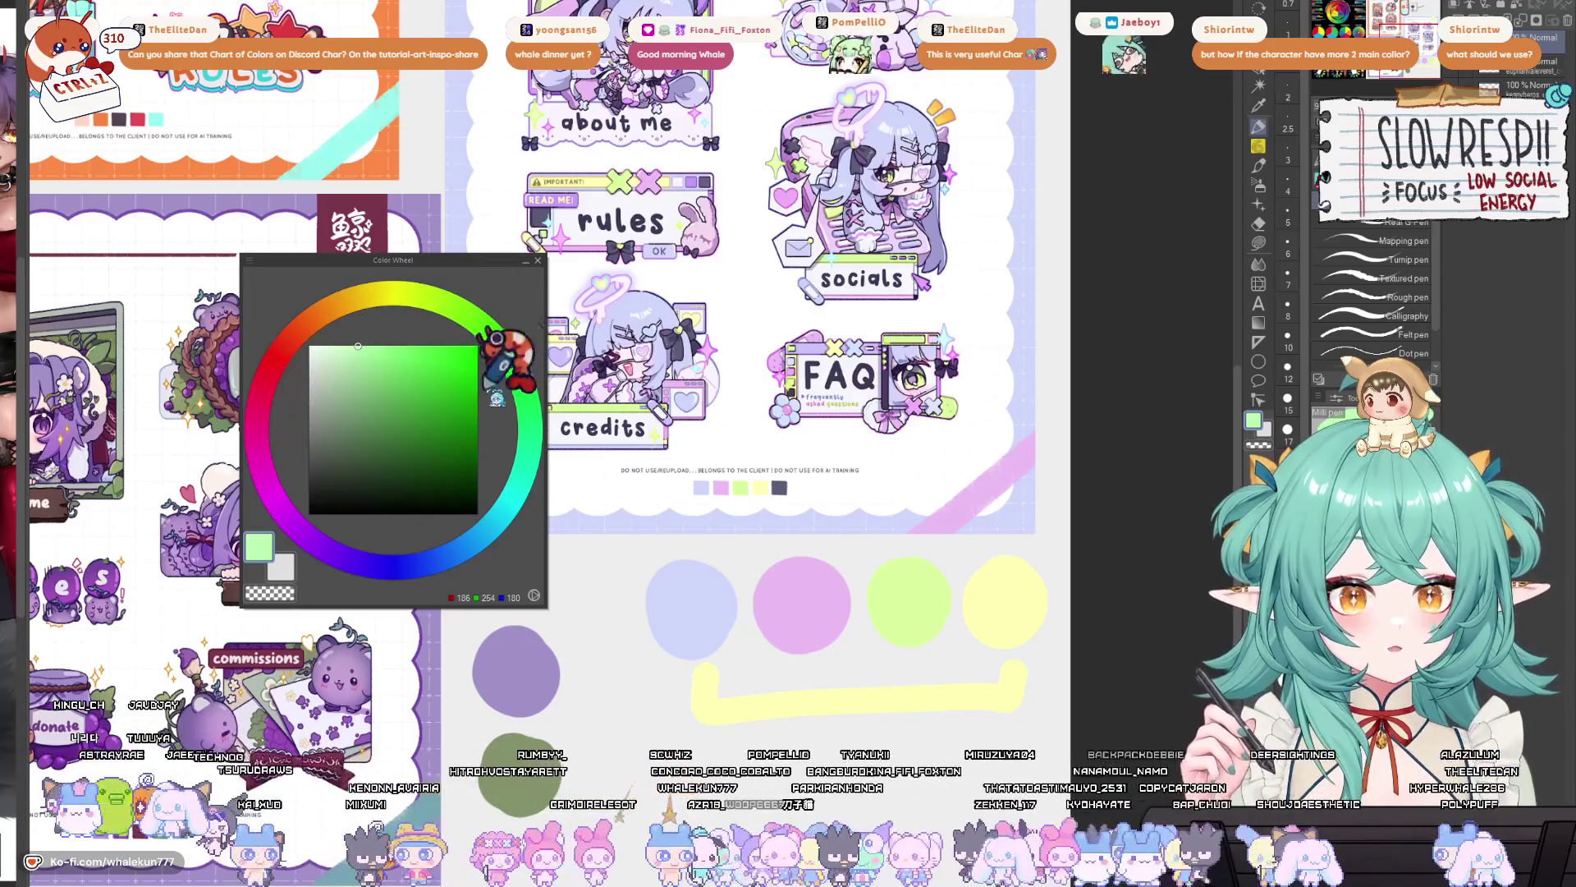
pyautogui.scroll(-4, 801, 601)
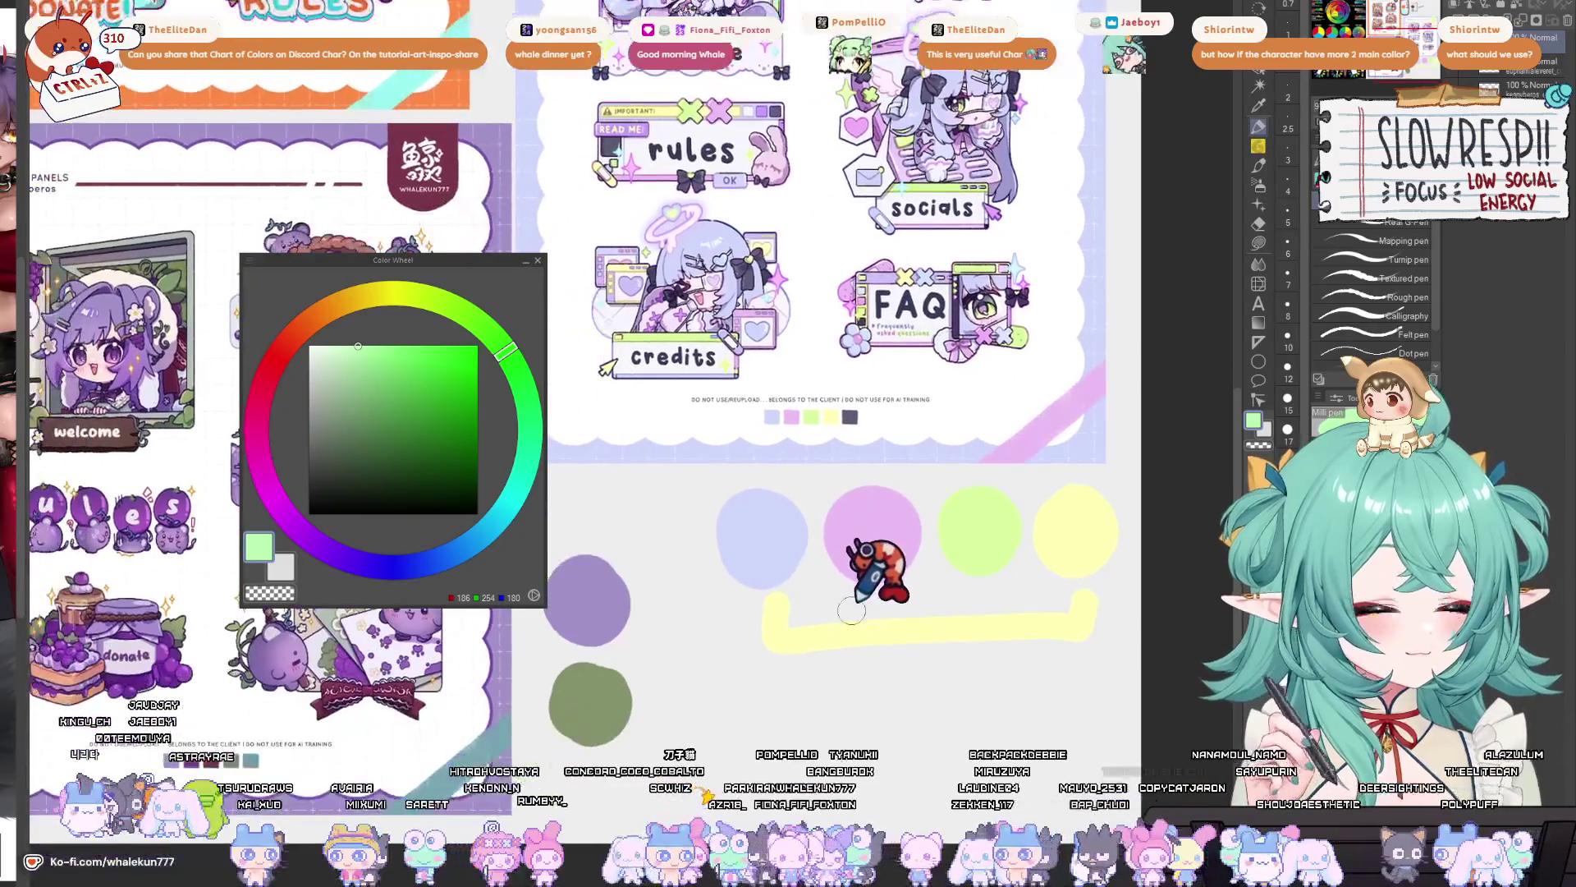
pyautogui.scroll(-2, 850, 649)
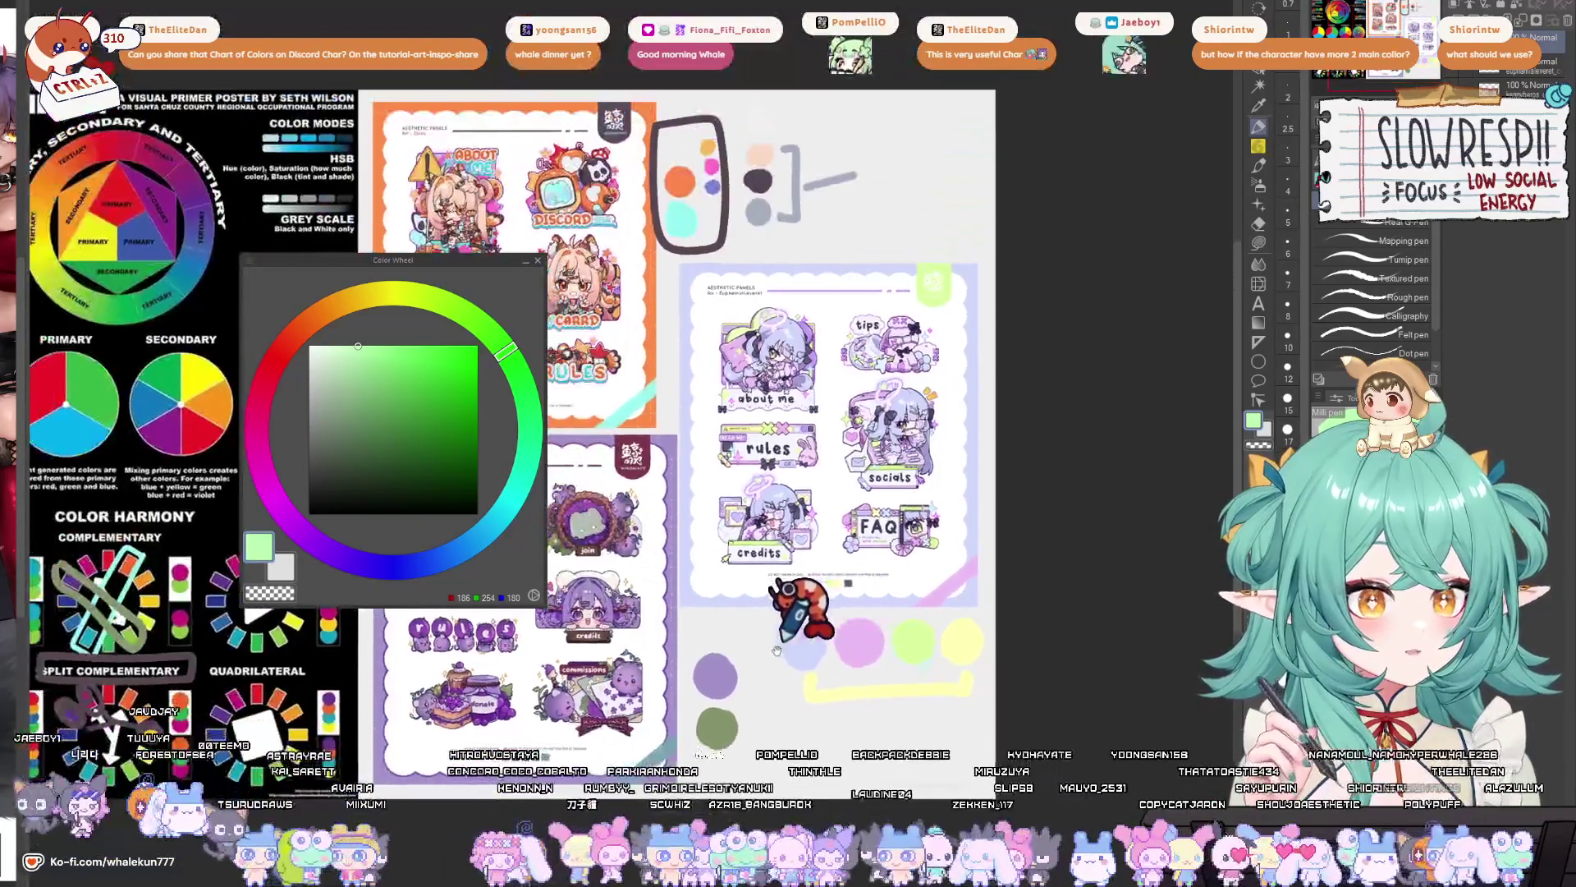
pyautogui.scroll(2, 854, 657)
pyautogui.moveTo(849, 687); pyautogui.dragTo(849, 652)
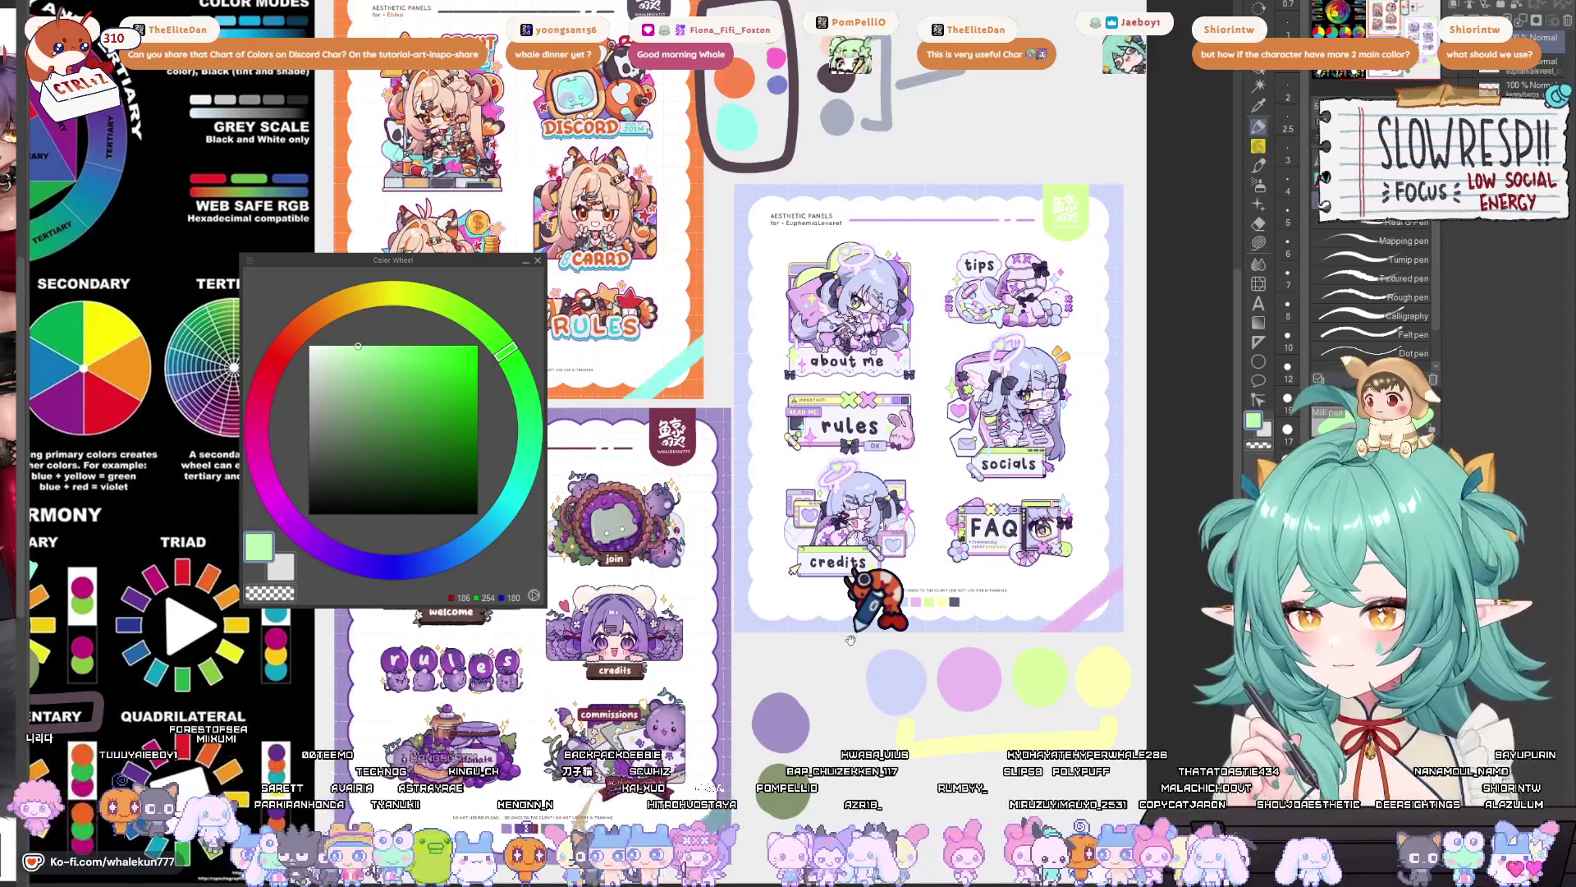
pyautogui.moveTo(862, 657); pyautogui.dragTo(852, 669)
pyautogui.moveTo(854, 733)
pyautogui.mouseDown()
pyautogui.moveTo(963, 695)
pyautogui.moveTo(983, 716)
pyautogui.mouseUp()
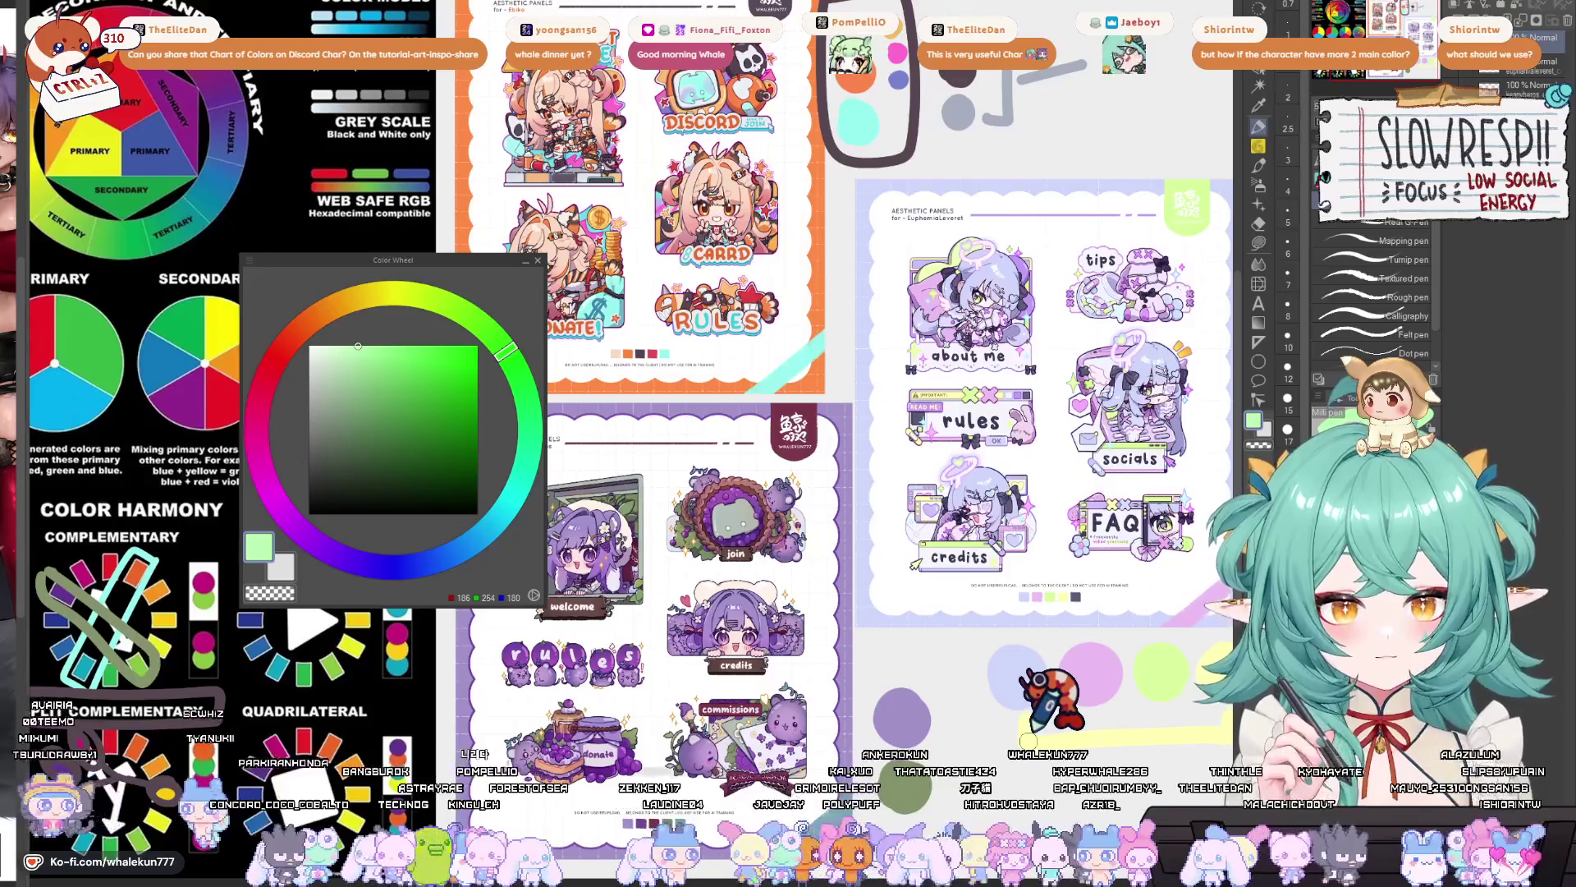
pyautogui.moveTo(377, 366); pyautogui.dragTo(342, 441)
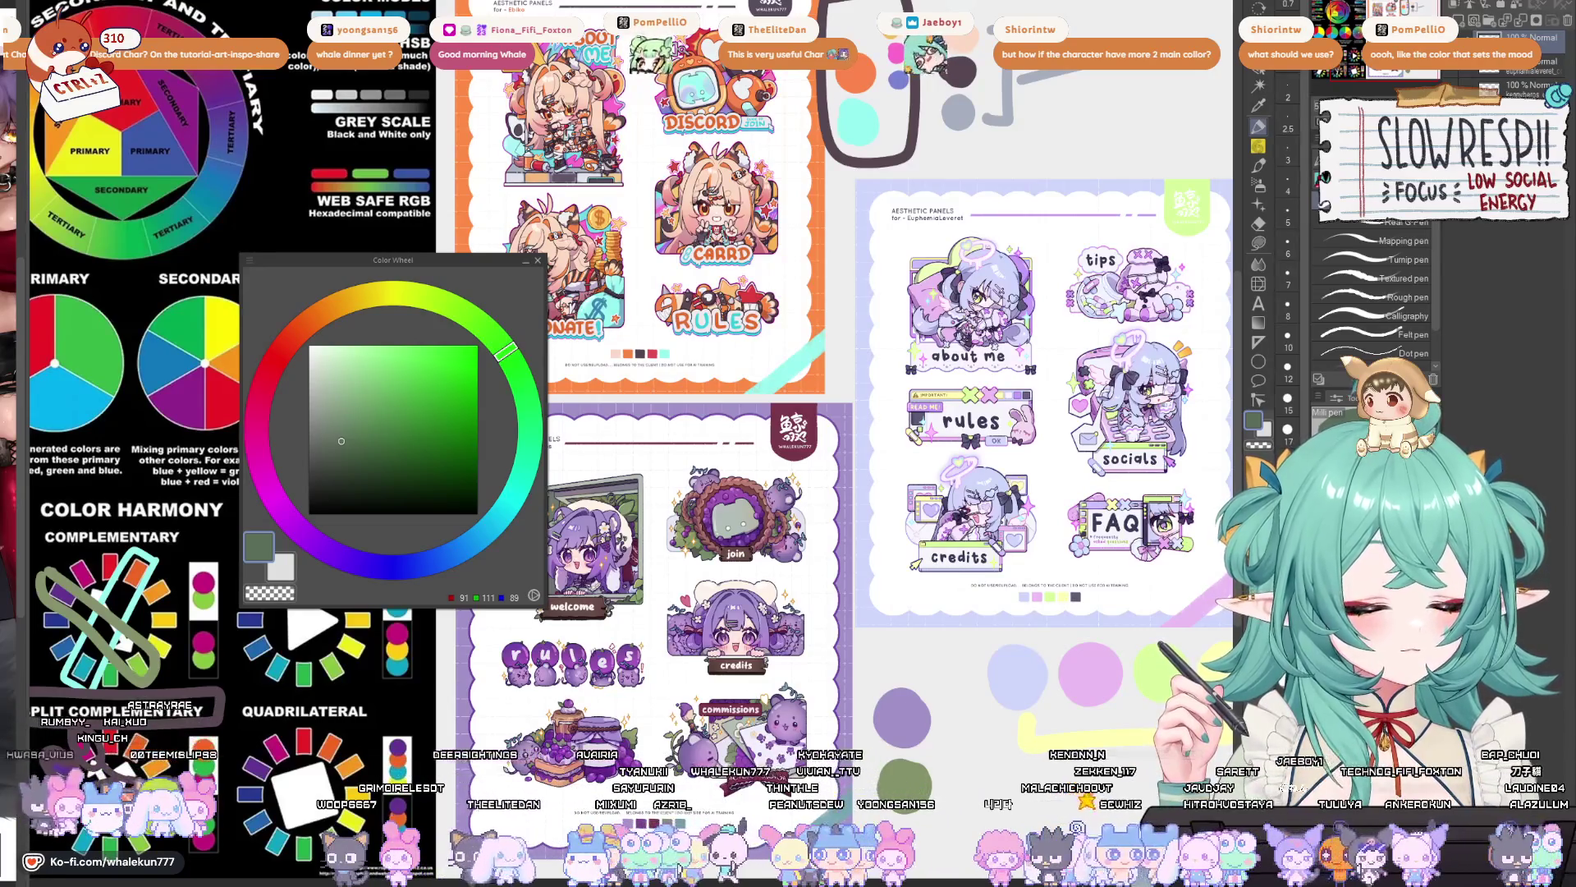
# - Dock the Color Wheel at the top right and open the cat-eared character commission file
pyautogui.moveTo(392, 260)
pyautogui.mouseDown()
pyautogui.moveTo(746, 261)
pyautogui.moveTo(1469, 10)
pyautogui.mouseUp()
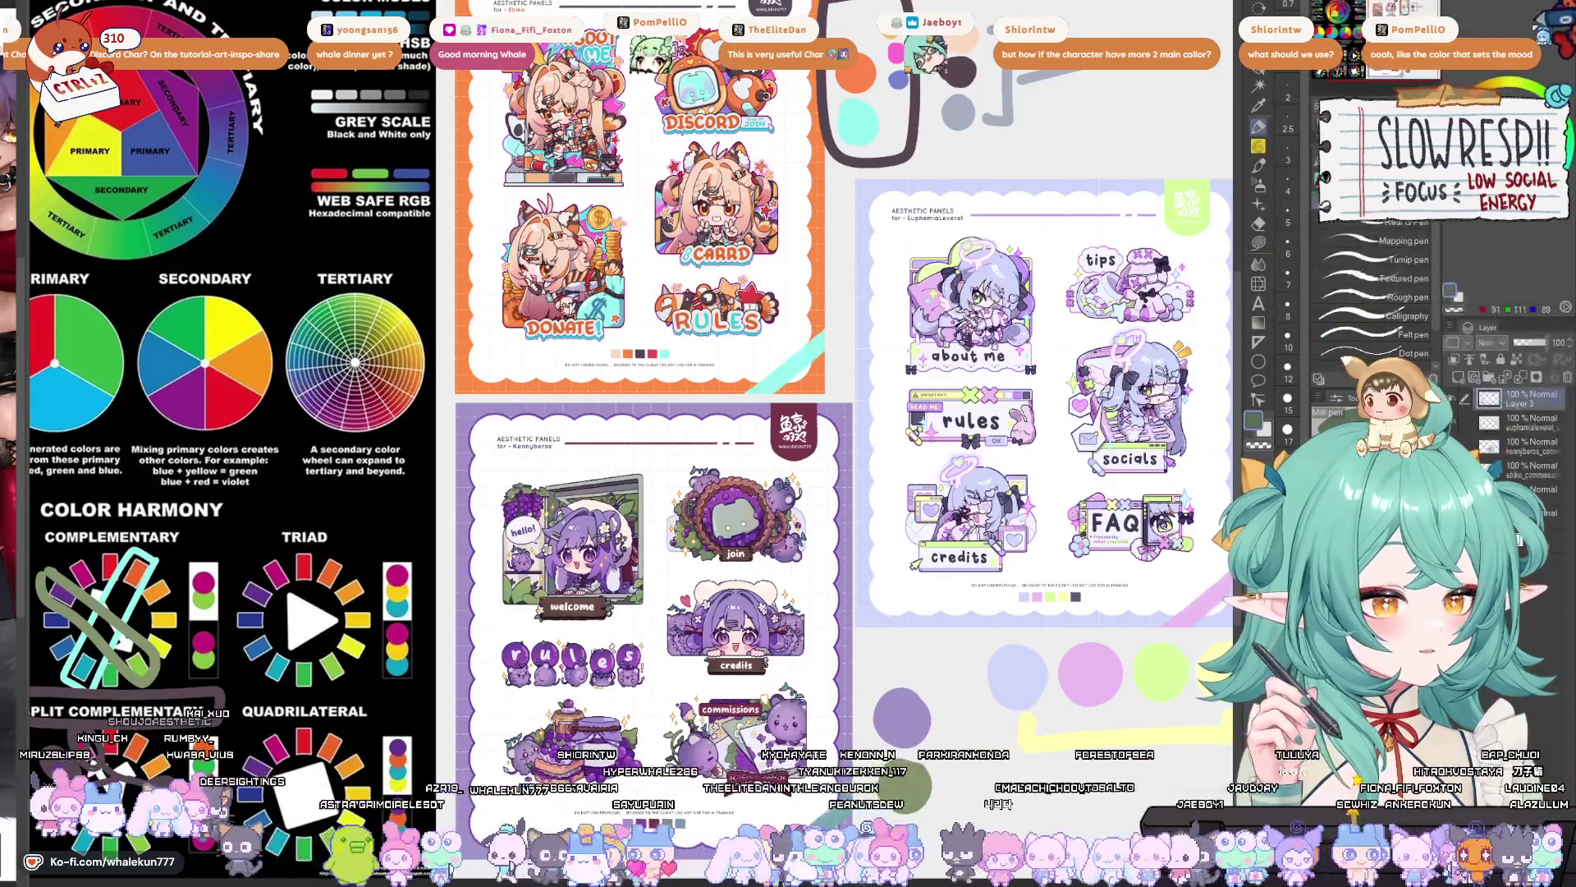
pyautogui.moveTo(954, 449)
pyautogui.mouseDown()
pyautogui.moveTo(850, 499)
pyautogui.moveTo(899, 587)
pyautogui.moveTo(869, 599)
pyautogui.moveTo(872, 570)
pyautogui.mouseUp()
pyautogui.scroll(-1, 858, 559)
pyautogui.moveTo(861, 626); pyautogui.dragTo(888, 650)
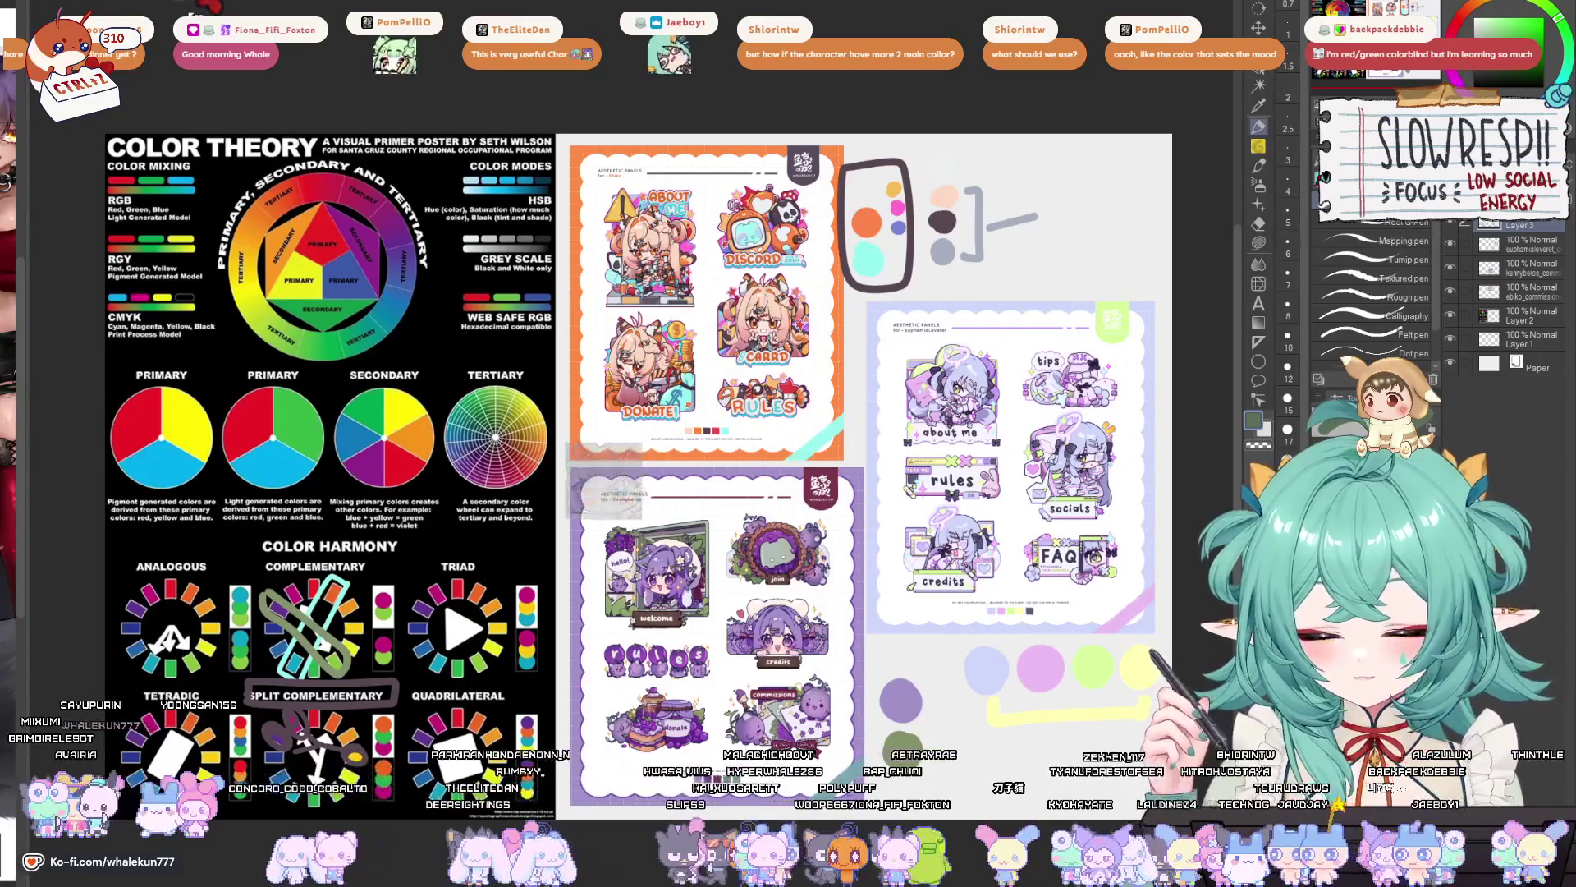
pyautogui.hotkey('ctrl', 'o')
pyautogui.press('Return')
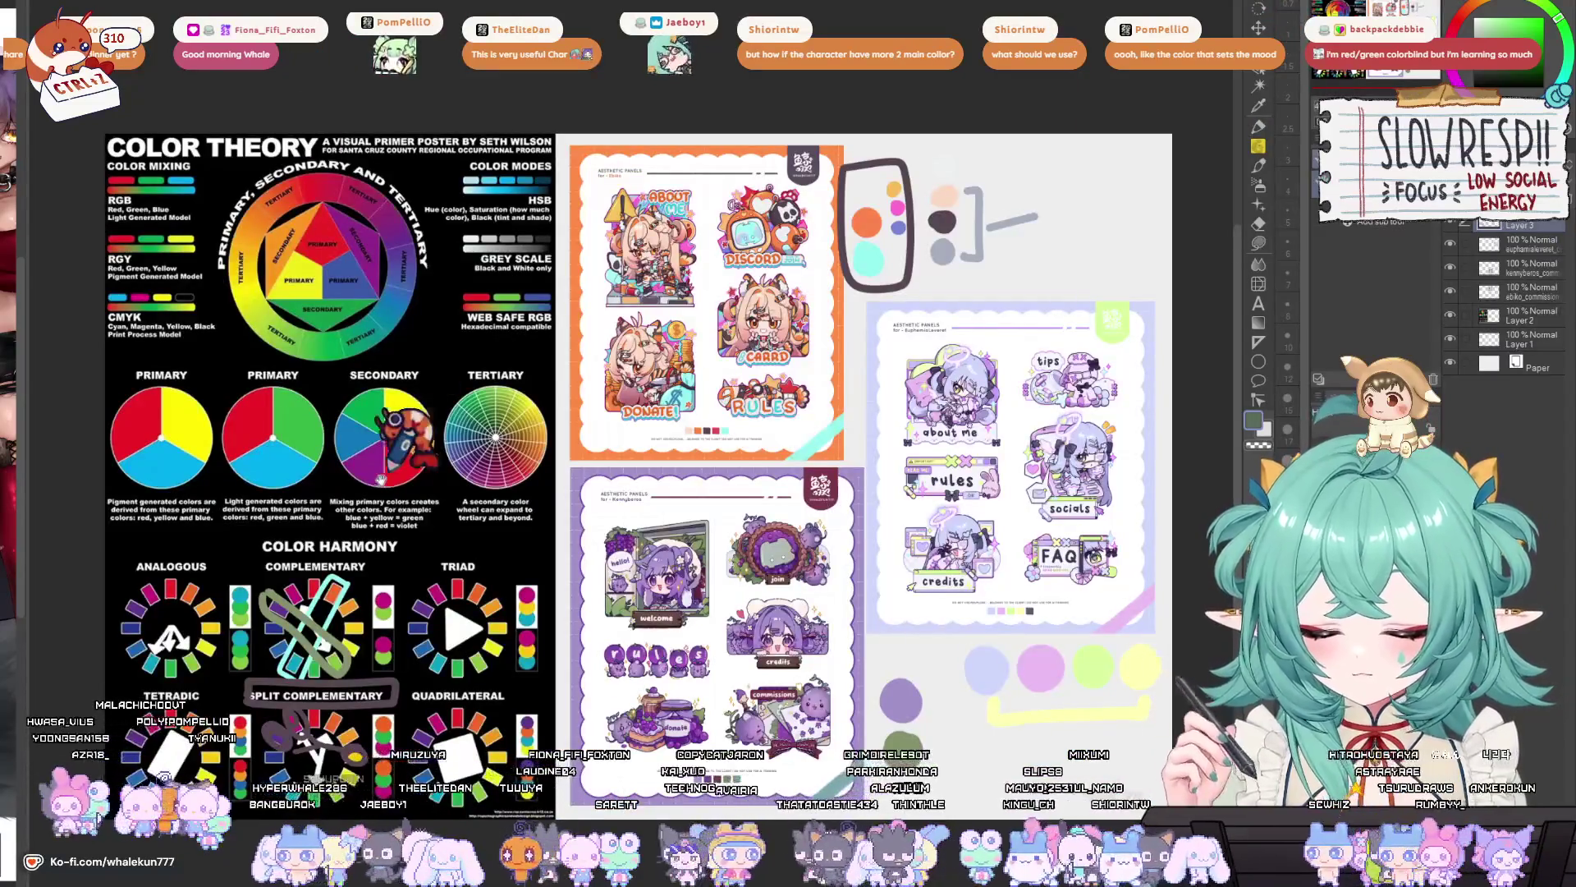
# - Pan and zoom across the colour theory poster and the purple panel sheet
pyautogui.moveTo(377, 481); pyautogui.dragTo(394, 462)
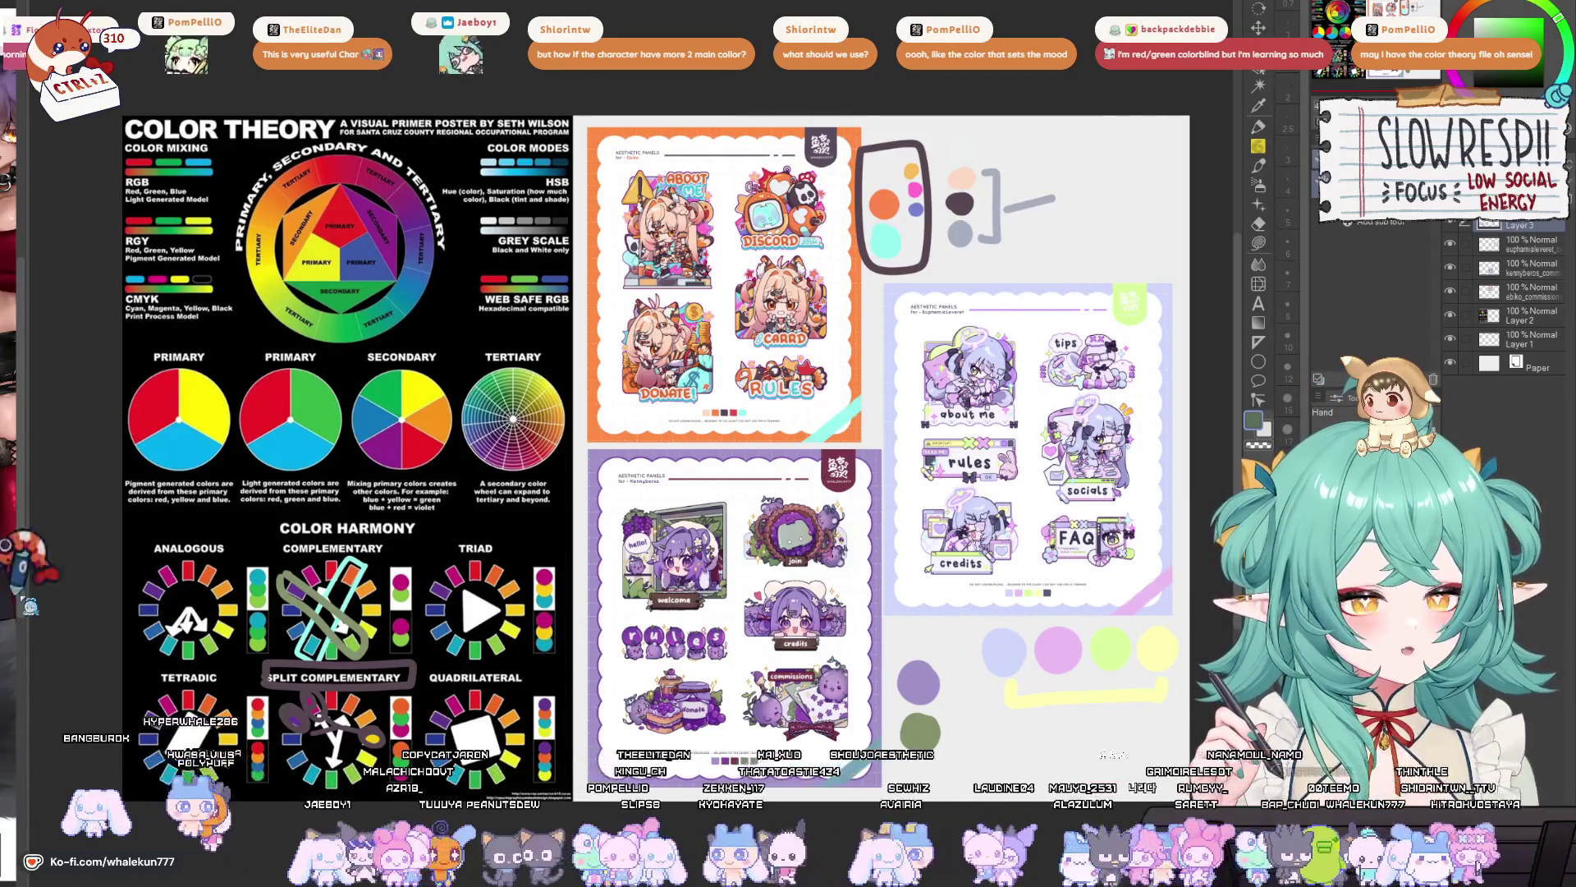
pyautogui.moveTo(991, 526); pyautogui.dragTo(956, 548)
pyautogui.moveTo(1020, 533); pyautogui.dragTo(936, 528)
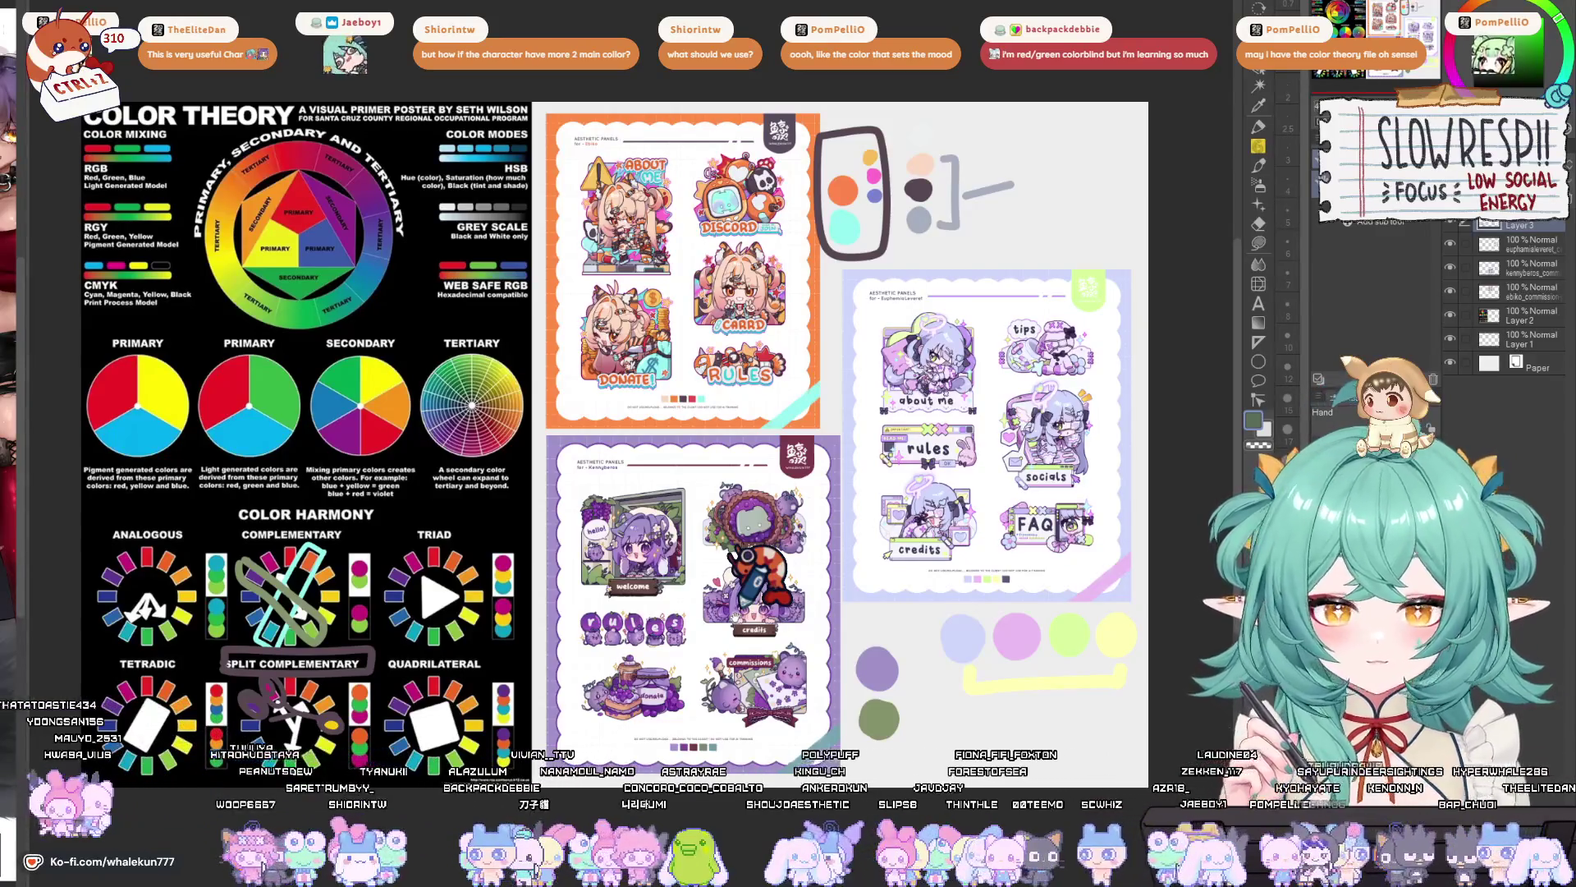
pyautogui.moveTo(722, 476); pyautogui.dragTo(862, 469)
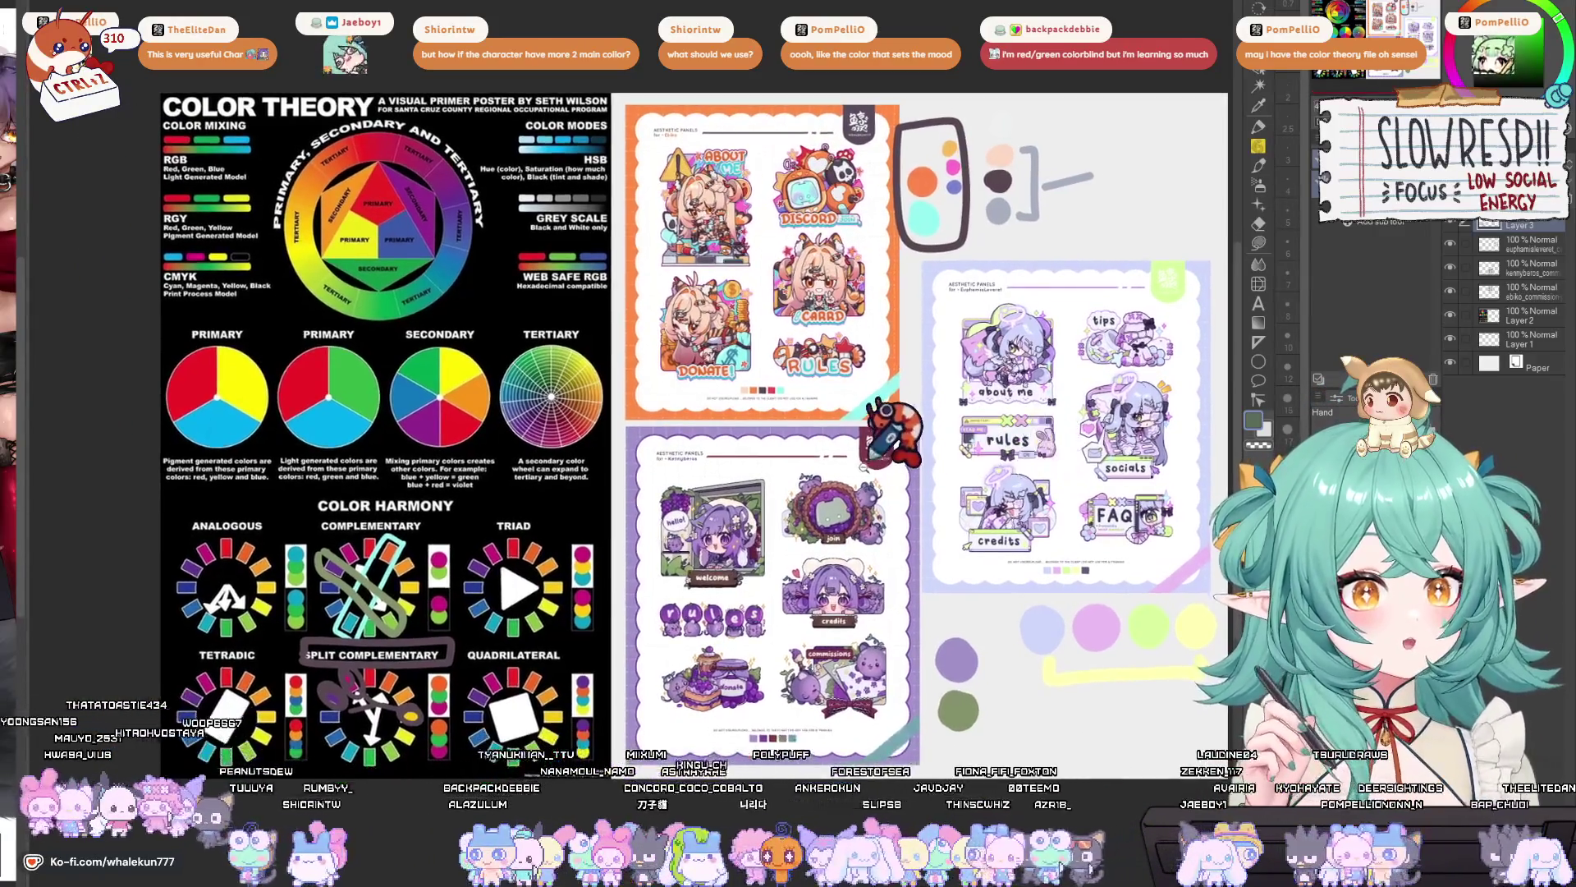
pyautogui.scroll(1, 862, 469)
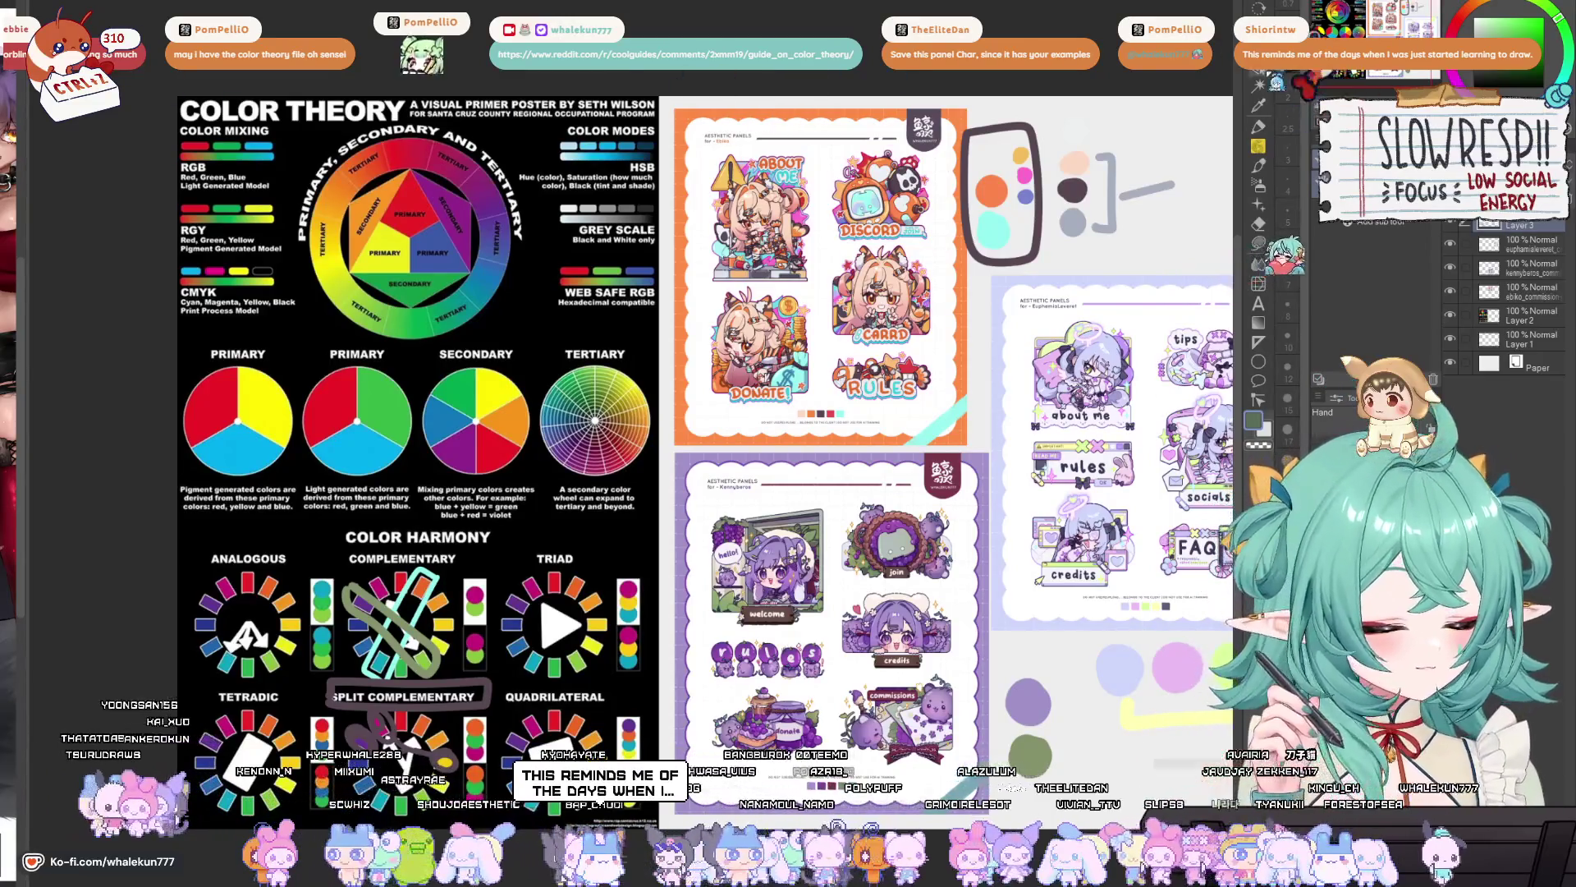
# - Select the entire reference canvas, then switch to the browser's 'genshin characters' image results
pyautogui.moveTo(1091, 213); pyautogui.dragTo(997, 222)
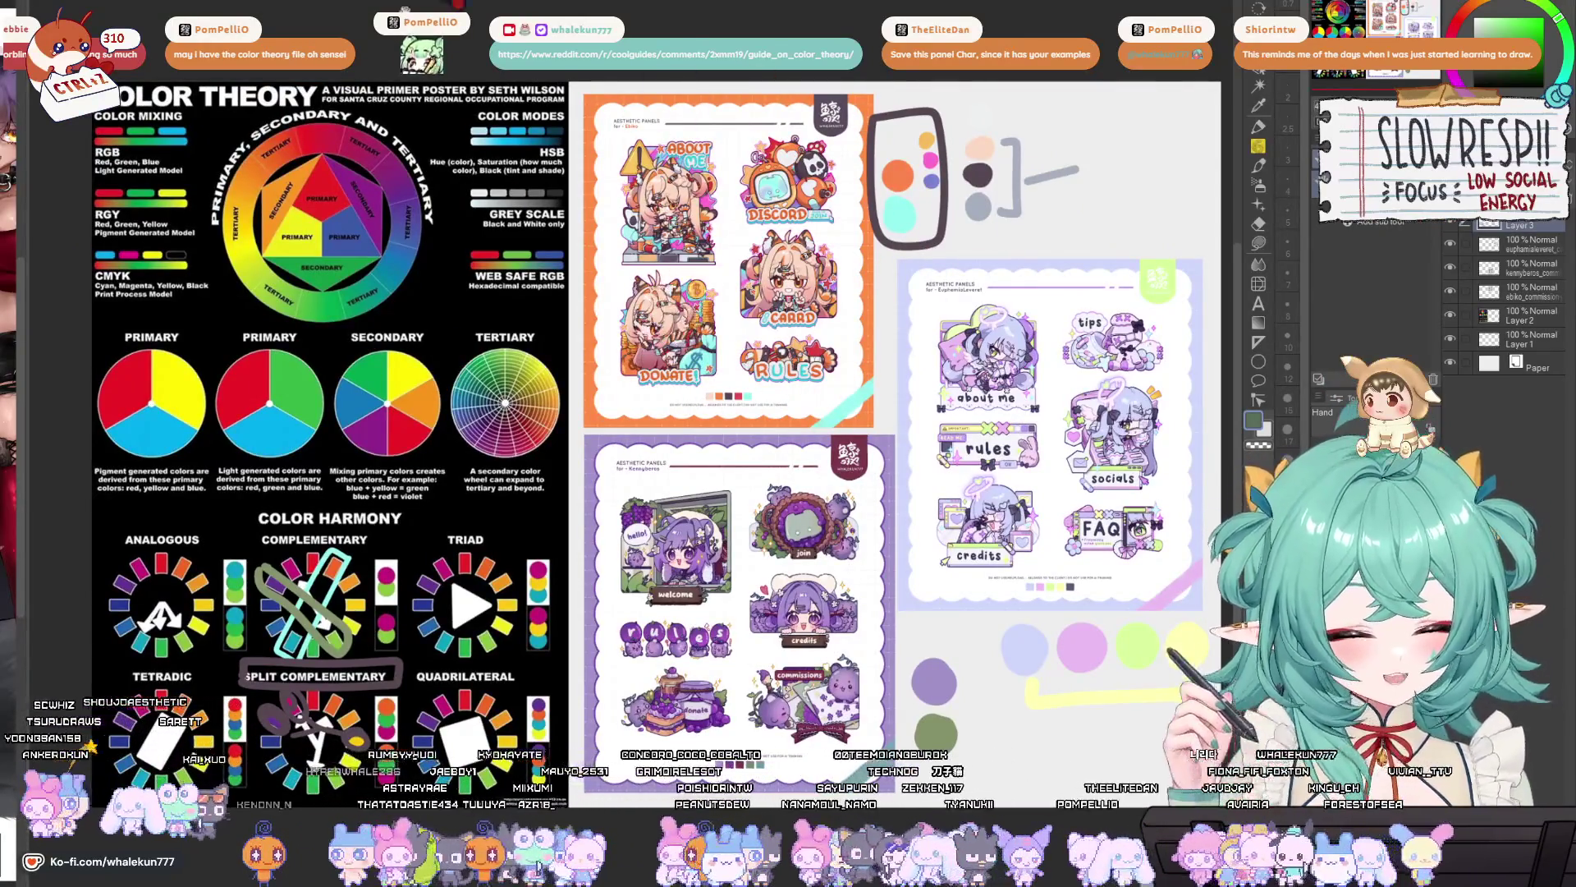
pyautogui.moveTo(969, 254); pyautogui.dragTo(936, 258)
pyautogui.scroll(1, 935, 257)
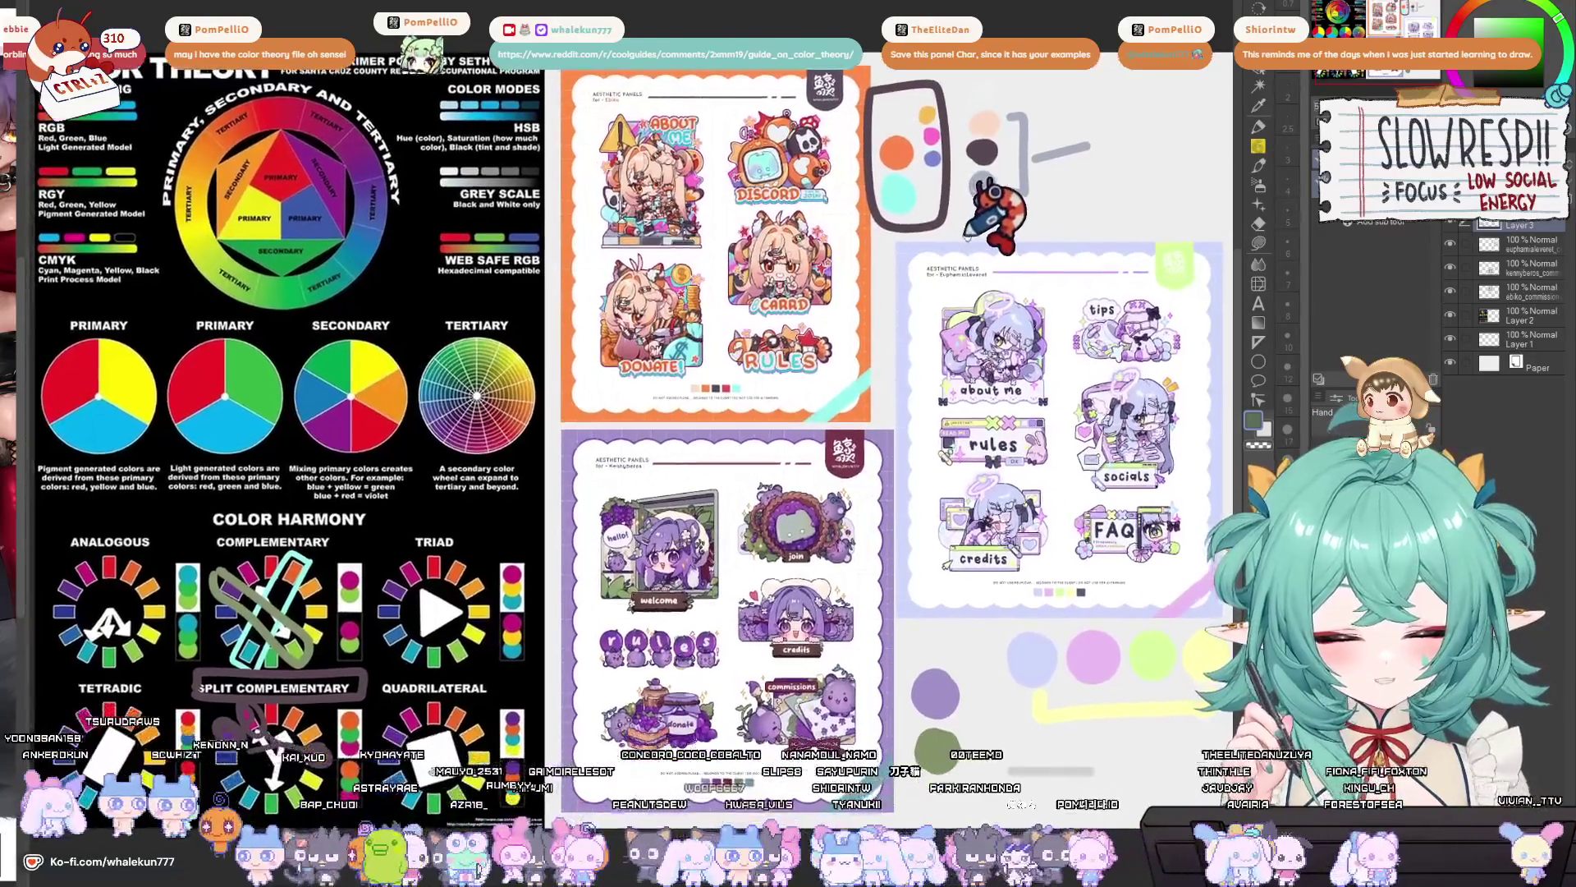
pyautogui.scroll(-1, 738, 370)
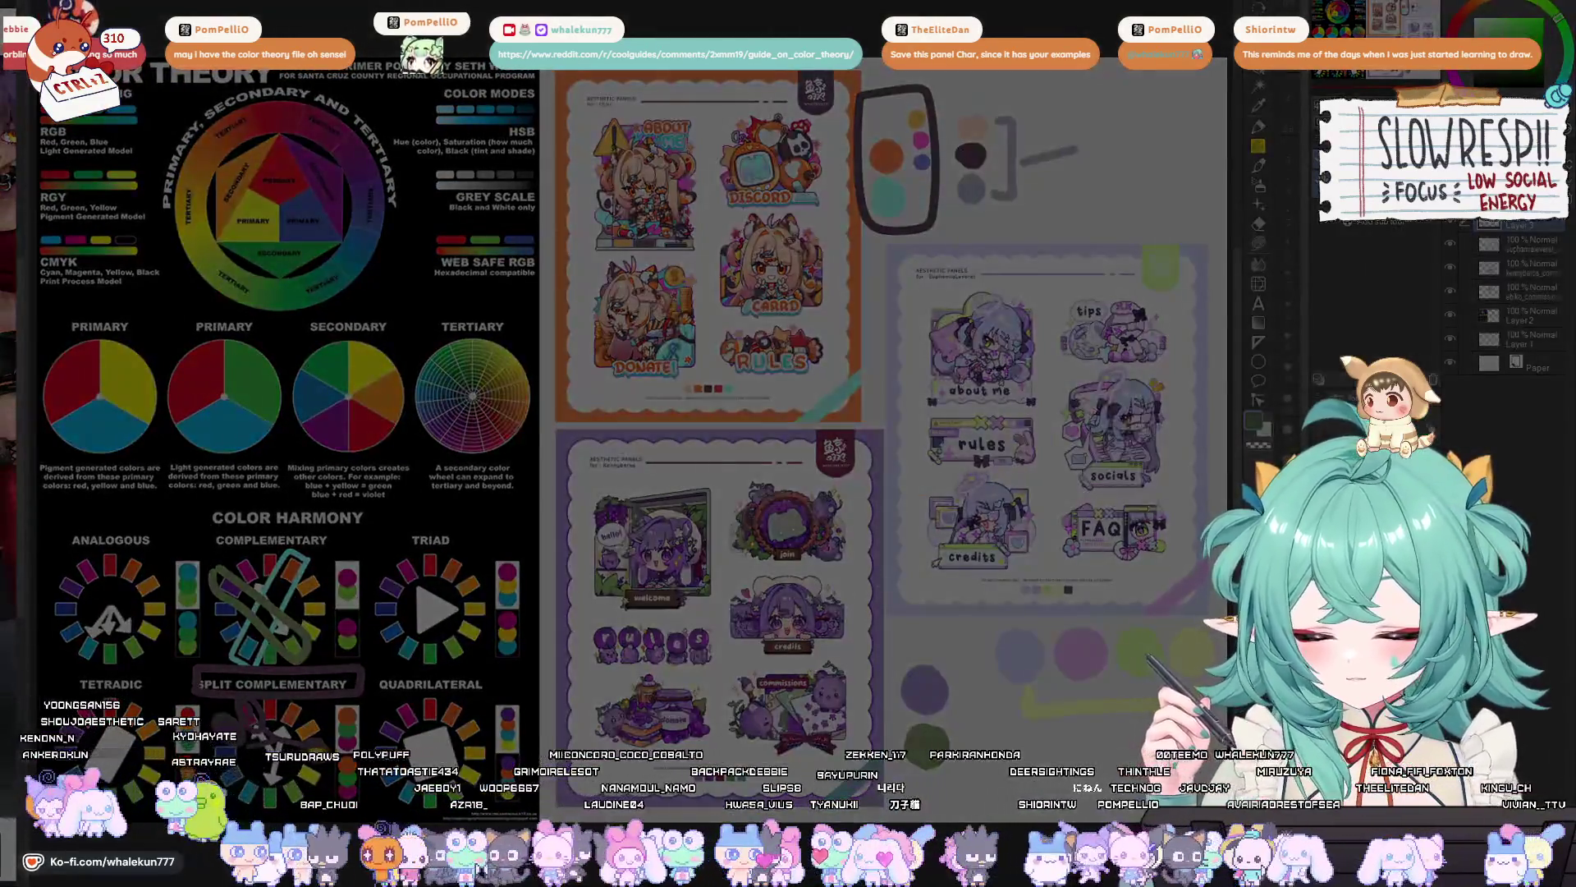
pyautogui.moveTo(35, 54); pyautogui.dragTo(1114, 731)
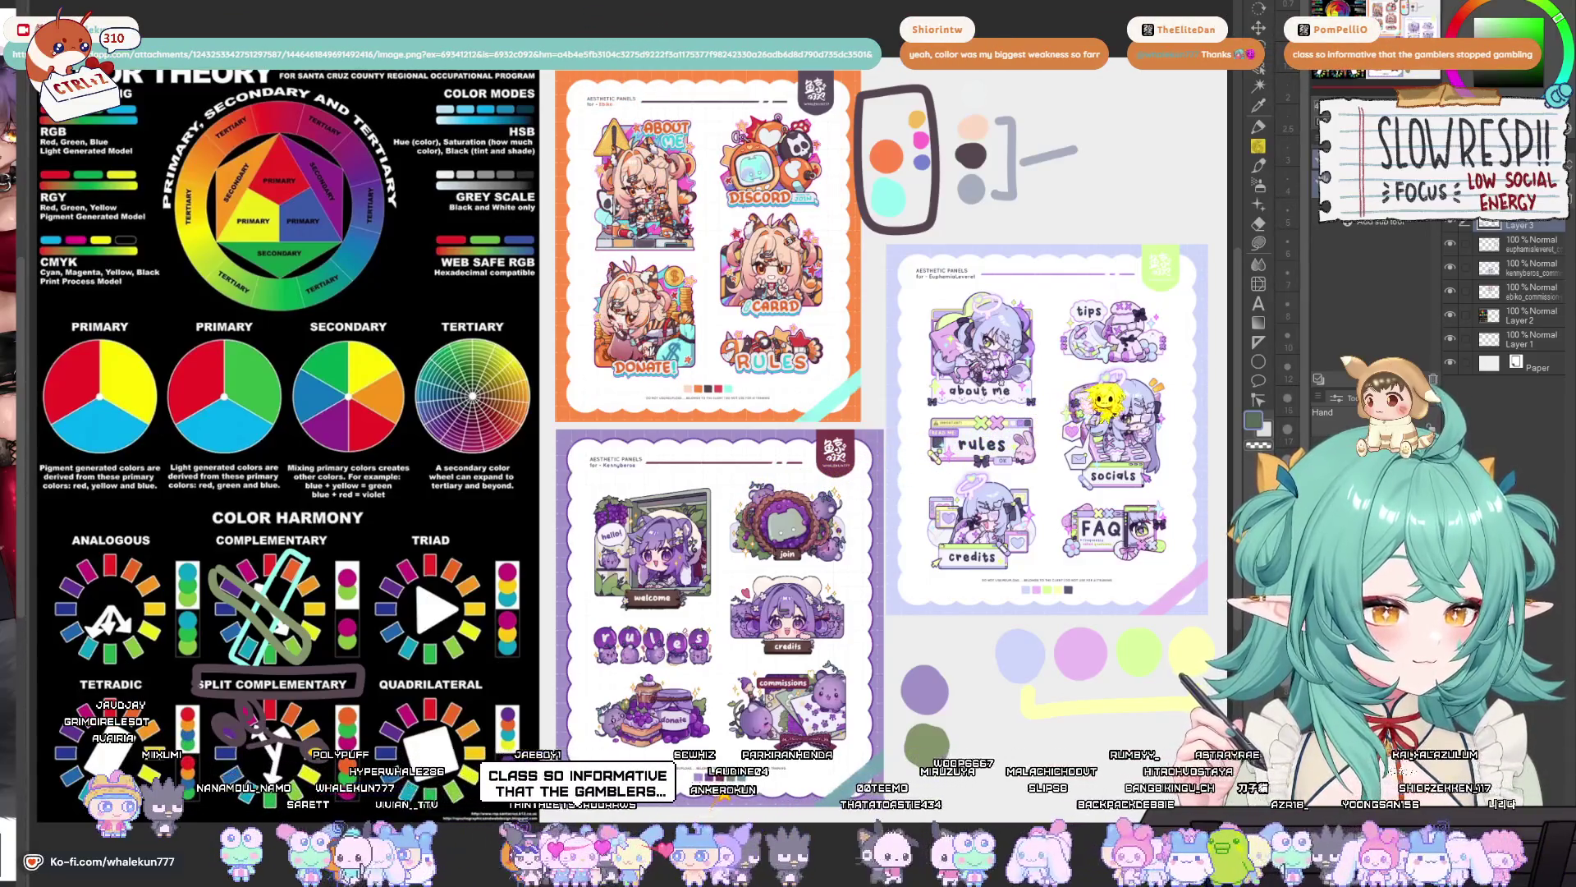
pyautogui.hotkey('alt', 'Tab')
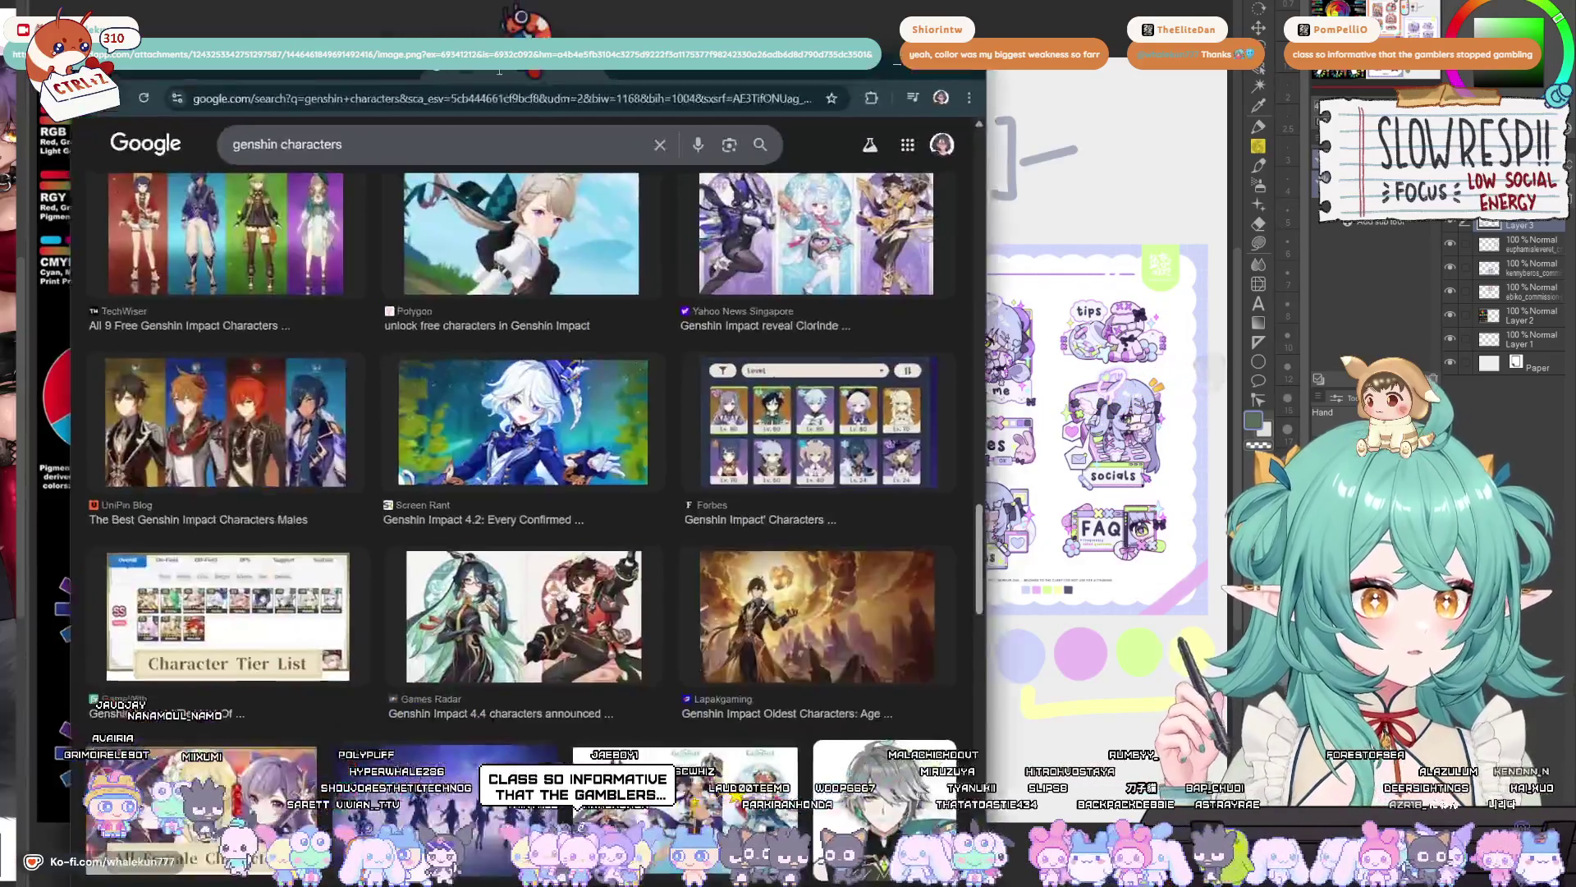
# - Scroll the 'genshin characters' image results and preview the GamesRadar Shenhe and Yun Jin image
pyautogui.scroll(-7, 616, 451)
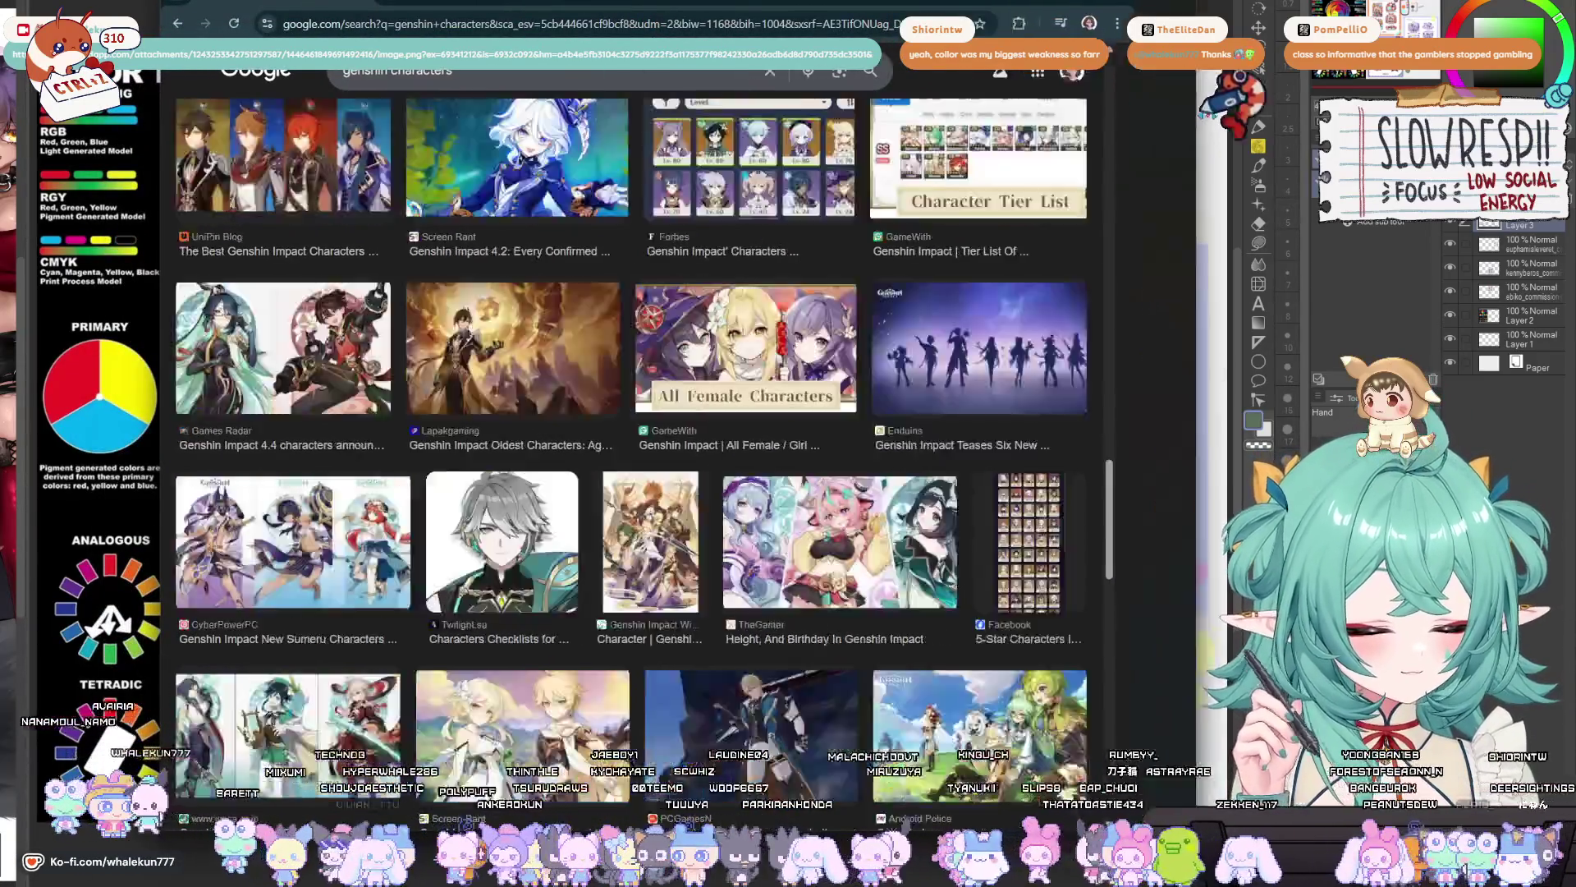
pyautogui.scroll(-4, 753, 414)
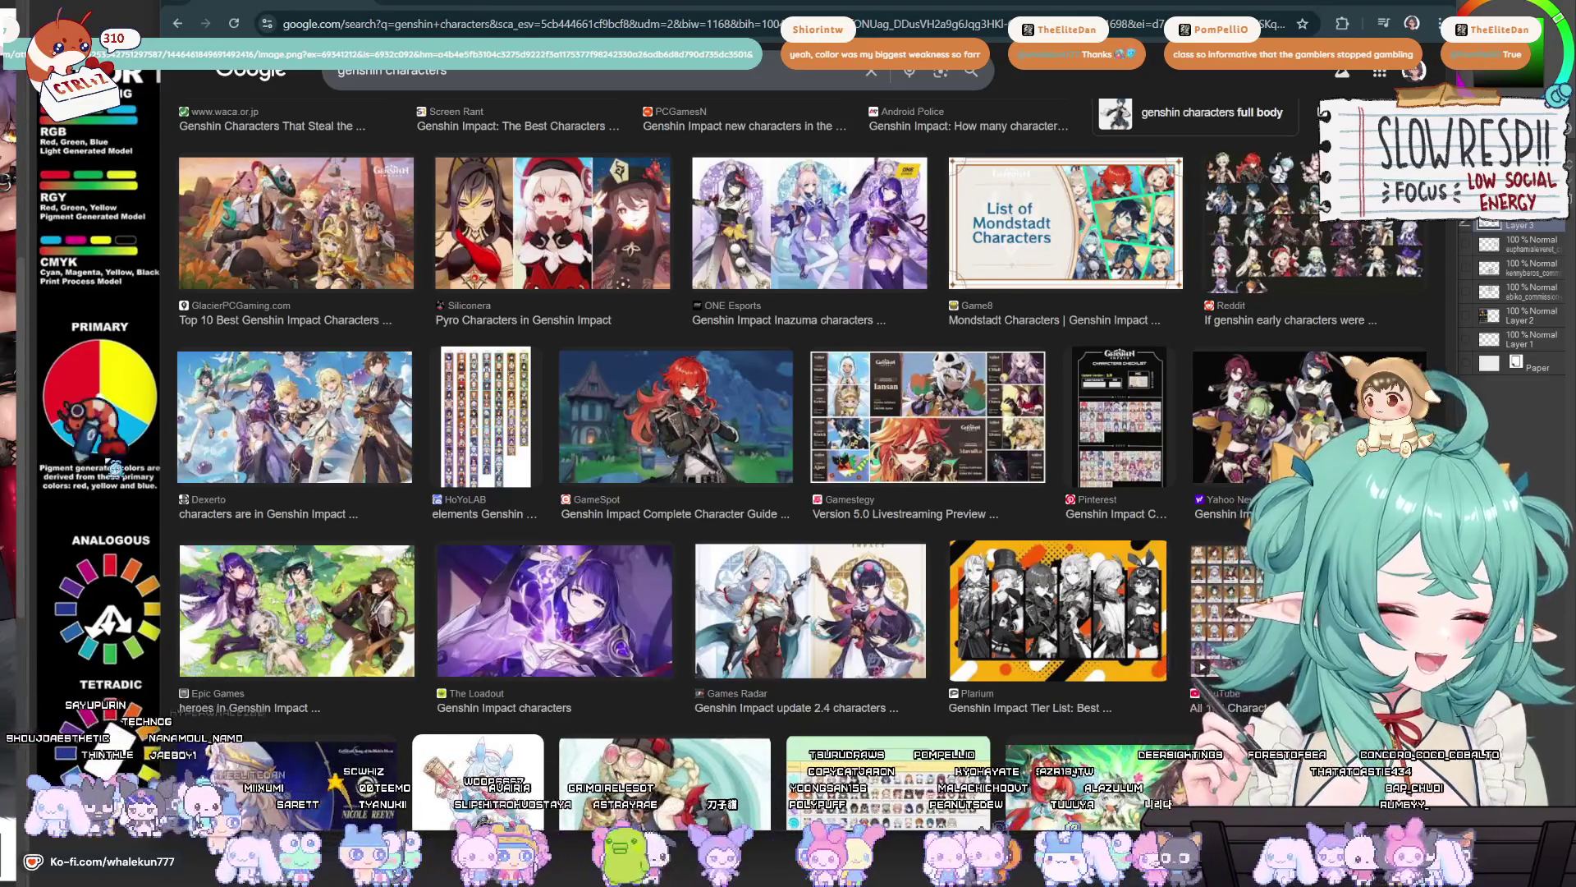
pyautogui.scroll(-4, 739, 516)
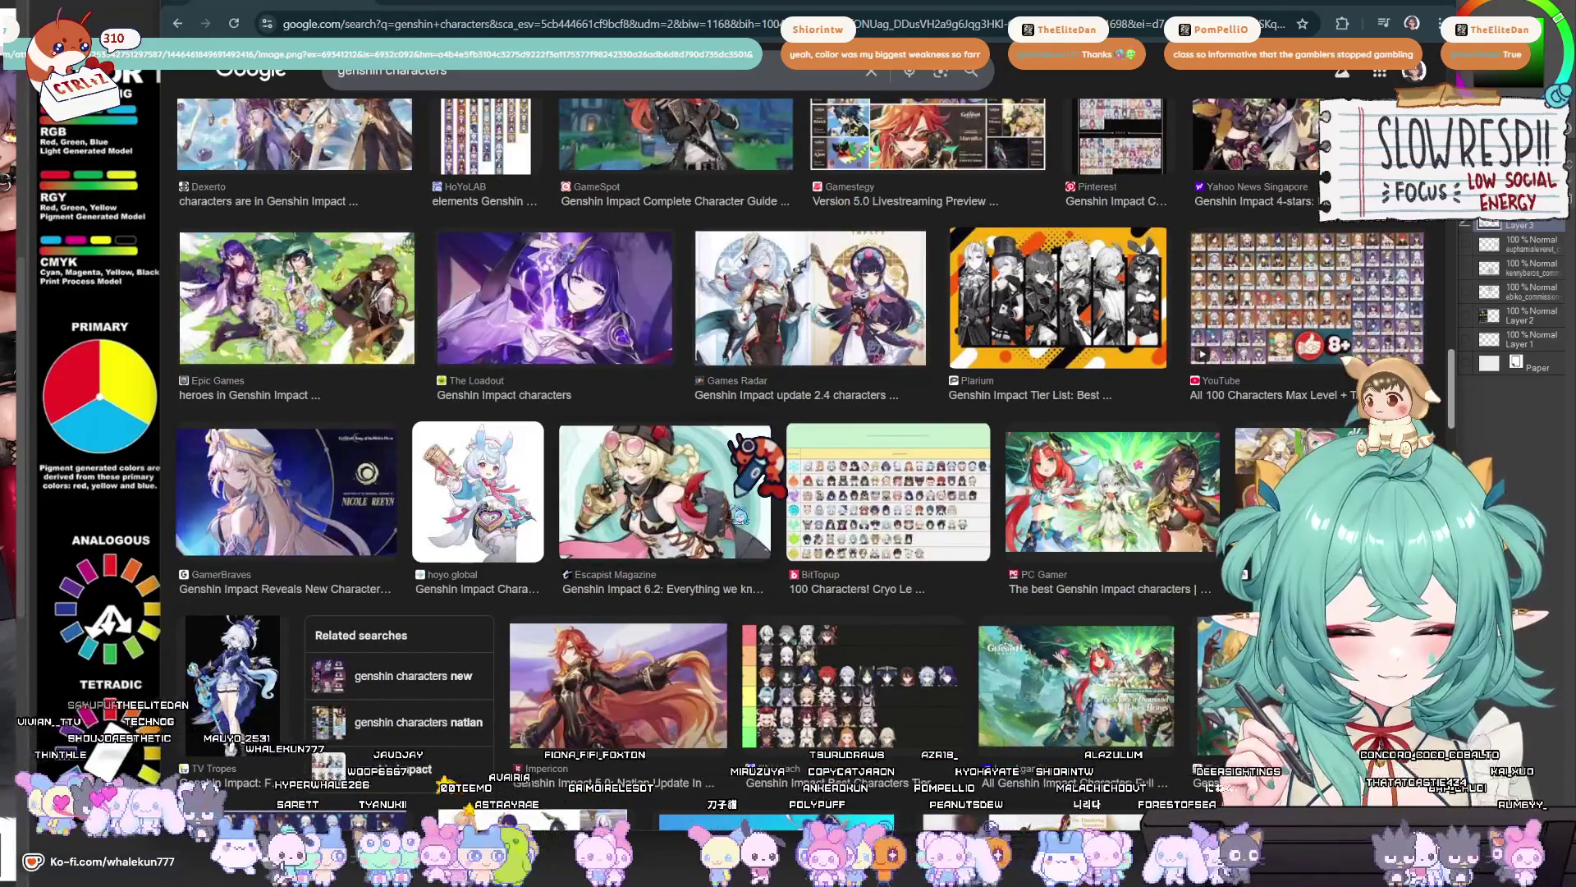
pyautogui.click(871, 328)
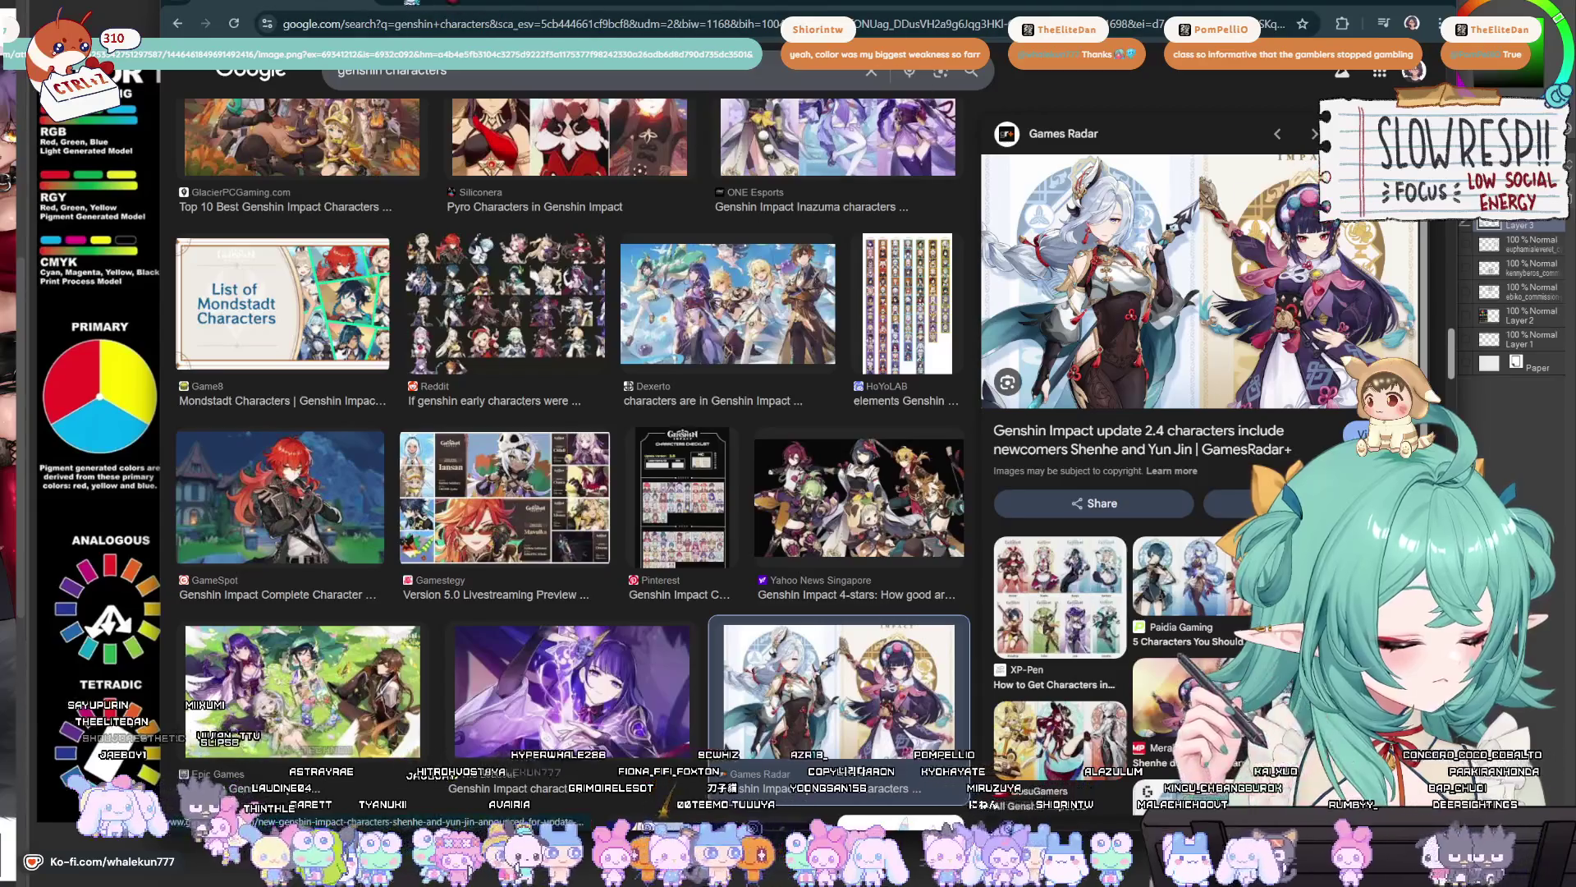
pyautogui.hotkey('ctrl', 't')
# - Search Google for 'yun jin genshin' and show the image results
pyautogui.write('yunj')
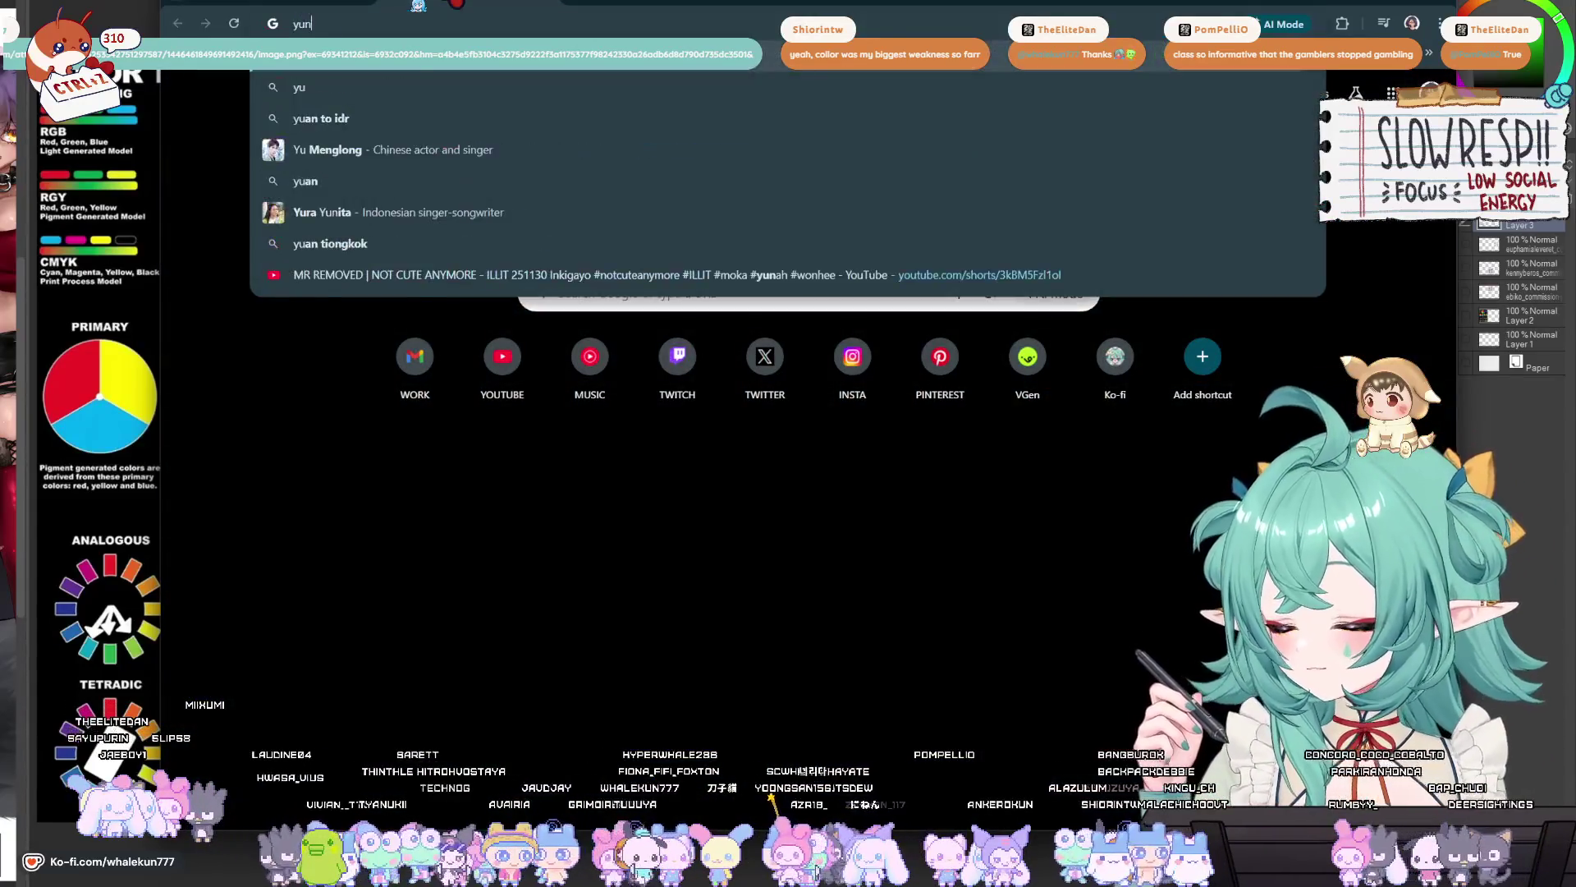
pyautogui.press('BackSpace')
pyautogui.write('jin genshin')
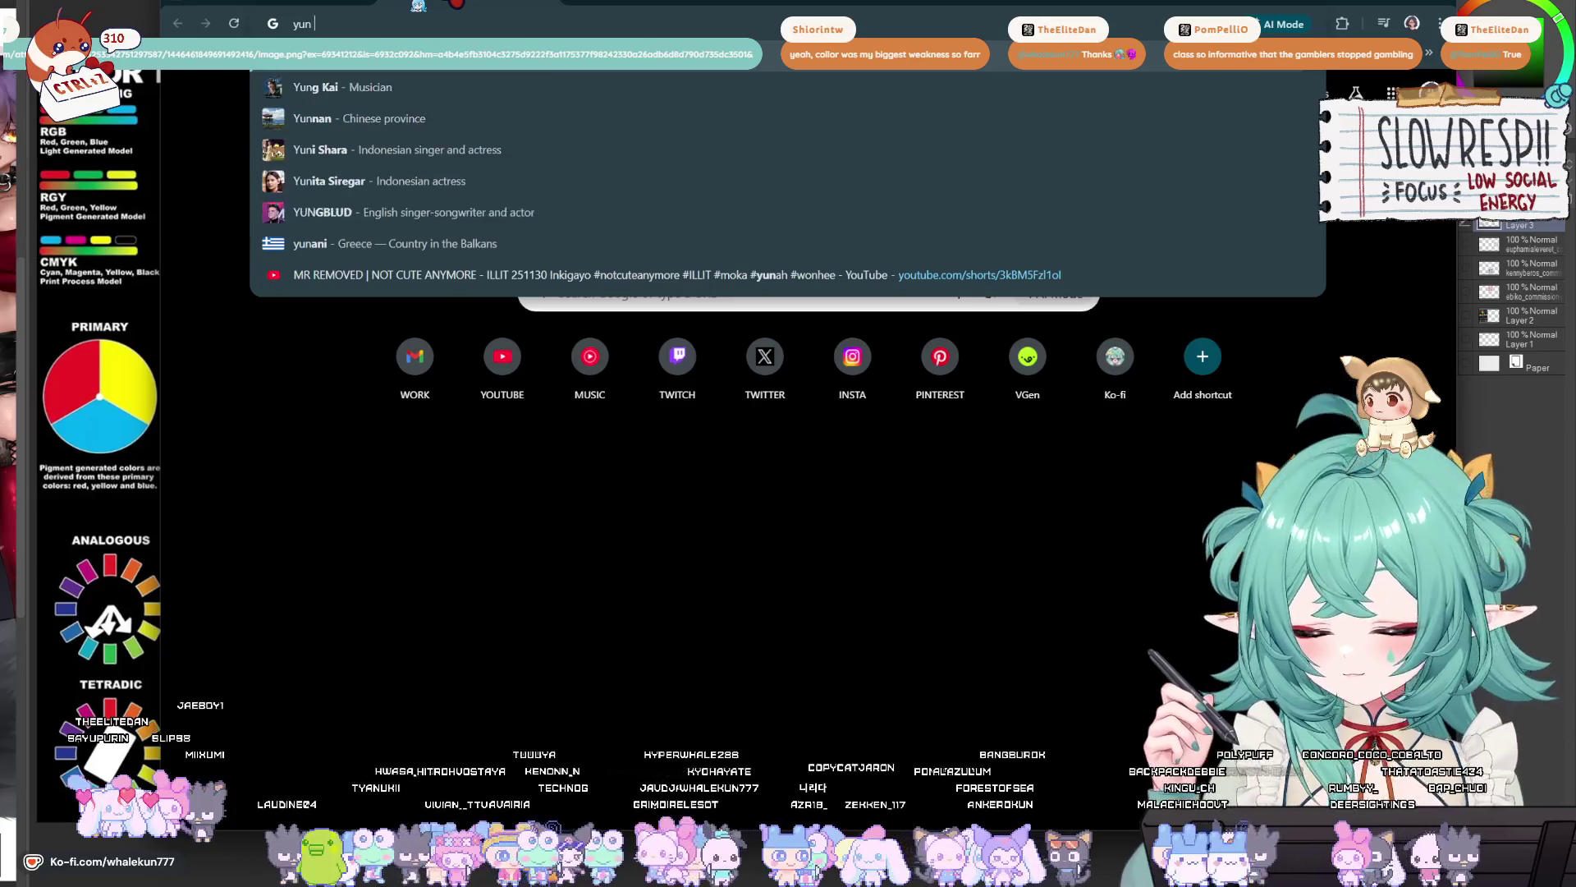
pyautogui.press('Return')
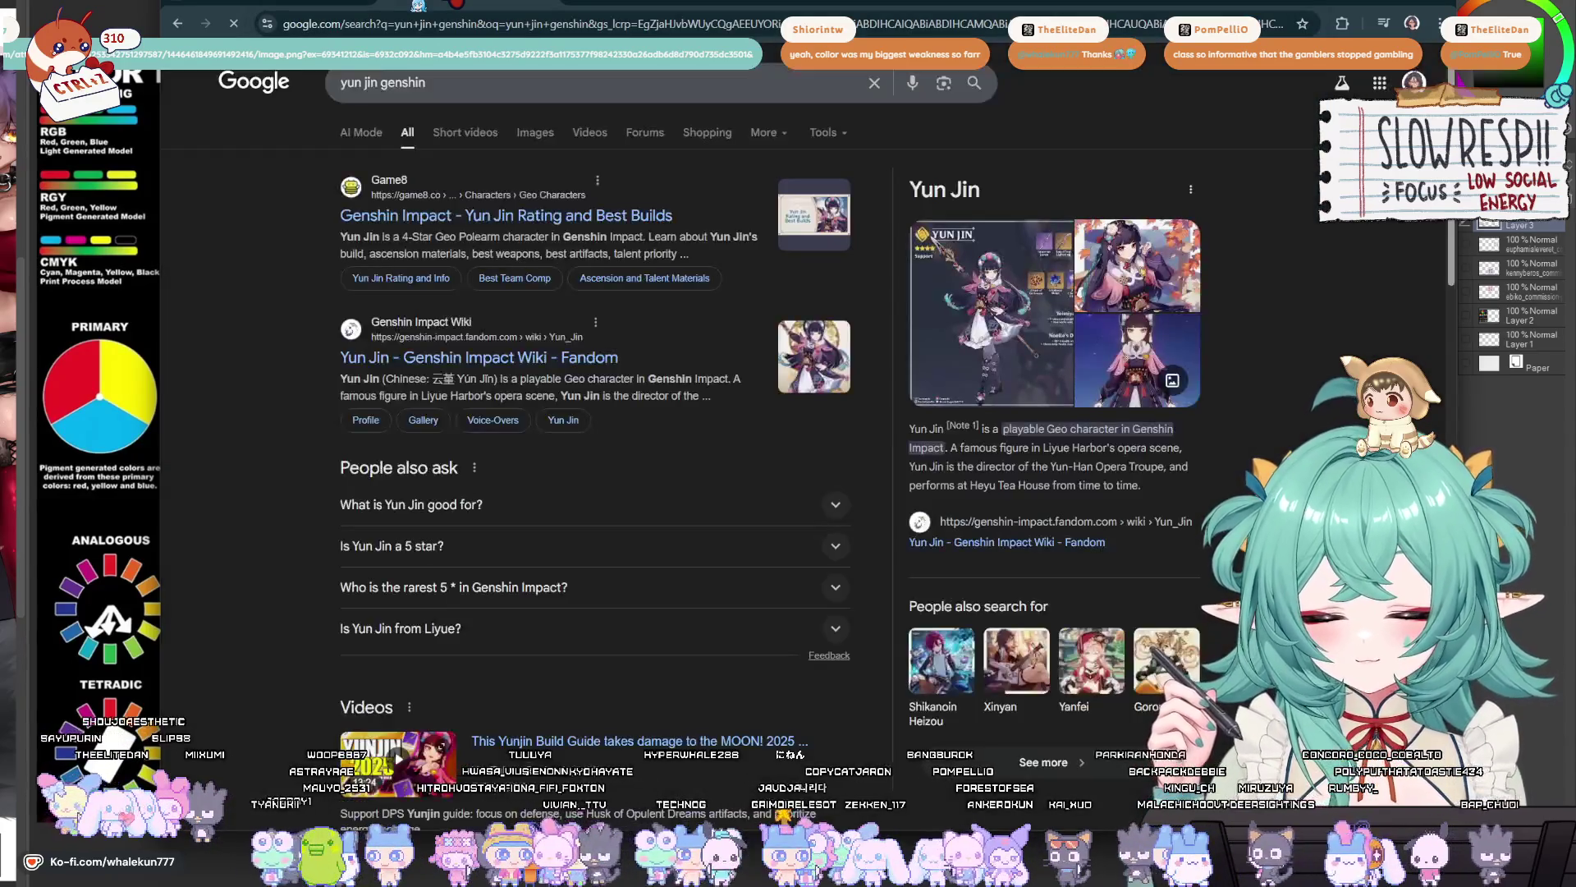
pyautogui.click(536, 132)
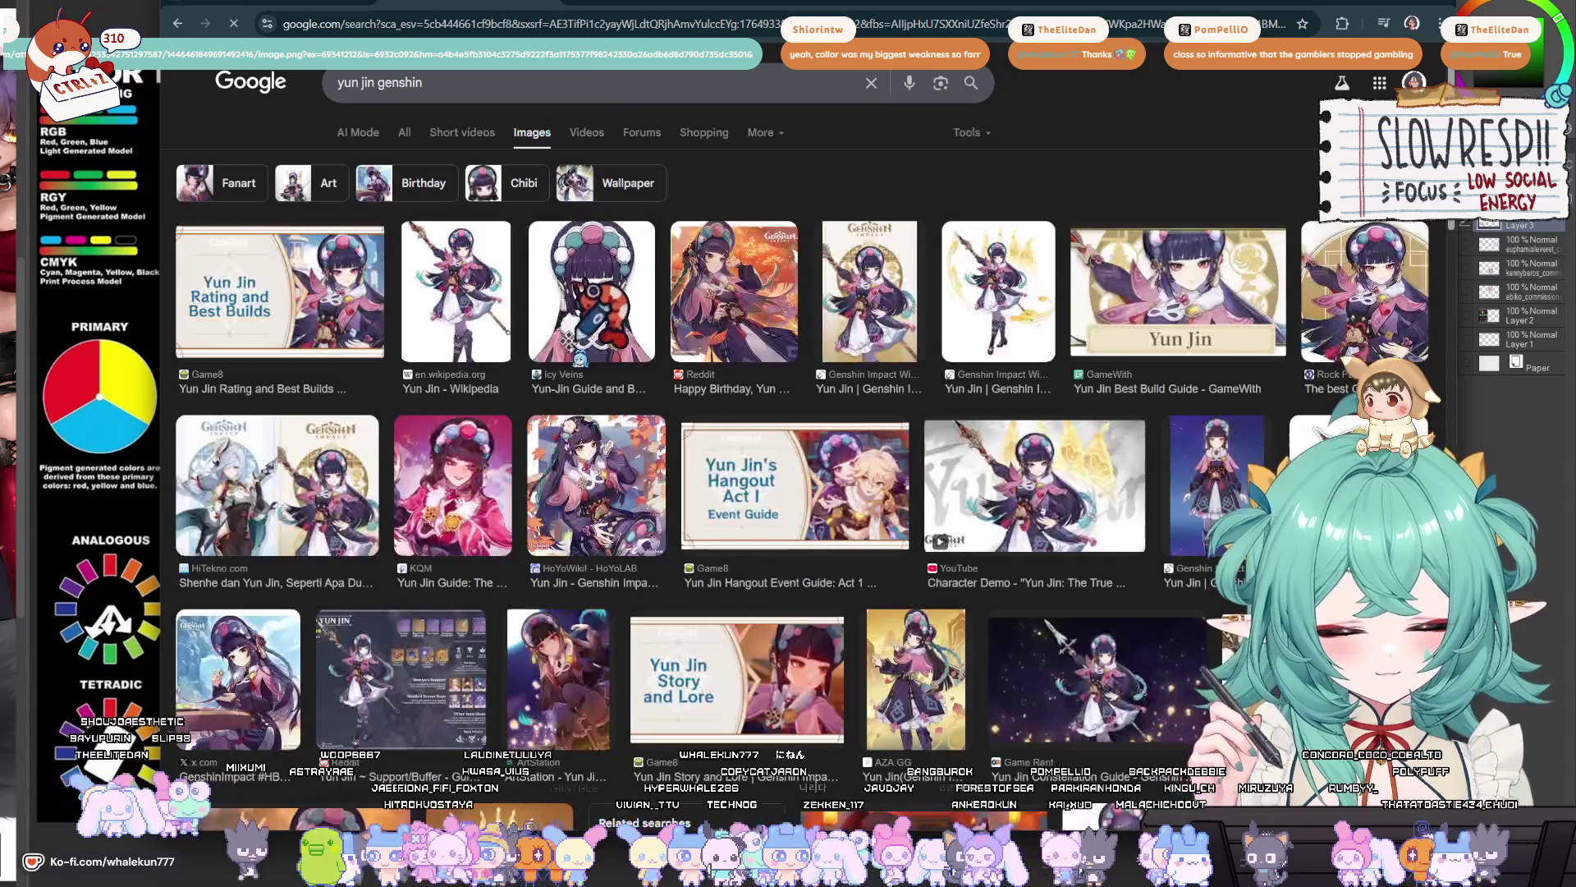
# - Preview the Wikipedia and Fandom wiki Yun Jin images at full size
pyautogui.click(456, 292)
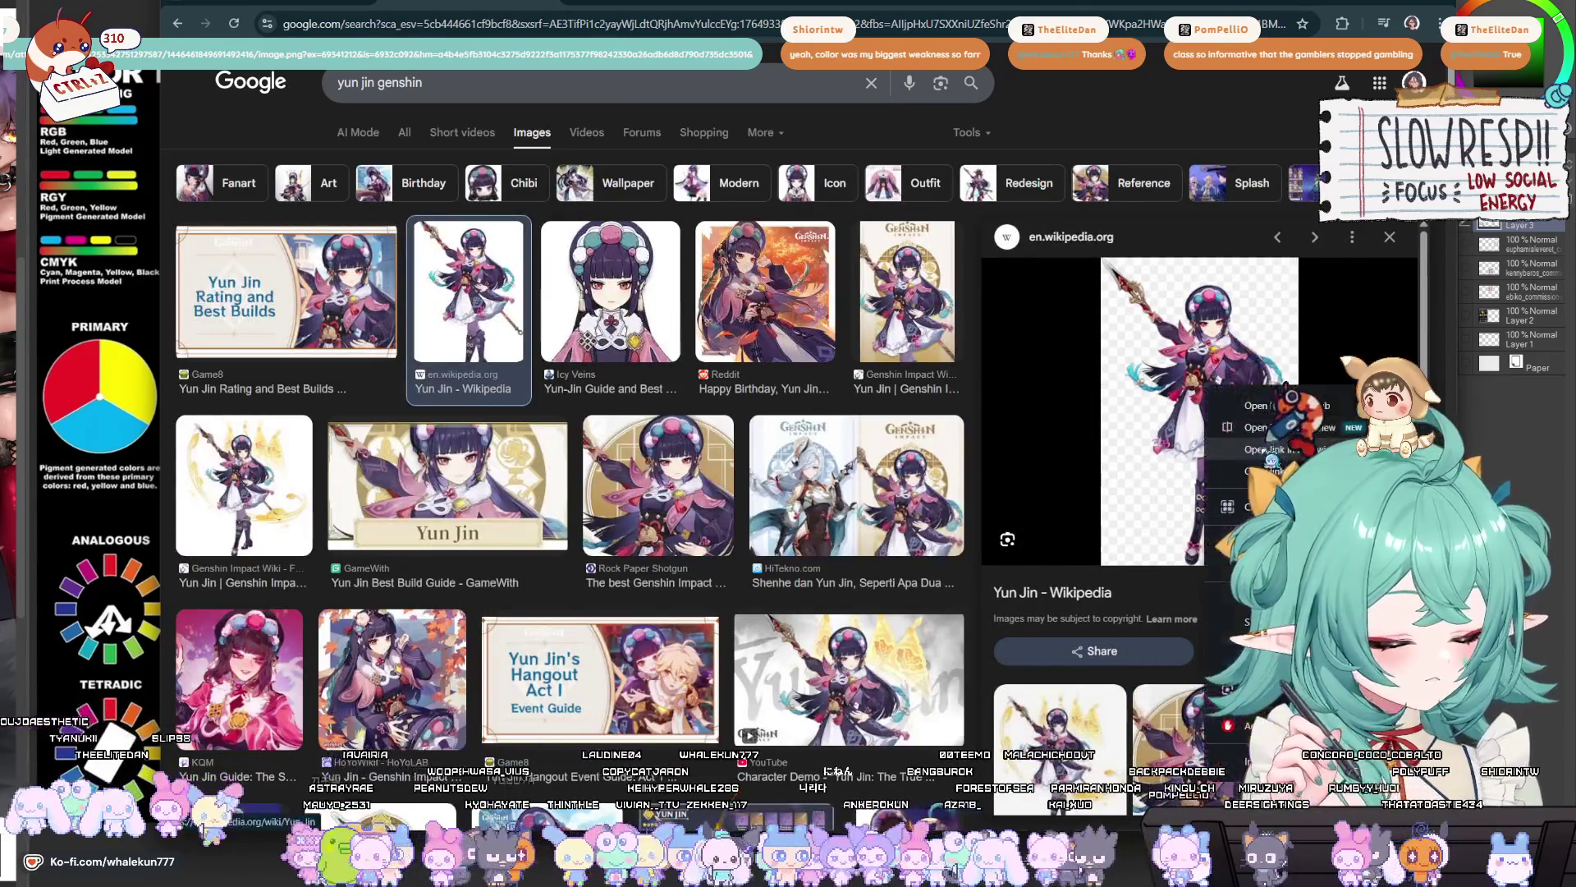
pyautogui.click(1199, 410)
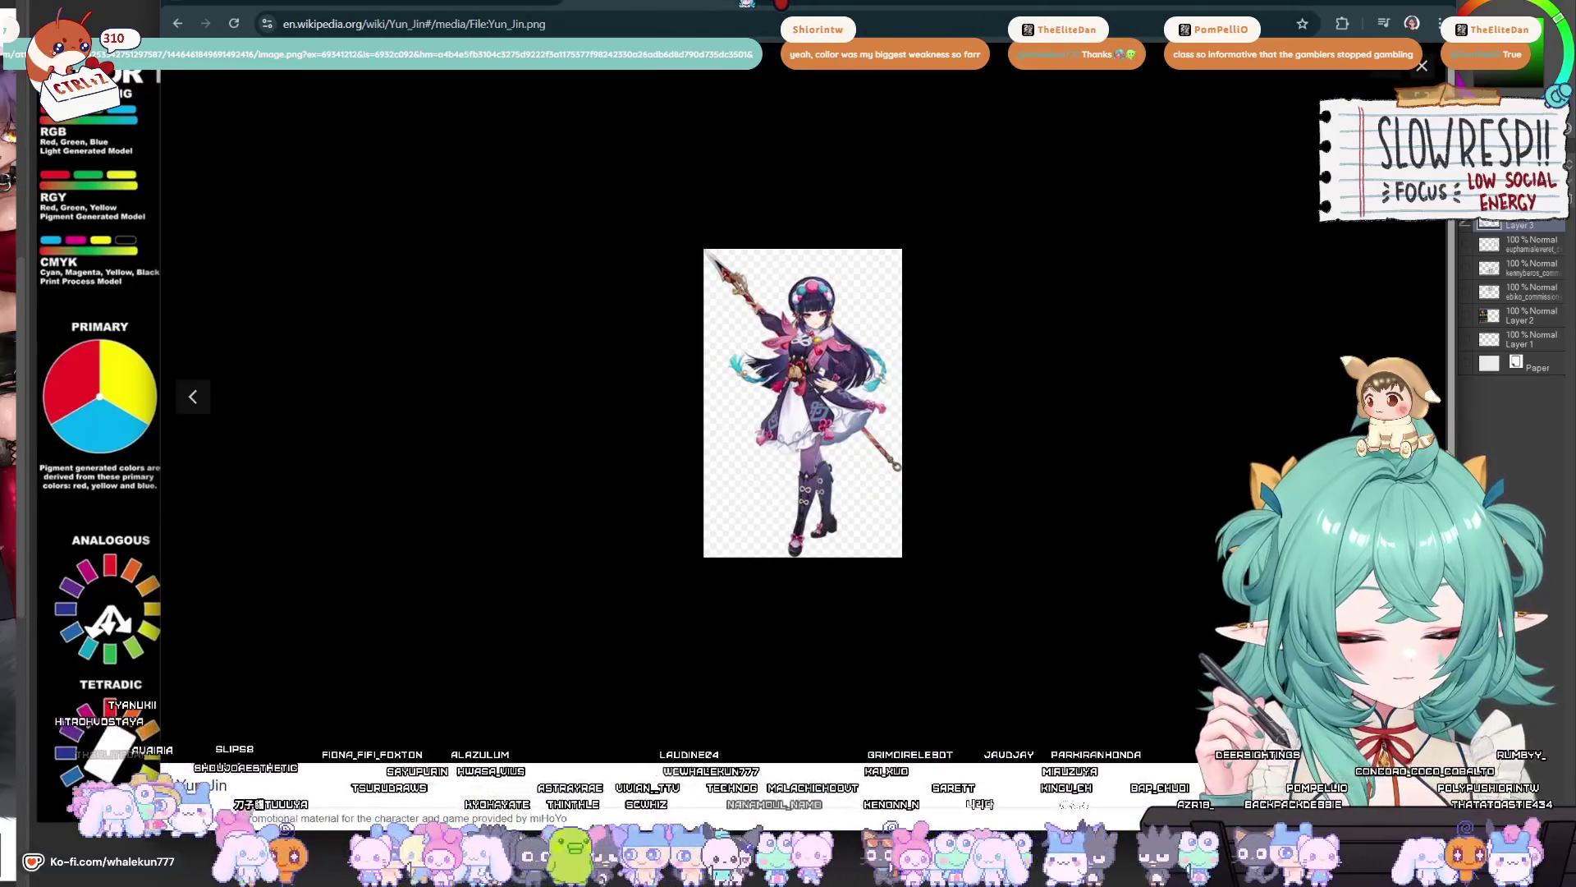
pyautogui.hotkey('alt', 'Left')
pyautogui.scroll(-5, 569, 402)
pyautogui.scroll(-2, 733, 538)
pyautogui.press('Left')
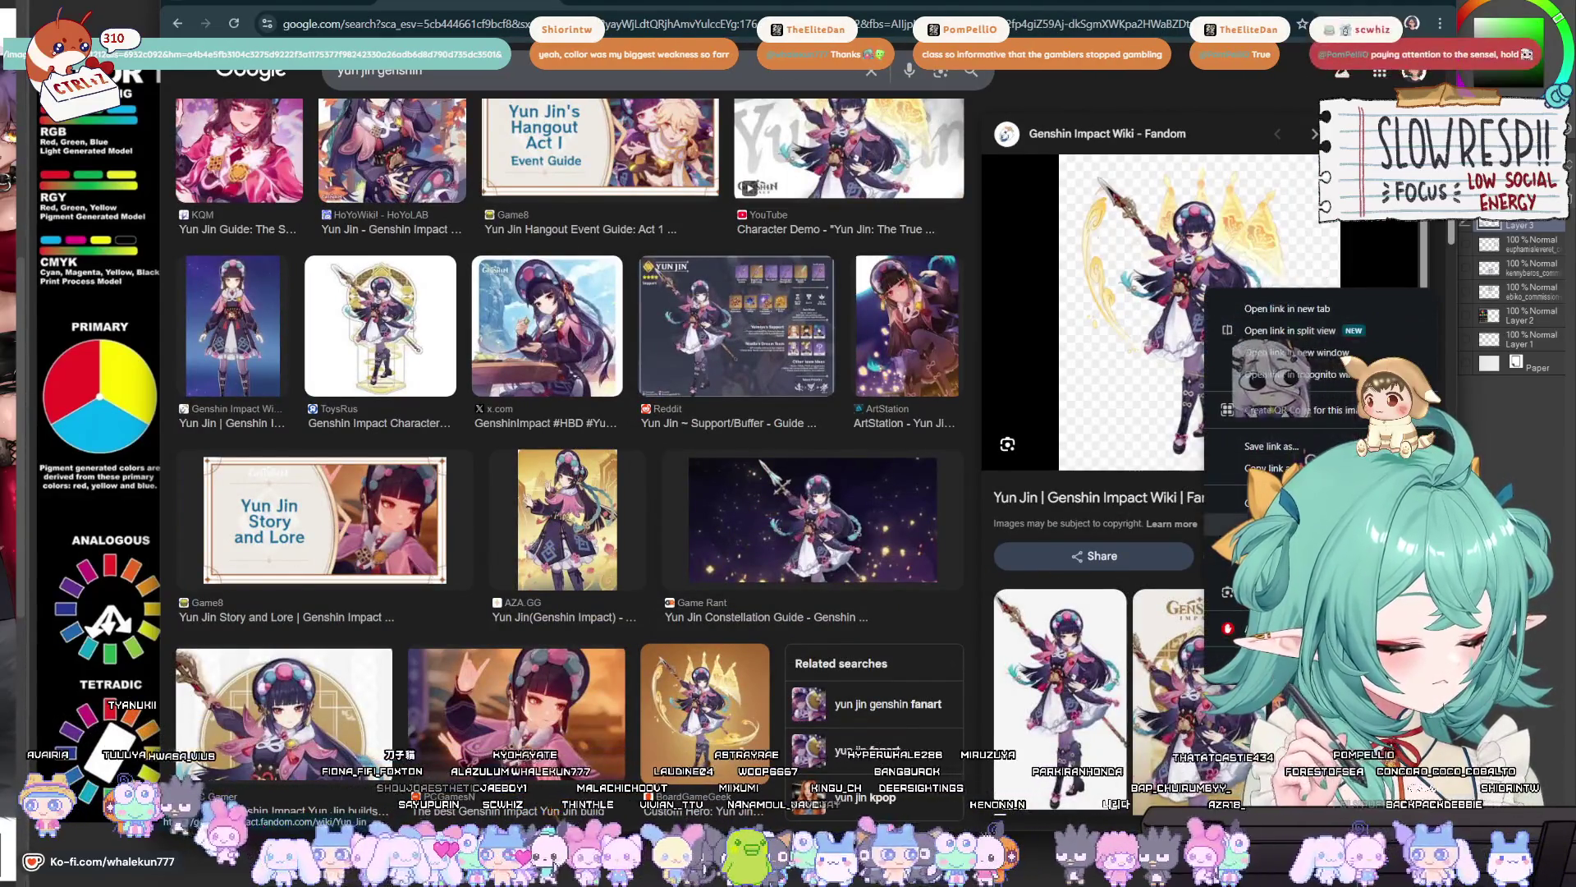
pyautogui.click(1198, 329)
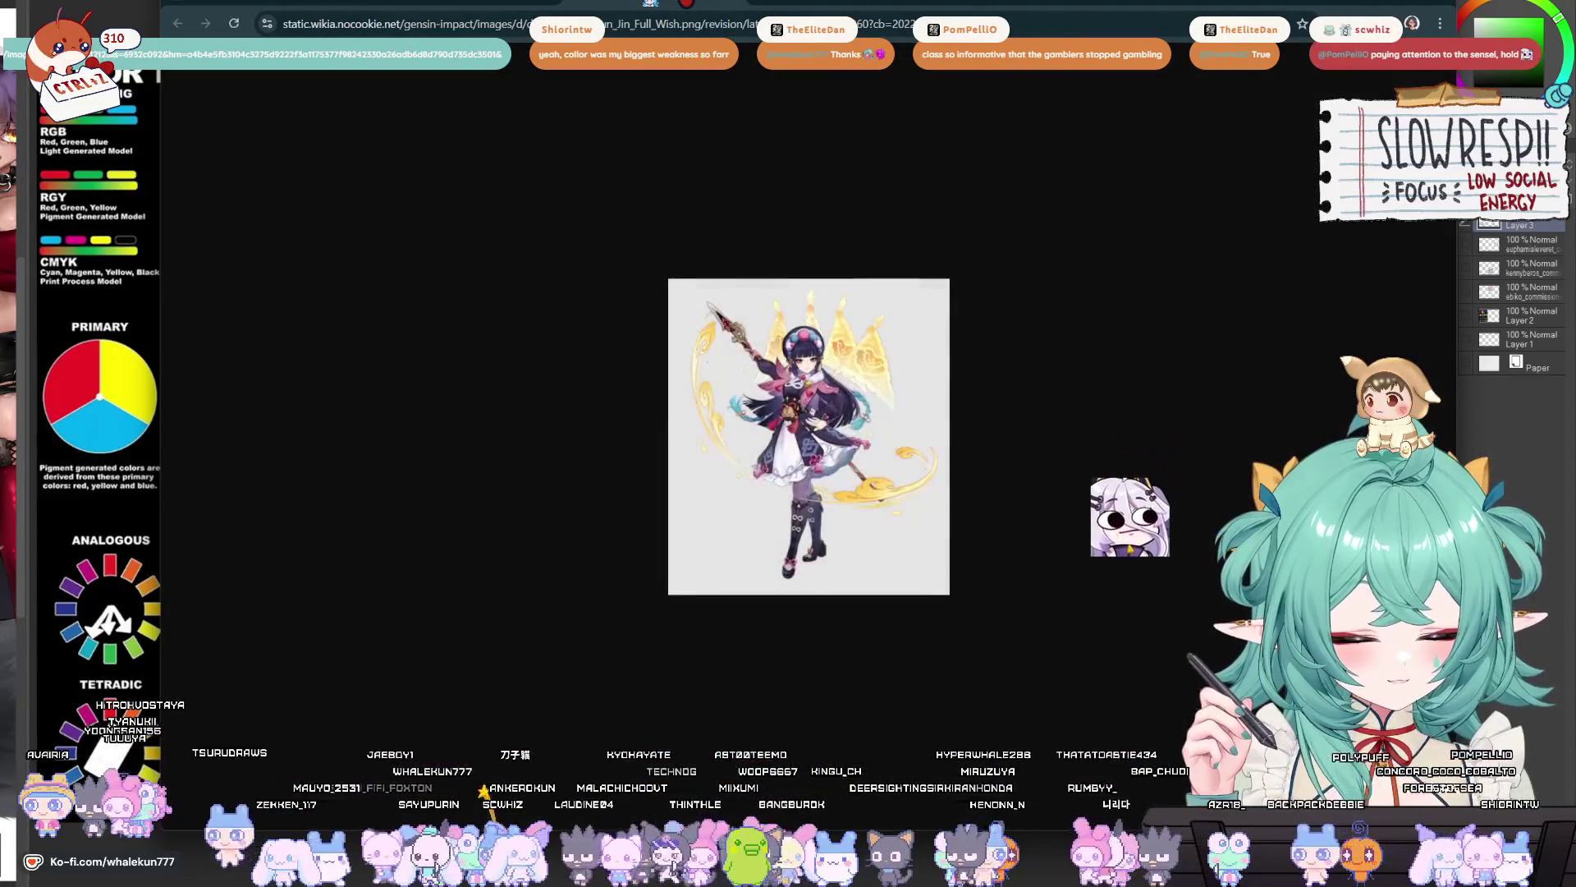
pyautogui.hotkey('alt', 'Left')
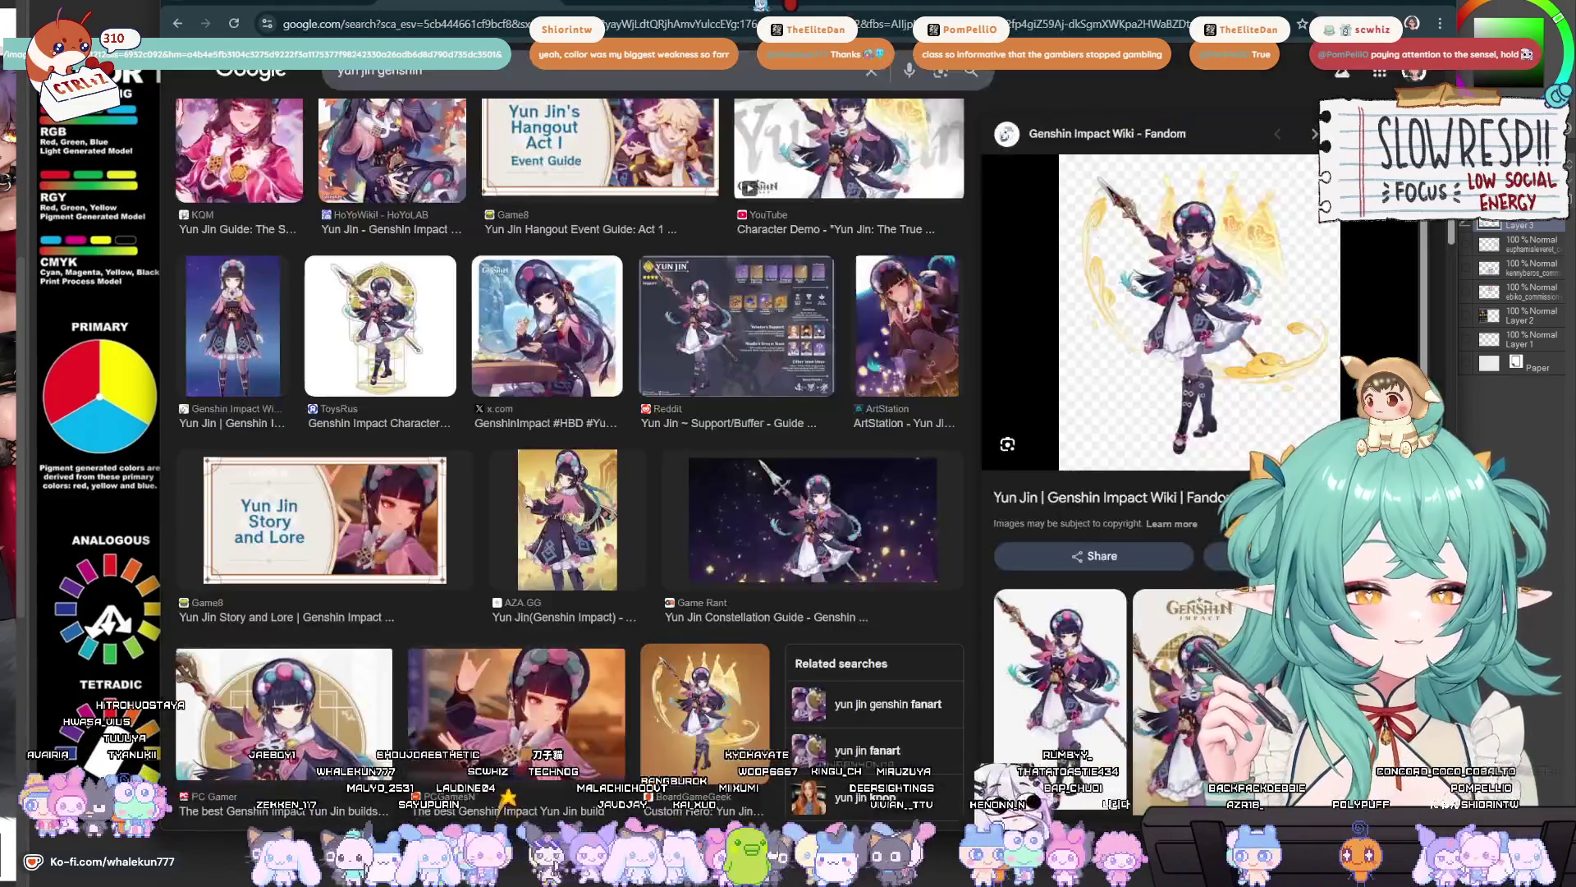
# - Open the full-size Yun Jin card image from her Fandom wiki page
pyautogui.click(1115, 497)
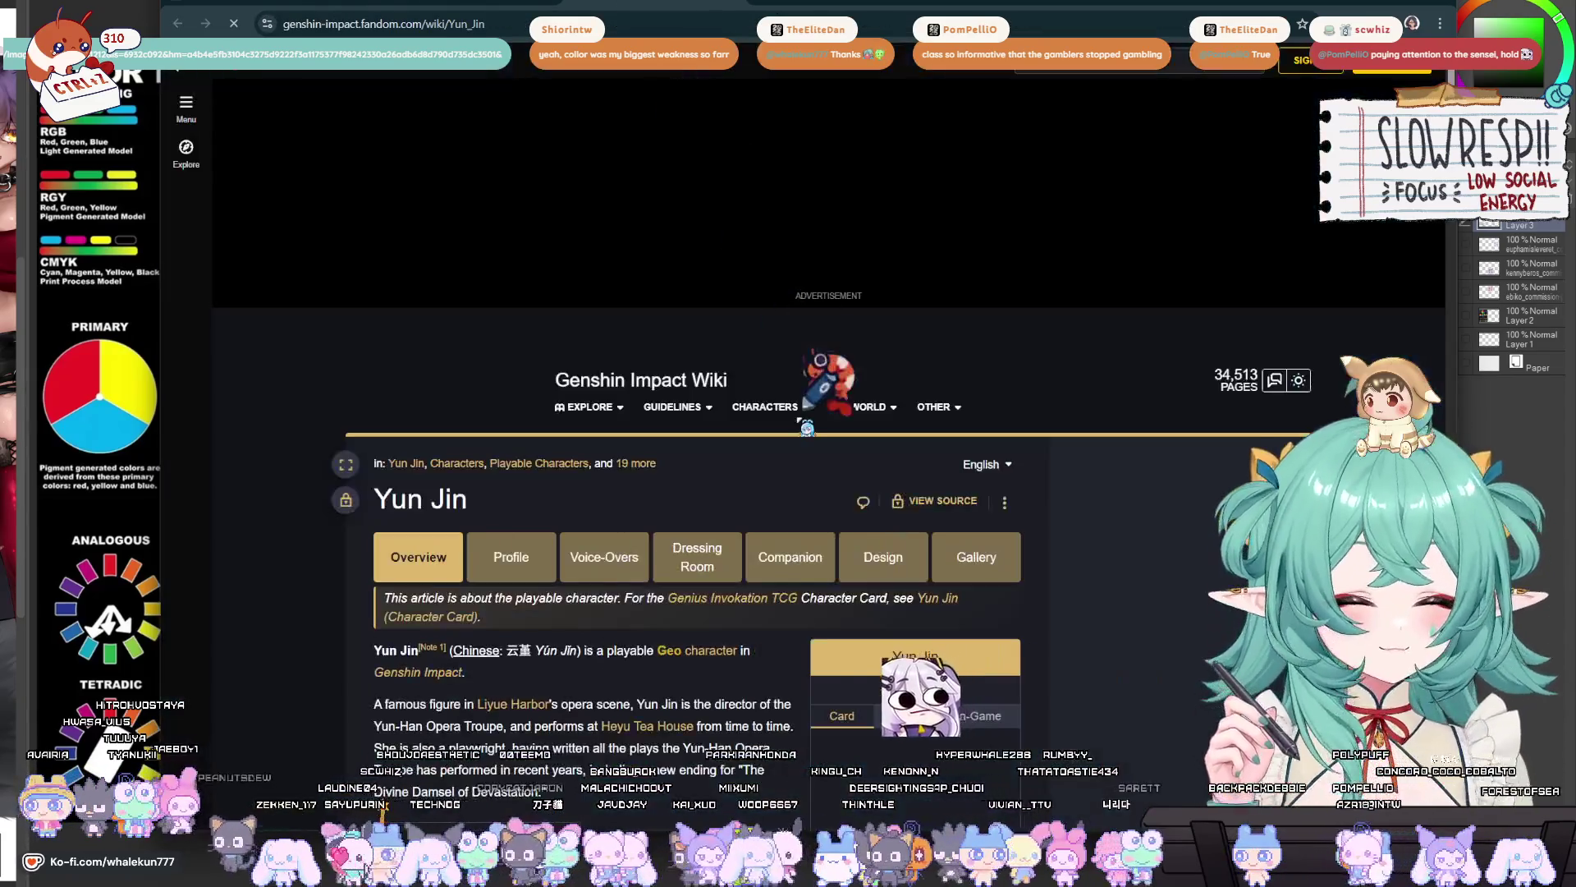
pyautogui.scroll(-10, 854, 443)
pyautogui.scroll(8, 854, 444)
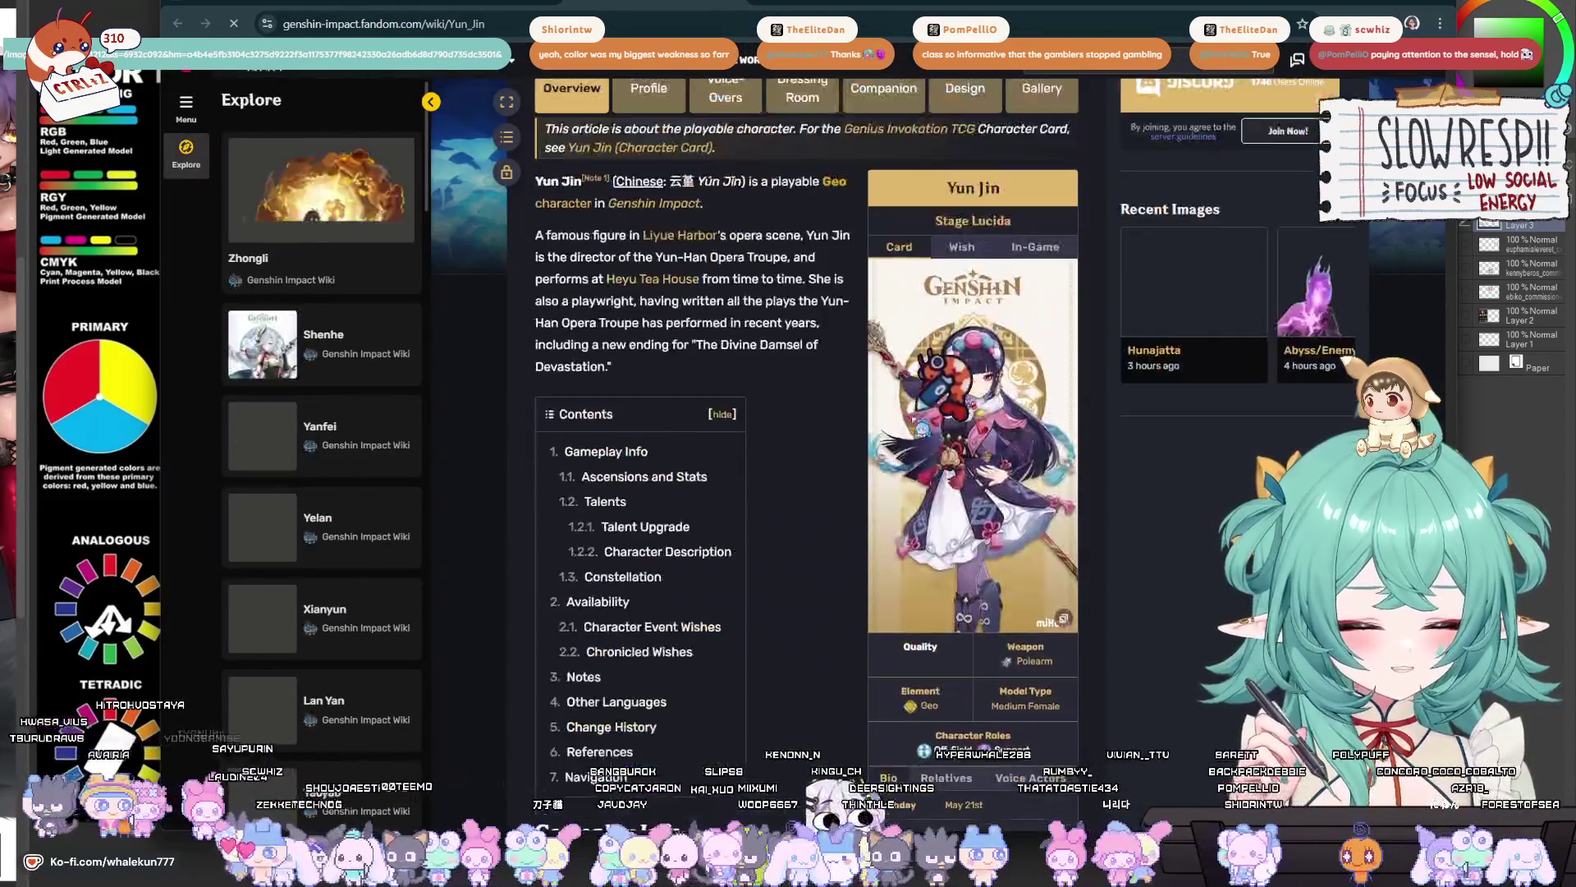
pyautogui.click(995, 392)
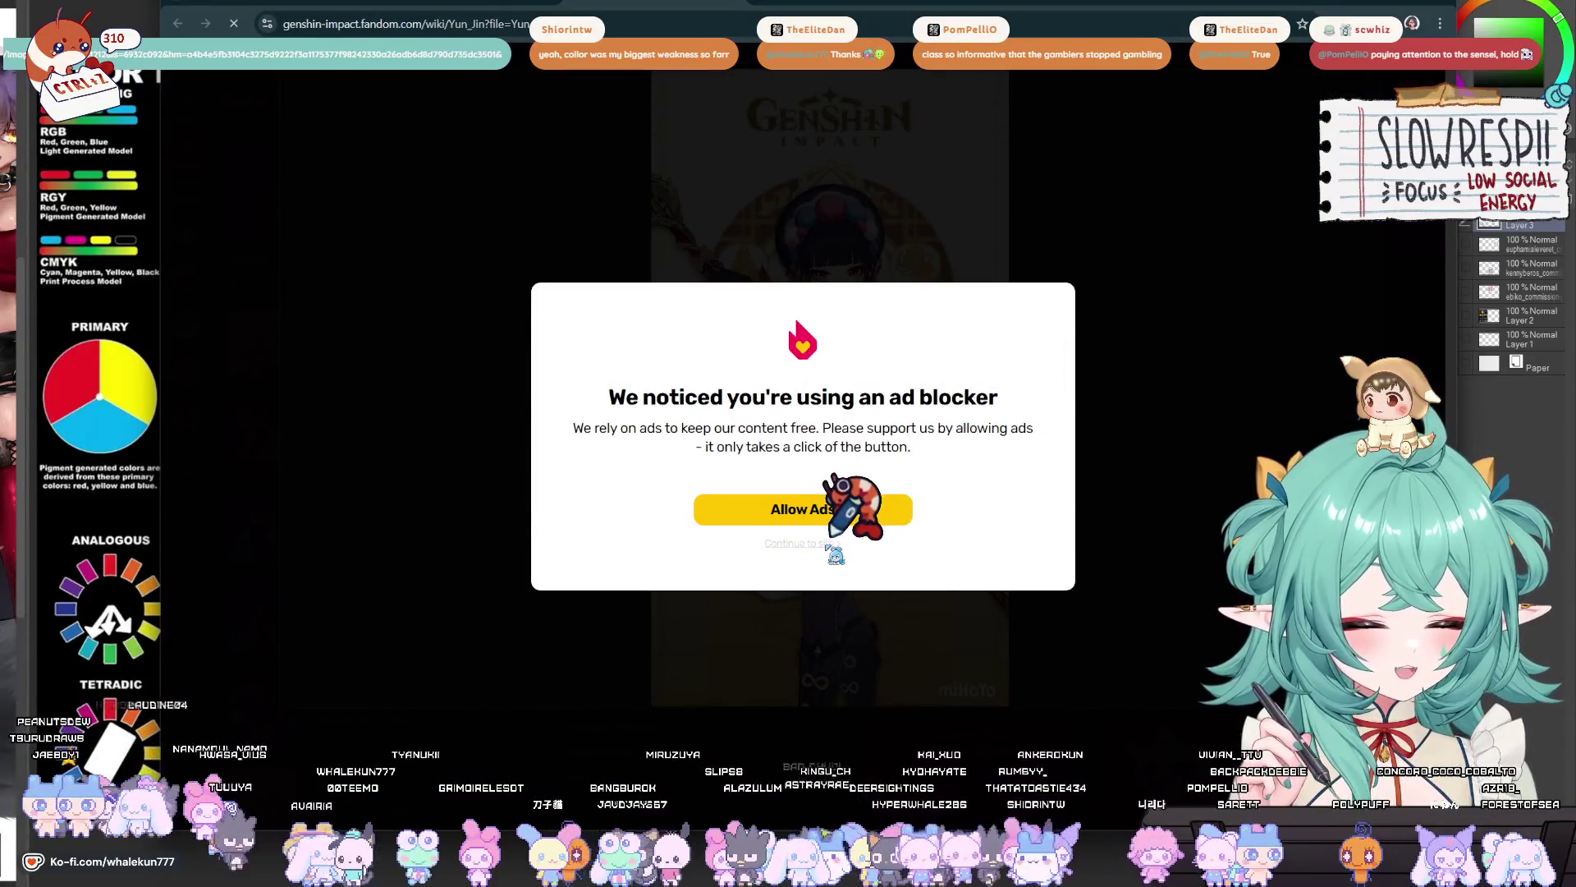
pyautogui.click(825, 543)
pyautogui.rightClick(780, 368)
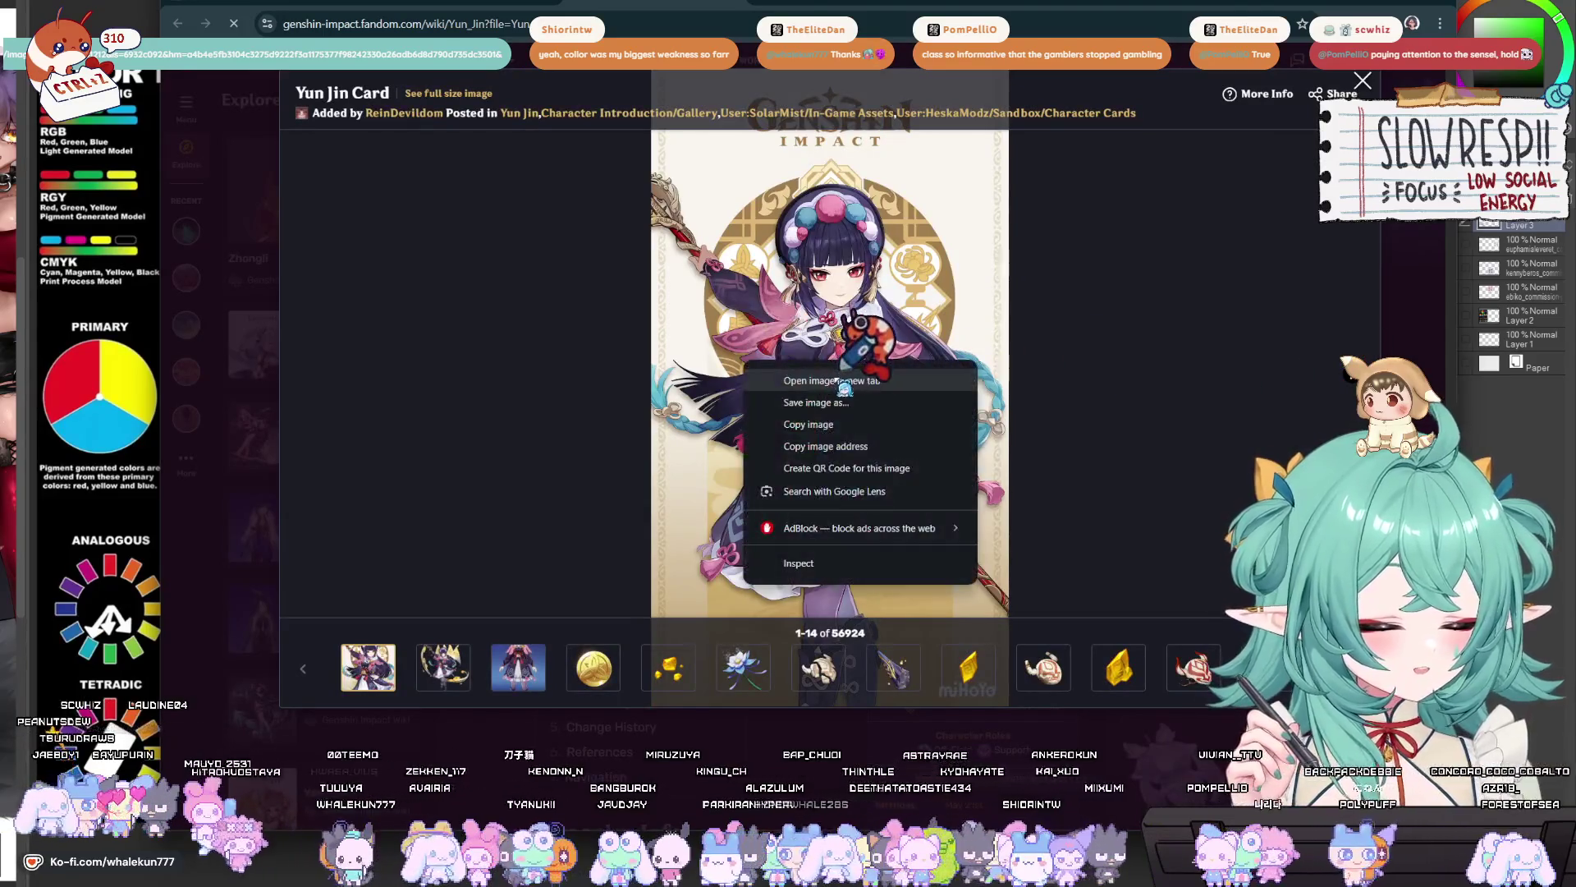
pyautogui.click(817, 379)
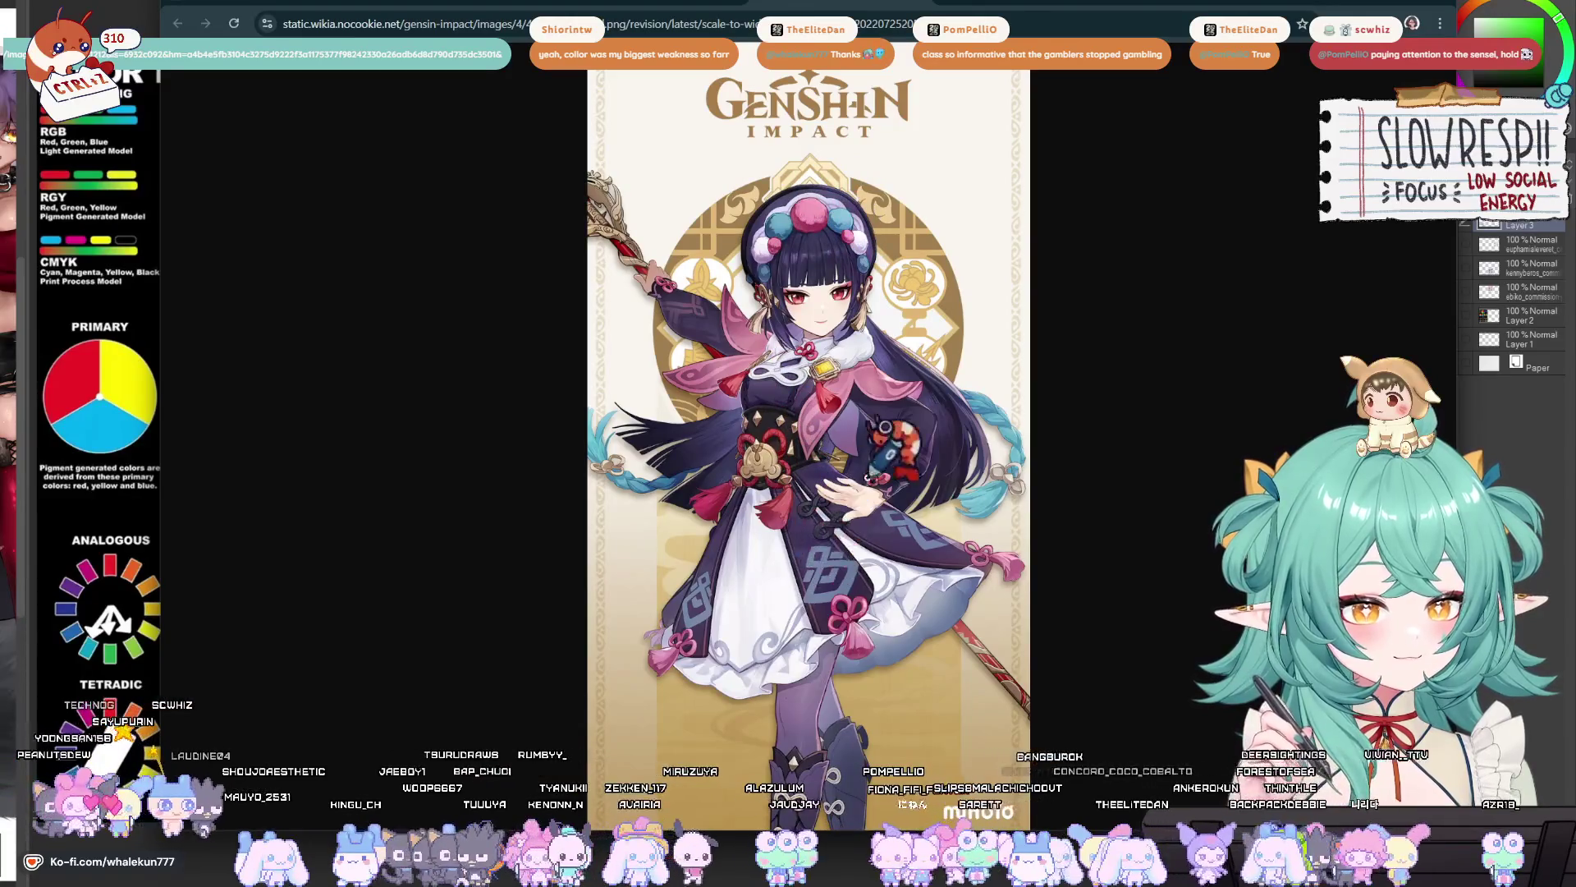
# - Copy the full-size Yun Jin card image and return to the Clip Studio Paint canvas
pyautogui.moveTo(1027, 10)
pyautogui.mouseDown()
pyautogui.moveTo(1096, 336)
pyautogui.moveTo(1096, 138)
pyautogui.moveTo(899, 10)
pyautogui.moveTo(946, 2)
pyautogui.mouseUp()
pyautogui.rightClick(736, 165)
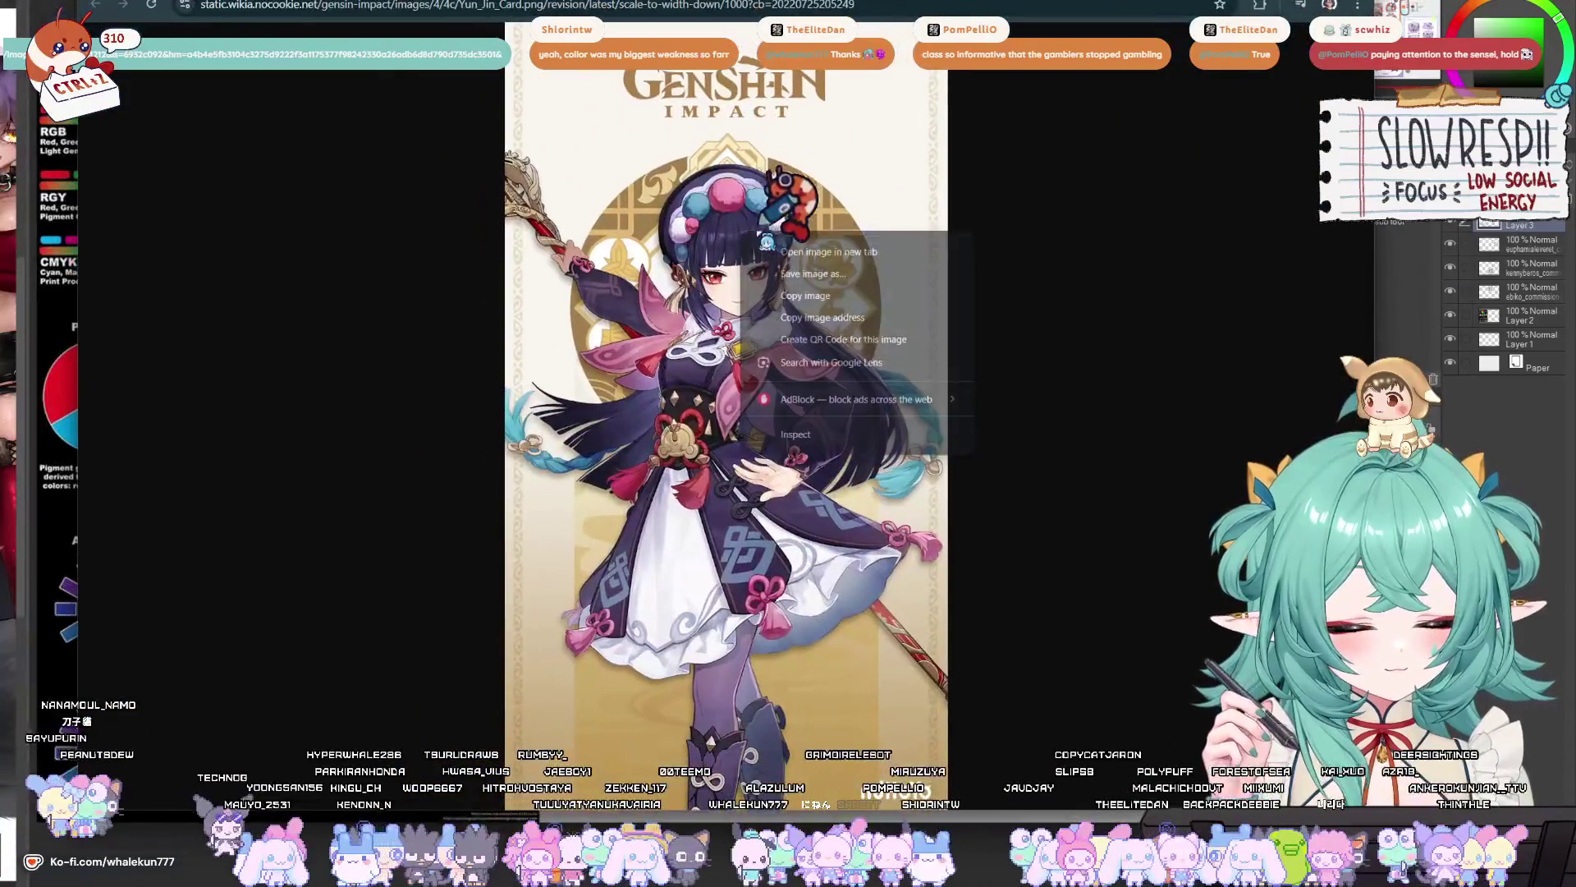
pyautogui.click(824, 220)
pyautogui.hotkey('alt', 'Tab')
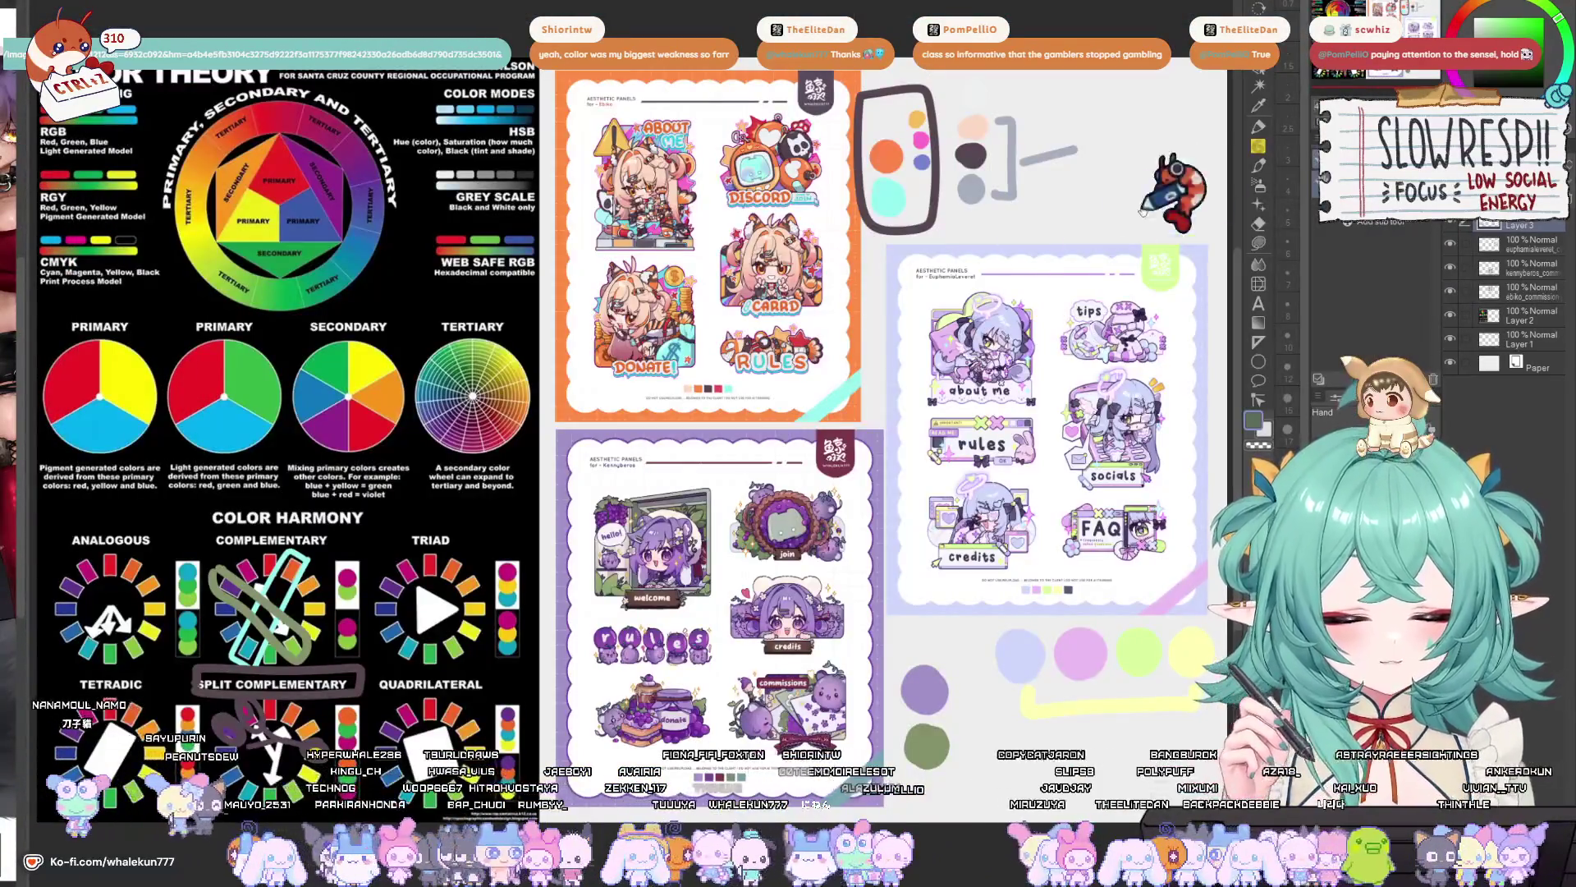
# - Paste the Yun Jin card onto the canvas and confirm its placement
pyautogui.hotkey('ctrl', 'v')
pyautogui.hotkey('ctrl', 't')
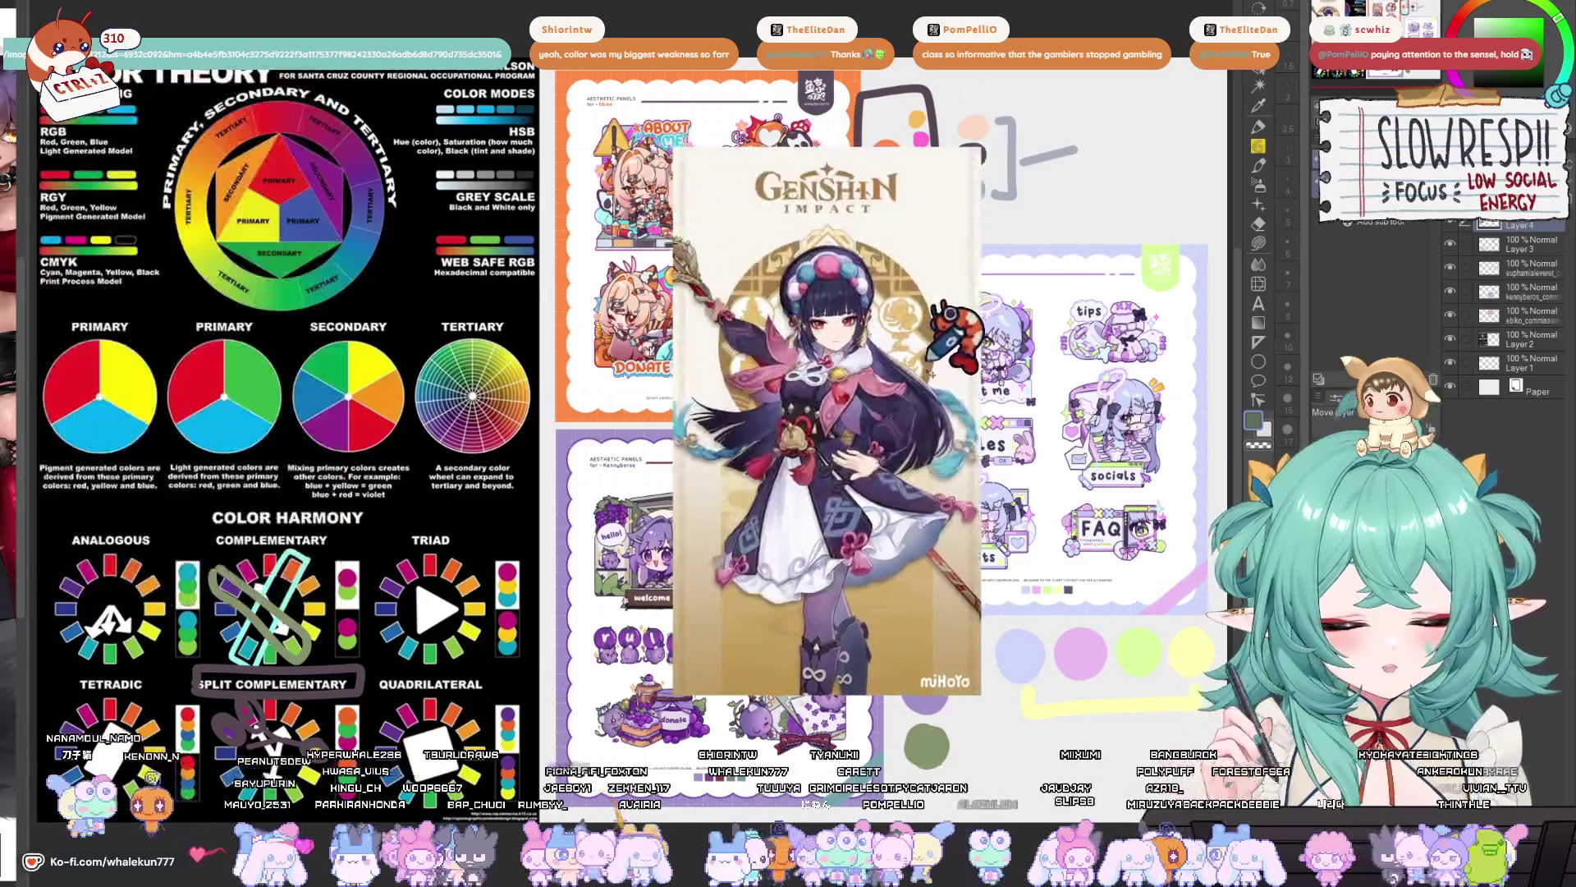
pyautogui.press('Return')
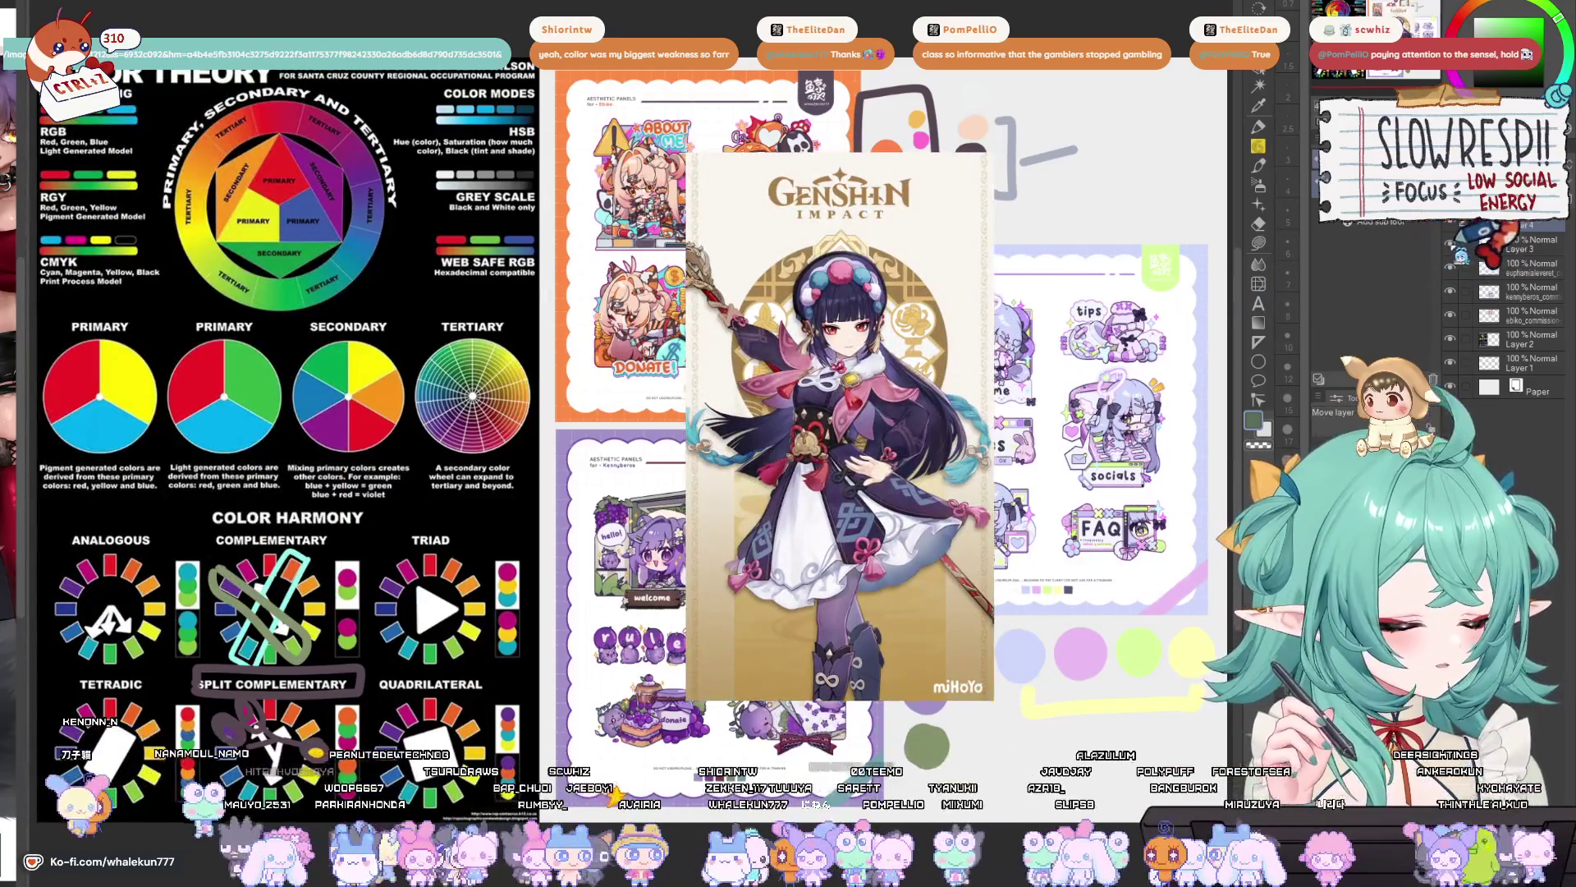
# - Hide the aesthetic panel sheet layers and move the card beside the colour theory poster
pyautogui.moveTo(1450, 267); pyautogui.dragTo(1450, 316)
pyautogui.moveTo(839, 427)
pyautogui.mouseDown()
pyautogui.moveTo(780, 328)
pyautogui.moveTo(880, 295)
pyautogui.mouseUp()
pyautogui.press('p')
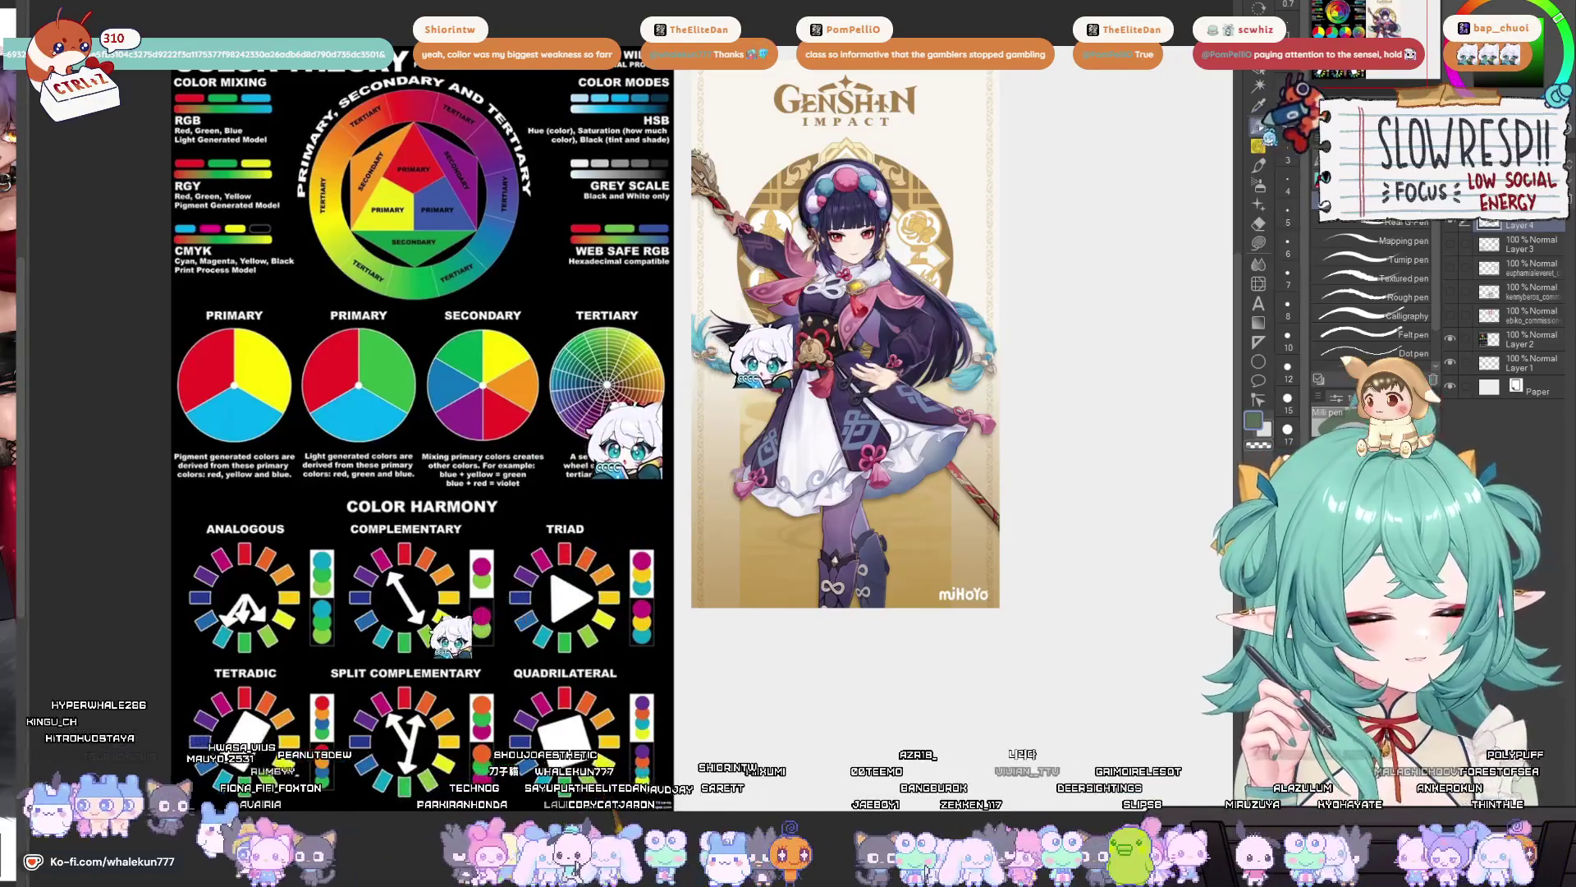
pyautogui.moveTo(845, 345); pyautogui.dragTo(803, 374)
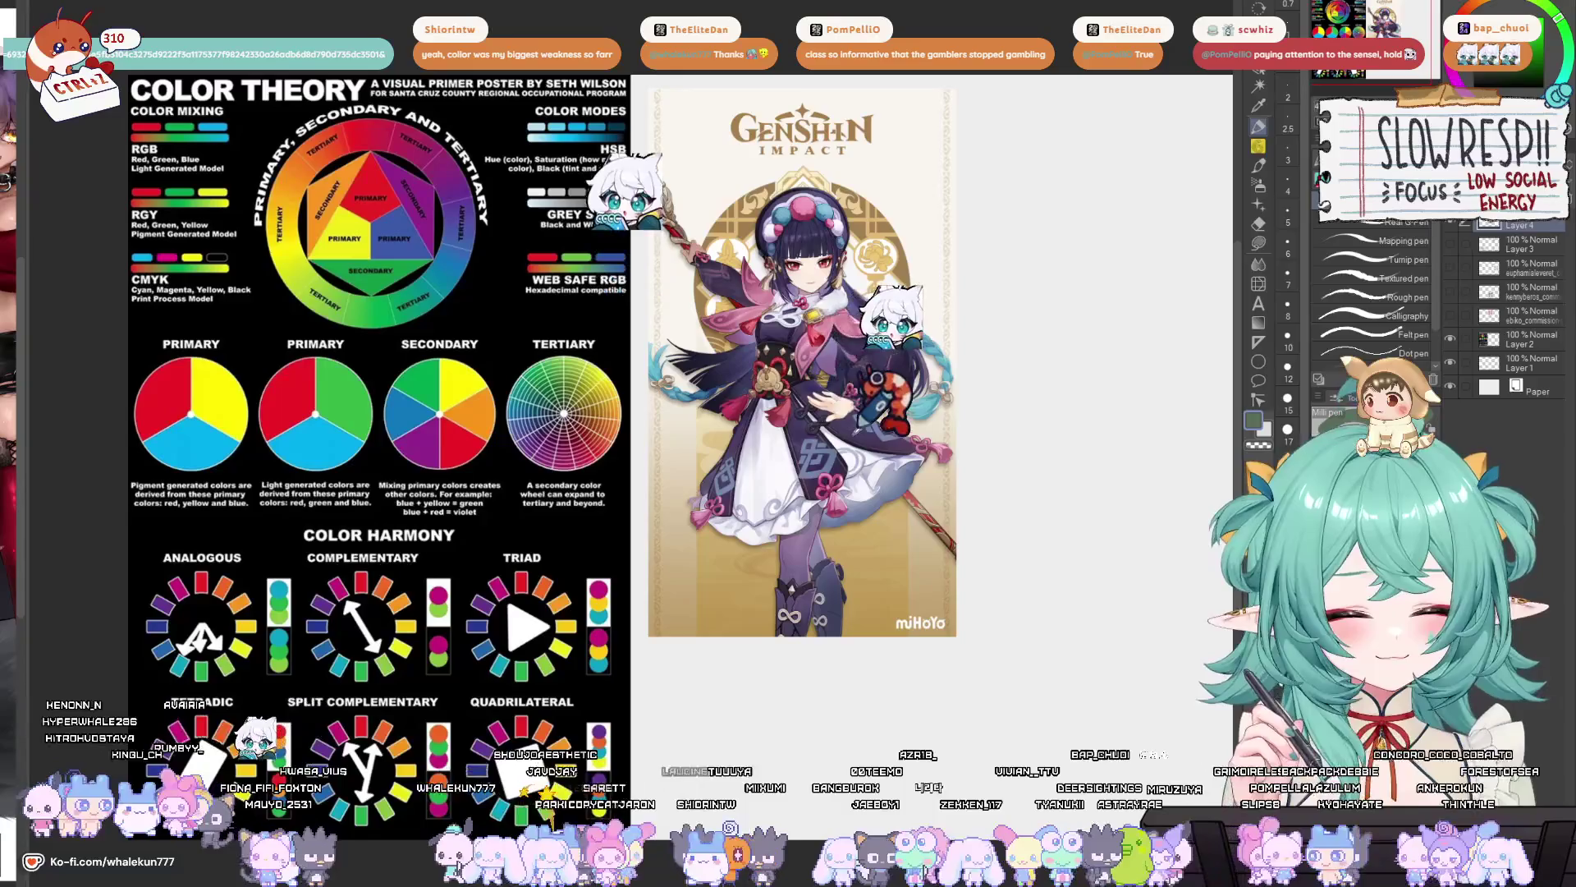
pyautogui.moveTo(977, 340); pyautogui.dragTo(941, 369)
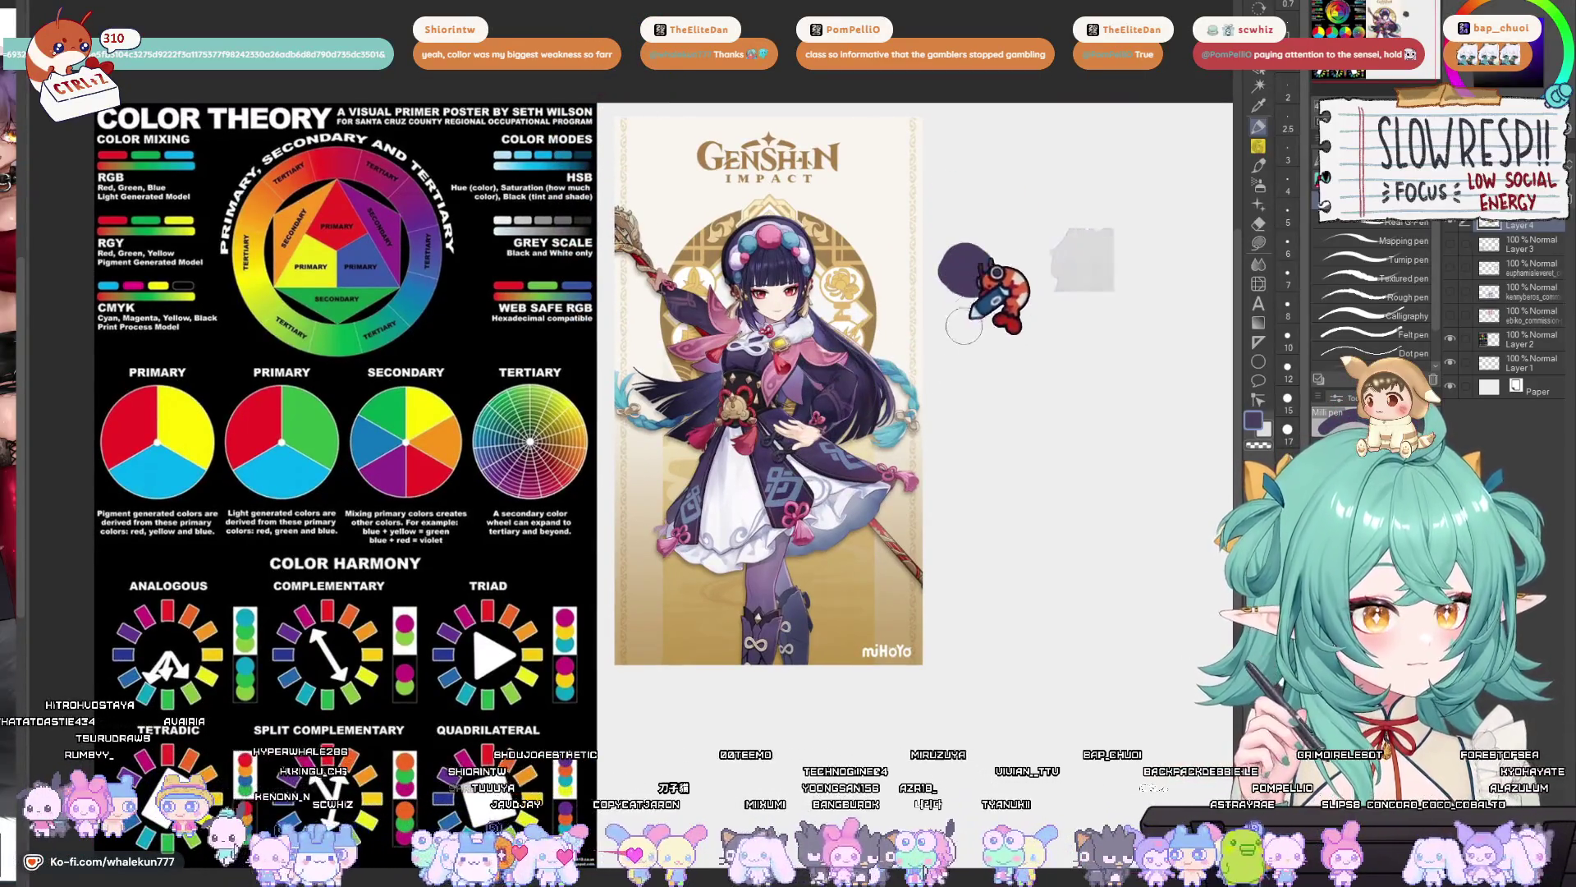
# - Add light-blue and tan swatches below the dark one, sampling tan from Yun Jin's art
pyautogui.moveTo(956, 332)
pyautogui.mouseDown()
pyautogui.moveTo(977, 345)
pyautogui.moveTo(973, 419)
pyautogui.mouseUp()
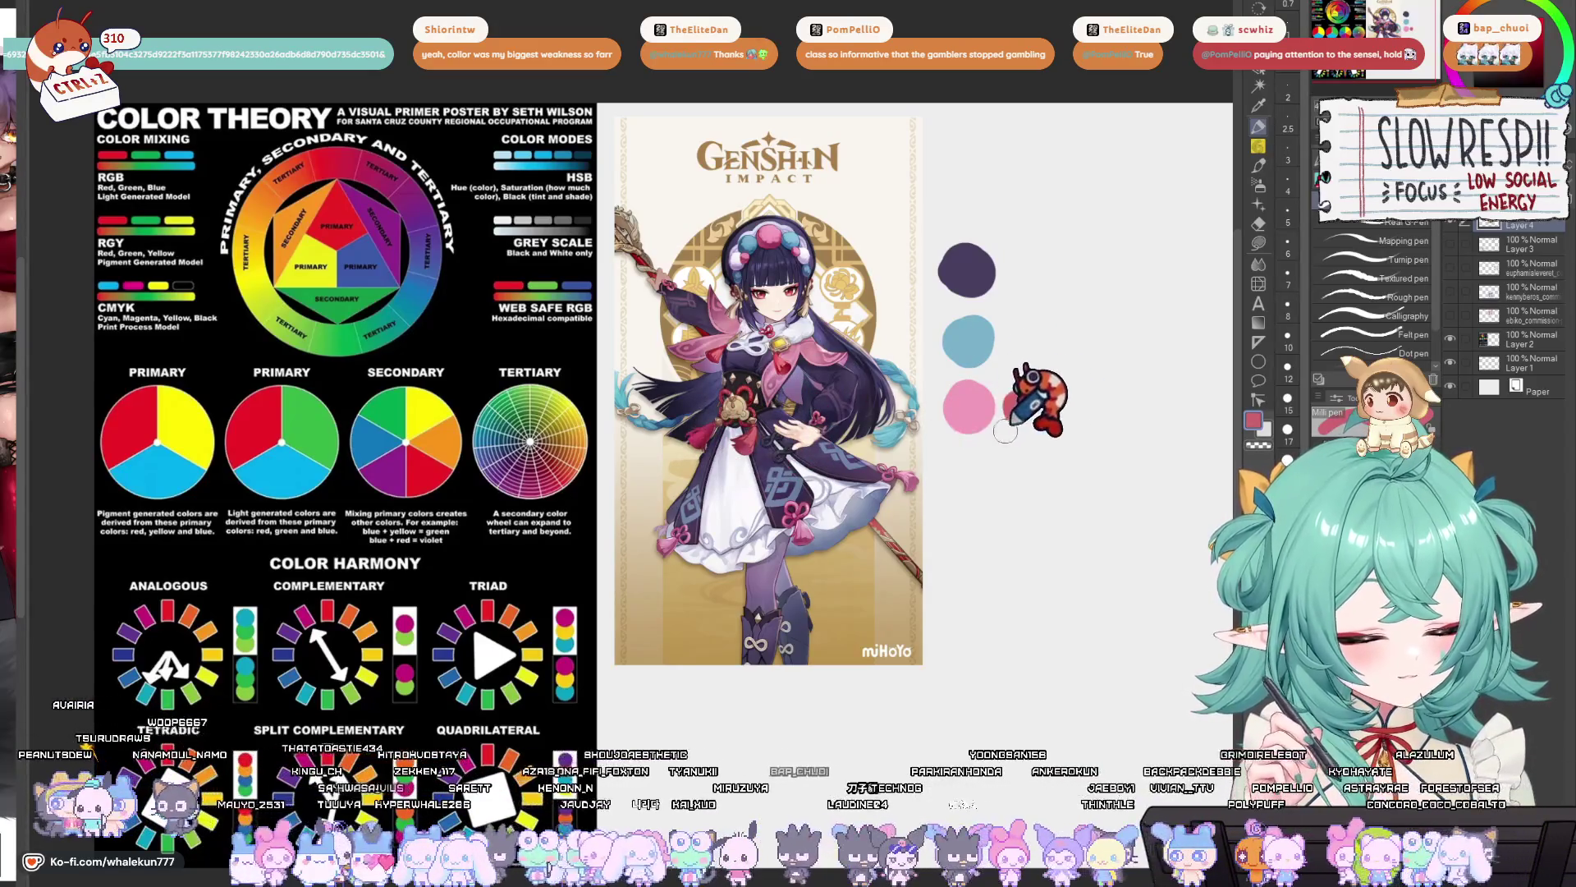
pyautogui.moveTo(963, 439)
pyautogui.mouseDown()
pyautogui.moveTo(1012, 458)
pyautogui.moveTo(982, 465)
pyautogui.mouseUp()
pyautogui.hotkey('ctrl', 'z')
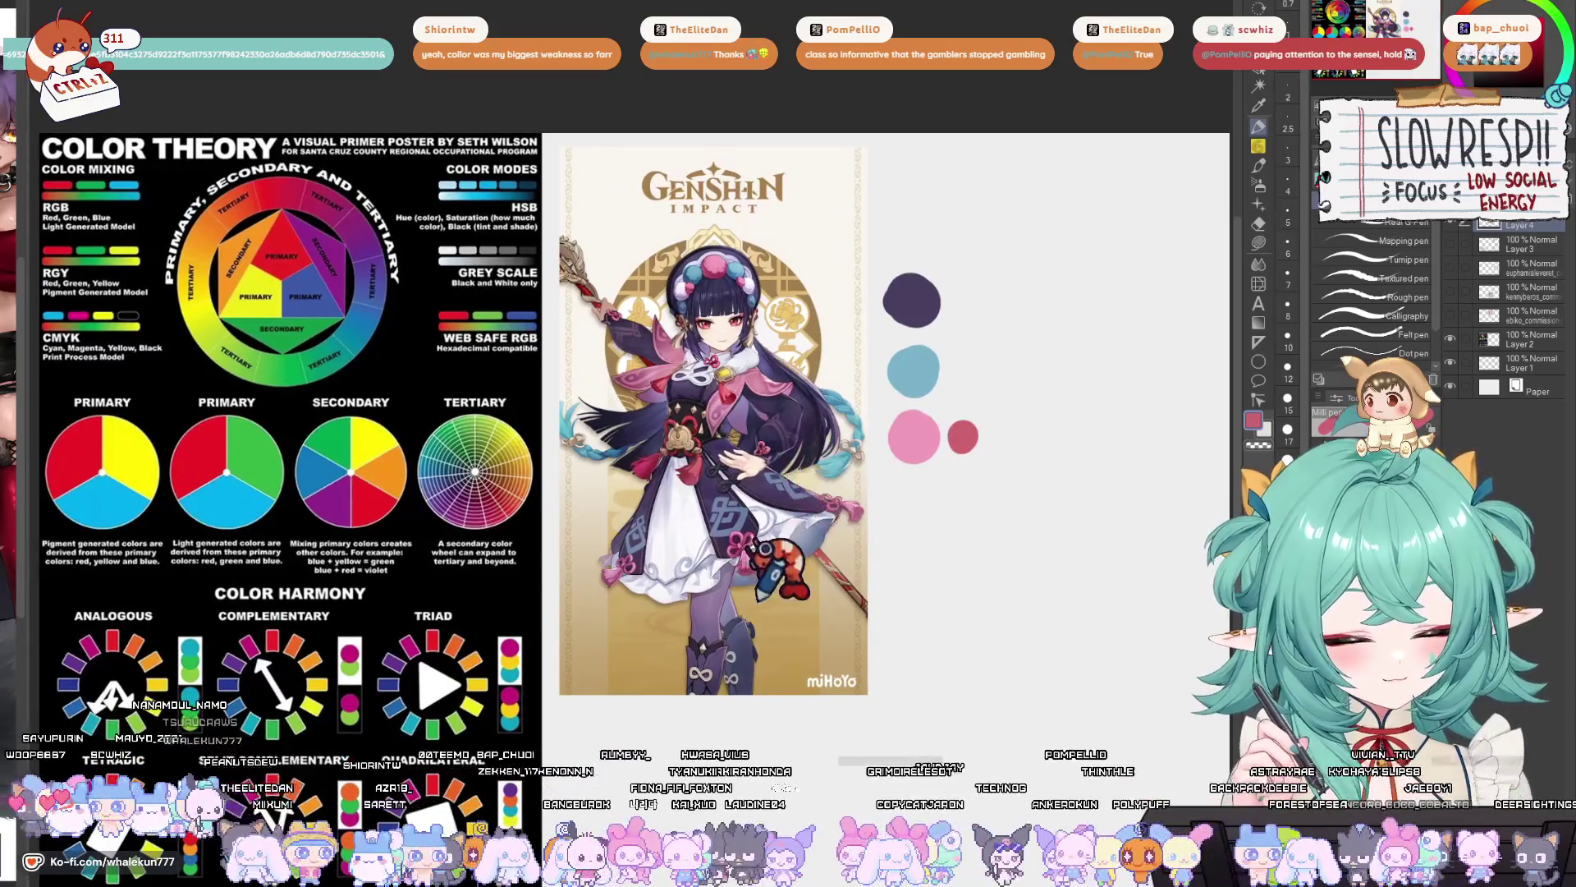
pyautogui.keyDown('alt'); pyautogui.click(749, 316); pyautogui.keyUp('alt')
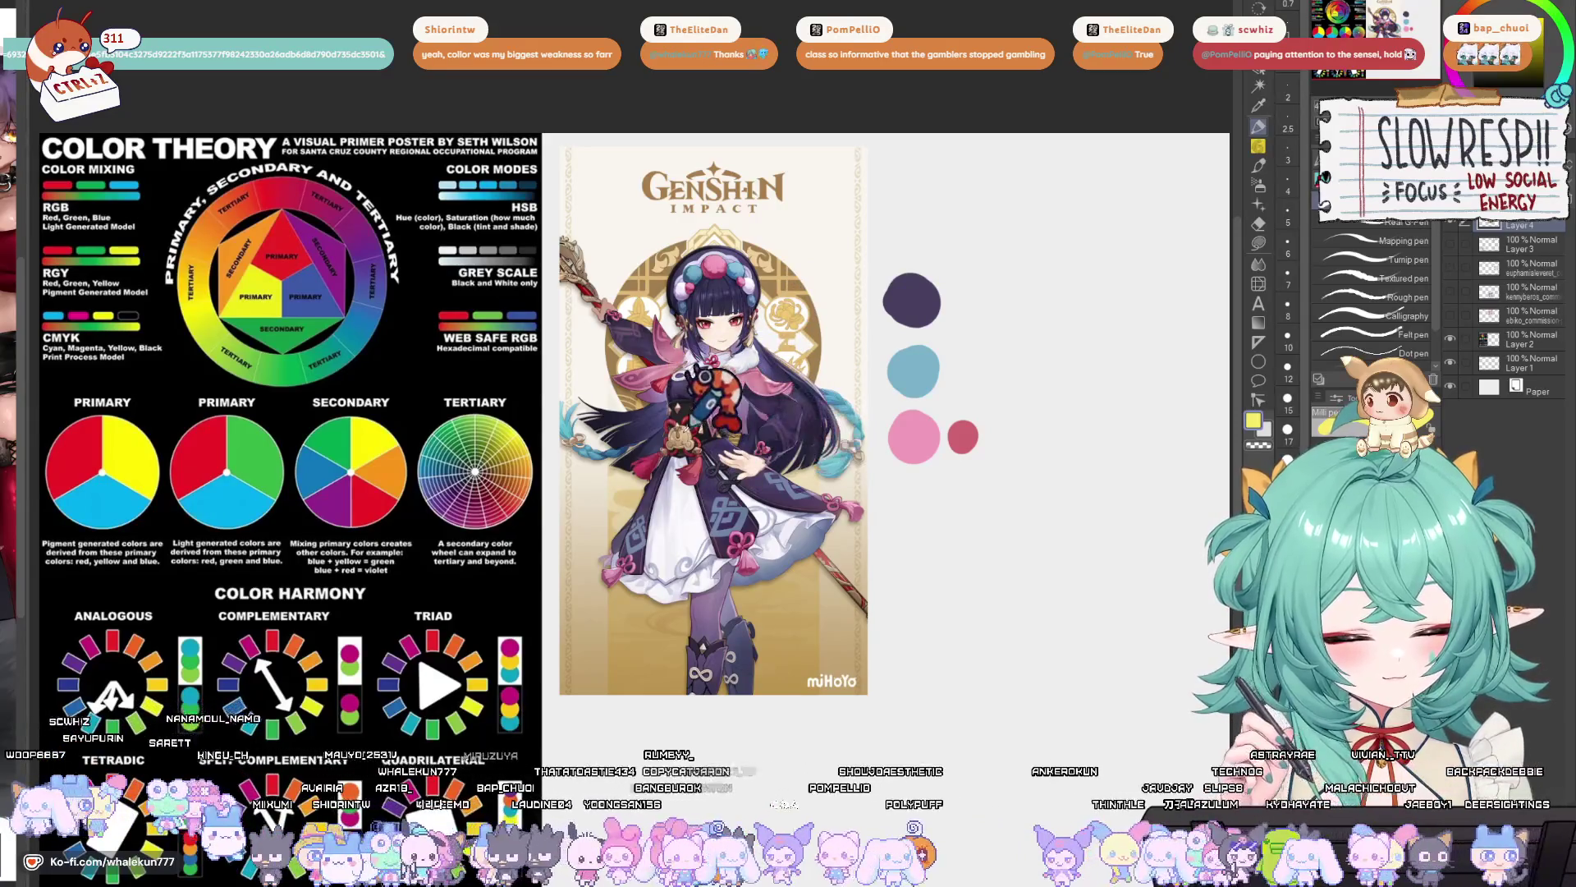
pyautogui.keyDown('alt'); pyautogui.click(698, 464); pyautogui.keyUp('alt')
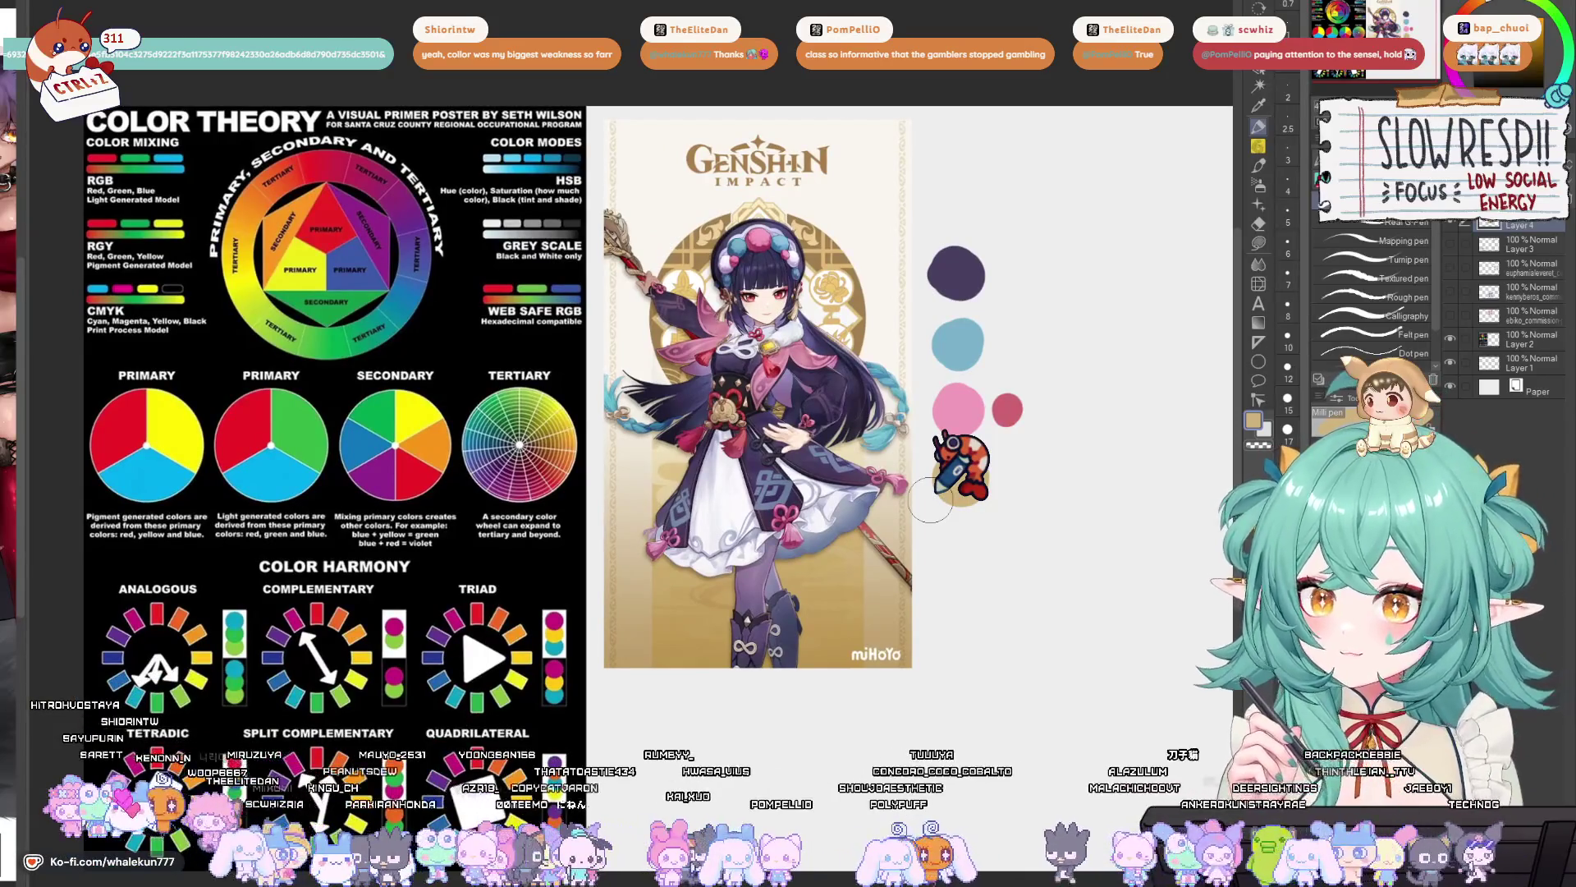
pyautogui.click(959, 474)
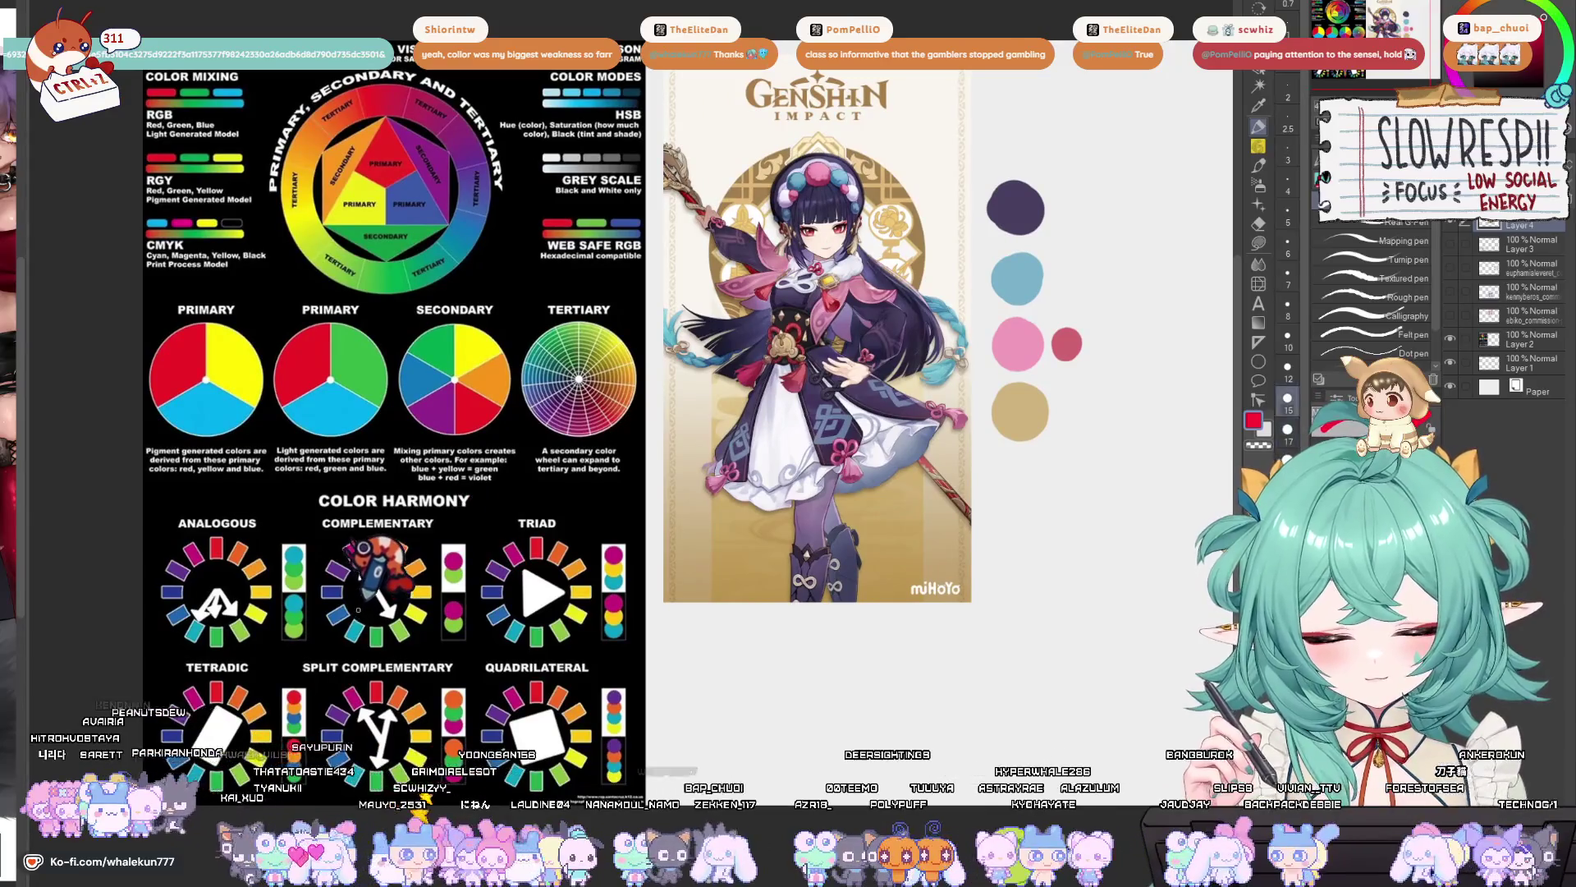
# - Loop the Complementary wheel's blue and orange segments in red, undoing stray strokes
pyautogui.moveTo(362, 609); pyautogui.dragTo(351, 645)
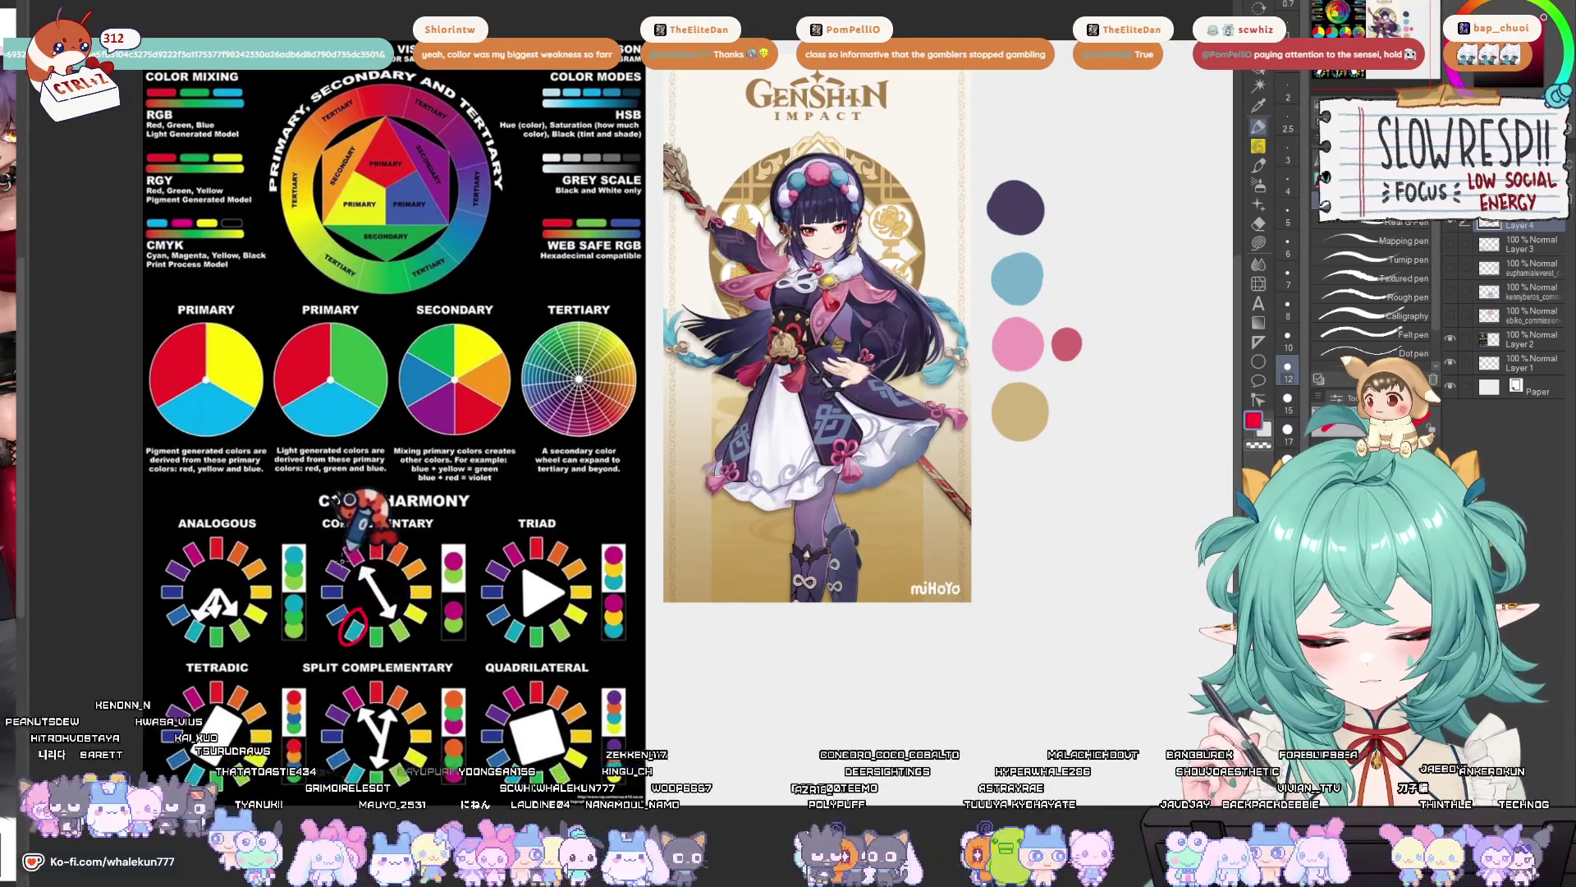
pyautogui.moveTo(349, 559); pyautogui.dragTo(353, 585)
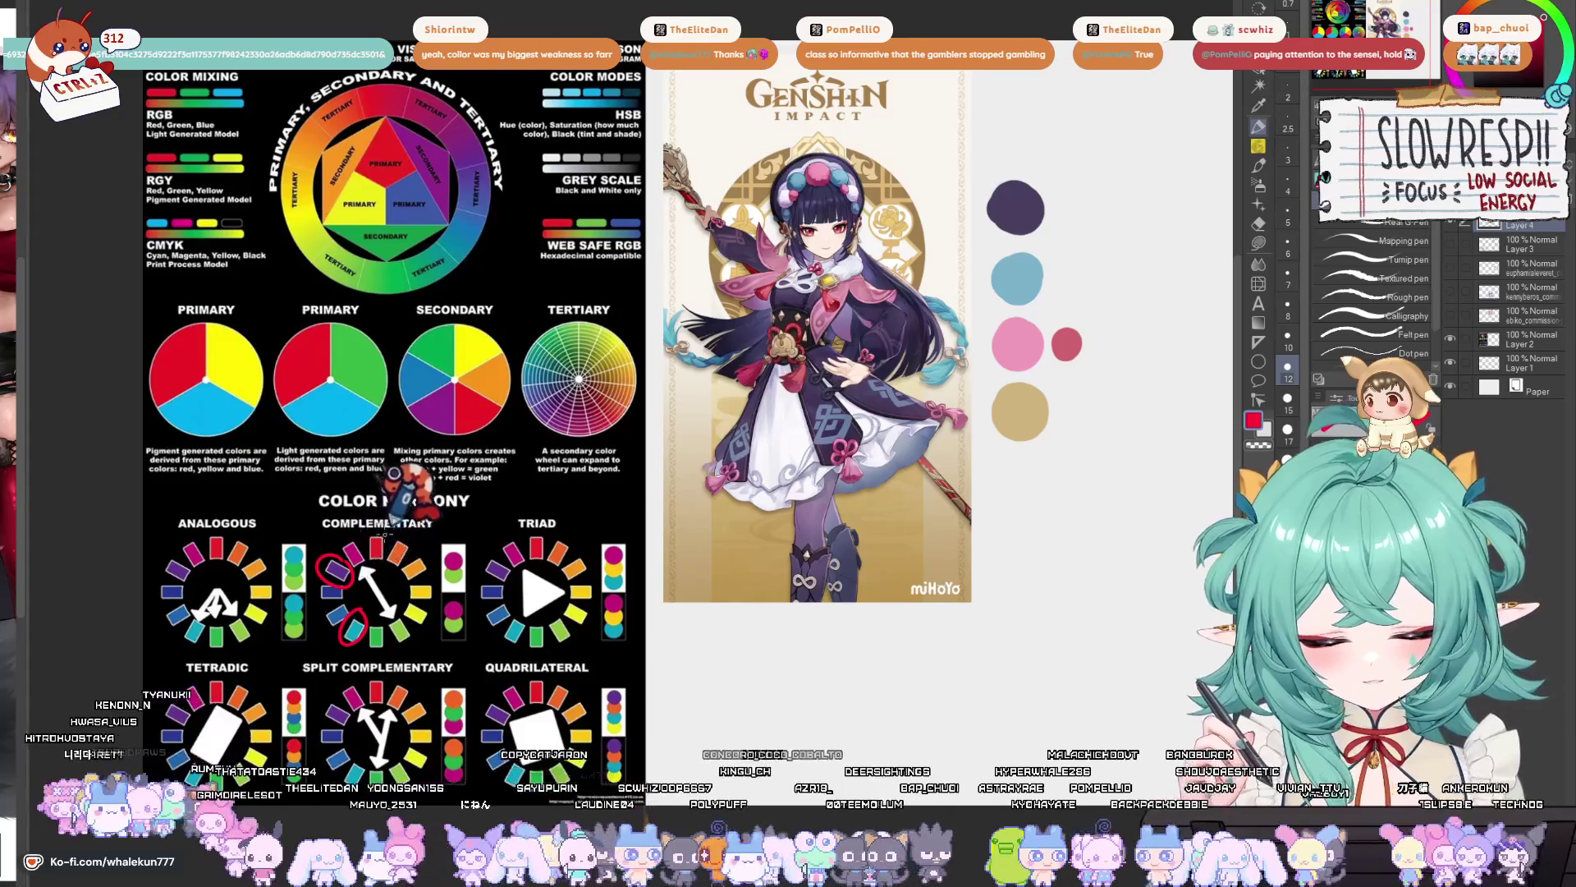
pyautogui.hotkey('ctrl', 'z')
pyautogui.hotkey('ctrl', 'z')
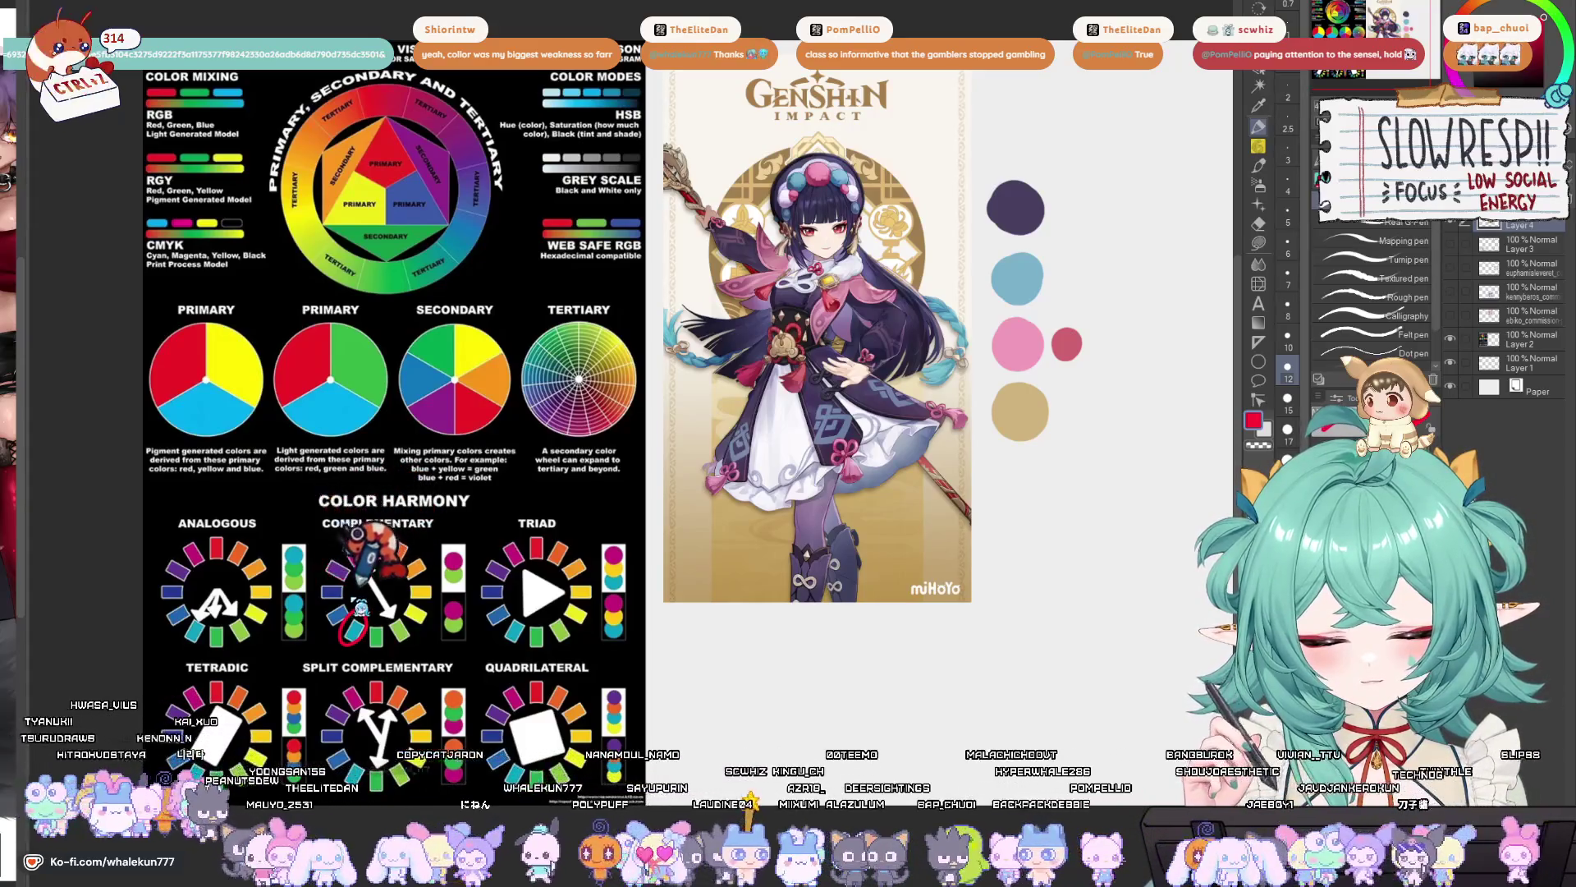
pyautogui.moveTo(349, 606); pyautogui.dragTo(342, 621)
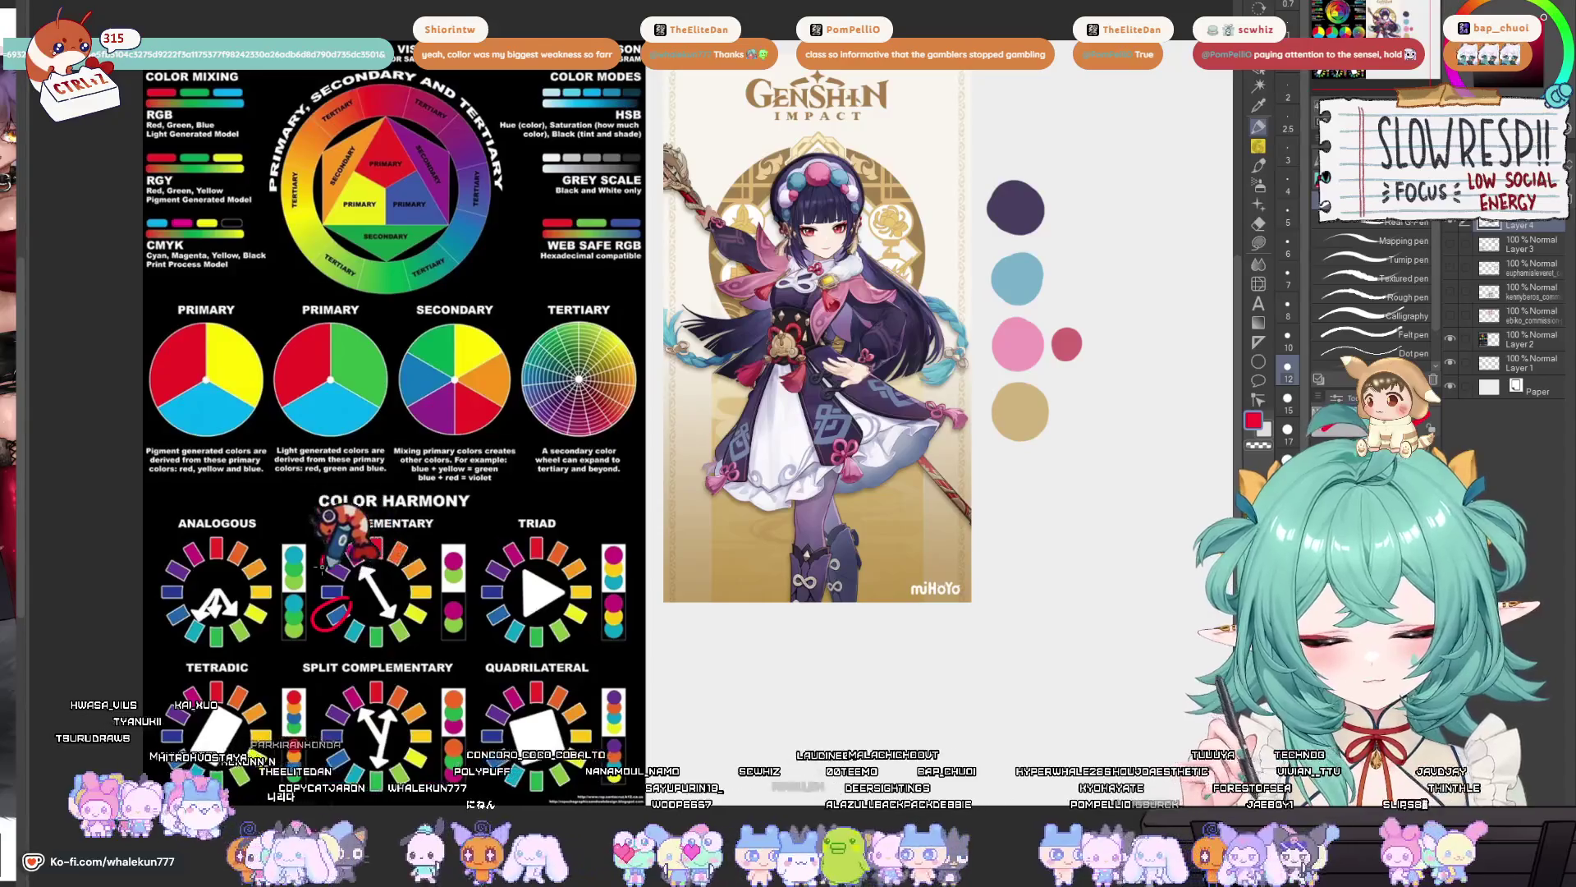
pyautogui.scroll(-1, 363, 477)
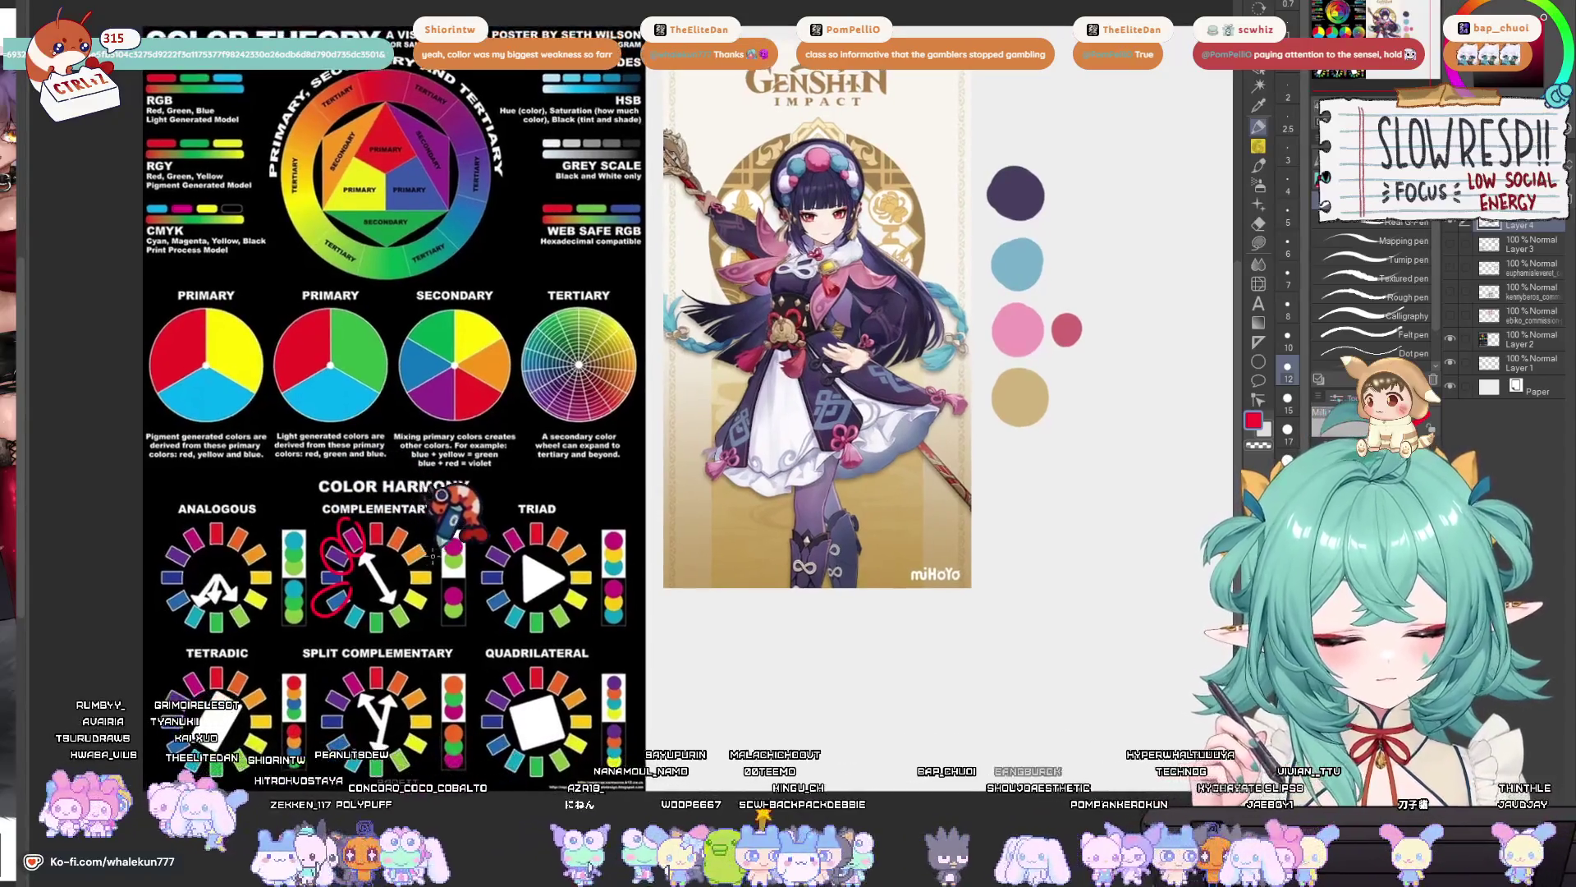
pyautogui.moveTo(416, 567); pyautogui.dragTo(426, 543)
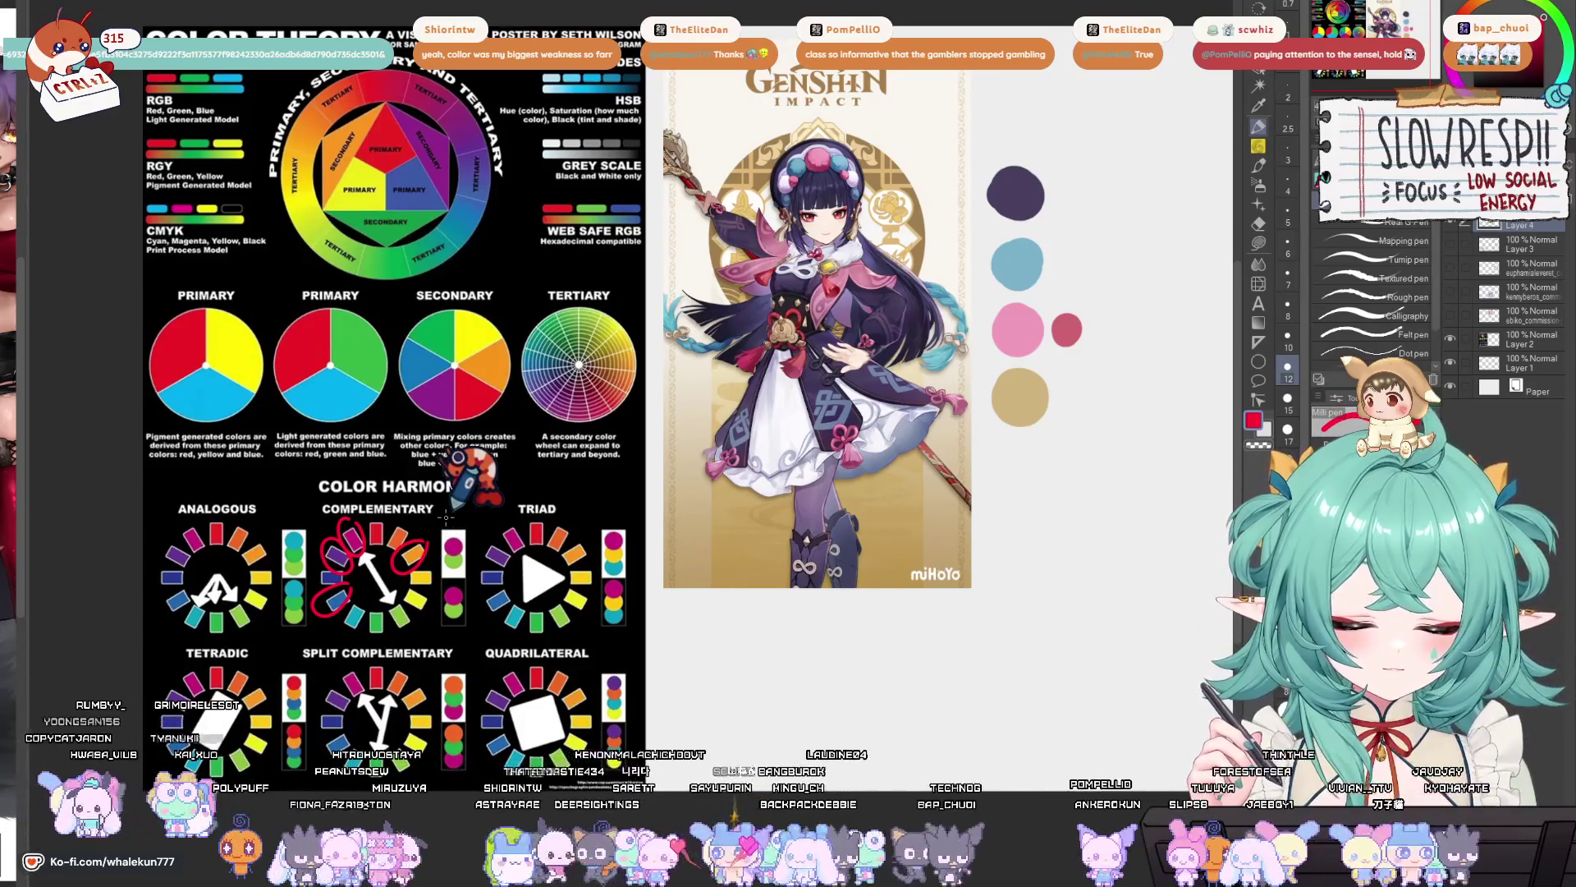
pyautogui.moveTo(446, 517); pyautogui.dragTo(490, 515)
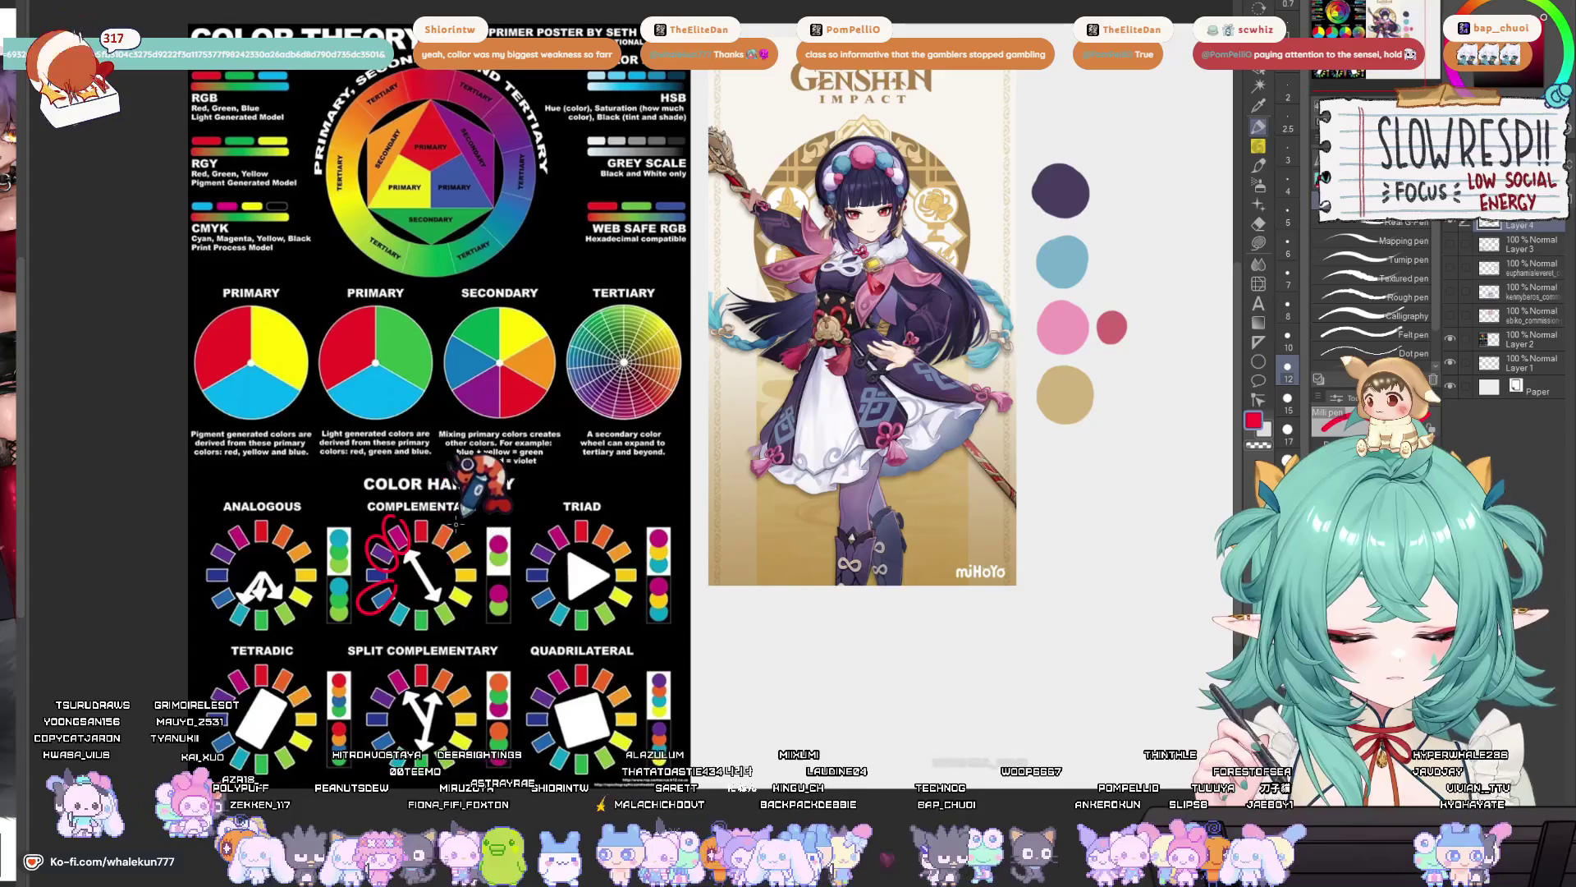
pyautogui.hotkey('ctrl', 'z')
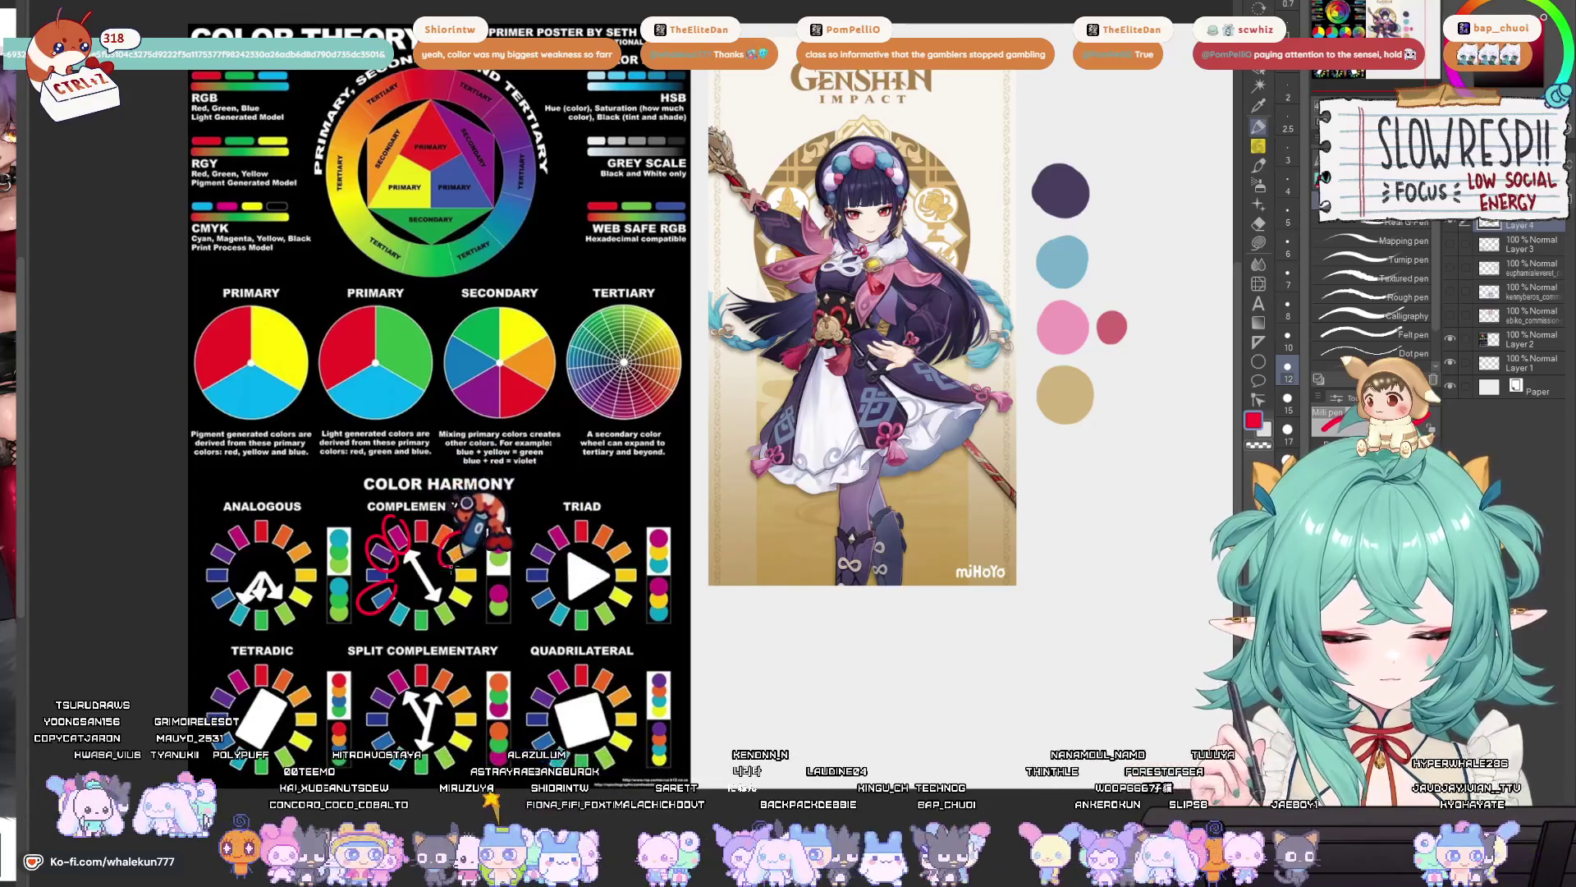
pyautogui.moveTo(492, 493)
pyautogui.mouseDown()
pyautogui.moveTo(996, 467)
pyautogui.moveTo(1039, 457)
pyautogui.moveTo(1027, 429)
pyautogui.moveTo(1075, 414)
pyautogui.mouseUp()
pyautogui.moveTo(692, 605)
pyautogui.mouseDown()
pyautogui.moveTo(670, 572)
pyautogui.moveTo(657, 652)
pyautogui.mouseUp()
pyautogui.moveTo(769, 627); pyautogui.dragTo(823, 601)
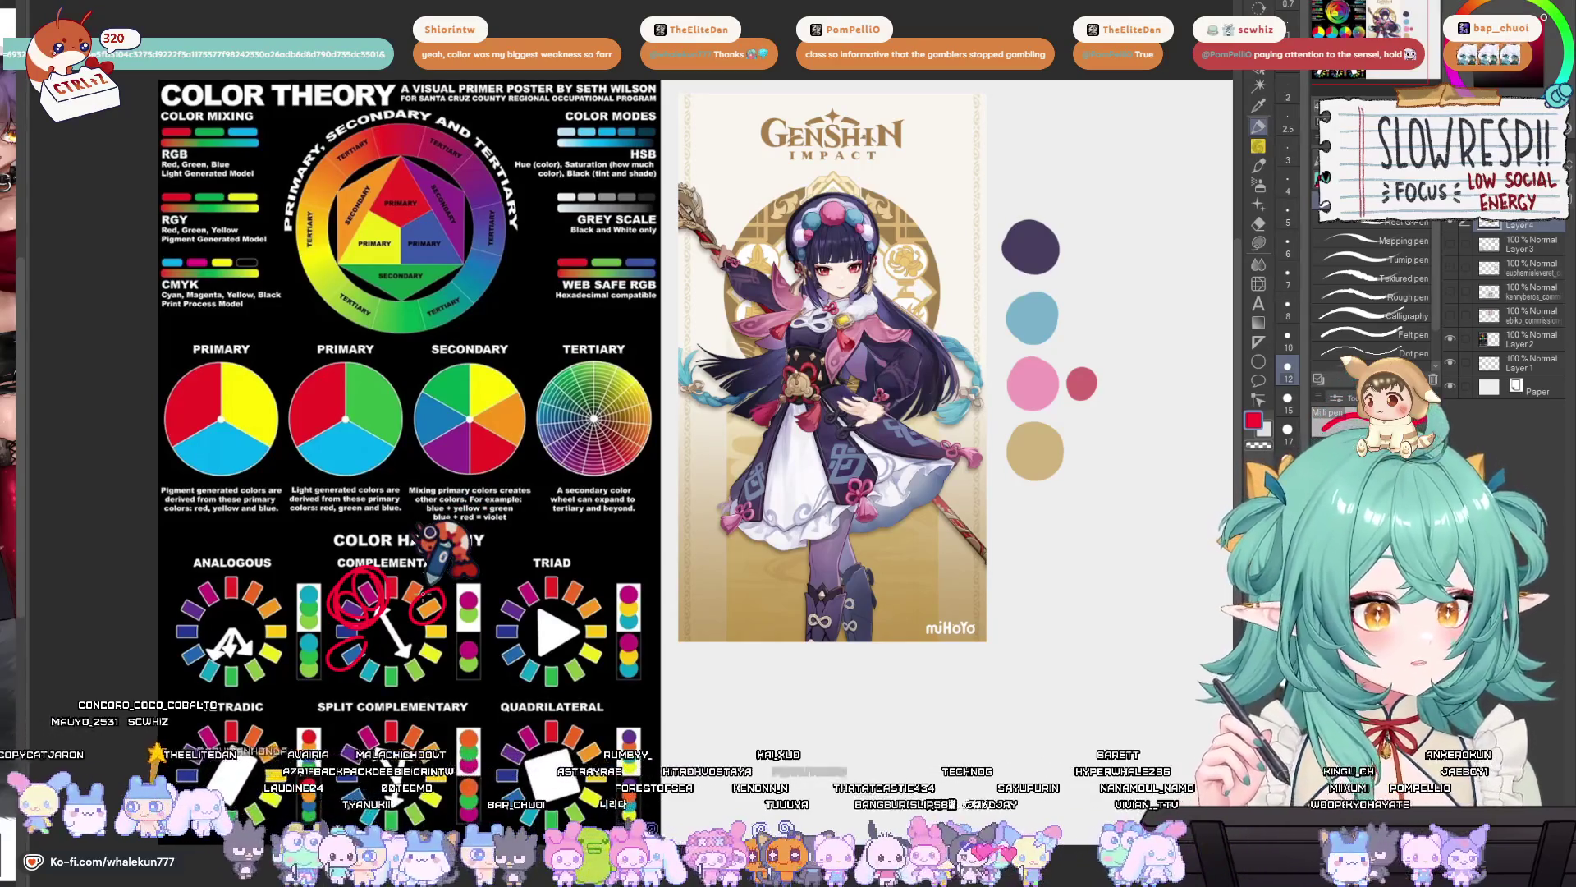
# - Circle the dark purple and pink swatches in red and join them with a line
pyautogui.moveTo(1020, 653)
pyautogui.mouseDown()
pyautogui.moveTo(957, 394)
pyautogui.moveTo(992, 194)
pyautogui.moveTo(1005, 197)
pyautogui.mouseUp()
pyautogui.moveTo(990, 337)
pyautogui.mouseDown()
pyautogui.moveTo(933, 366)
pyautogui.moveTo(1000, 348)
pyautogui.mouseUp()
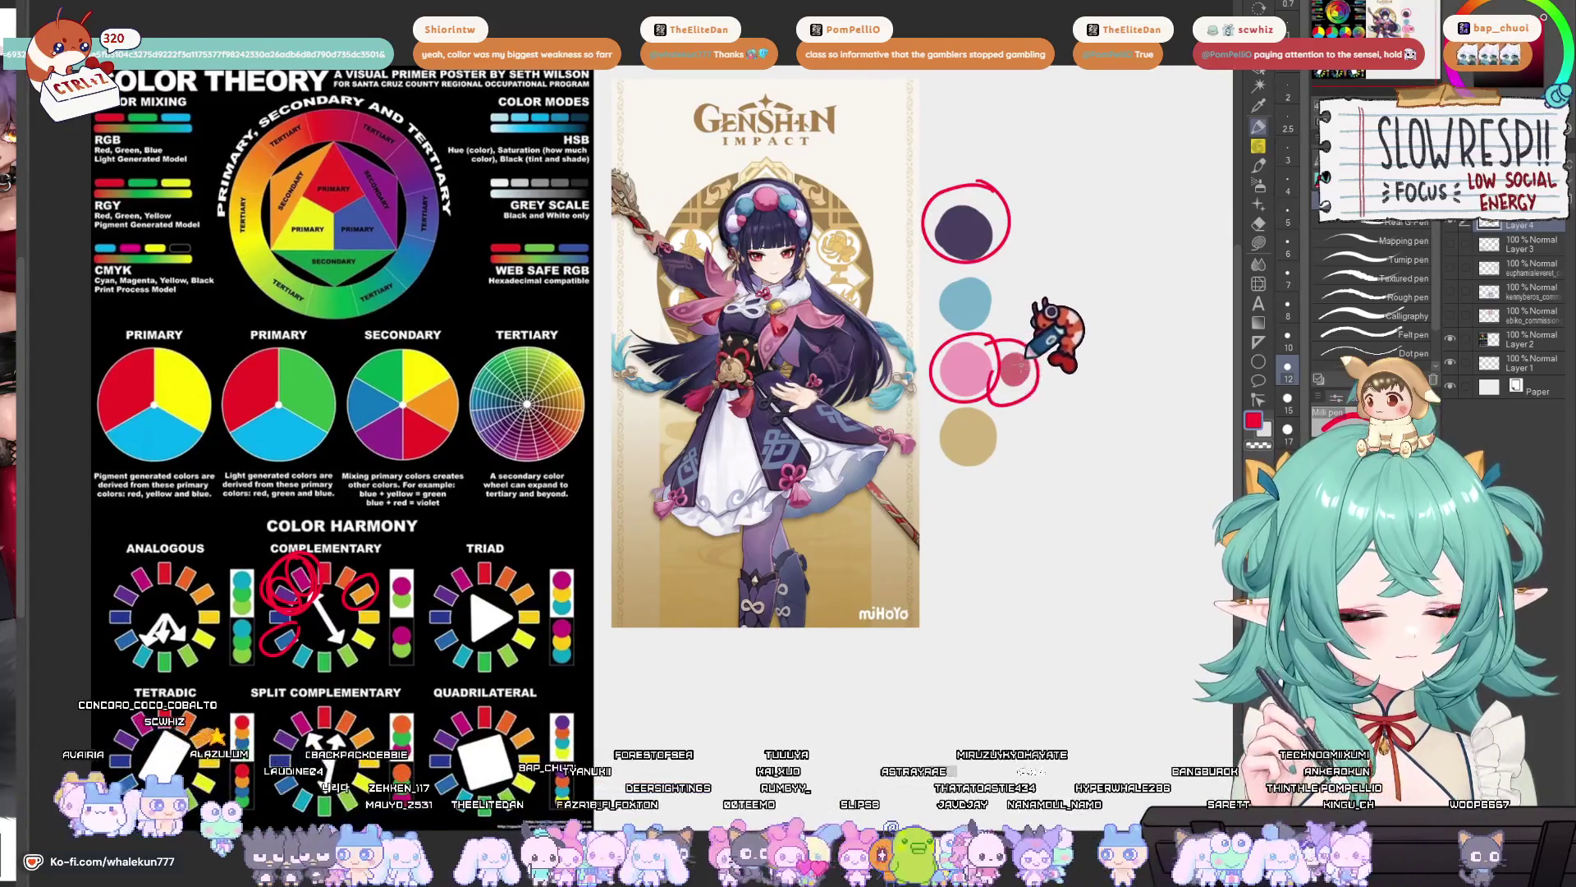
pyautogui.moveTo(1006, 365); pyautogui.dragTo(1001, 415)
pyautogui.moveTo(984, 256)
pyautogui.mouseDown()
pyautogui.moveTo(1030, 300)
pyautogui.moveTo(967, 391)
pyautogui.moveTo(1048, 320)
pyautogui.mouseUp()
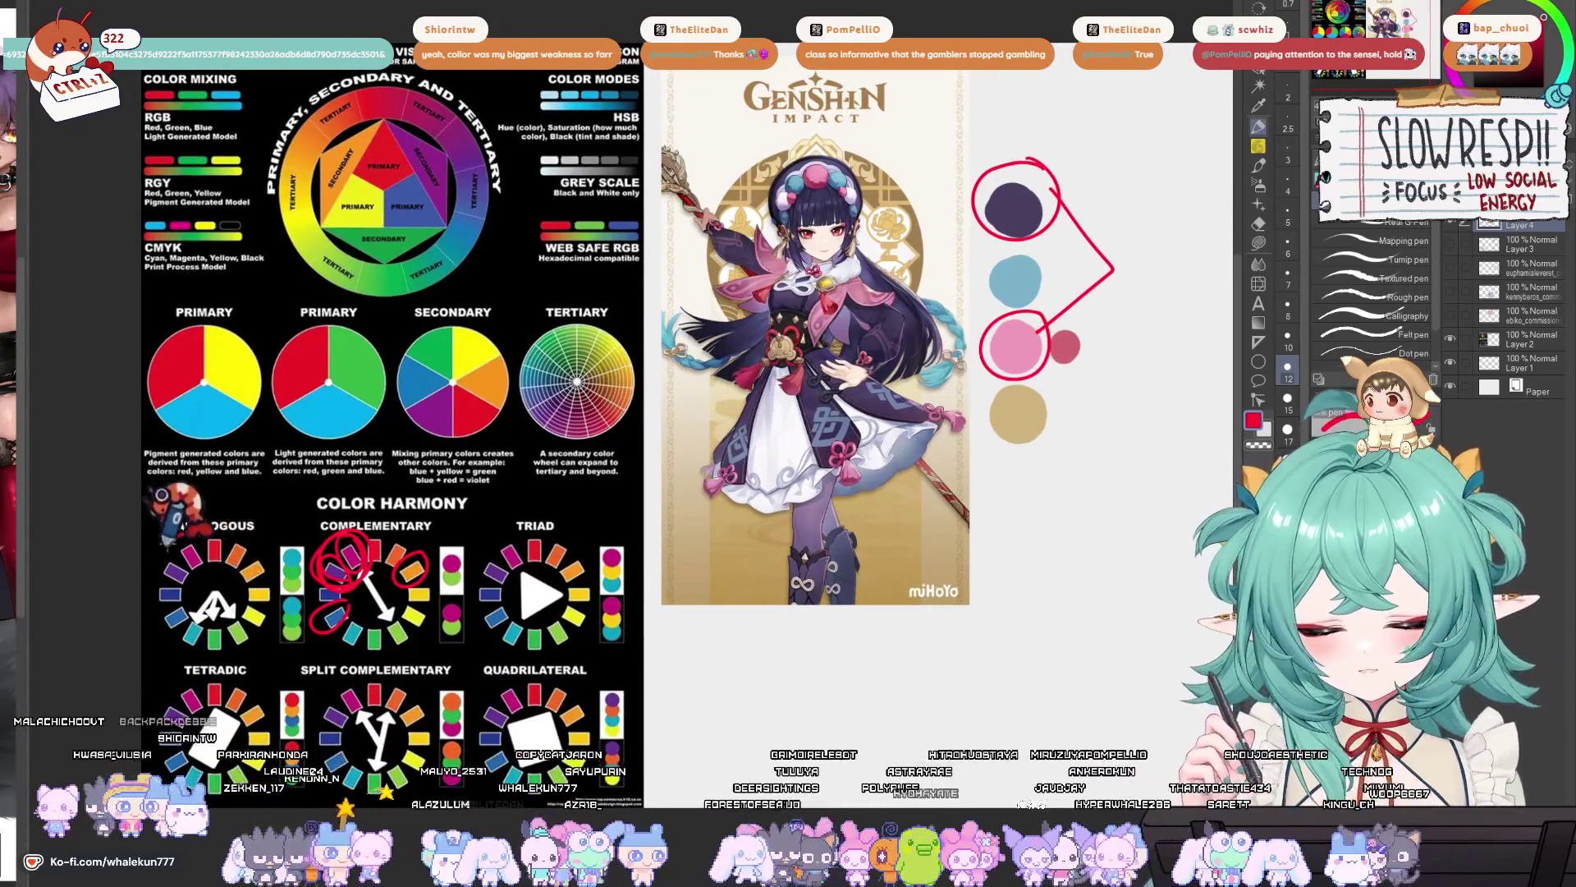
# - Enclose the Analogous wheel's top-left and blue segments in a red loop
pyautogui.moveTo(192, 537); pyautogui.dragTo(187, 535)
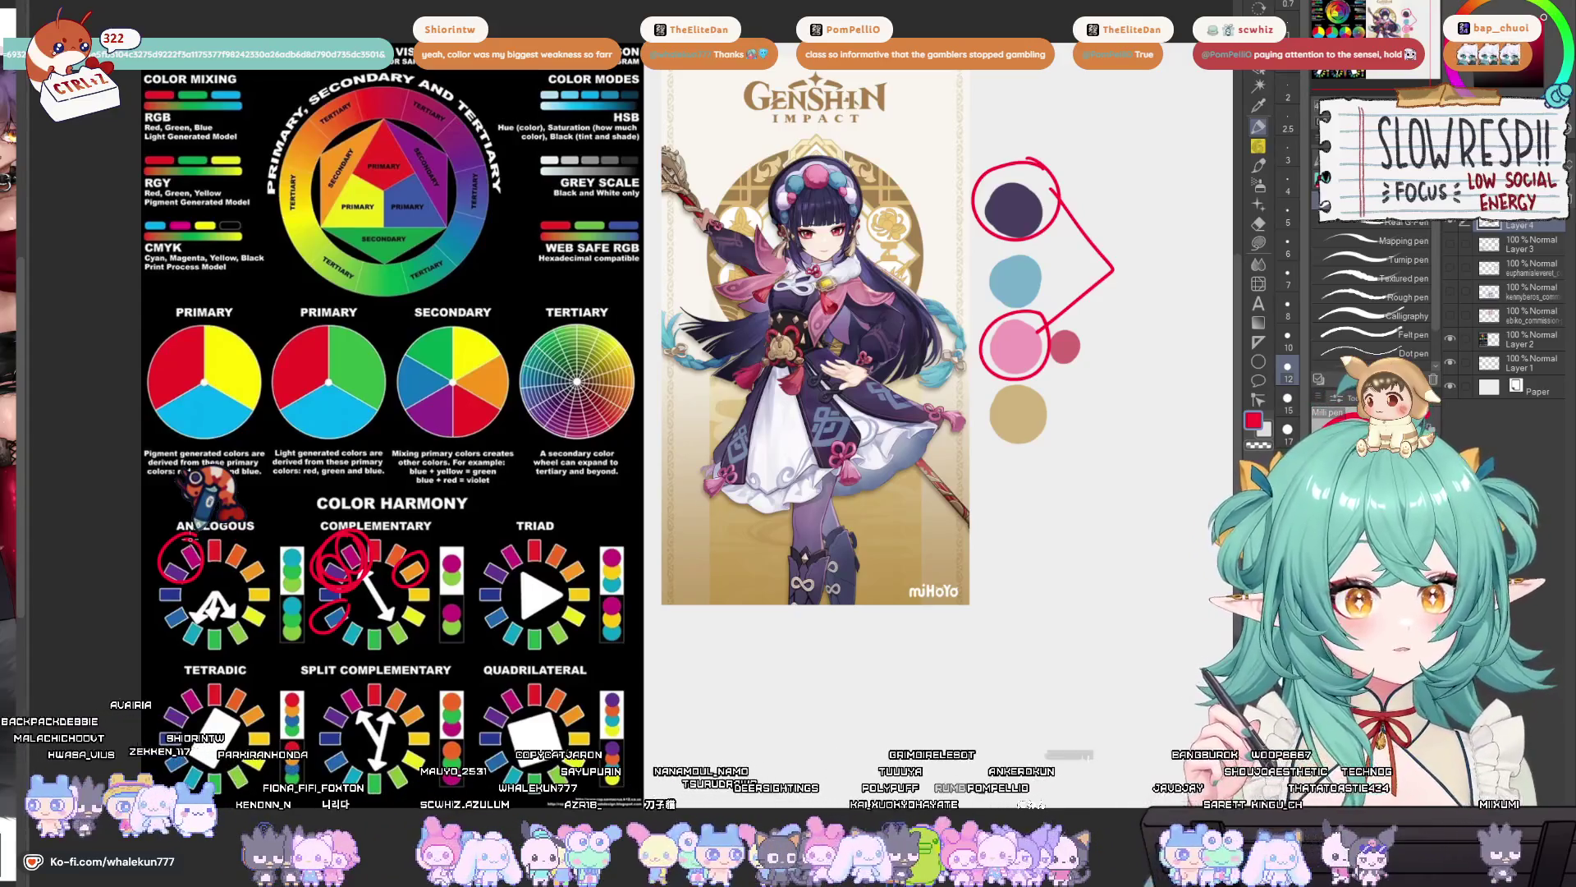
pyautogui.moveTo(181, 574)
pyautogui.mouseDown()
pyautogui.moveTo(156, 604)
pyautogui.moveTo(211, 542)
pyautogui.mouseUp()
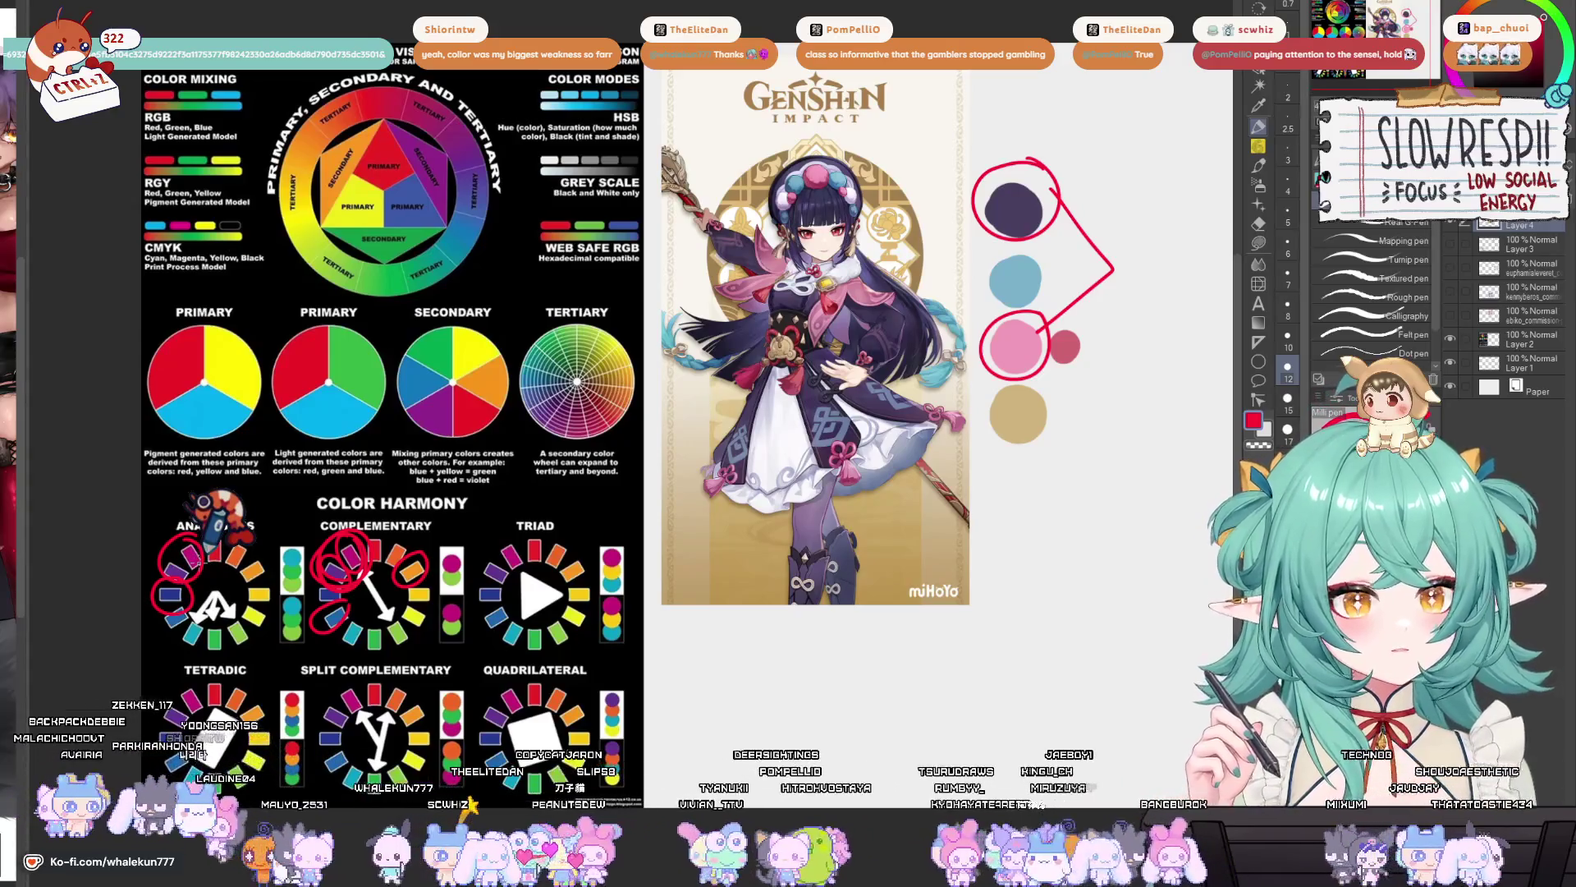
pyautogui.moveTo(205, 538); pyautogui.dragTo(151, 608)
pyautogui.moveTo(916, 616)
pyautogui.mouseDown()
pyautogui.moveTo(880, 602)
pyautogui.moveTo(897, 620)
pyautogui.moveTo(925, 606)
pyautogui.mouseUp()
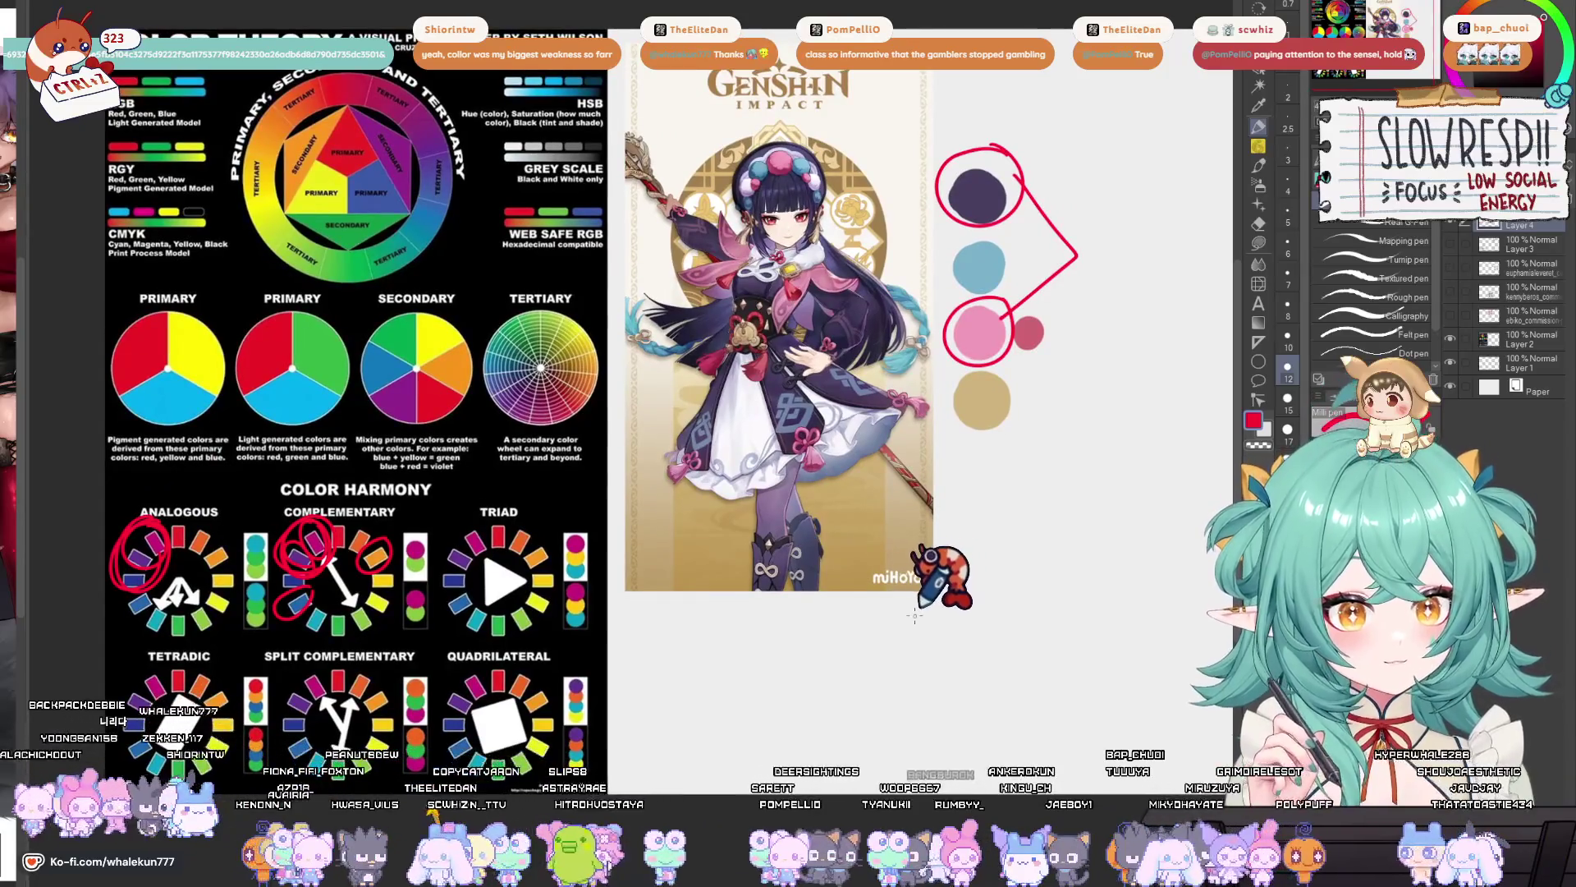
pyautogui.moveTo(1036, 615); pyautogui.dragTo(1075, 604)
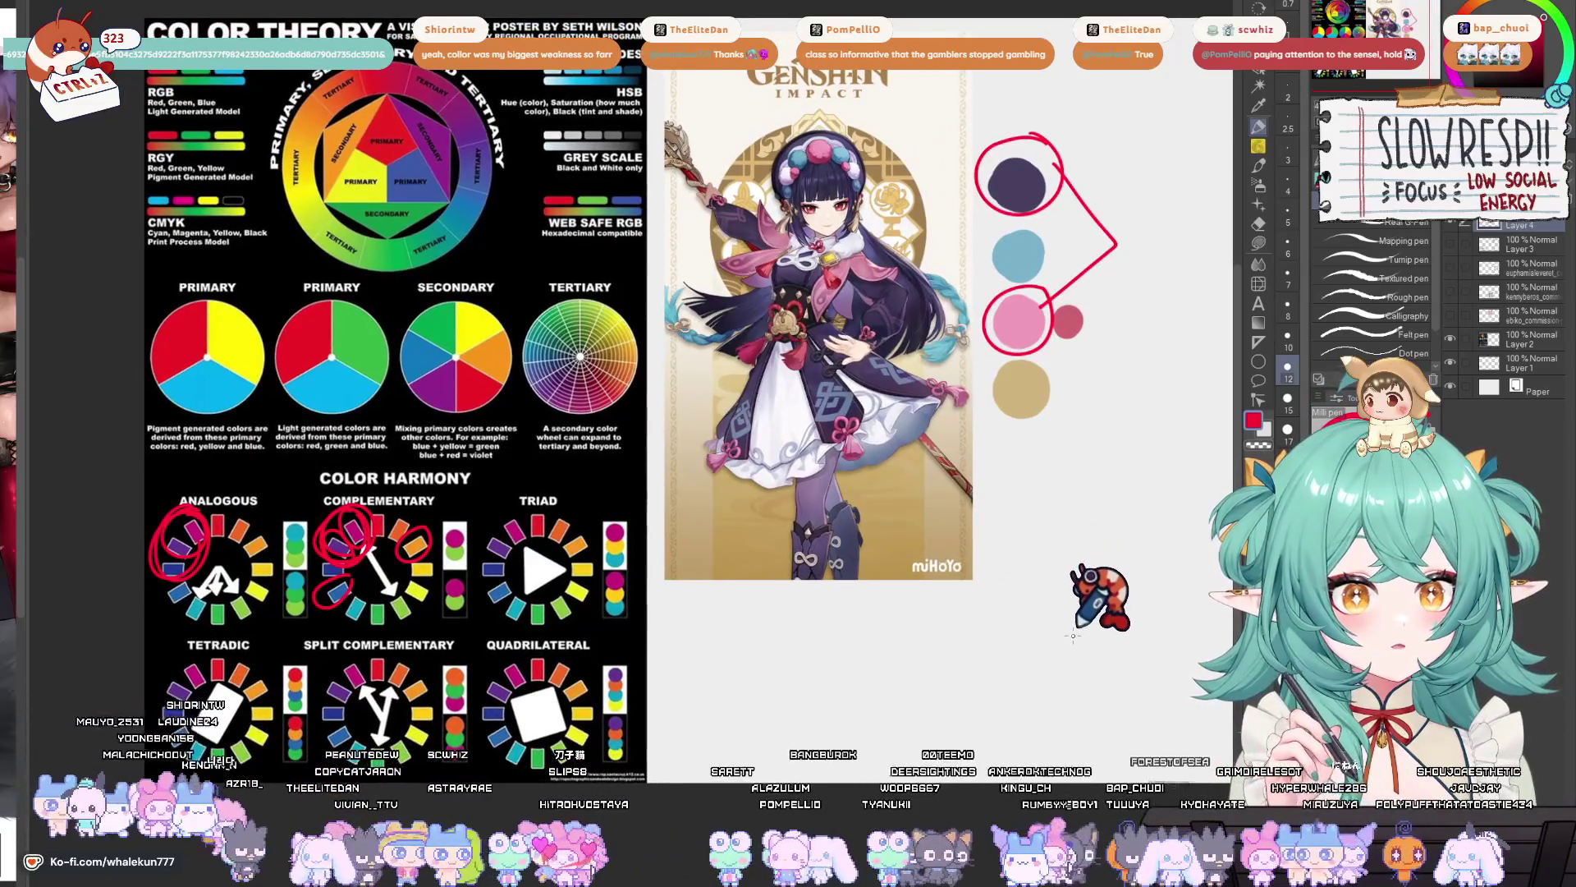
pyautogui.moveTo(990, 644); pyautogui.dragTo(988, 644)
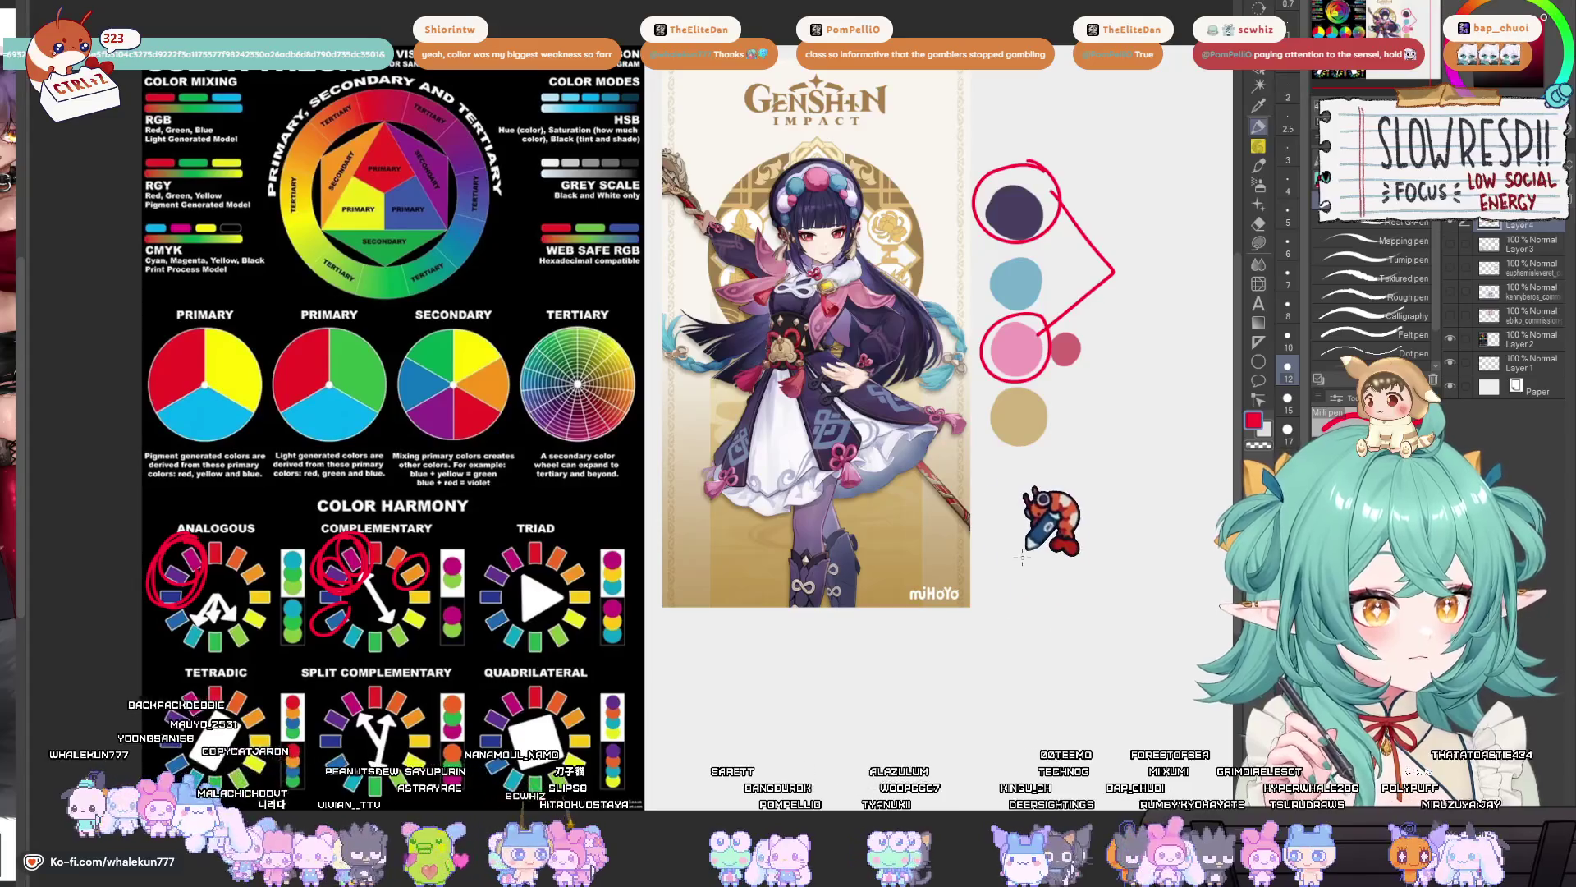
pyautogui.hscroll(-3, 950, 553)
pyautogui.moveTo(376, 589); pyautogui.dragTo(483, 530)
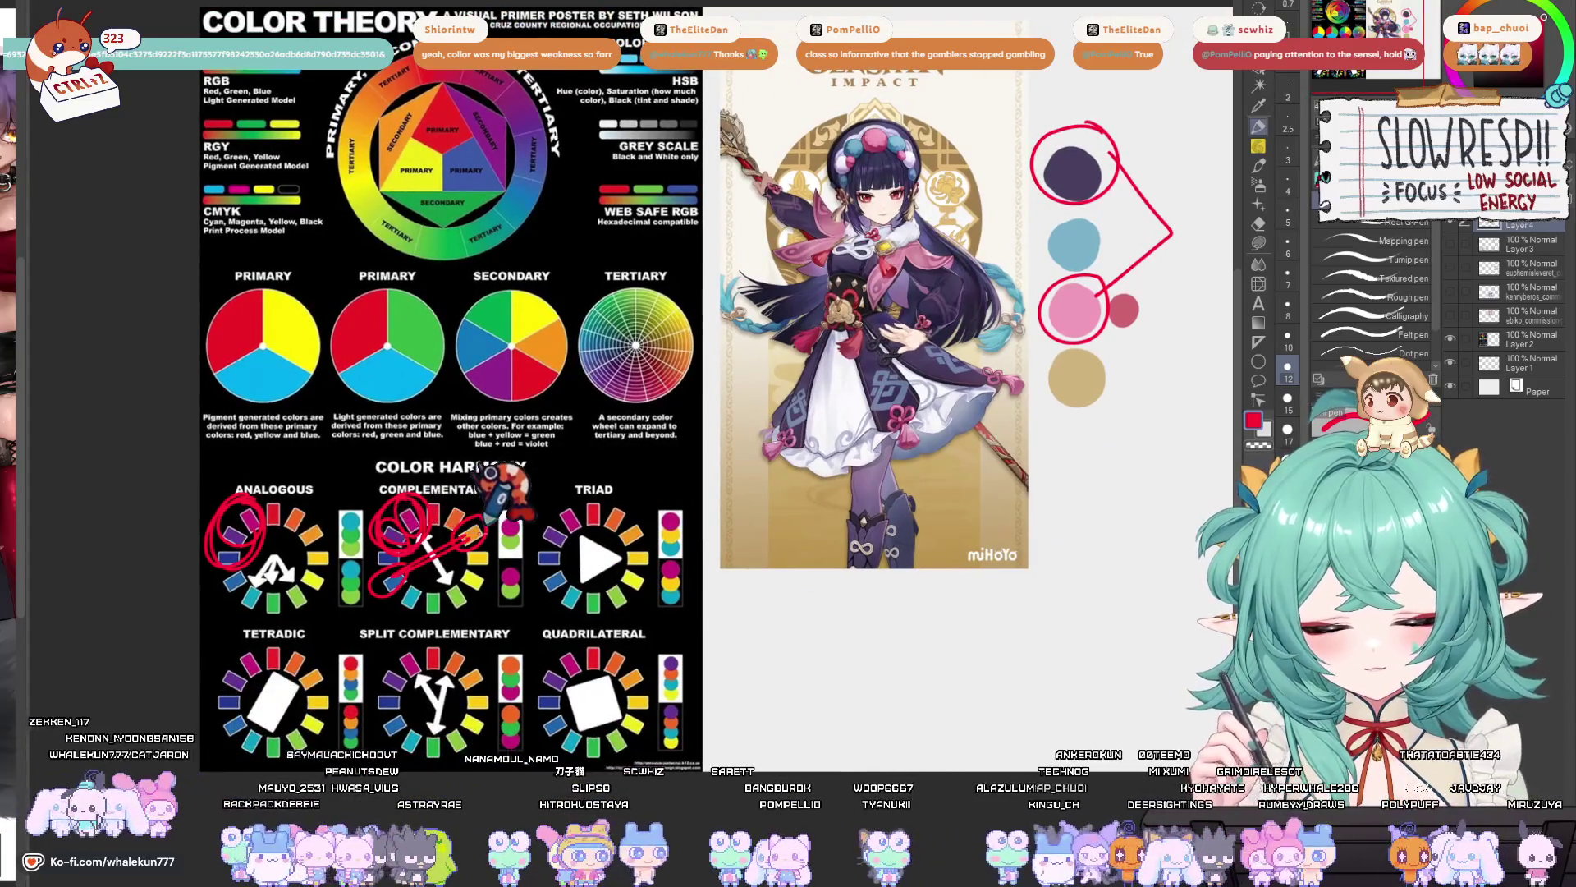
pyautogui.hscroll(3, 478, 534)
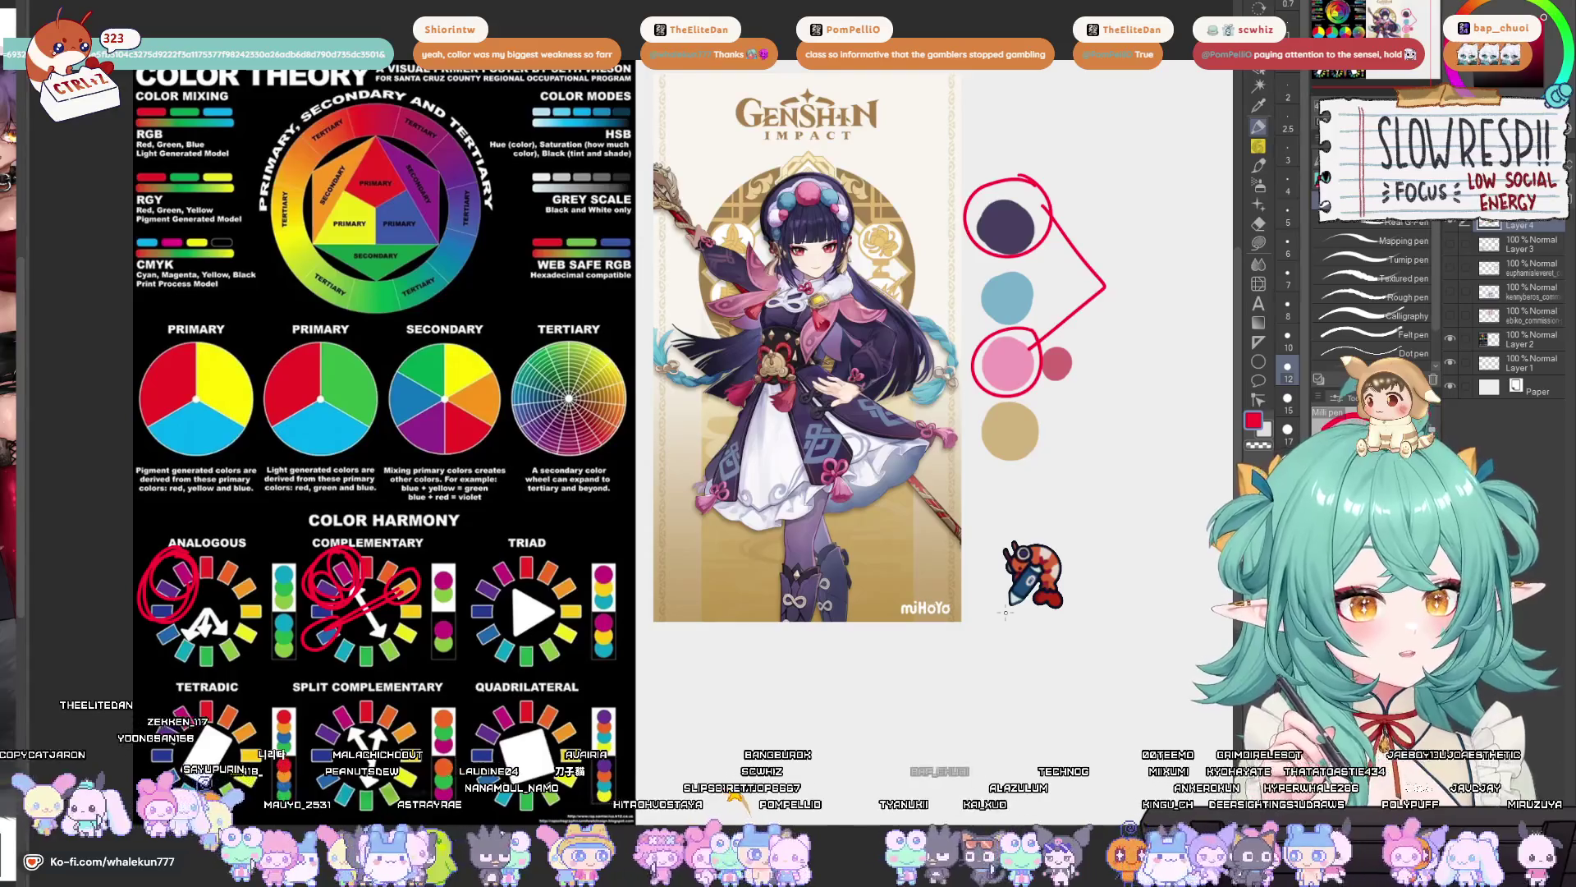
pyautogui.scroll(-2, 1005, 612)
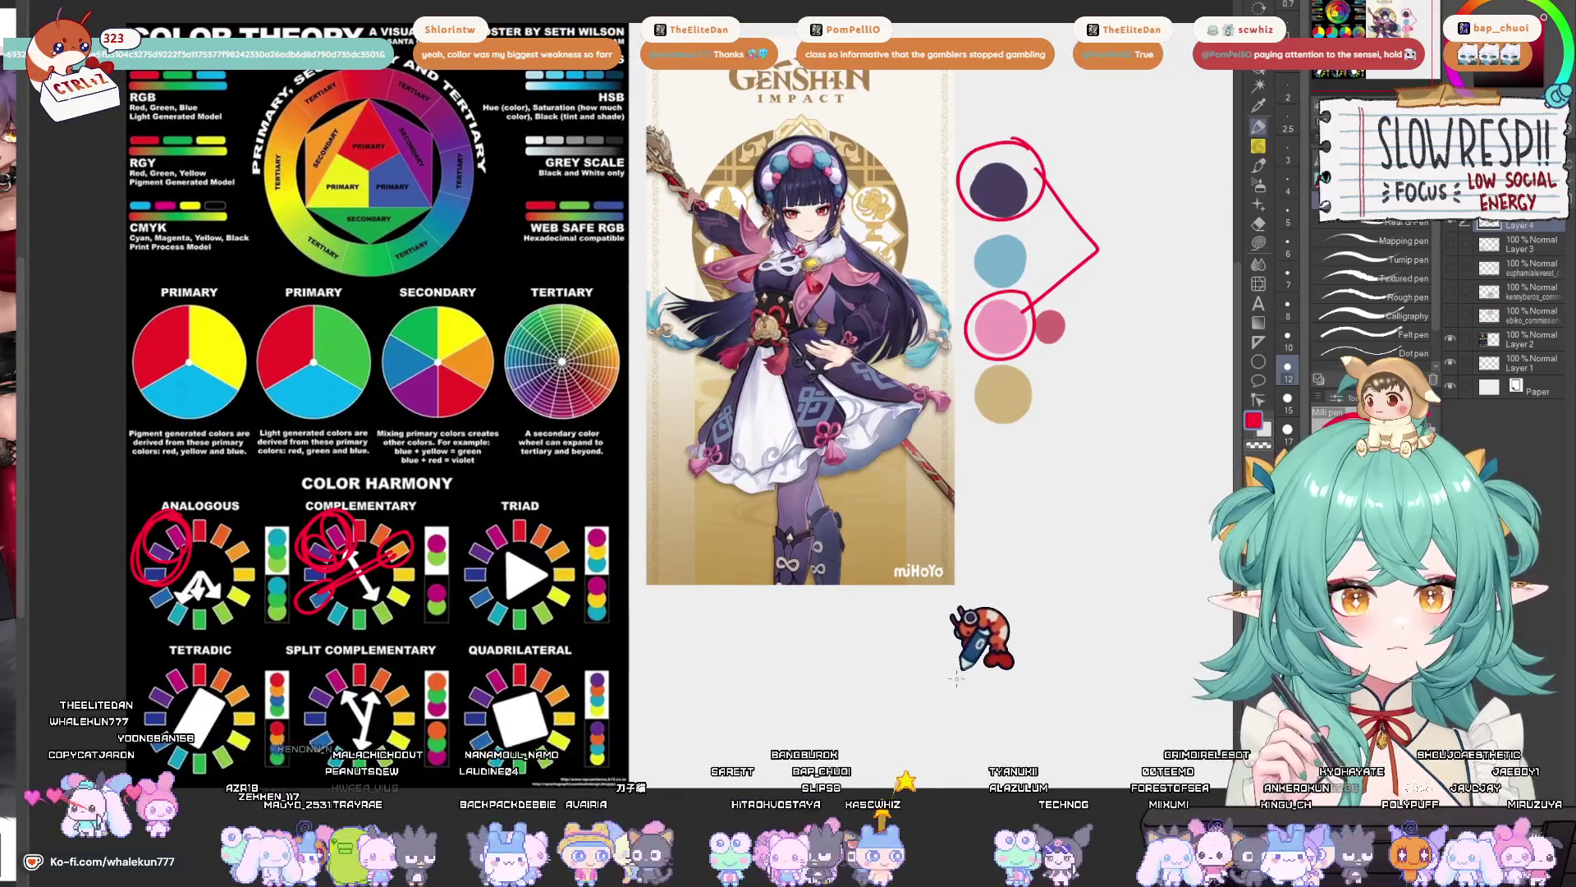
pyautogui.scroll(-1, 954, 688)
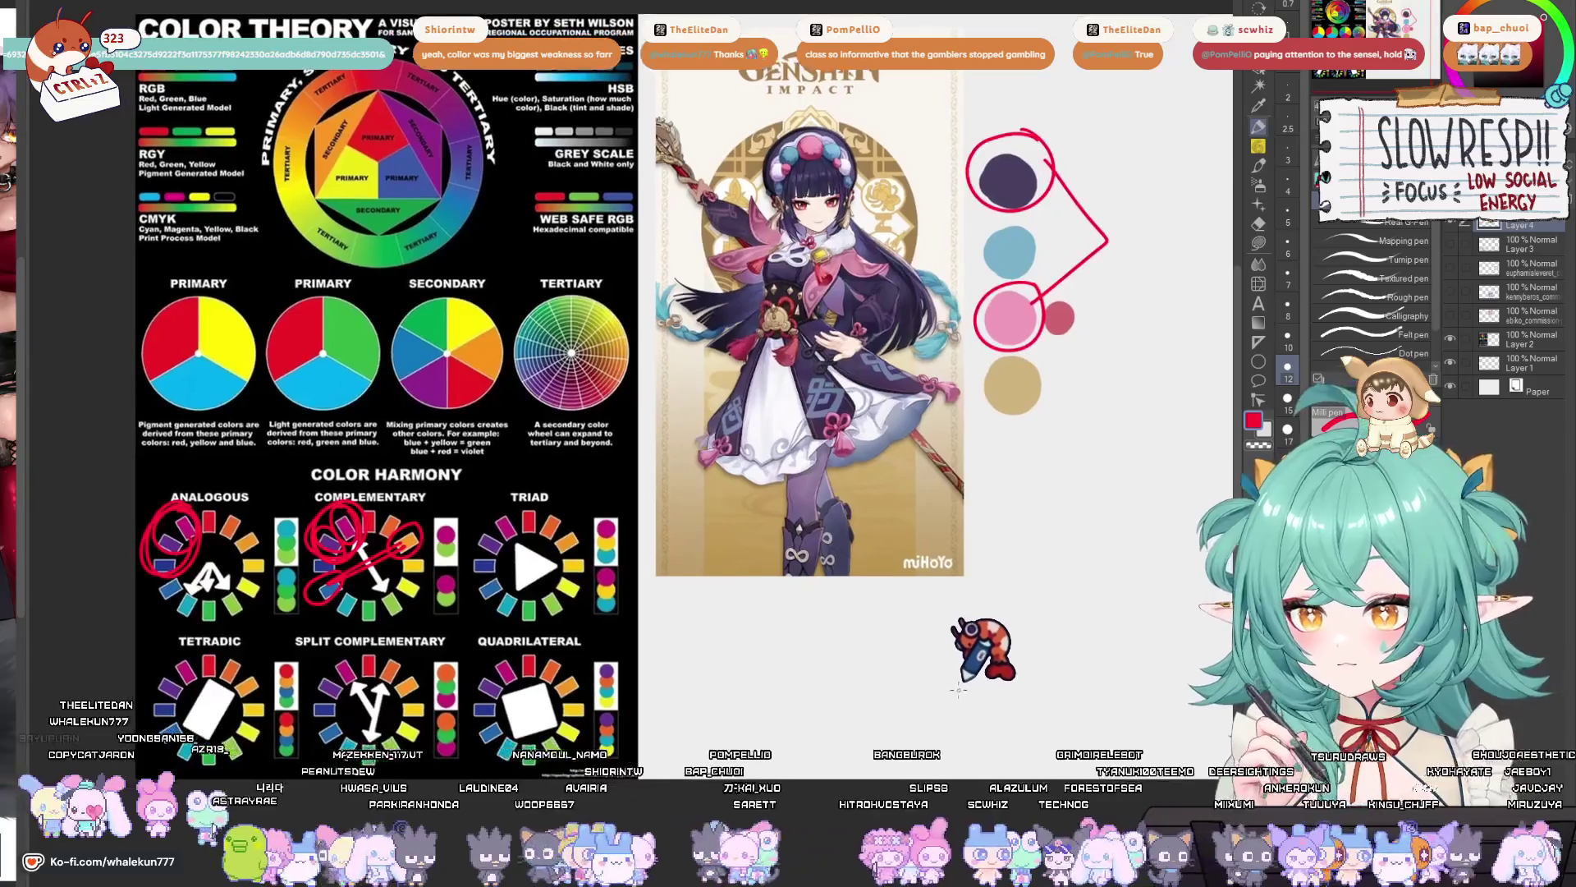
pyautogui.scroll(3, 931, 712)
pyautogui.scroll(-1, 931, 711)
pyautogui.scroll(2, 936, 704)
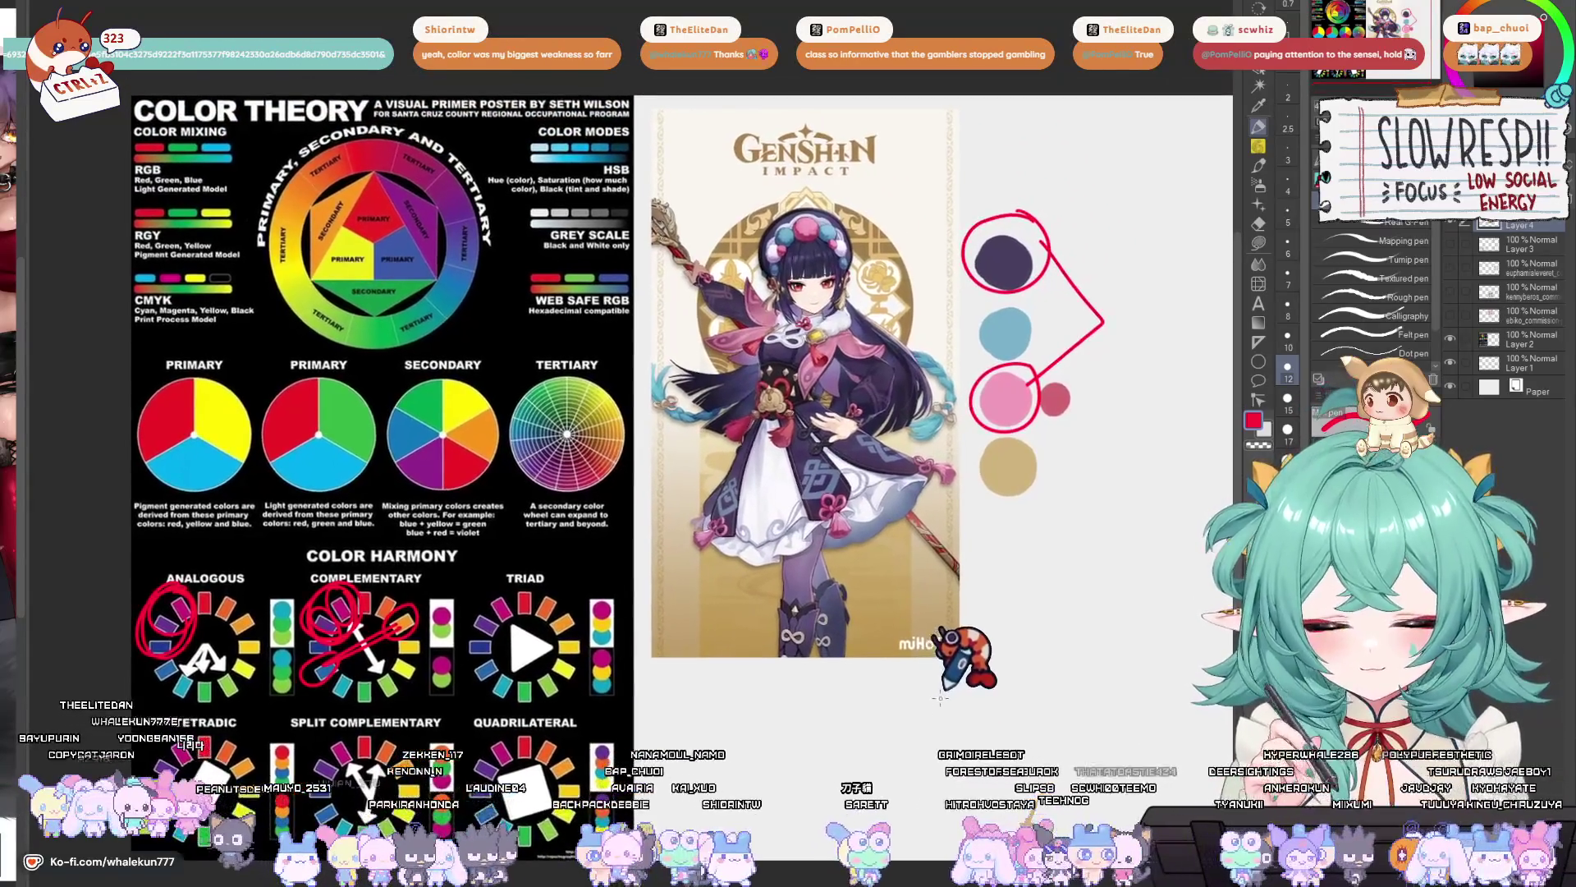
pyautogui.moveTo(952, 694); pyautogui.dragTo(936, 705)
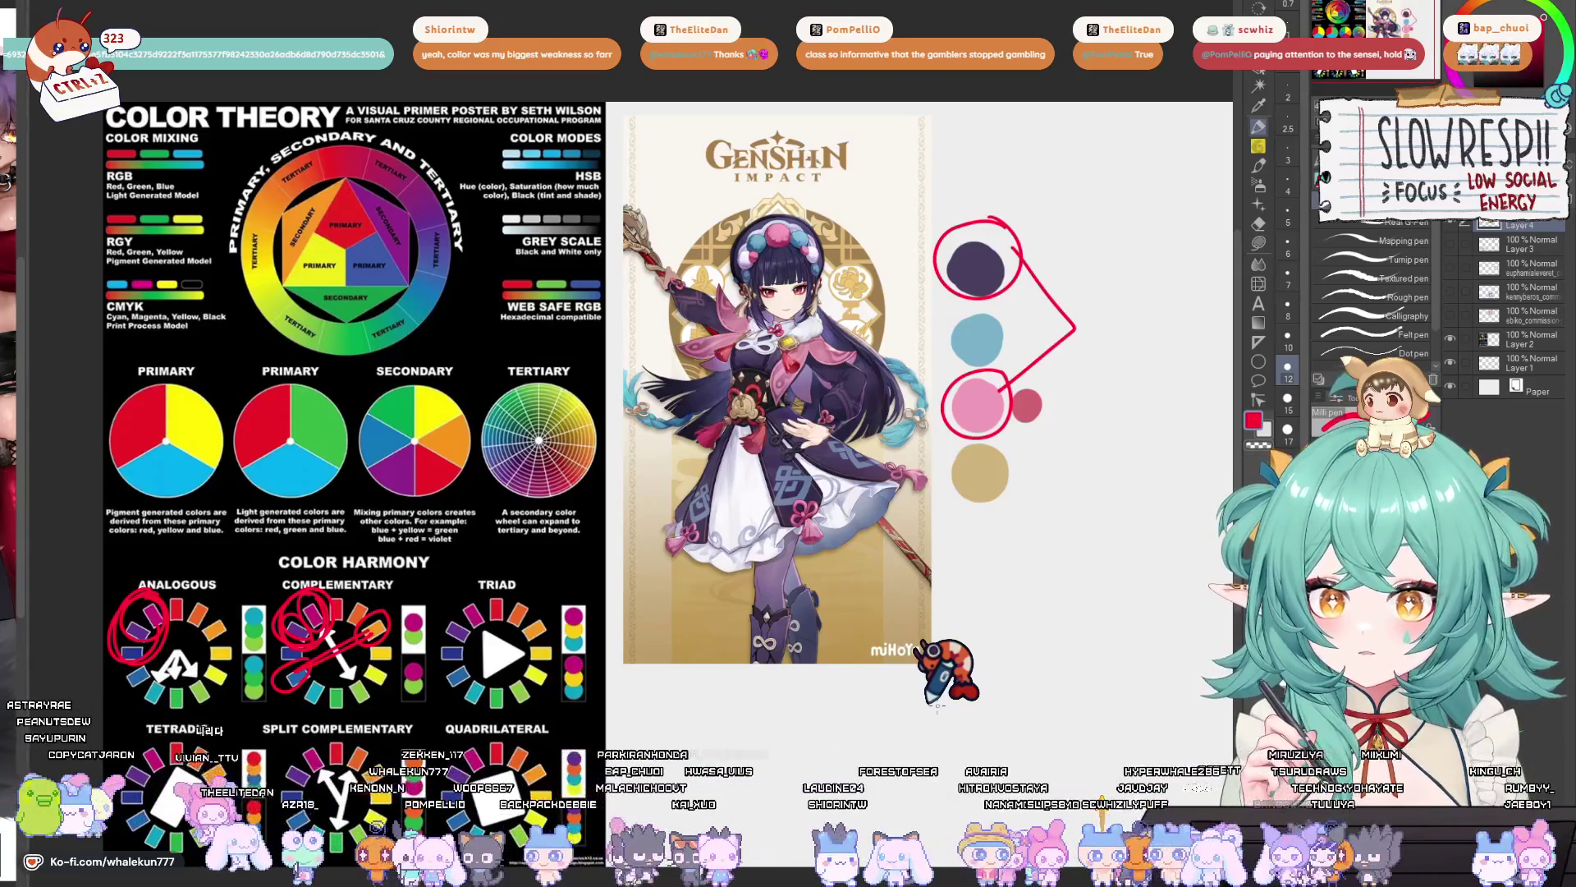
pyautogui.scroll(-1, 936, 706)
pyautogui.hscroll(1, 972, 622)
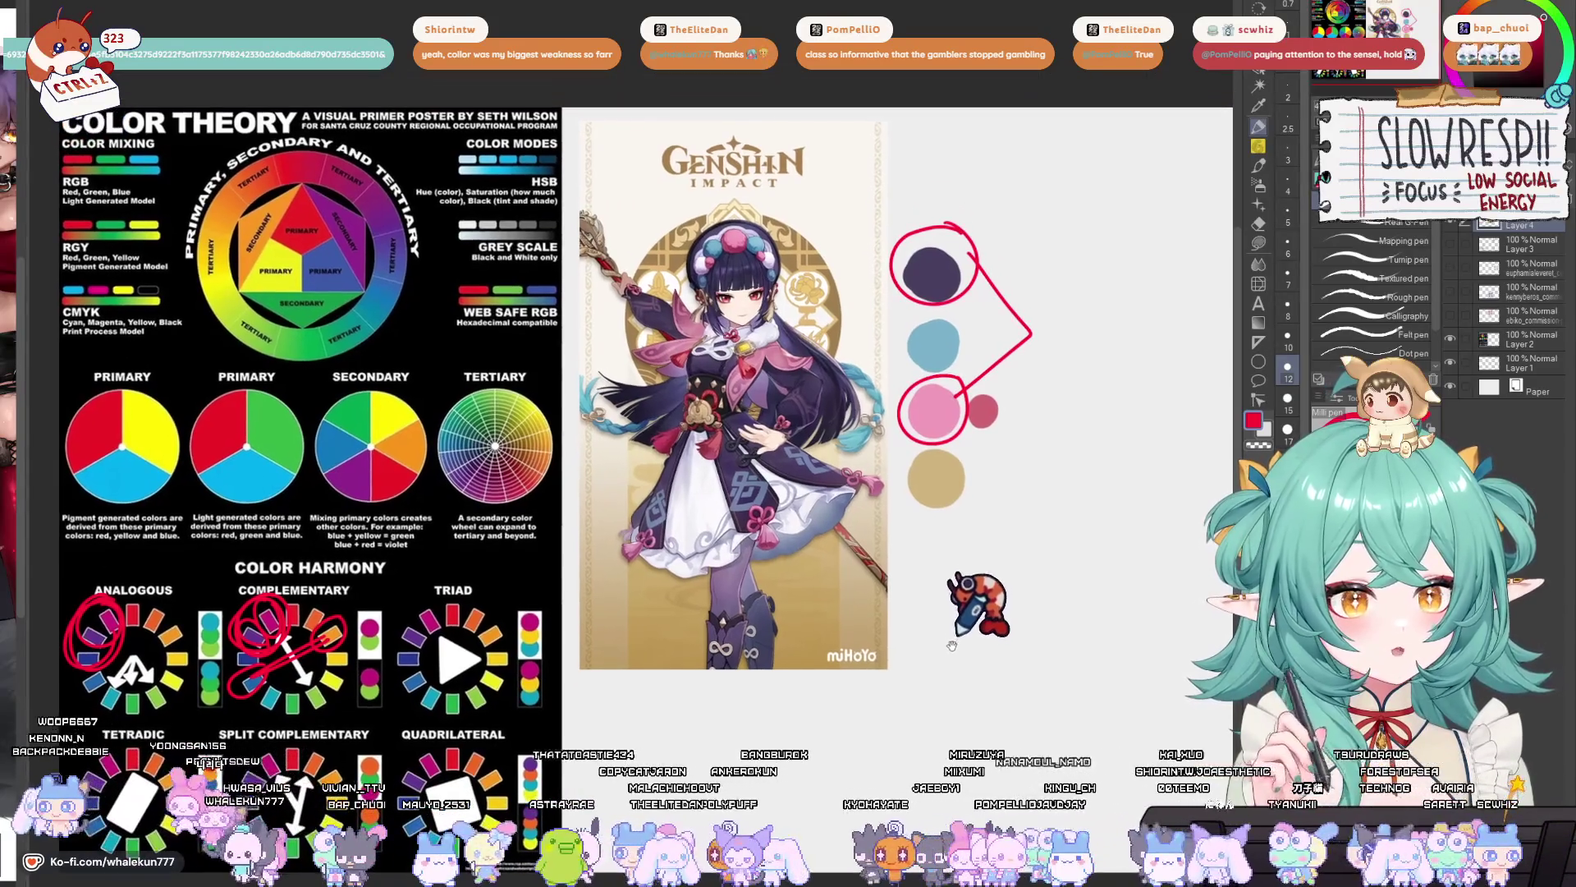
pyautogui.moveTo(952, 616); pyautogui.dragTo(984, 622)
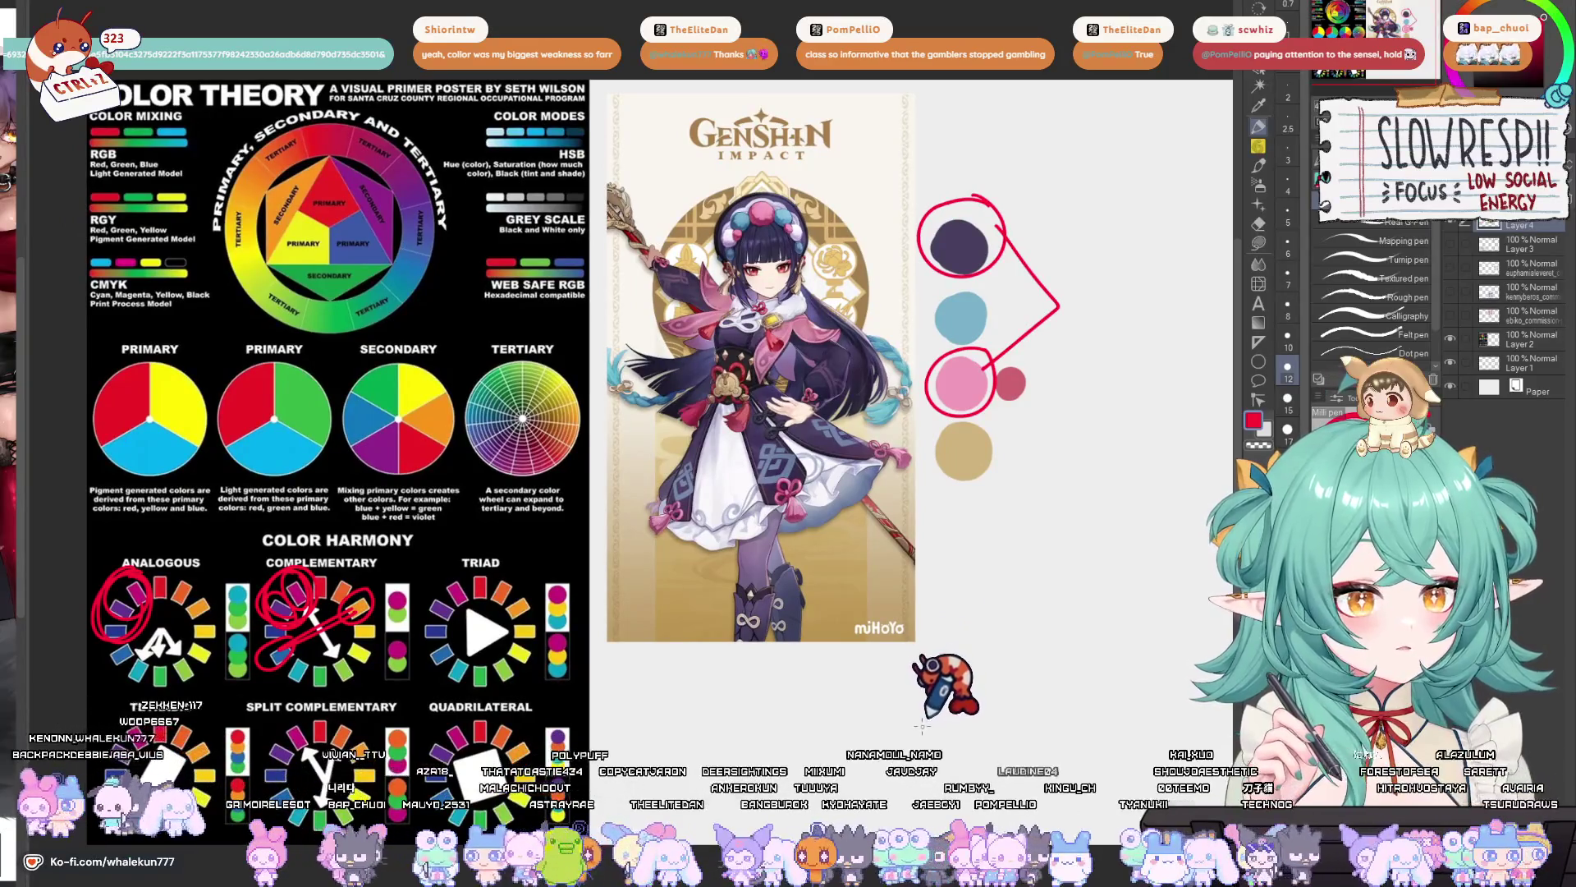
pyautogui.moveTo(977, 649); pyautogui.dragTo(970, 665)
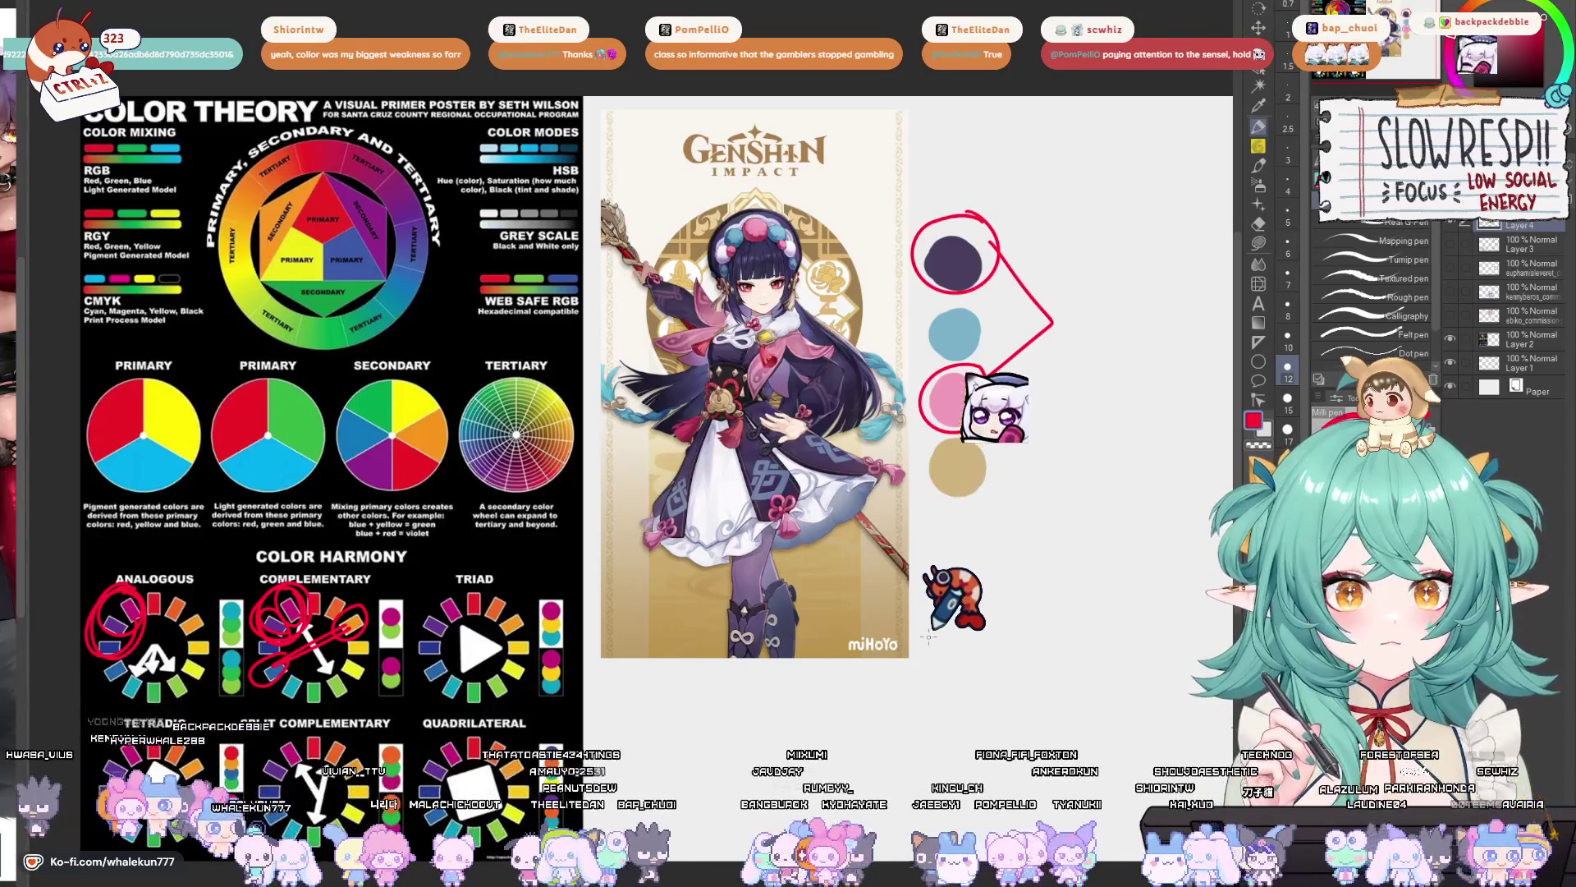
# - Circle the whole Genshin character in red and mark her head, hair ornament and chest
pyautogui.moveTo(1067, 574); pyautogui.dragTo(1060, 606)
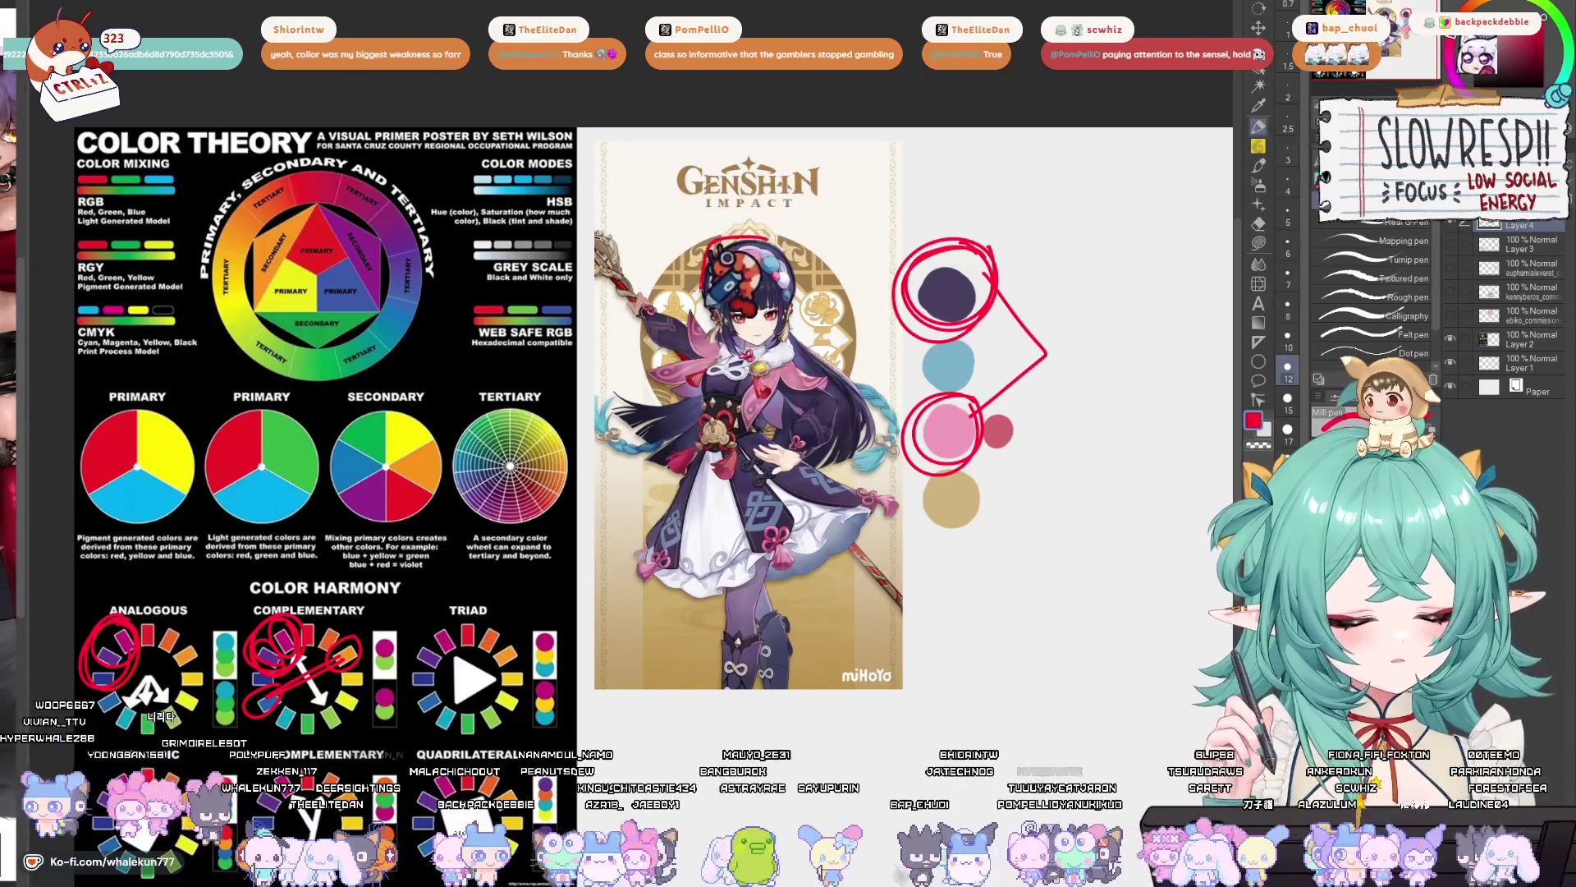
pyautogui.moveTo(784, 237)
pyautogui.mouseDown()
pyautogui.moveTo(665, 287)
pyautogui.moveTo(657, 419)
pyautogui.moveTo(866, 501)
pyautogui.moveTo(817, 271)
pyautogui.moveTo(739, 284)
pyautogui.mouseUp()
pyautogui.moveTo(771, 374); pyautogui.dragTo(723, 447)
pyautogui.moveTo(806, 247)
pyautogui.mouseDown()
pyautogui.moveTo(760, 221)
pyautogui.moveTo(813, 345)
pyautogui.moveTo(850, 382)
pyautogui.moveTo(854, 314)
pyautogui.mouseUp()
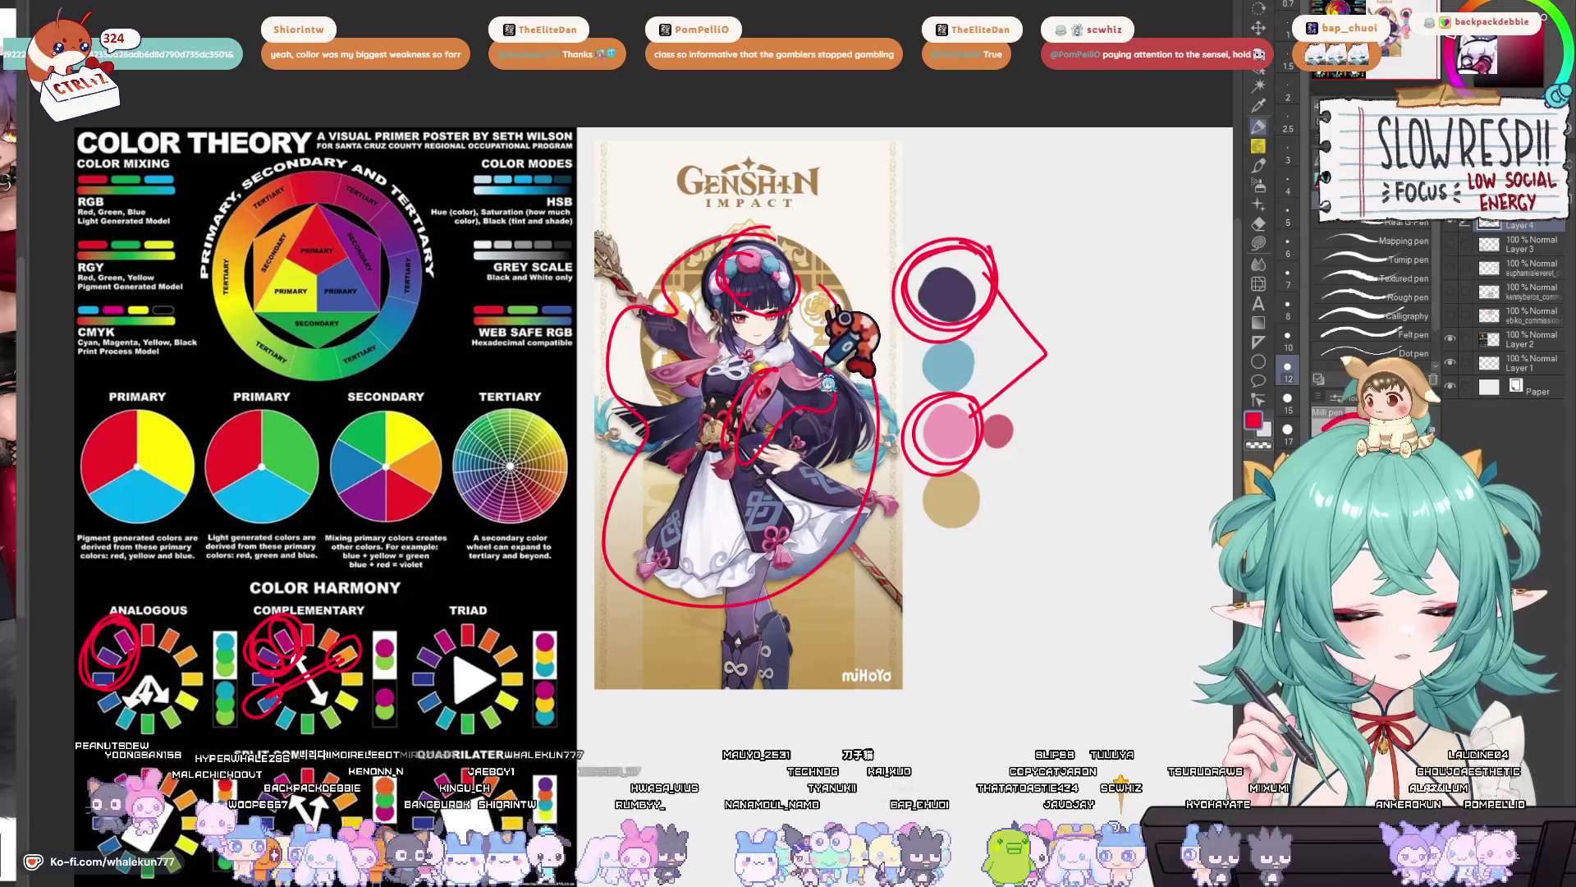
# - Mark the dark swatch with a red zigzag and undo the loop around the braid
pyautogui.moveTo(833, 386); pyautogui.dragTo(839, 419)
pyautogui.moveTo(957, 314)
pyautogui.mouseDown()
pyautogui.moveTo(1021, 335)
pyautogui.moveTo(943, 451)
pyautogui.moveTo(996, 394)
pyautogui.moveTo(920, 482)
pyautogui.mouseUp()
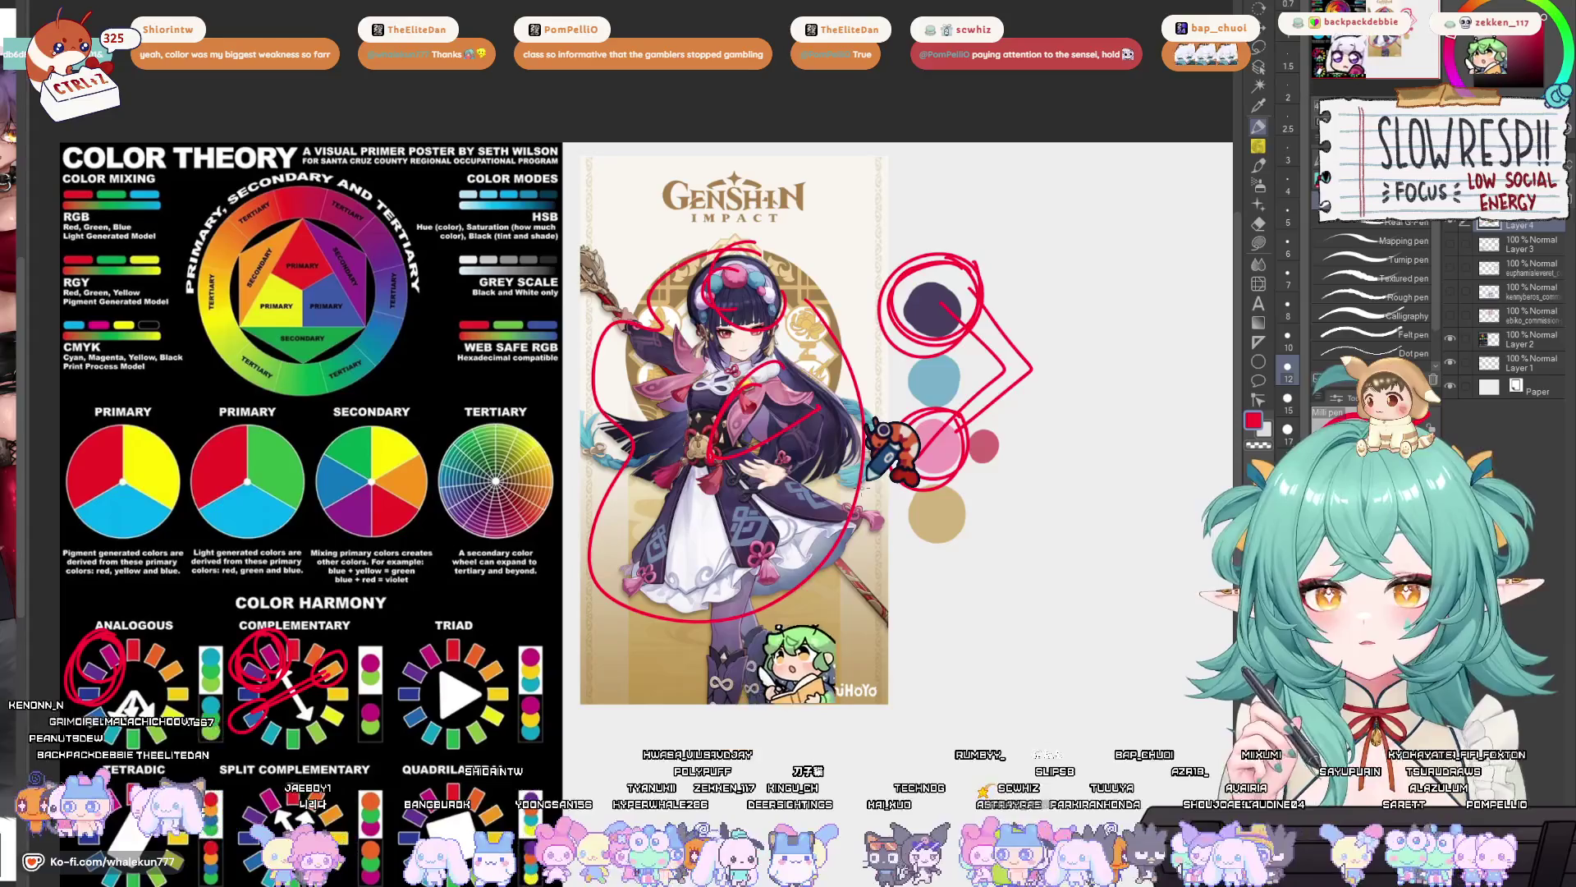
pyautogui.moveTo(741, 658); pyautogui.dragTo(748, 634)
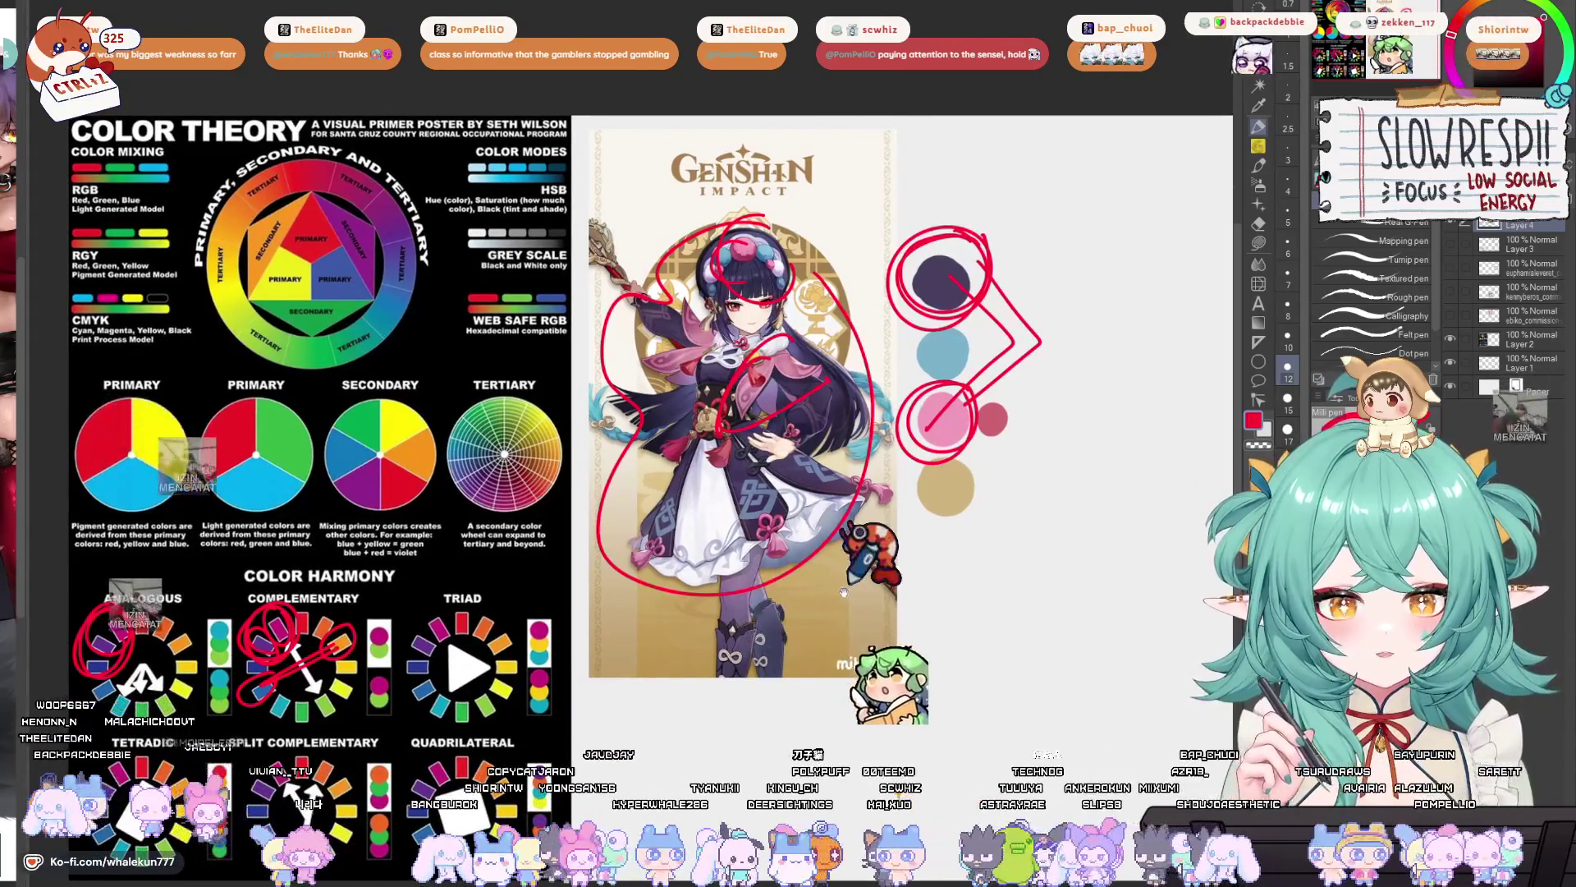
pyautogui.moveTo(768, 574); pyautogui.dragTo(746, 582)
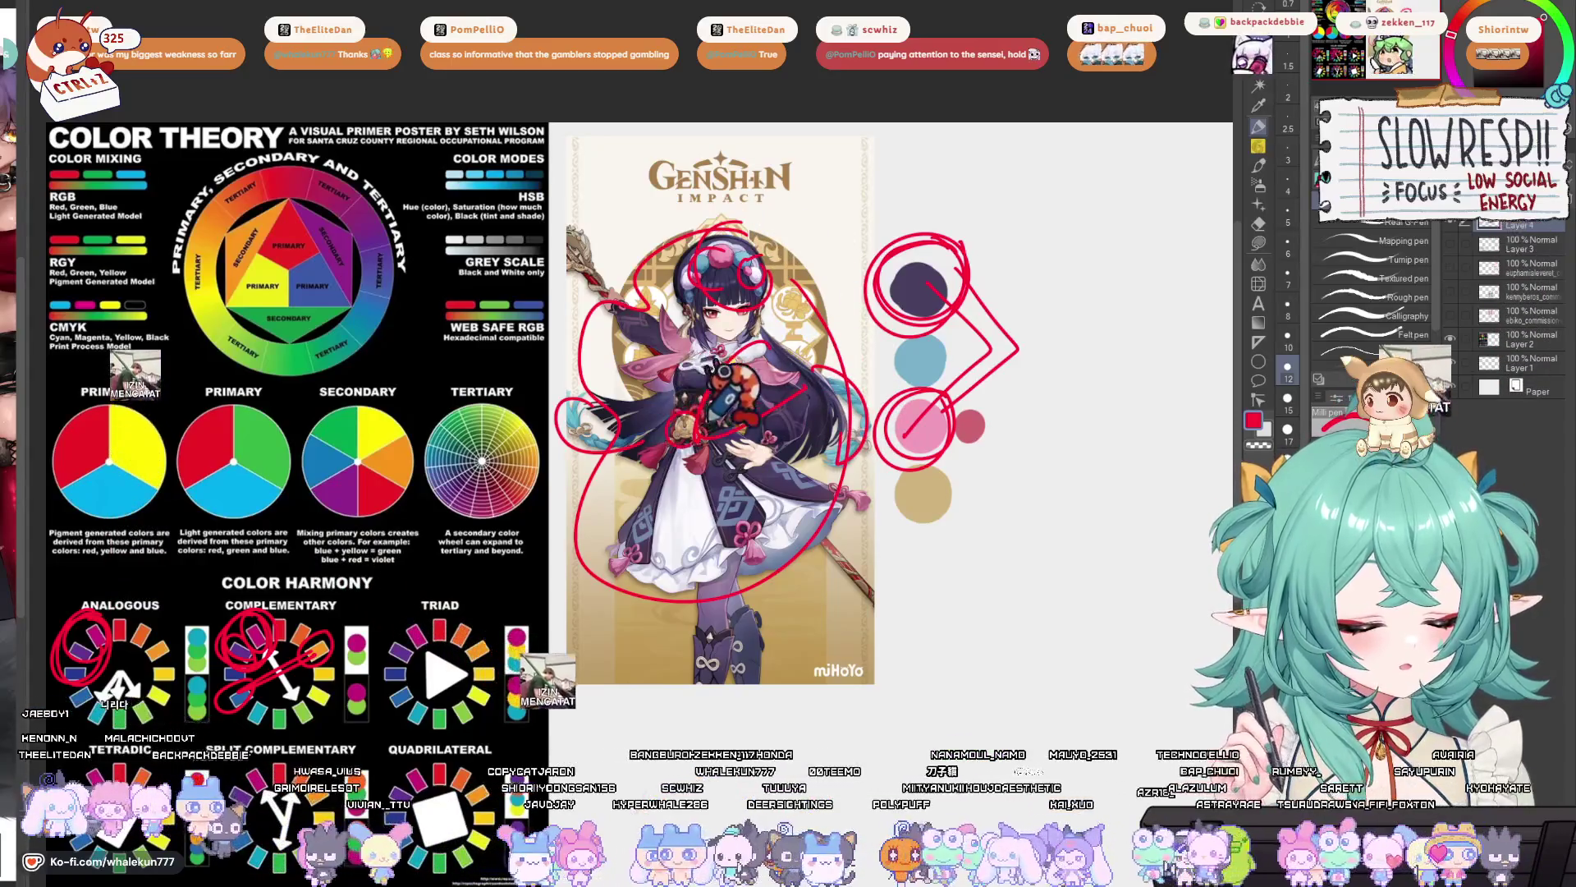
pyautogui.moveTo(786, 620); pyautogui.dragTo(852, 570)
pyautogui.hotkey('ctrl', 'z')
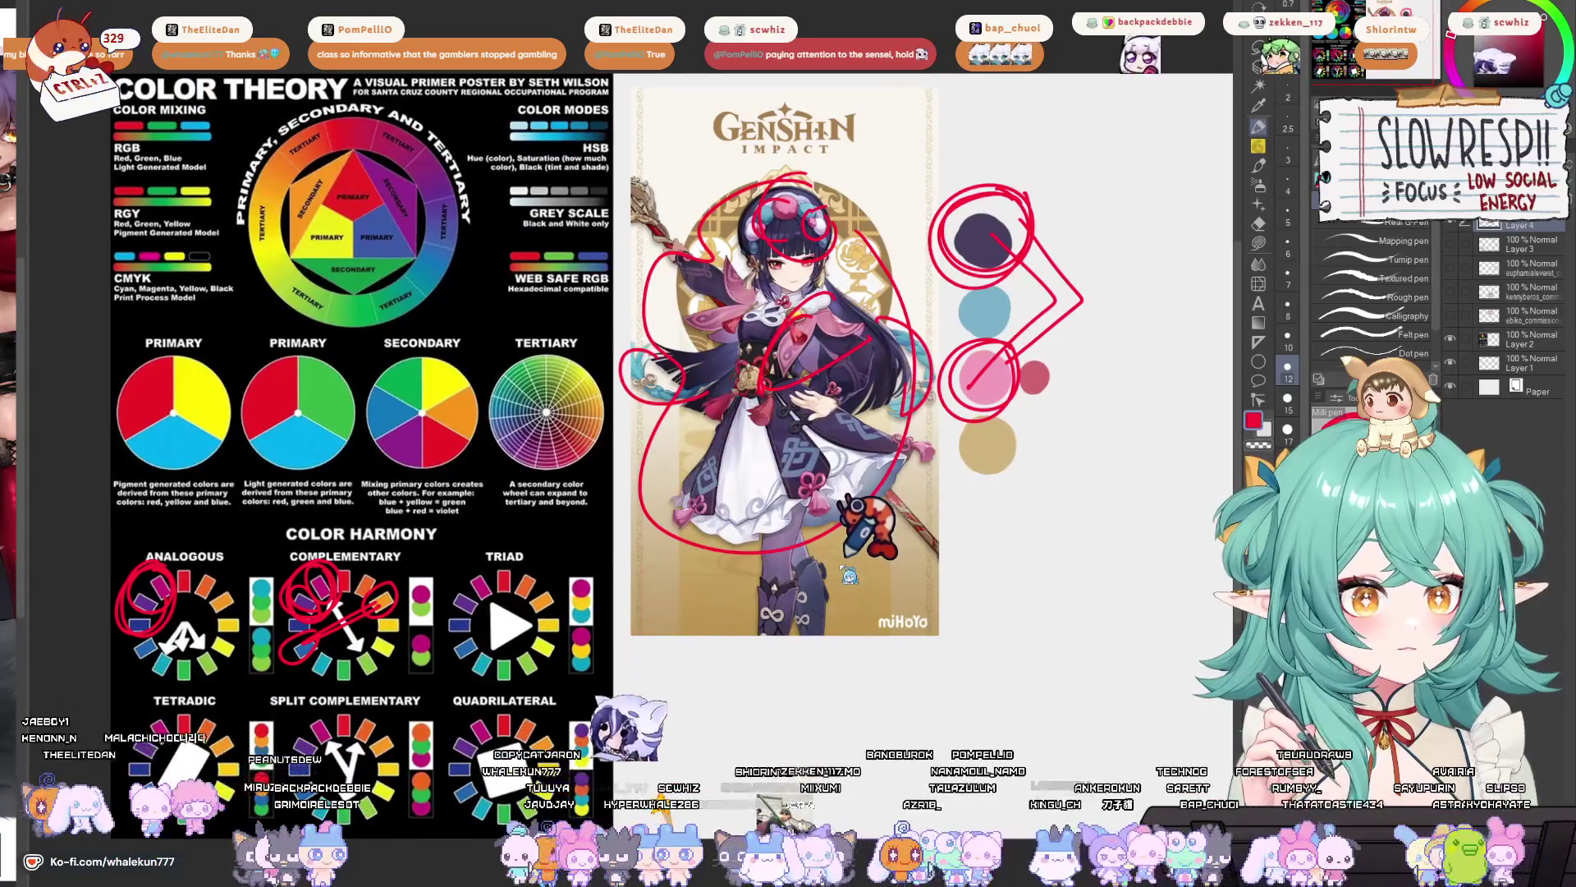
# - Undo the card markings back to an empty area and switch to the whale character sheet
pyautogui.hotkey('ctrl', 'z')
pyautogui.hotkey('ctrl', 'z')
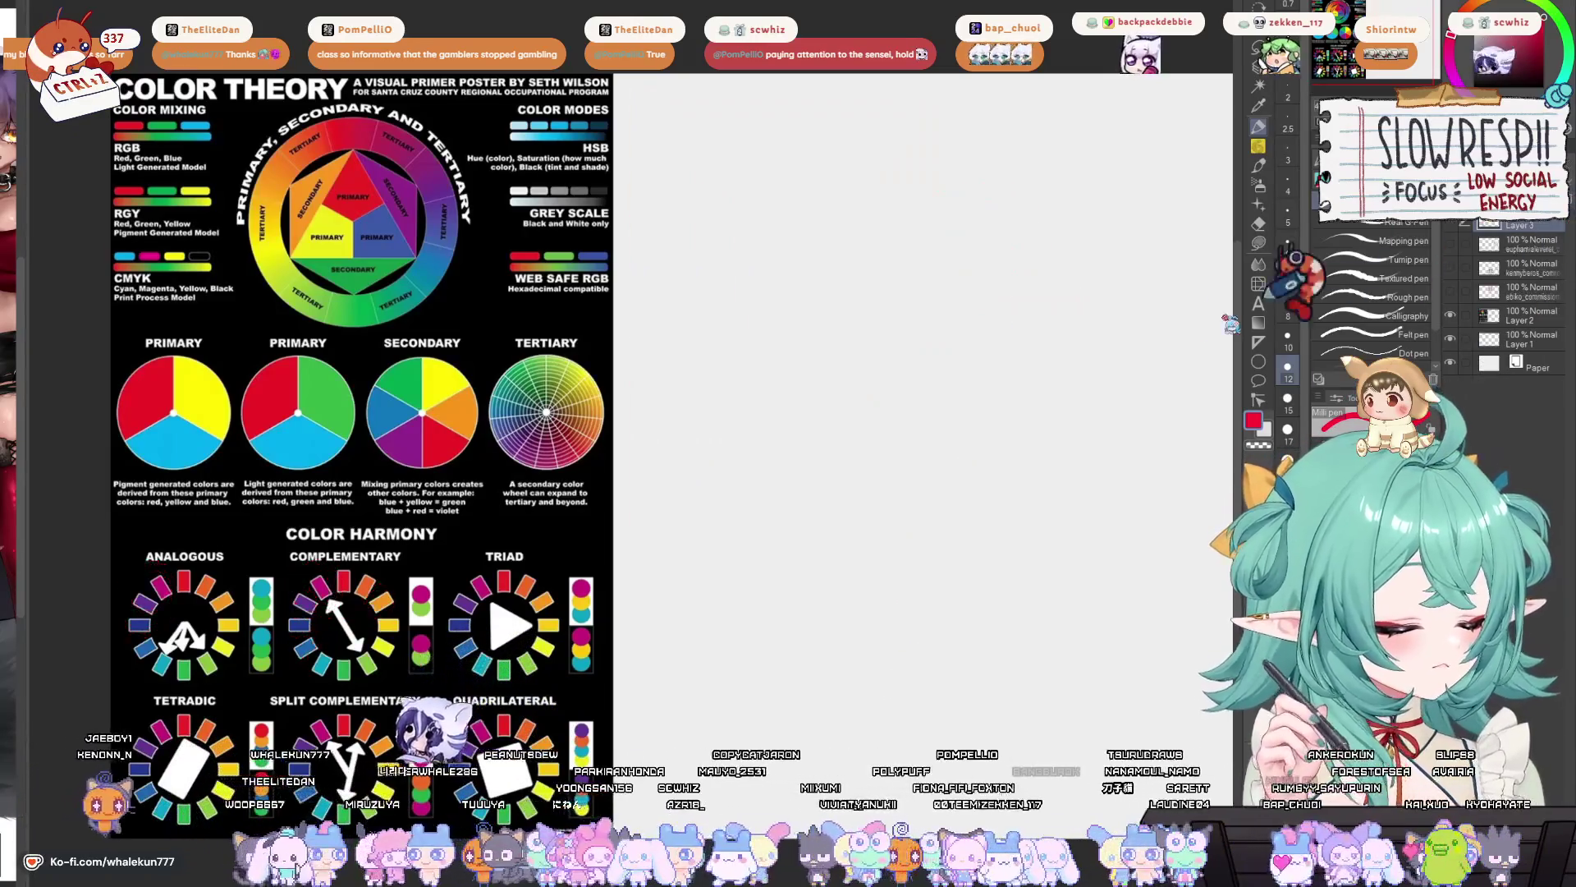
pyautogui.hotkey('ctrl', 'z')
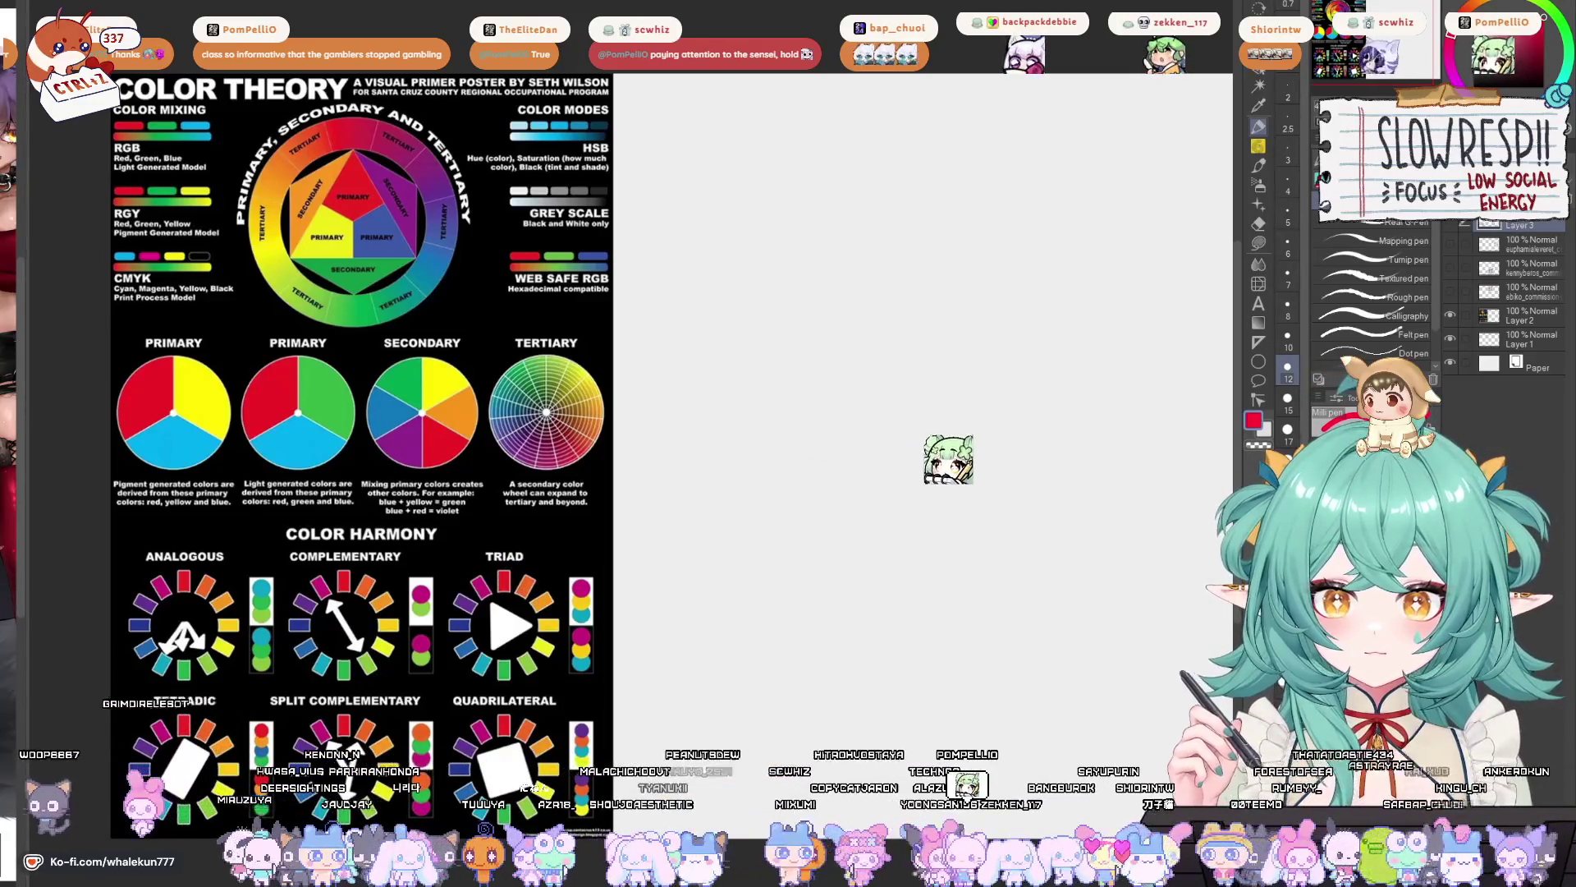
pyautogui.hotkey('ctrl', 'Tab')
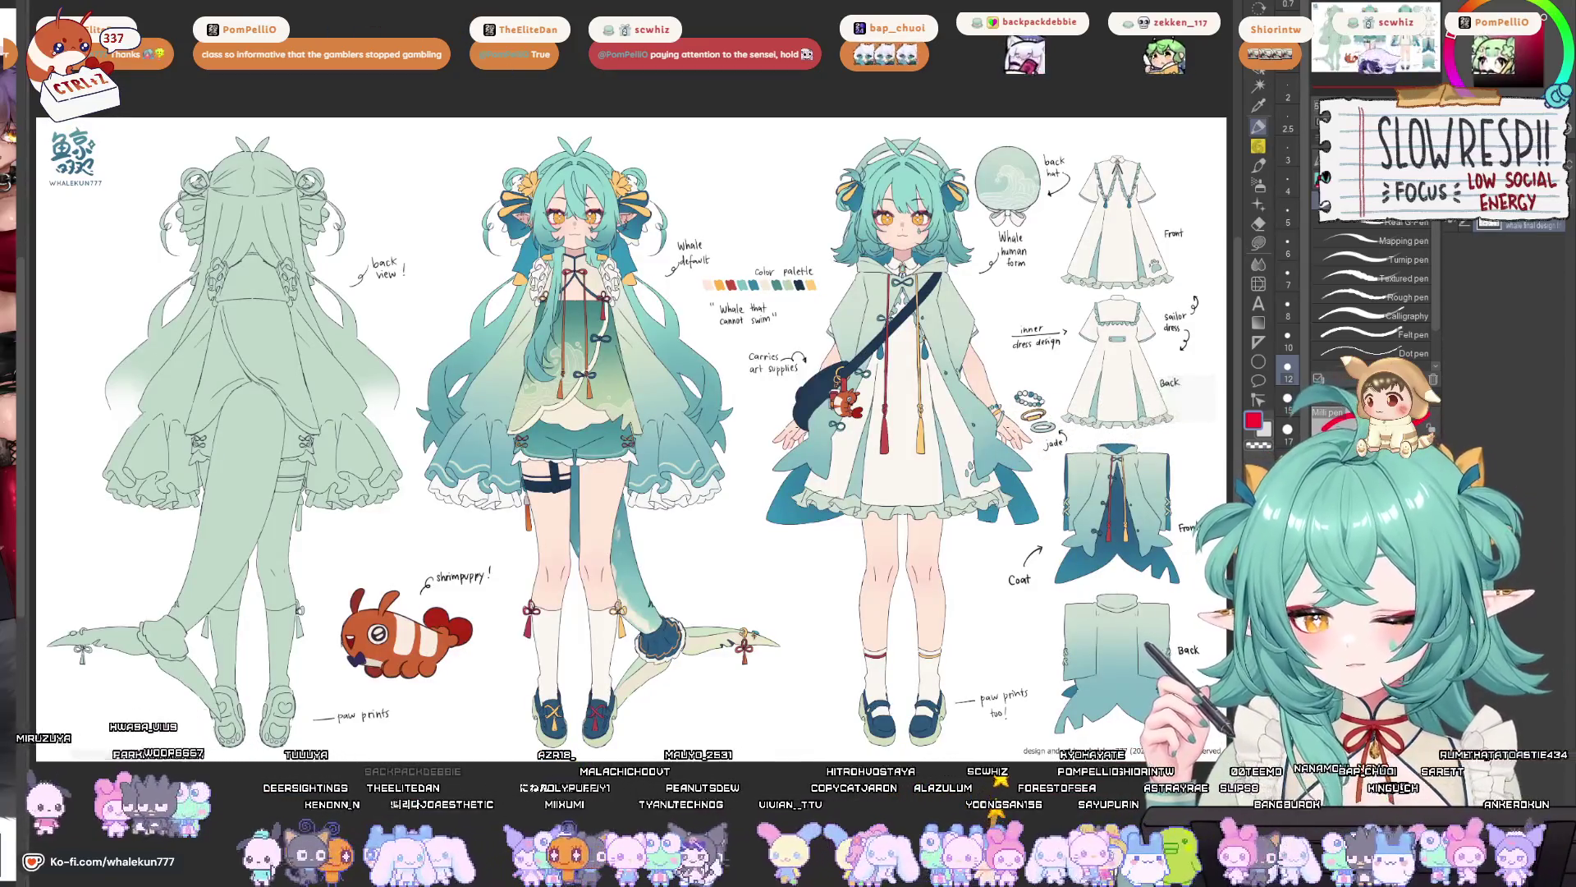
pyautogui.hotkey('ctrl', 'Tab')
pyautogui.hotkey('ctrl', 'Tab')
pyautogui.hotkey('ctrl', 'Tab')
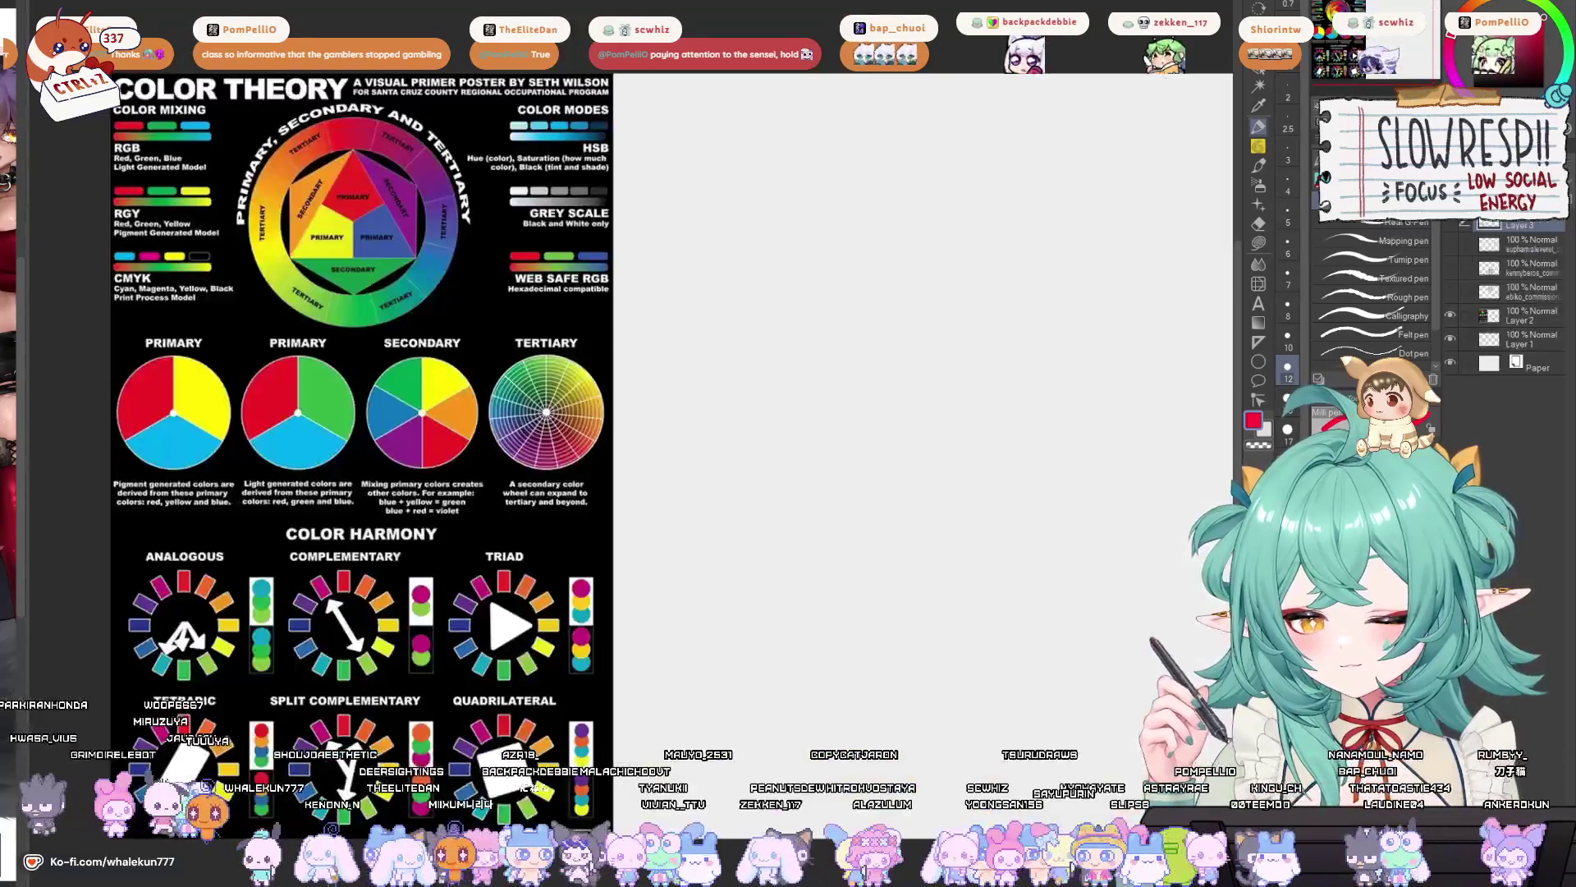
pyautogui.hotkey('ctrl', 'Tab')
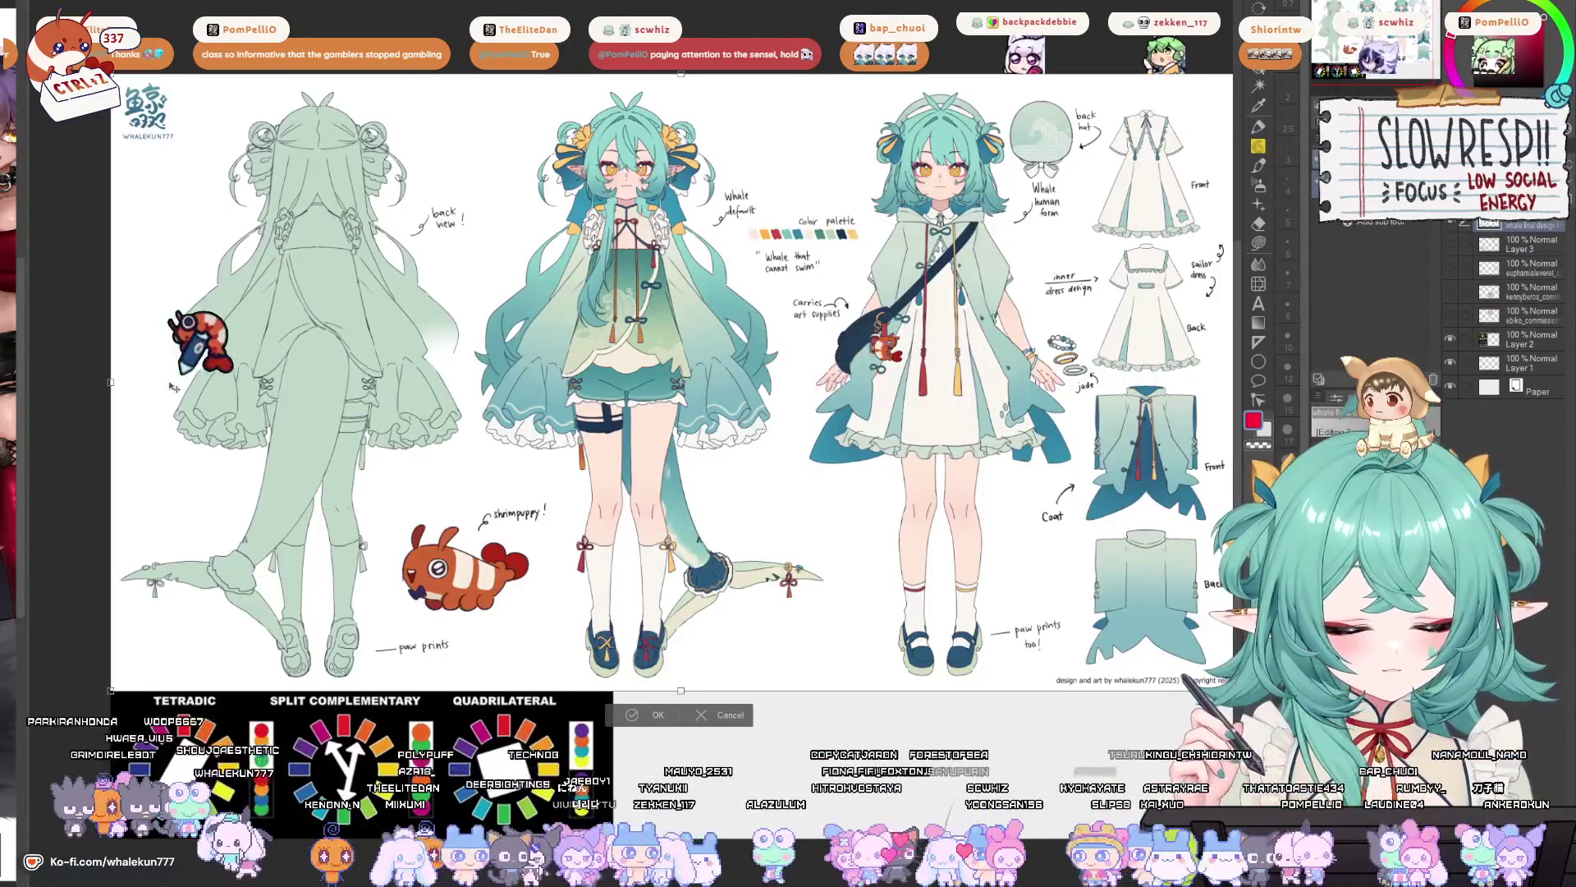
# - Move the whale sheet over the poster and delete its back view outside the front views
pyautogui.hotkey('ctrl', 't')
pyautogui.moveTo(678, 384); pyautogui.dragTo(609, 430)
pyautogui.press('m')
pyautogui.moveTo(396, 84); pyautogui.dragTo(1168, 724)
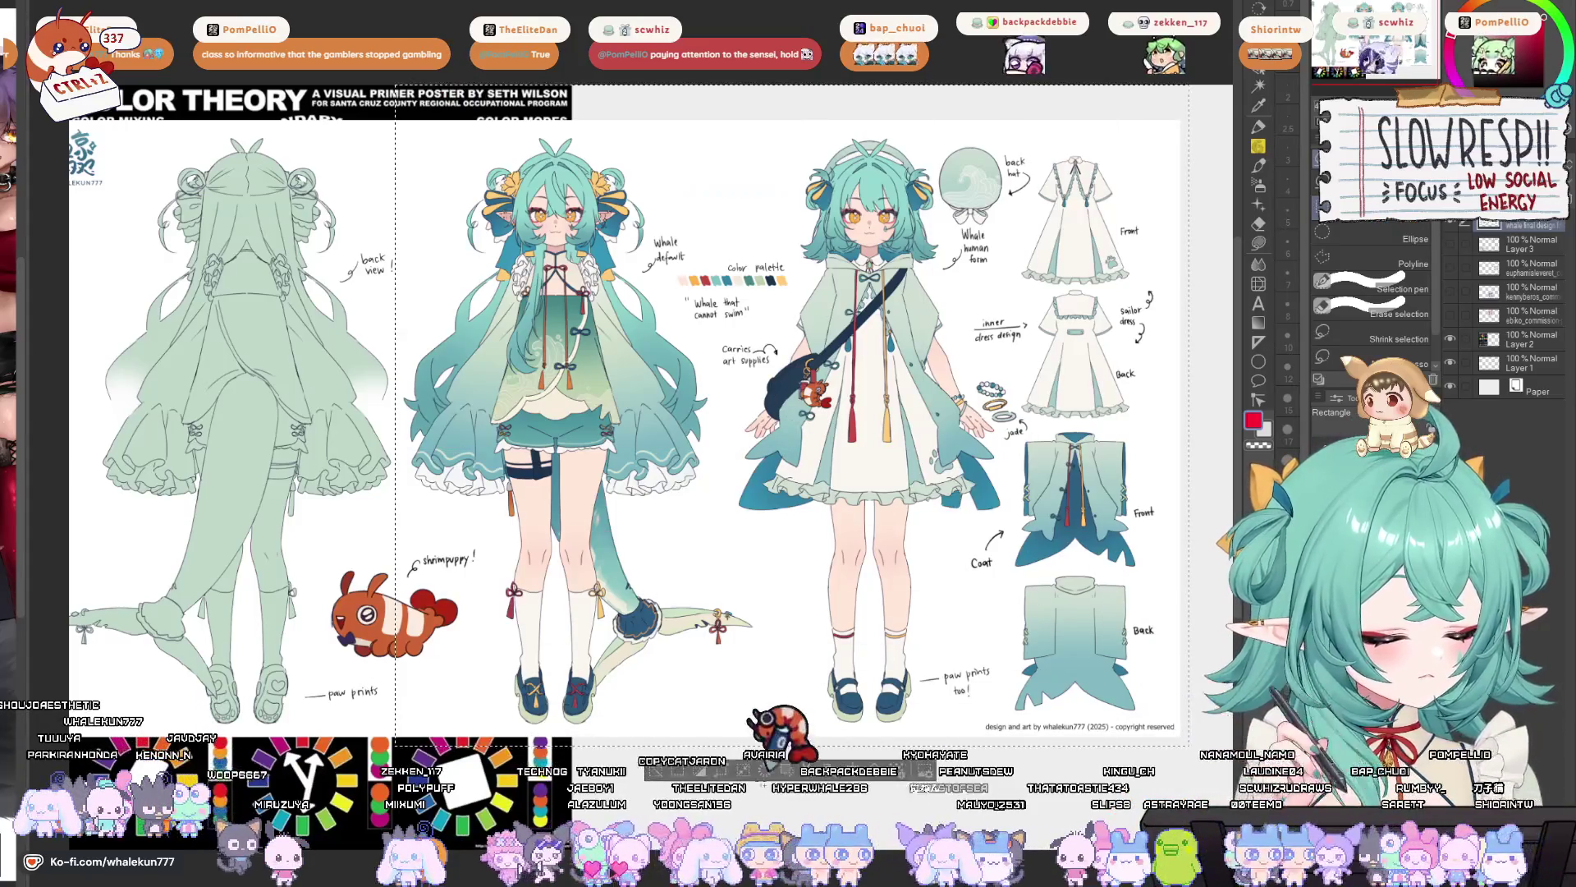
pyautogui.hotkey('ctrl', 'shift', 'i')
pyautogui.press('Delete')
pyautogui.press('k')
# - Reposition and scale the whale sheet beside the colour theory poster
pyautogui.hotkey('ctrl', '-')
pyautogui.moveTo(739, 427)
pyautogui.mouseDown()
pyautogui.moveTo(795, 427)
pyautogui.moveTo(593, 427)
pyautogui.moveTo(660, 425)
pyautogui.mouseUp()
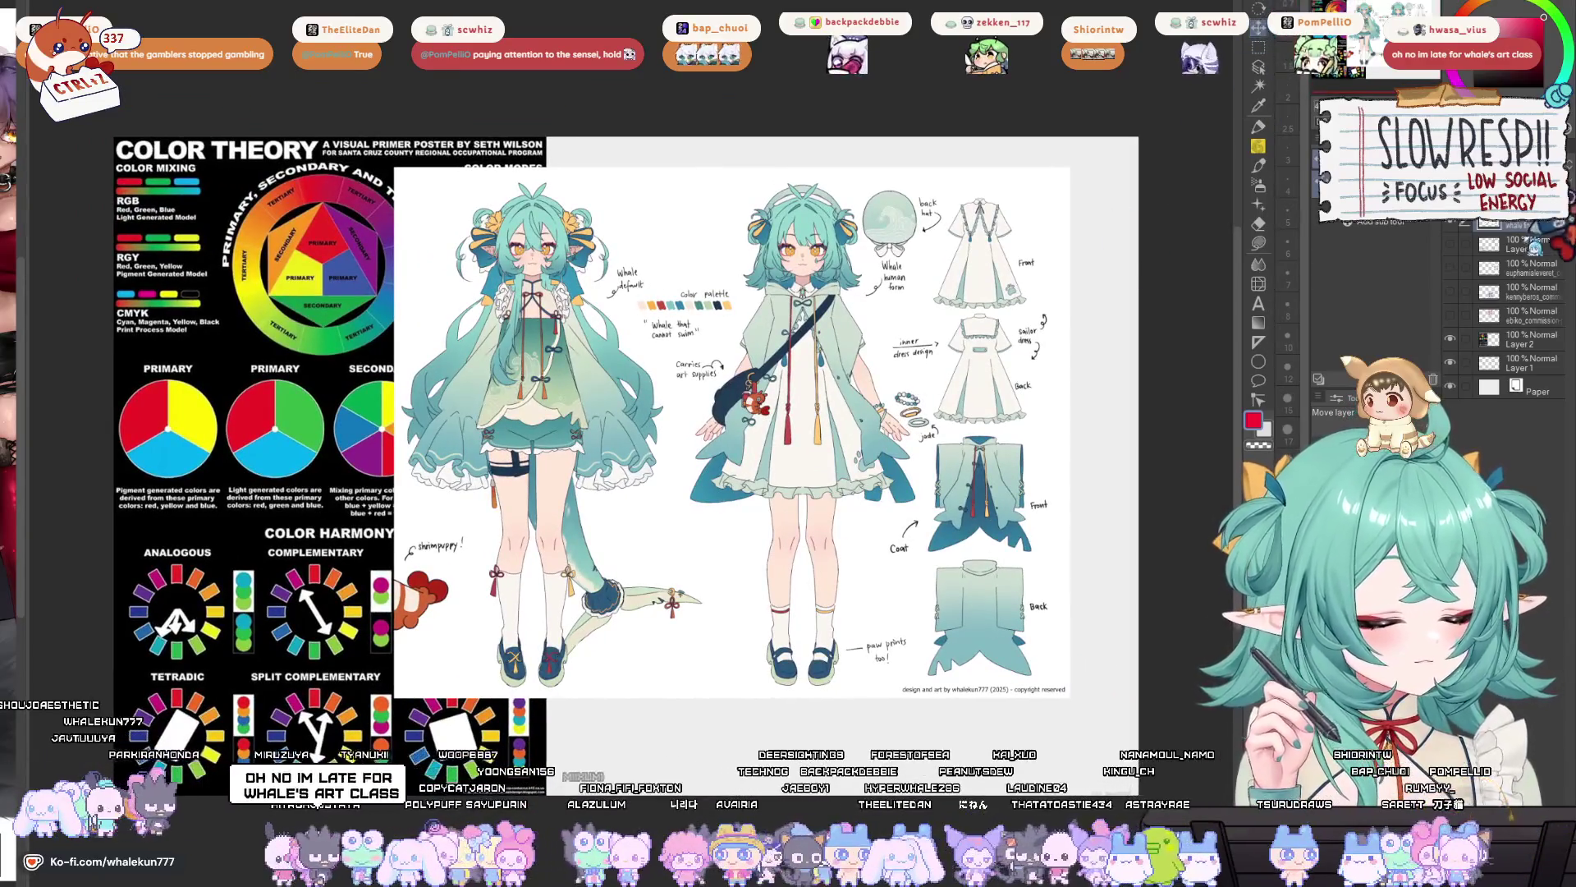
pyautogui.moveTo(557, 423); pyautogui.dragTo(606, 450)
pyautogui.hotkey('ctrl', 't')
pyautogui.press('Return')
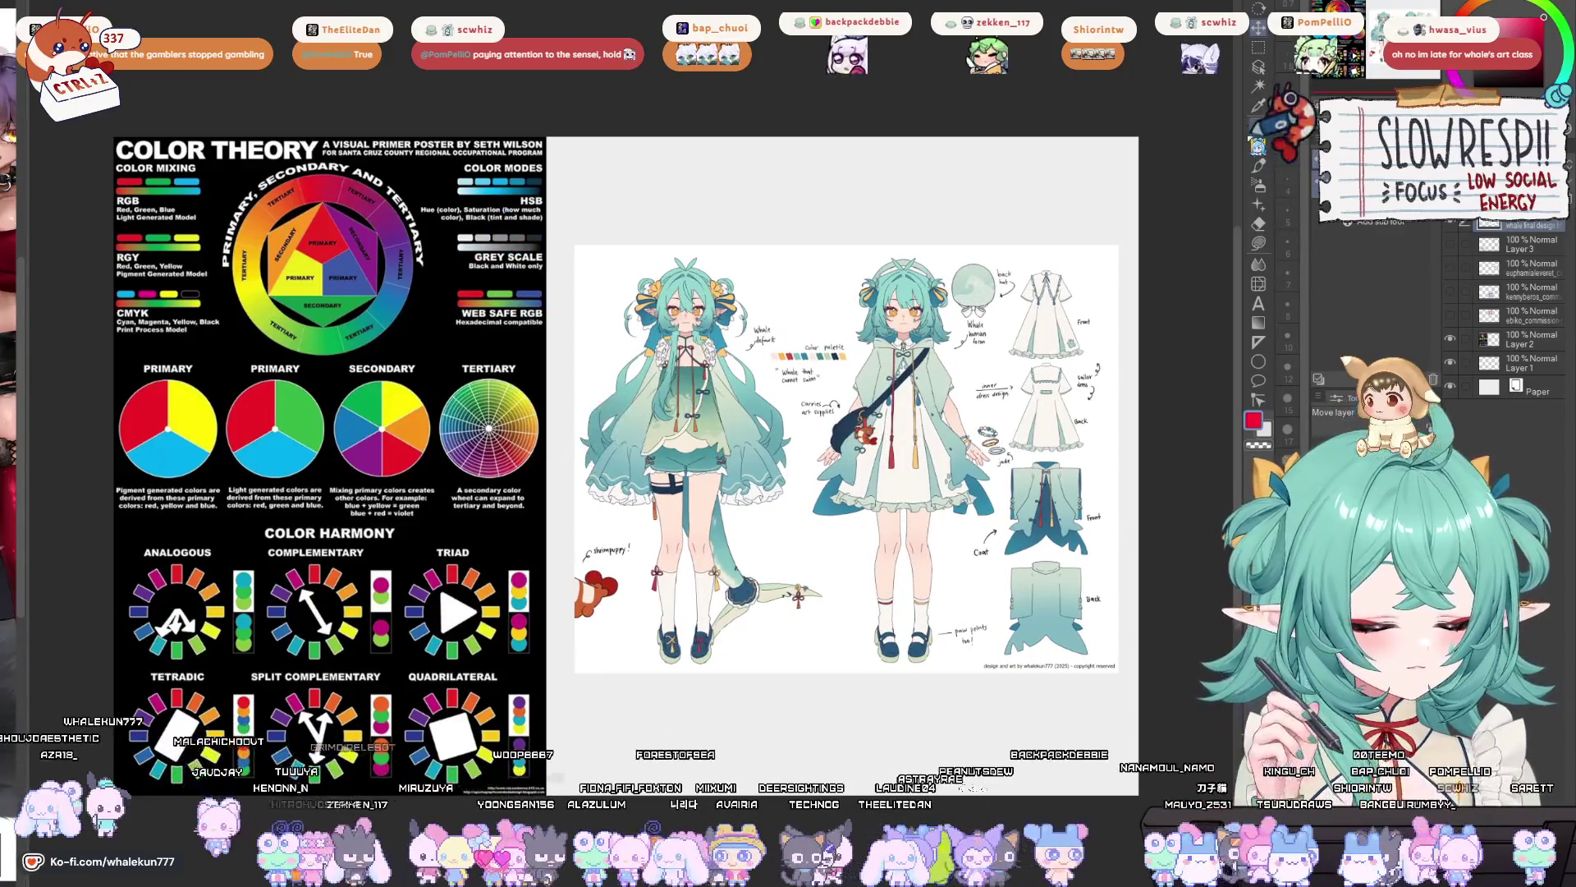
# - Sample the light teal from the whale character's hair with the pen active
pyautogui.press('p')
pyautogui.scroll(3, 945, 516)
pyautogui.scroll(-2, 957, 526)
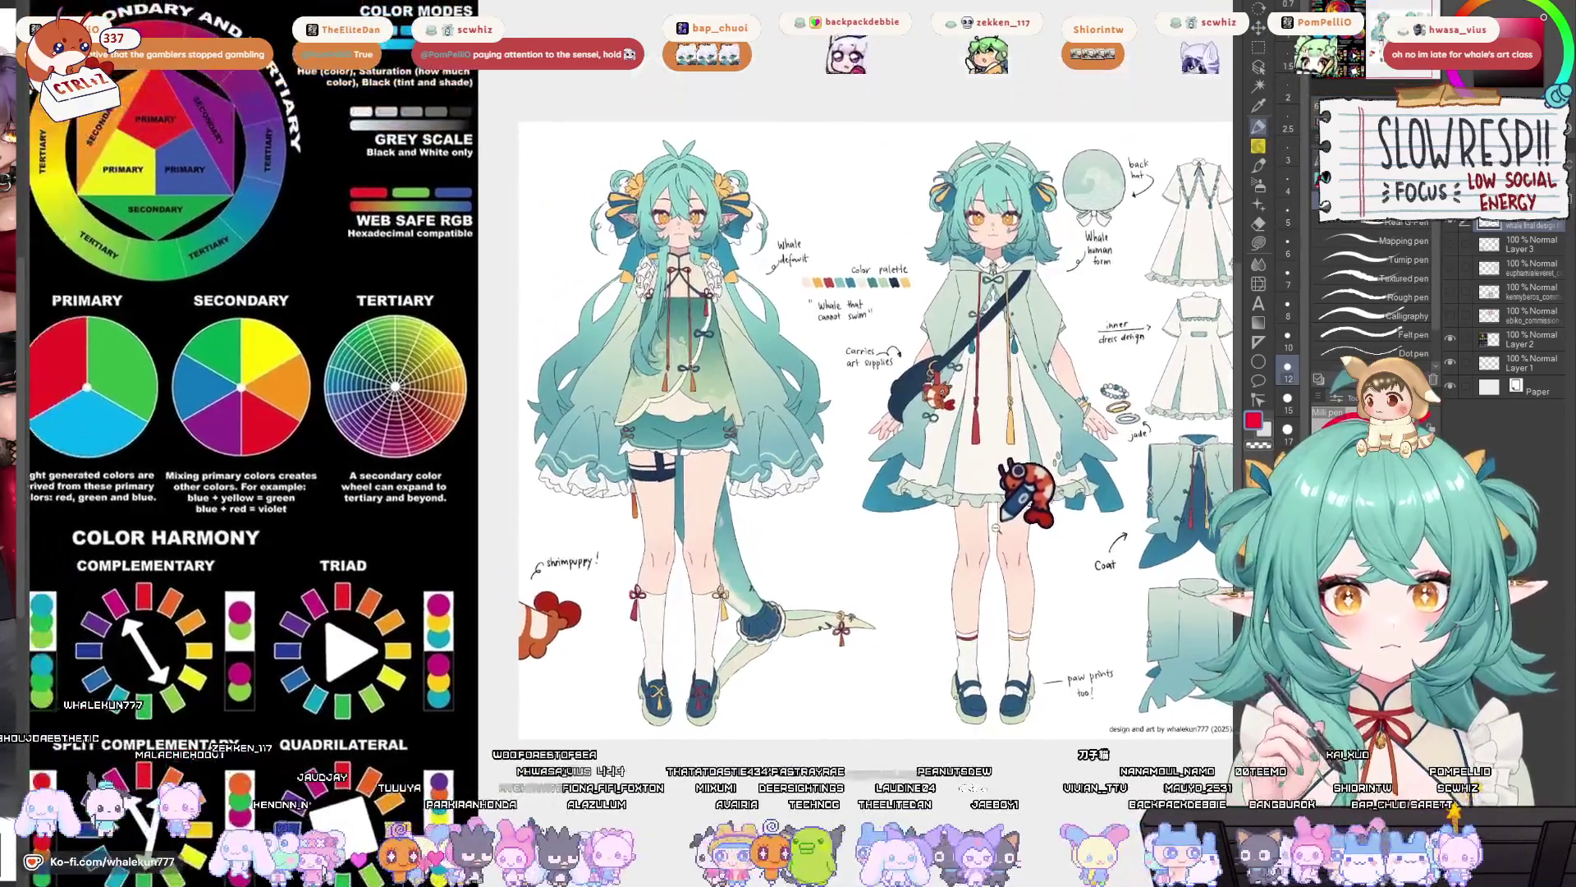
pyautogui.scroll(3, 961, 527)
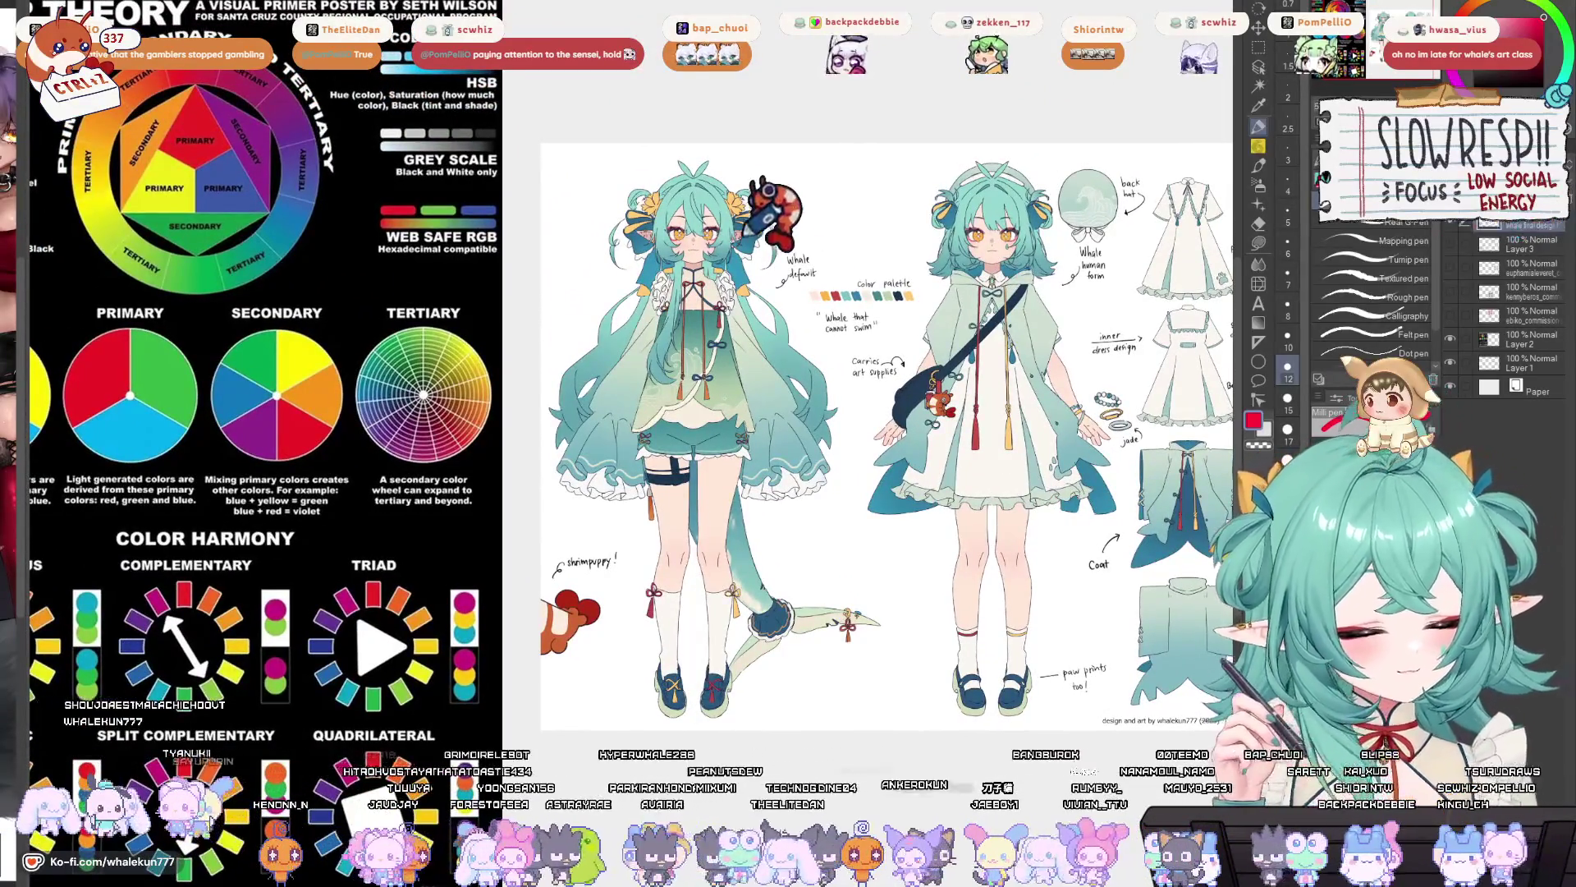
pyautogui.keyDown('alt'); pyautogui.click(648, 206); pyautogui.keyUp('alt')
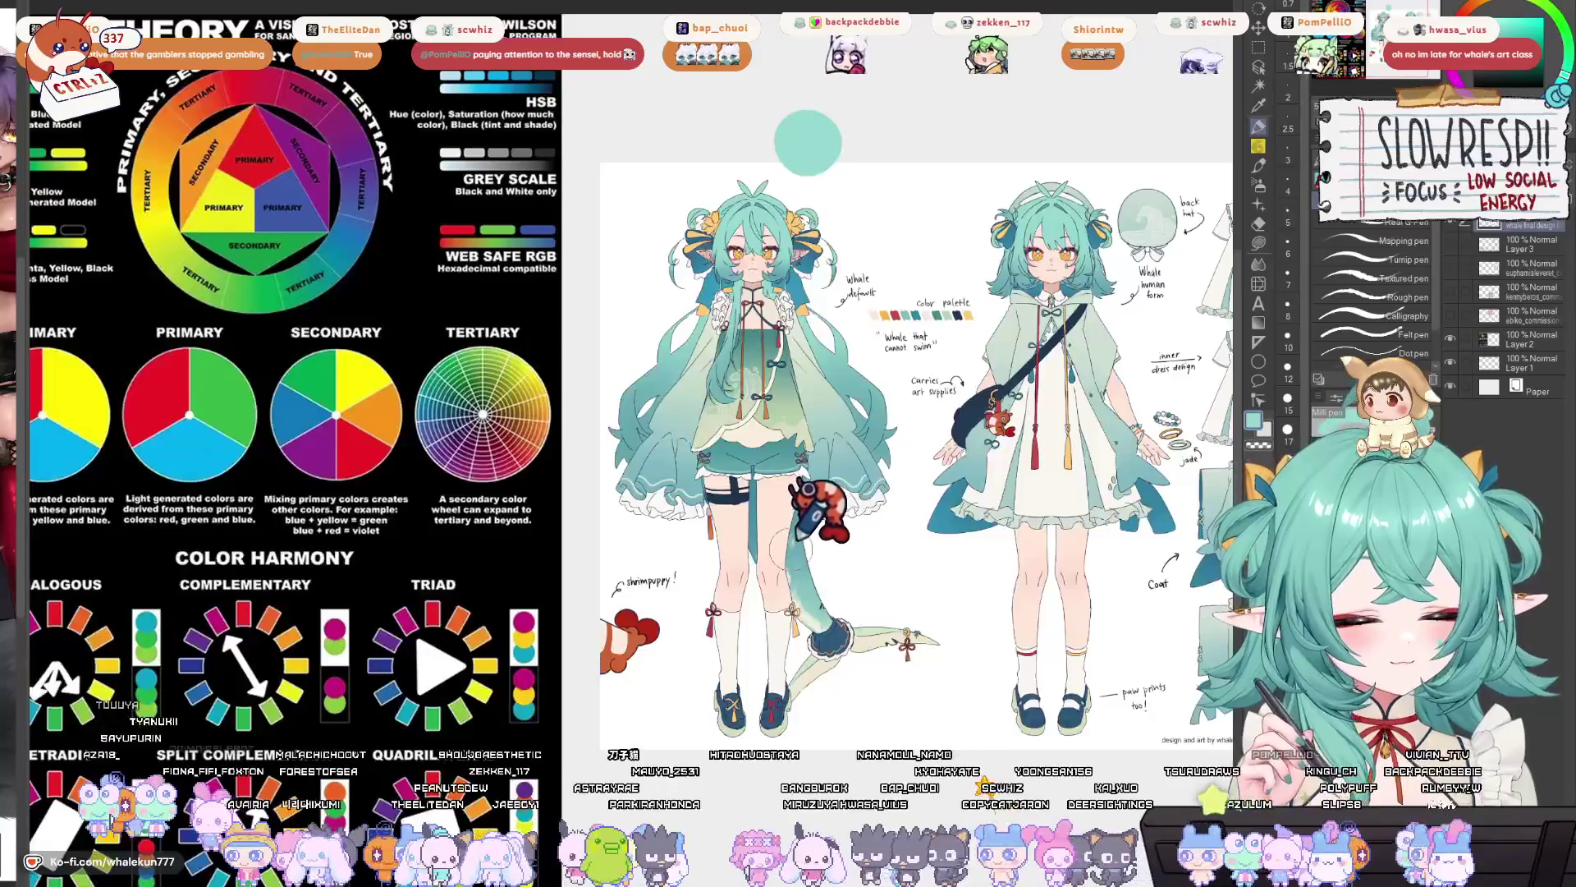
# - Sample dark navy, paint a navy swatch circle above the sheet, and loop the Analogous wheel in blue
pyautogui.keyDown('alt'); pyautogui.click(727, 497); pyautogui.keyUp('alt')
pyautogui.moveTo(871, 123)
pyautogui.mouseDown()
pyautogui.moveTo(903, 148)
pyautogui.moveTo(883, 138)
pyautogui.mouseUp()
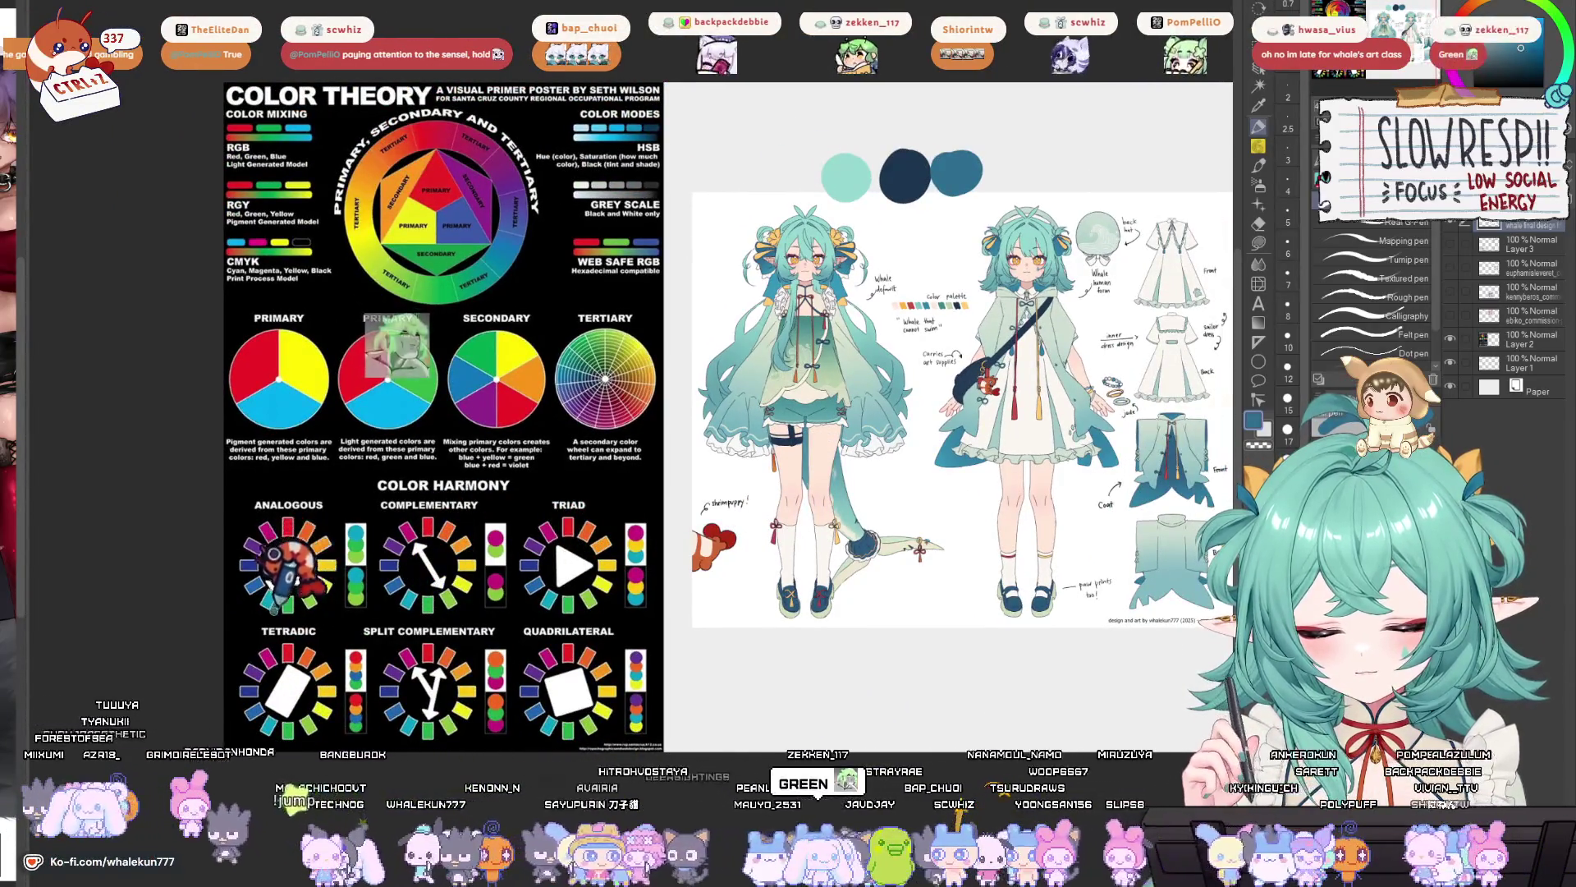
pyautogui.hotkey('ctrl', 'z')
pyautogui.moveTo(283, 578)
pyautogui.mouseDown()
pyautogui.moveTo(238, 604)
pyautogui.moveTo(283, 587)
pyautogui.mouseUp()
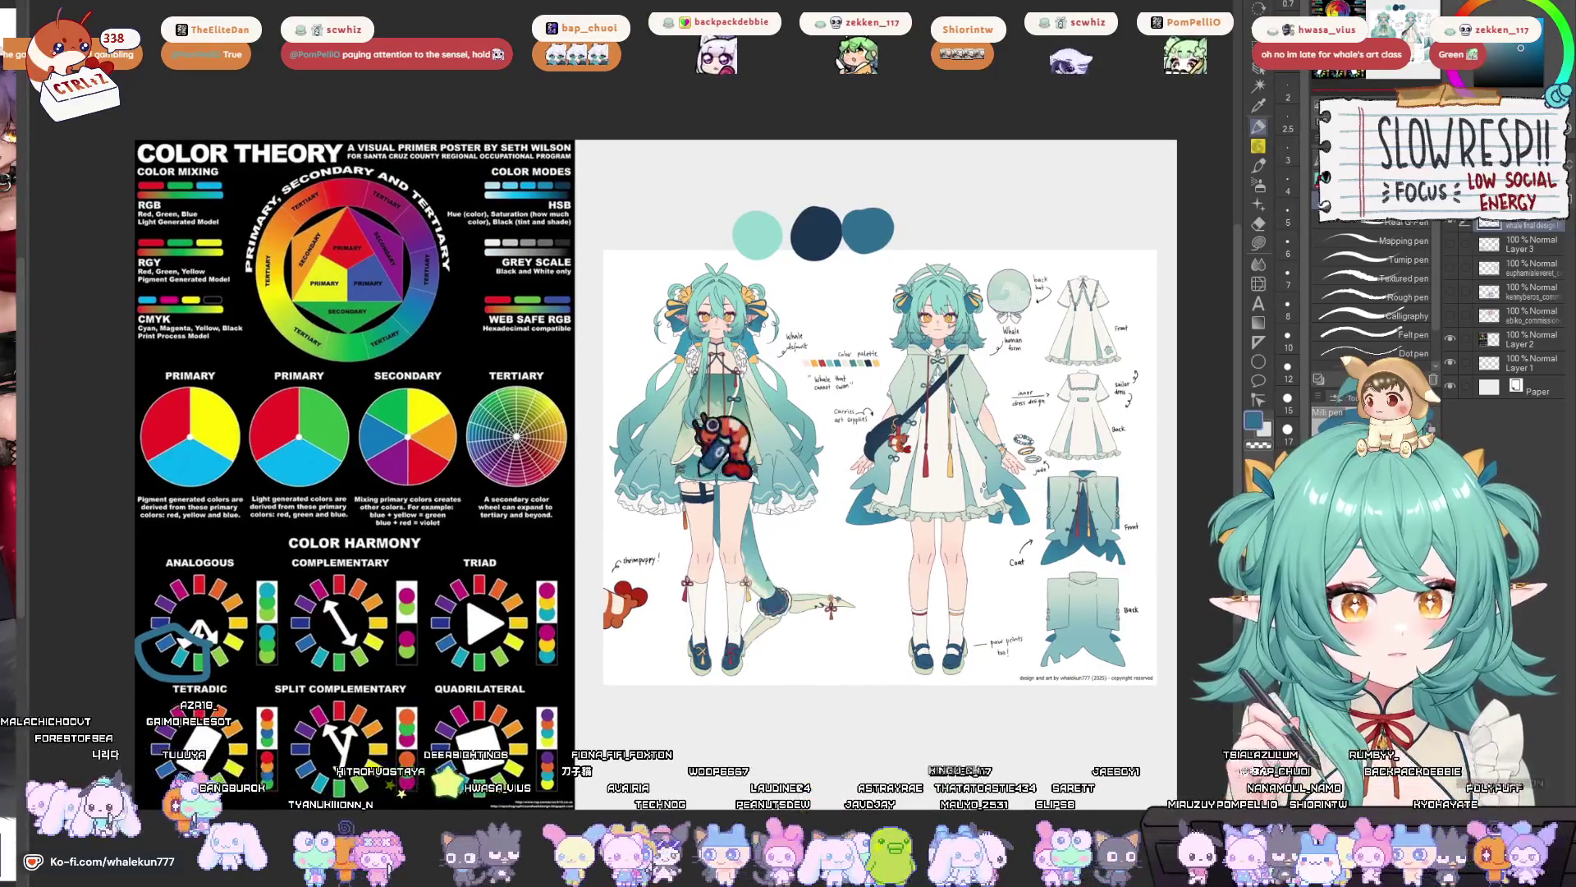
# - Paint a yellow swatch below the palette circles, discarding a stray loop on the dress
pyautogui.scroll(2, 879, 617)
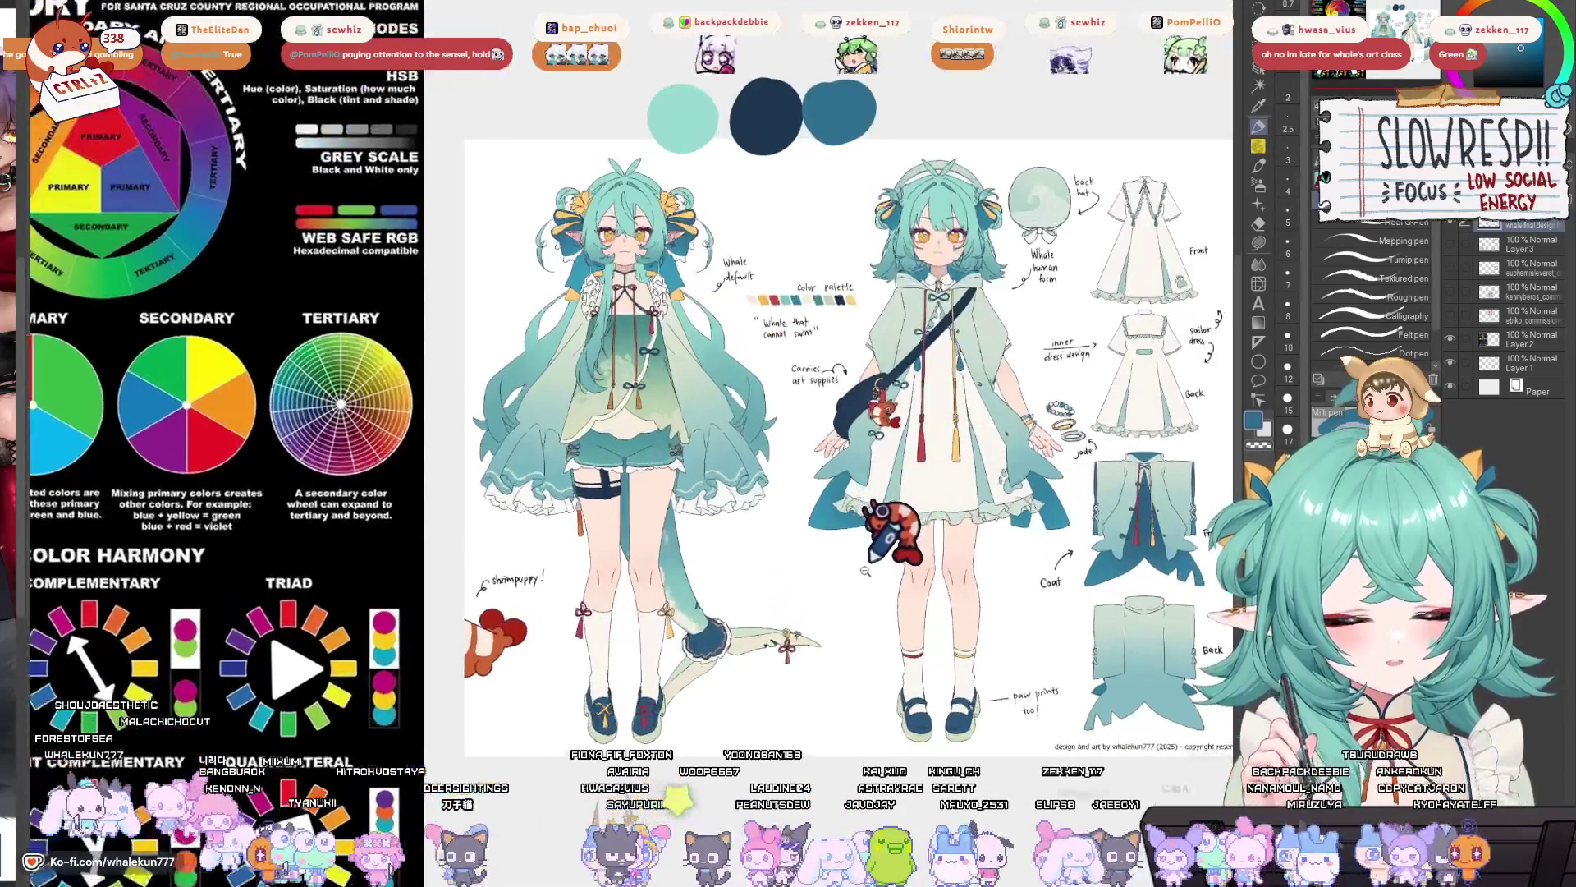
pyautogui.moveTo(810, 597)
pyautogui.mouseDown()
pyautogui.moveTo(846, 599)
pyautogui.moveTo(886, 443)
pyautogui.mouseUp()
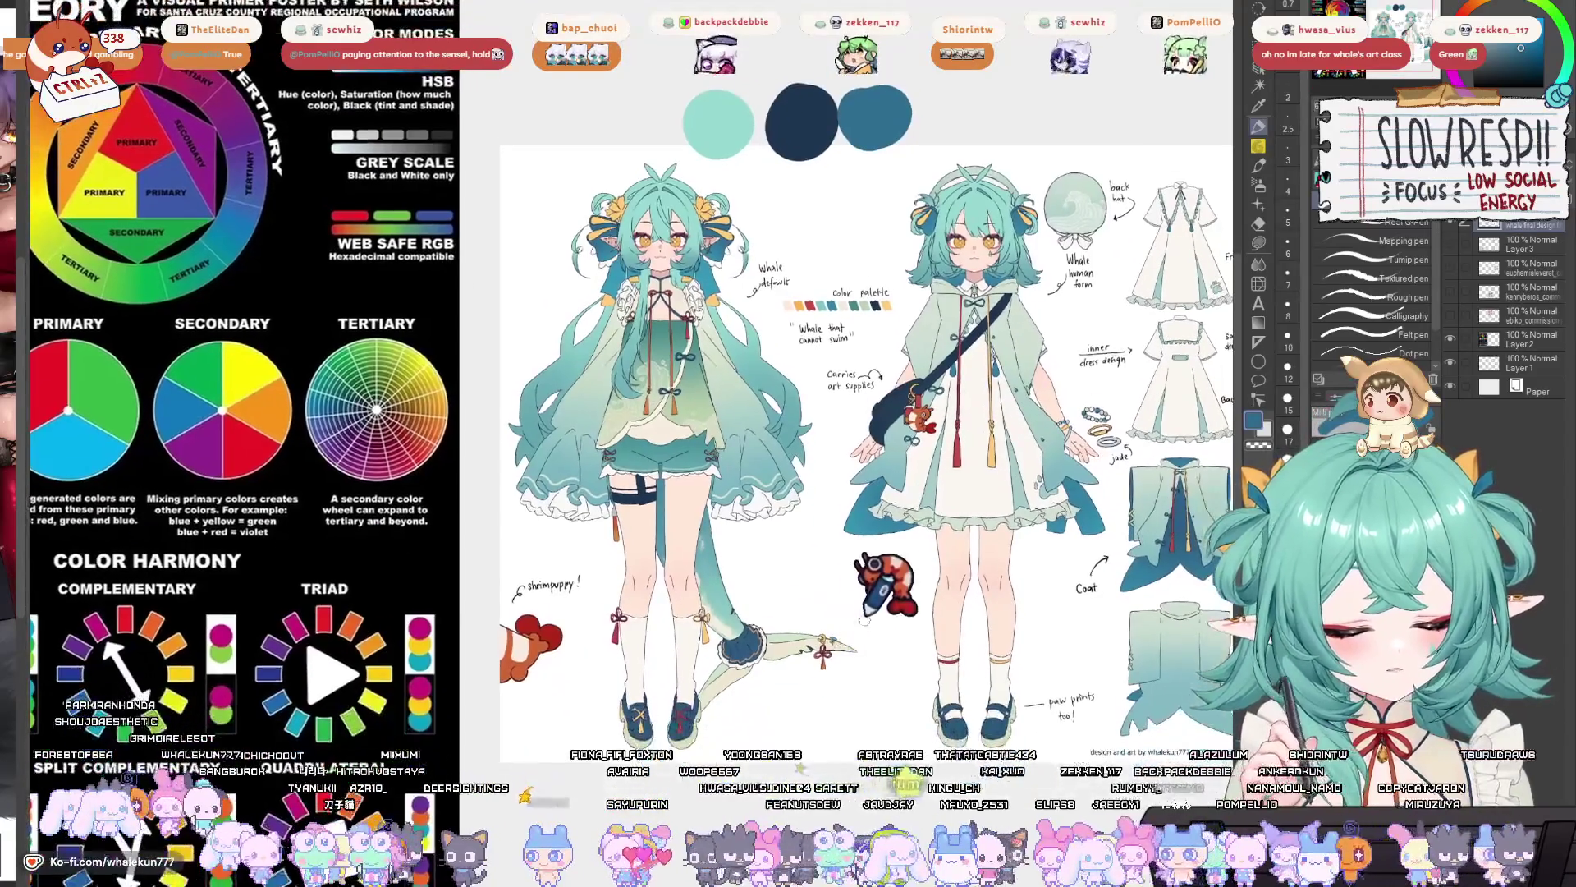
pyautogui.moveTo(990, 402)
pyautogui.mouseDown()
pyautogui.moveTo(981, 414)
pyautogui.moveTo(1031, 379)
pyautogui.mouseUp()
pyautogui.hotkey('ctrl', 'z')
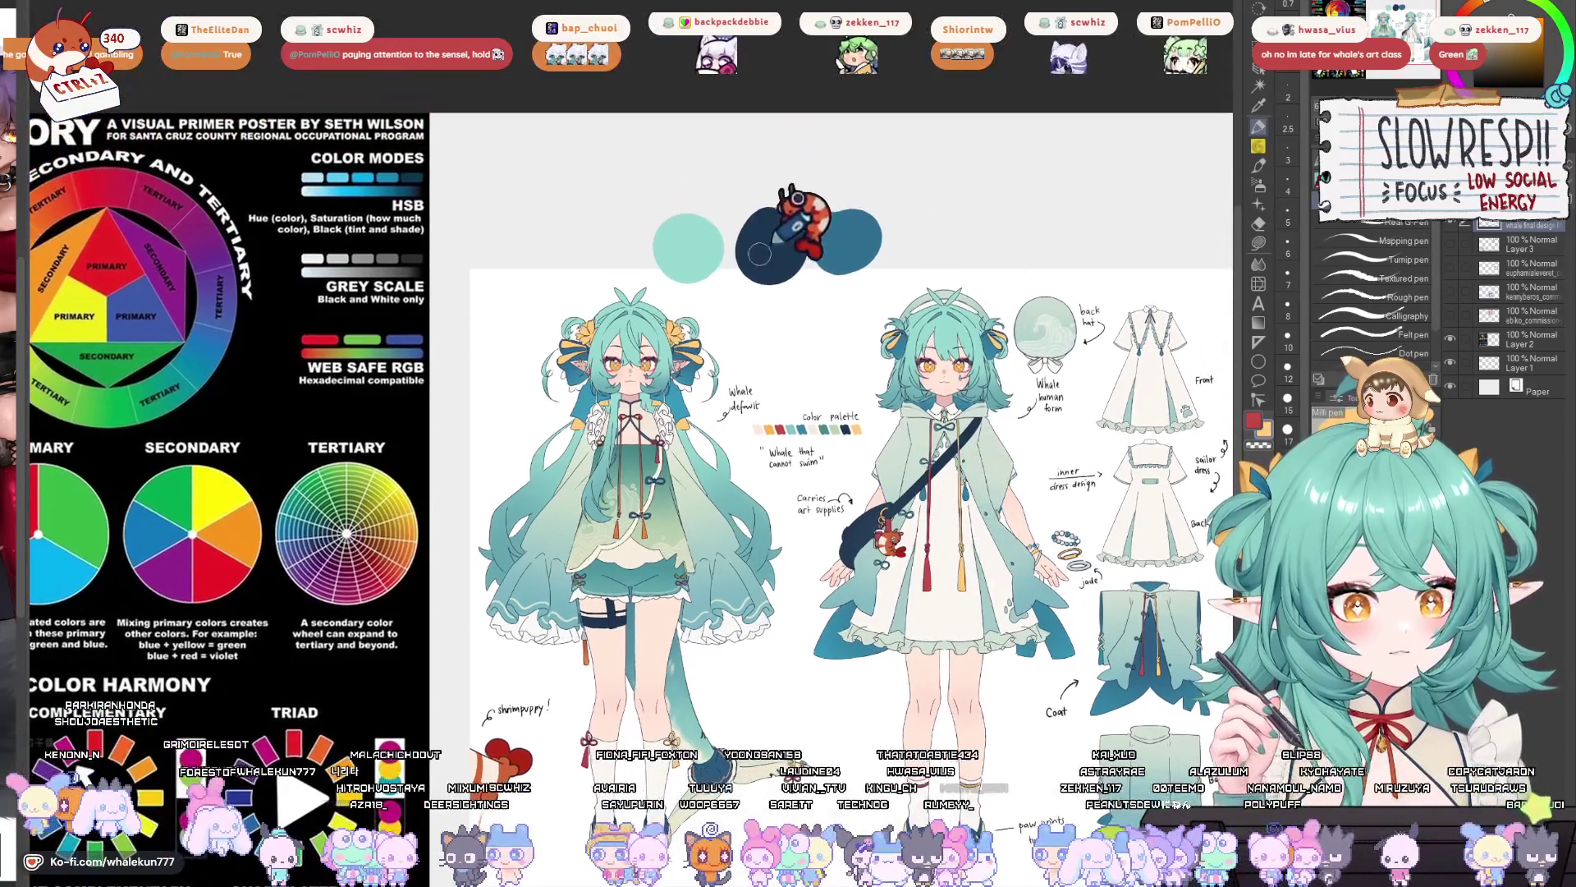
pyautogui.moveTo(779, 263)
pyautogui.mouseDown()
pyautogui.moveTo(792, 312)
pyautogui.moveTo(830, 327)
pyautogui.mouseUp()
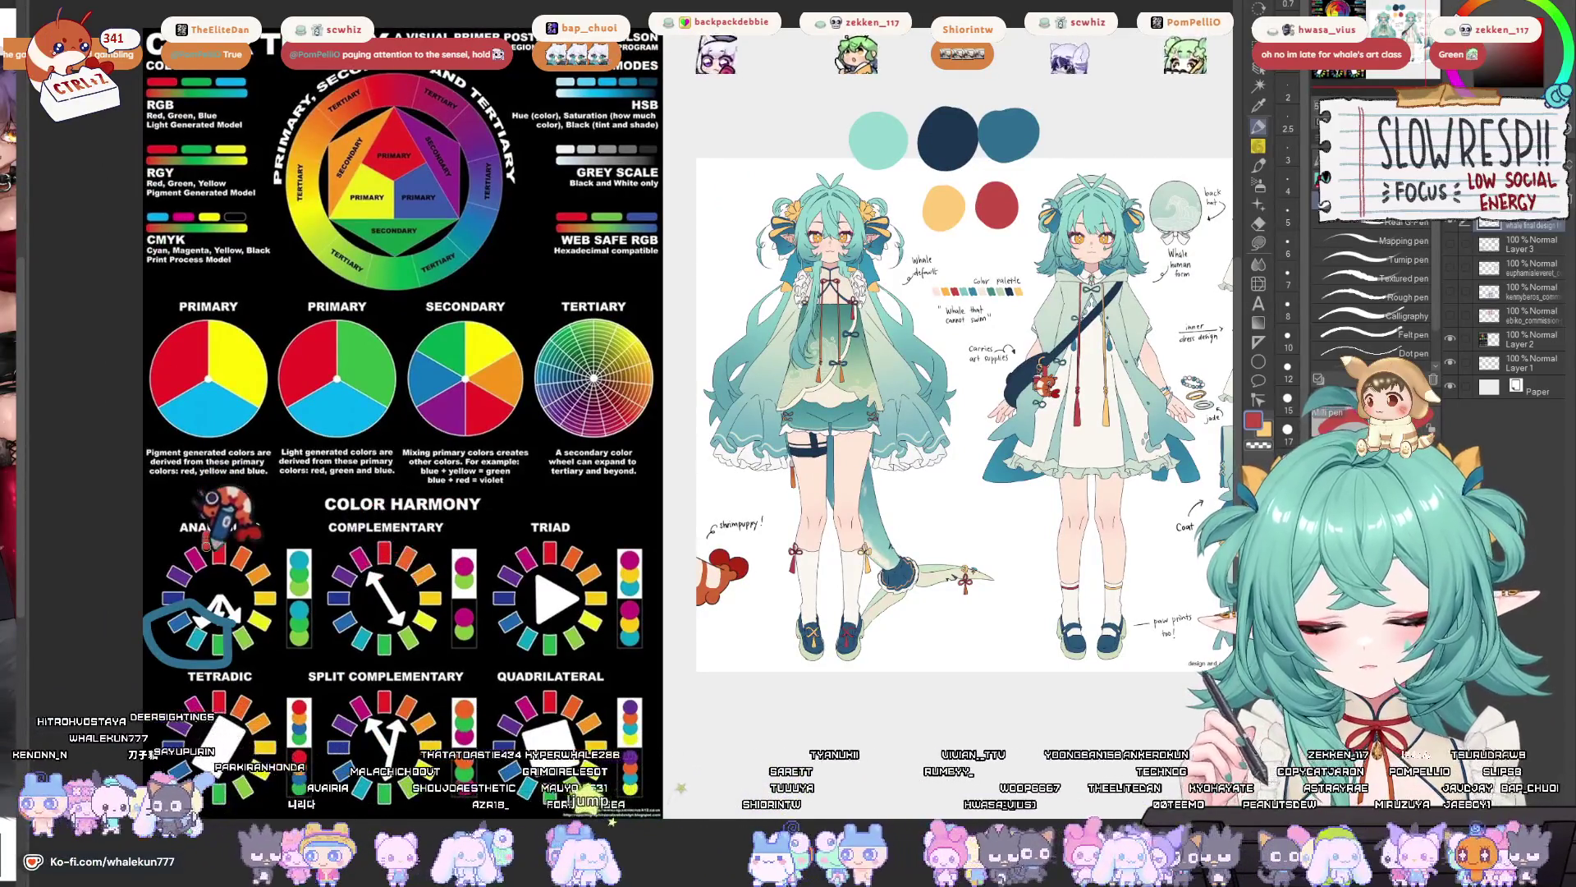
# - Circle the Analogous wheel's orange segments in red, then bring the upper character sheet into view
pyautogui.moveTo(215, 534); pyautogui.dragTo(226, 567)
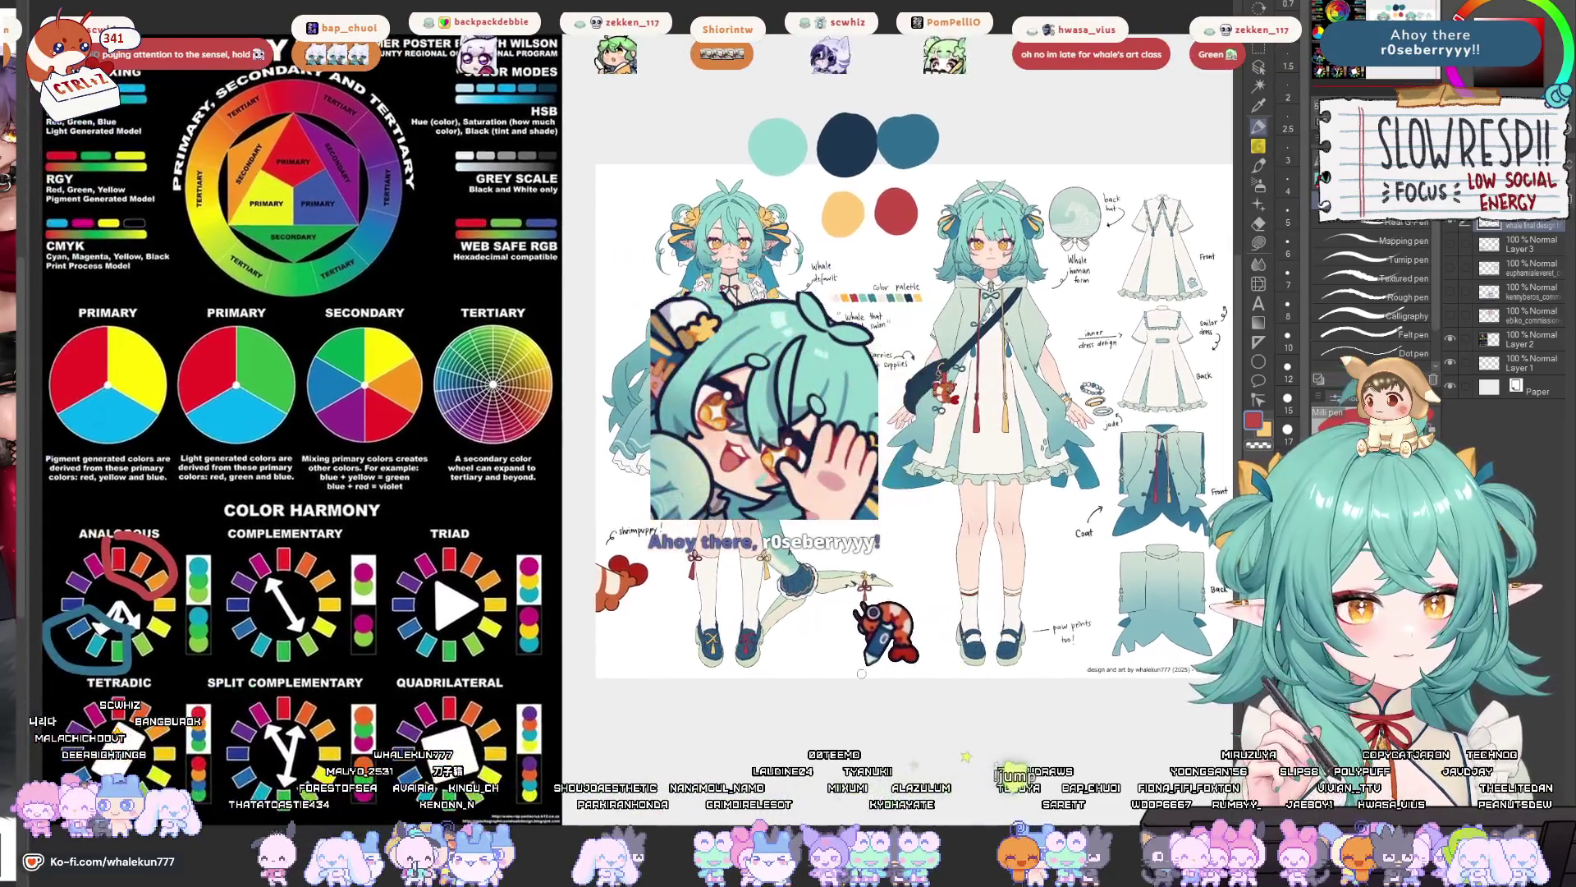
pyautogui.moveTo(907, 648); pyautogui.dragTo(988, 600)
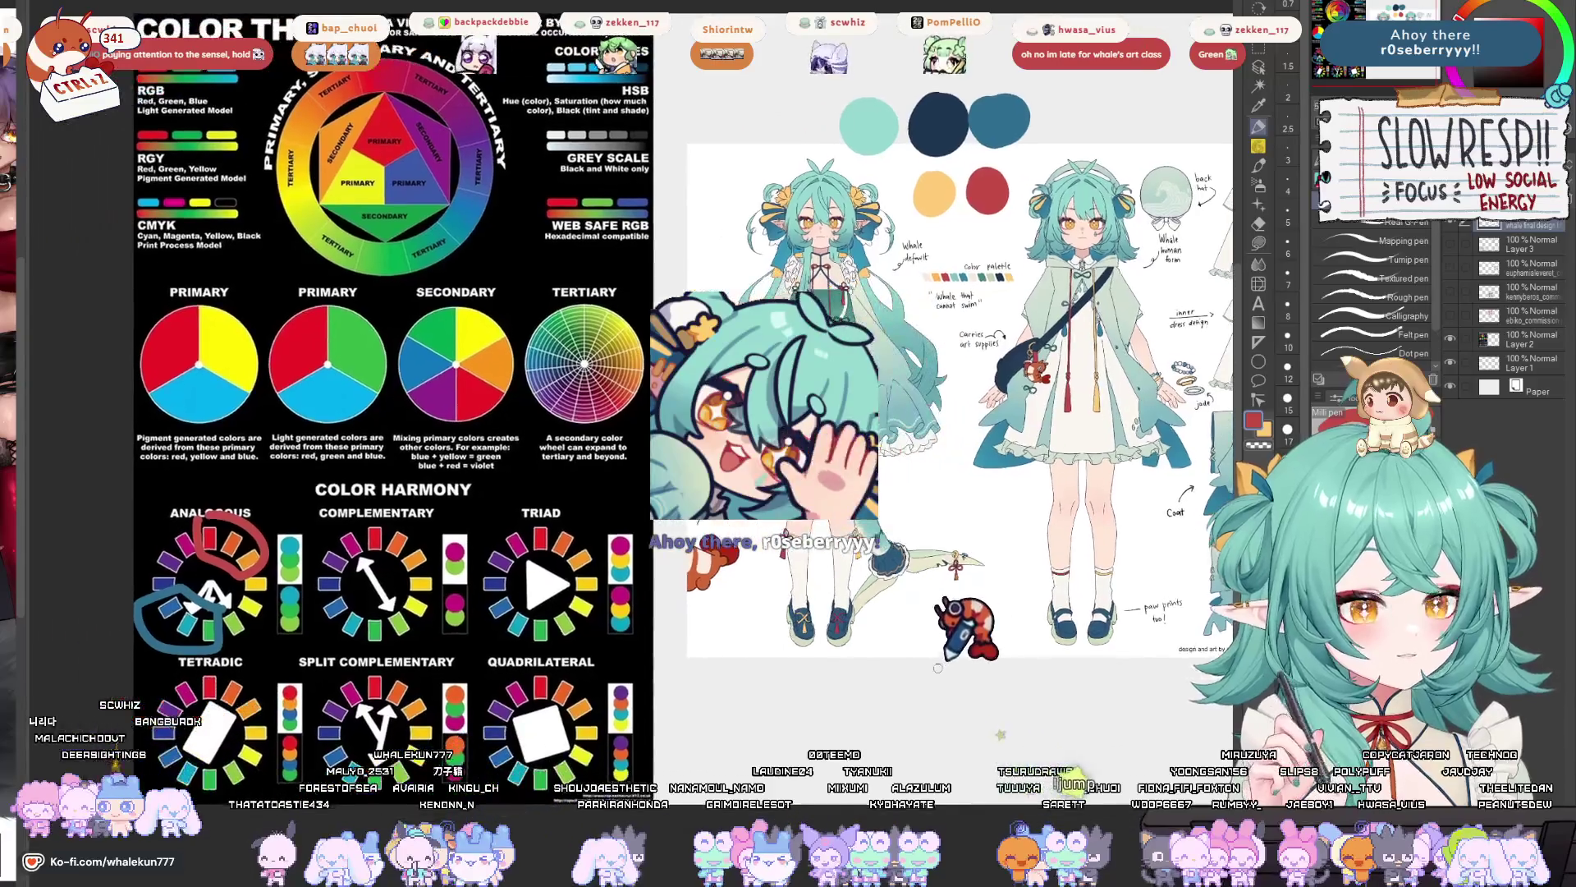
pyautogui.moveTo(905, 690)
pyautogui.mouseDown()
pyautogui.moveTo(870, 711)
pyautogui.moveTo(903, 711)
pyautogui.moveTo(874, 746)
pyautogui.moveTo(803, 757)
pyautogui.mouseUp()
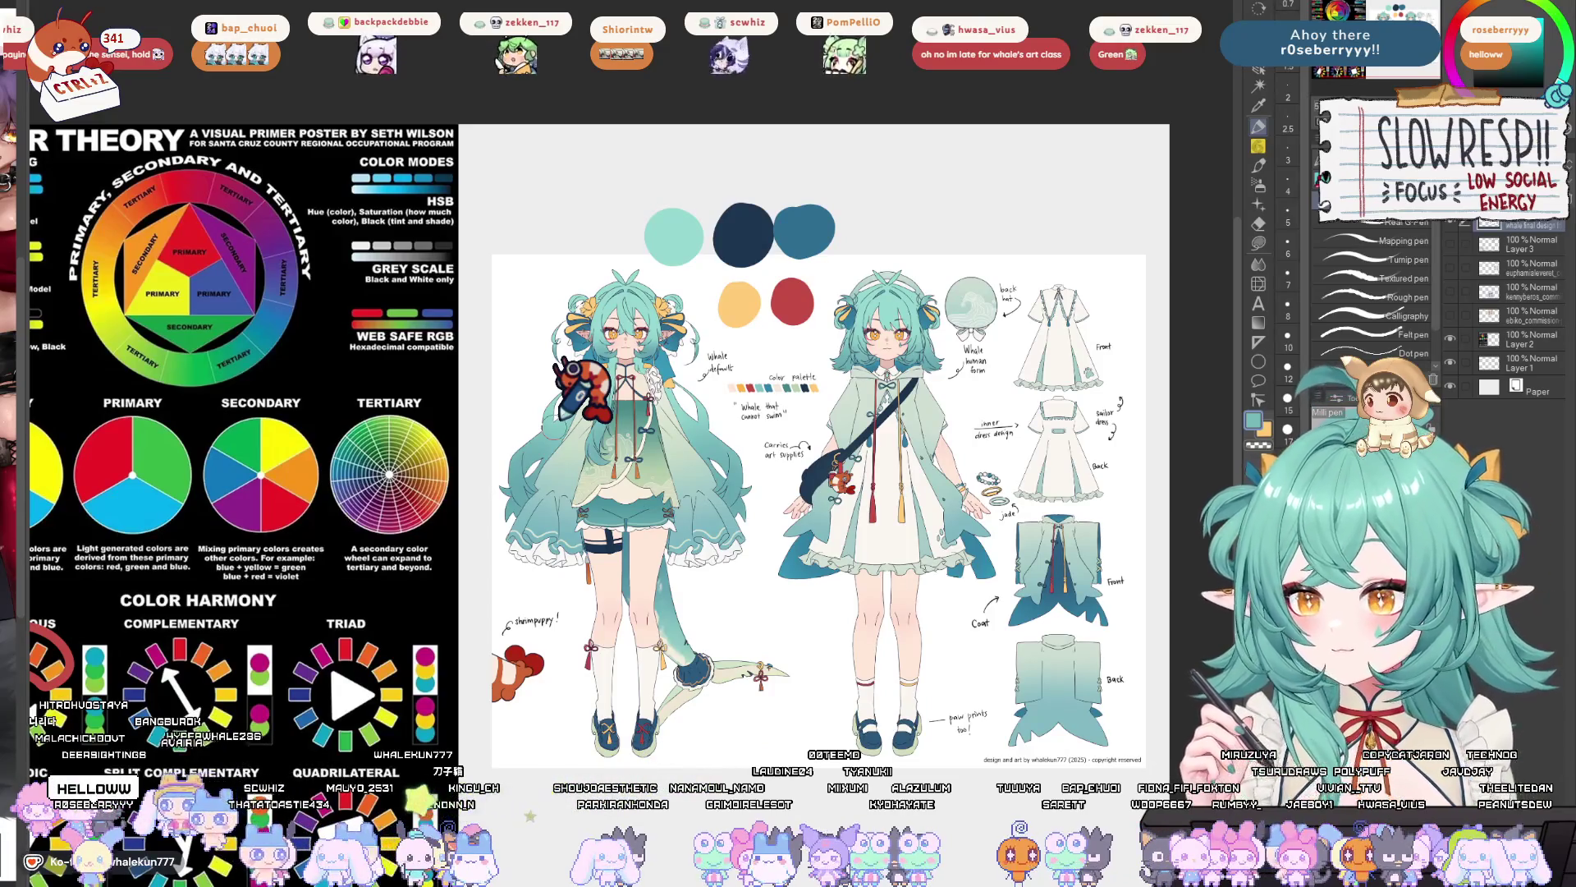
pyautogui.moveTo(559, 431)
pyautogui.mouseDown()
pyautogui.moveTo(778, 686)
pyautogui.moveTo(824, 665)
pyautogui.moveTo(805, 649)
pyautogui.moveTo(792, 657)
pyautogui.moveTo(808, 675)
pyautogui.mouseUp()
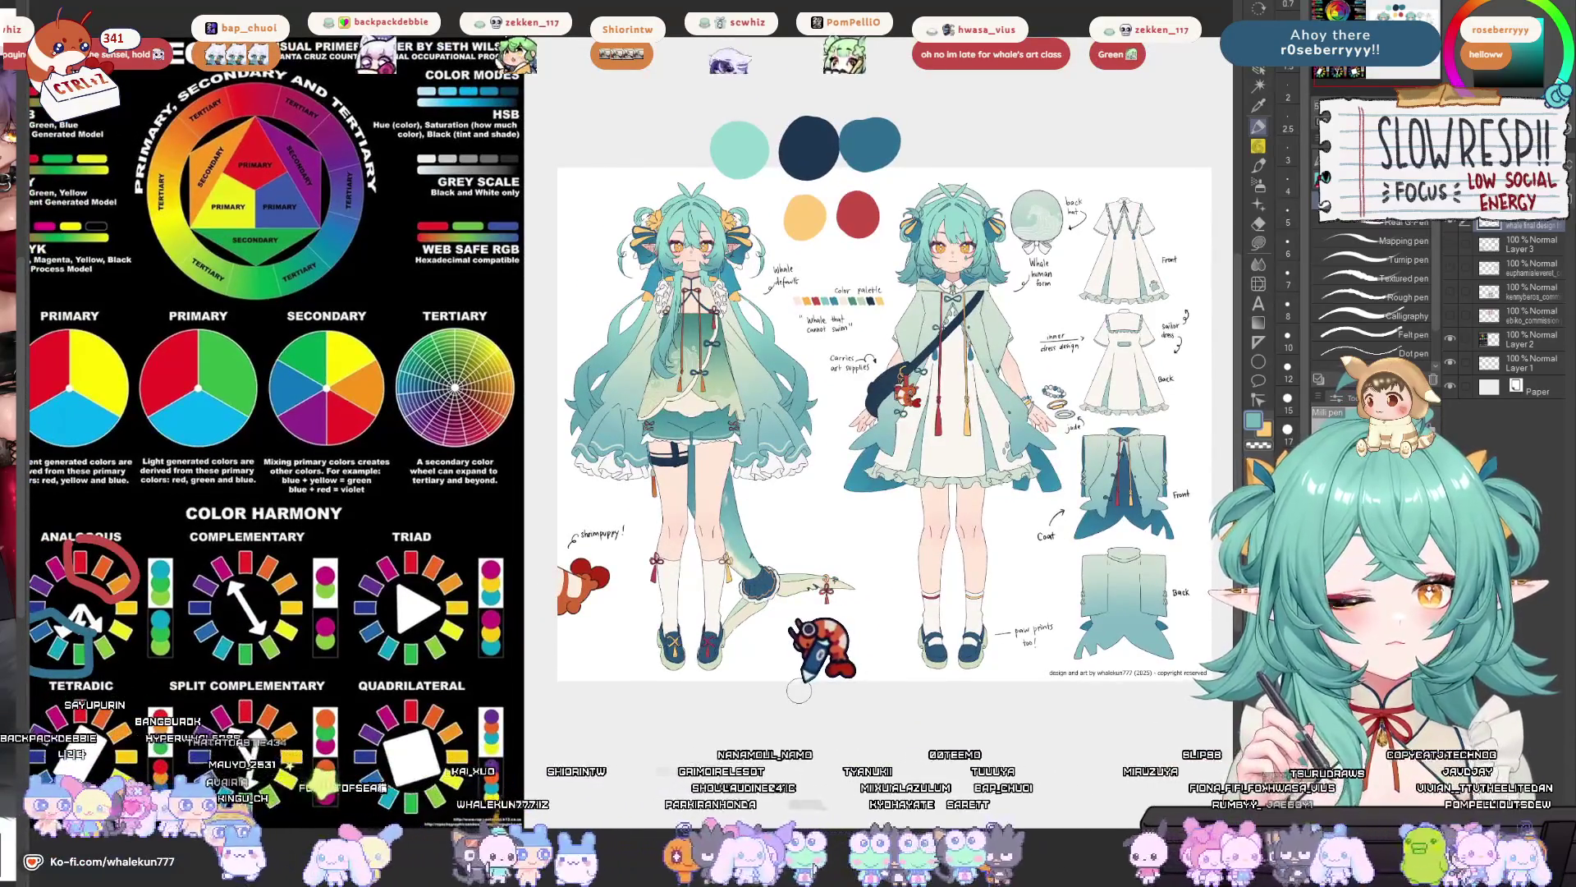
pyautogui.scroll(3, 730, 460)
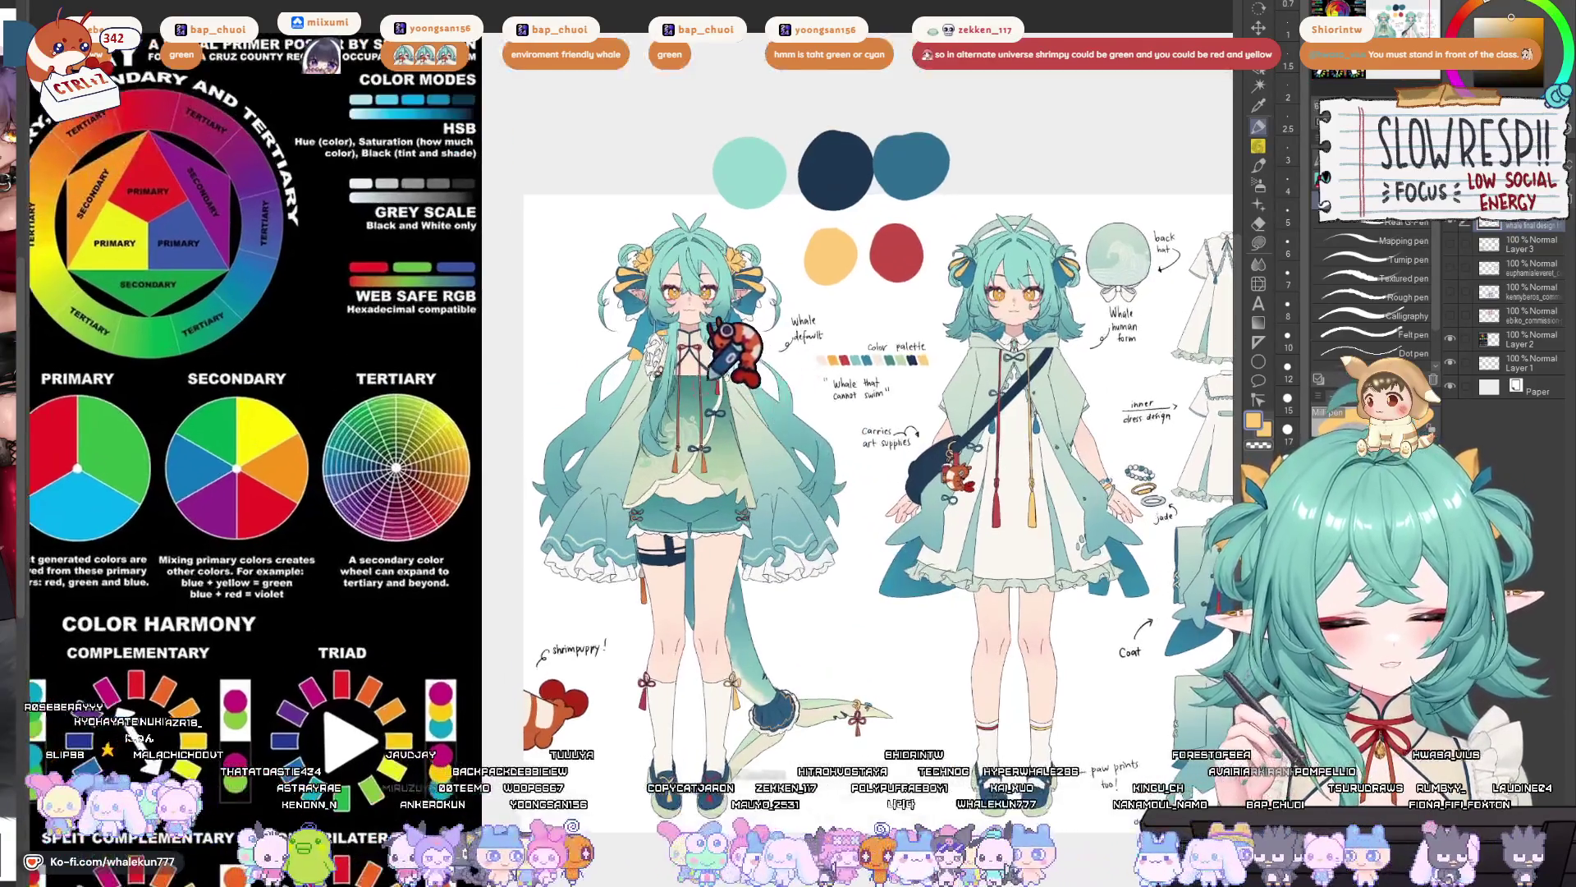
# - Sample the light teal swatch, try diagonal test strokes across the dress, then remove them
pyautogui.keyDown('alt'); pyautogui.click(698, 386); pyautogui.keyUp('alt')
pyautogui.moveTo(834, 376)
pyautogui.mouseDown()
pyautogui.moveTo(739, 509)
pyautogui.moveTo(813, 411)
pyautogui.moveTo(831, 450)
pyautogui.mouseUp()
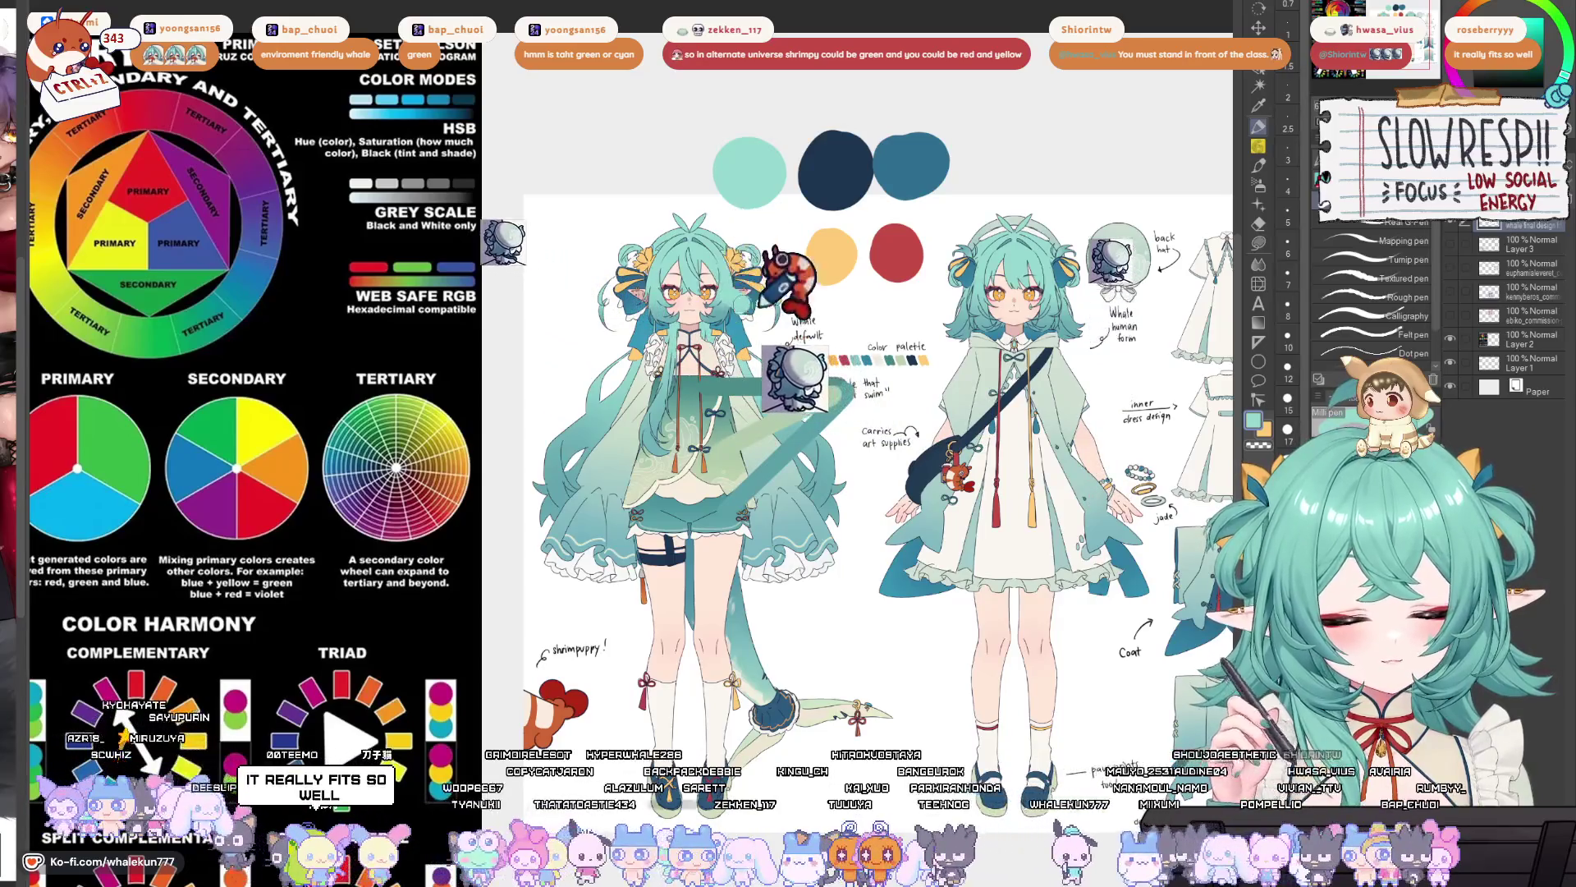
pyautogui.moveTo(719, 296); pyautogui.dragTo(850, 393)
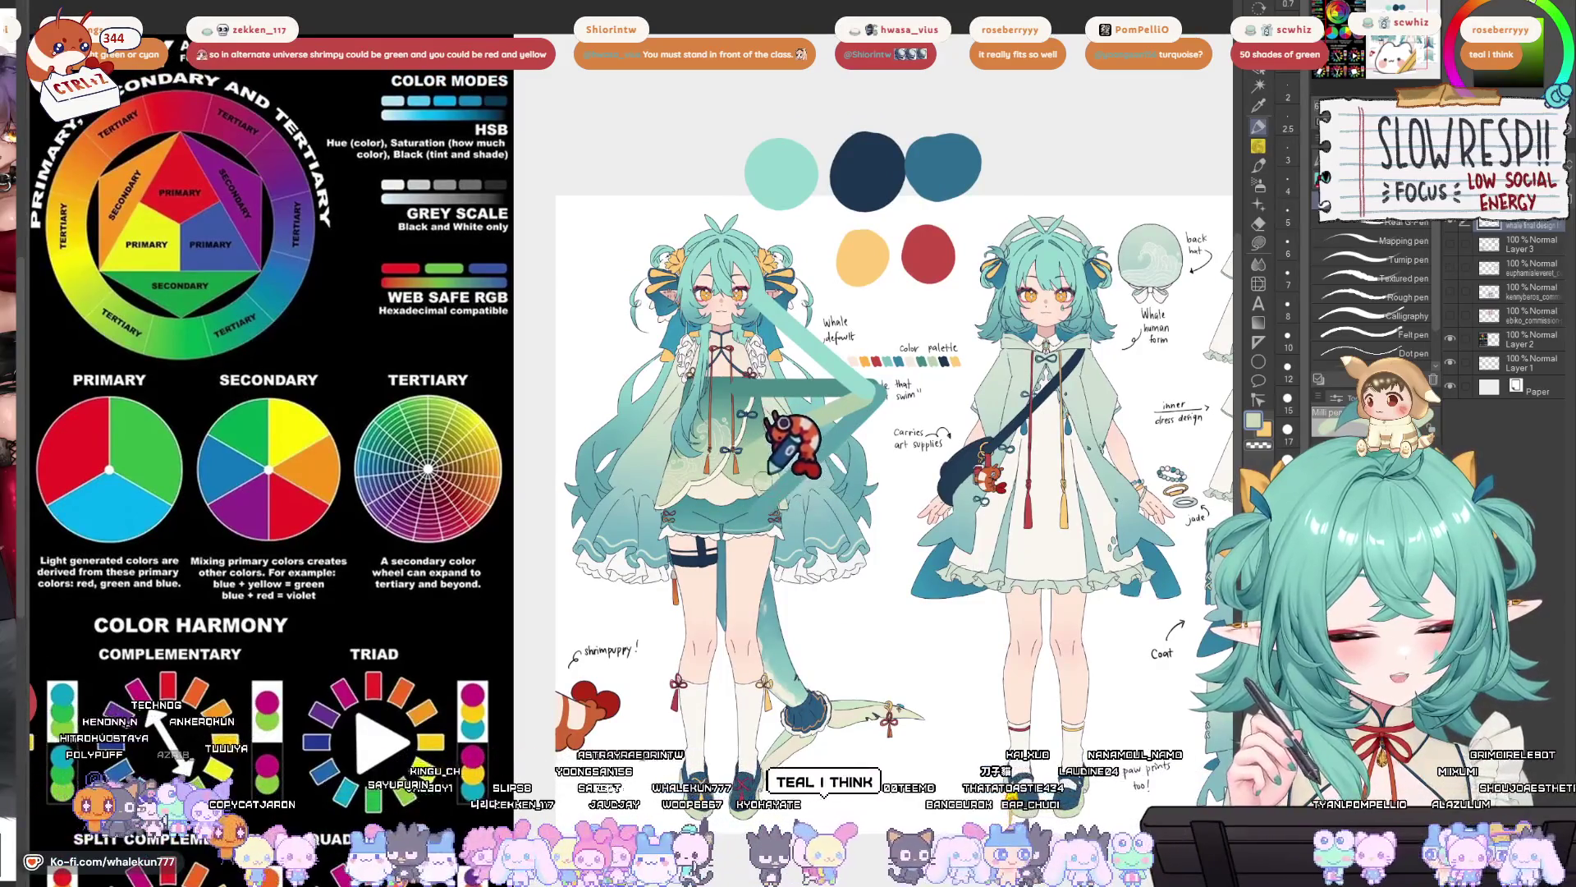
pyautogui.click(706, 443)
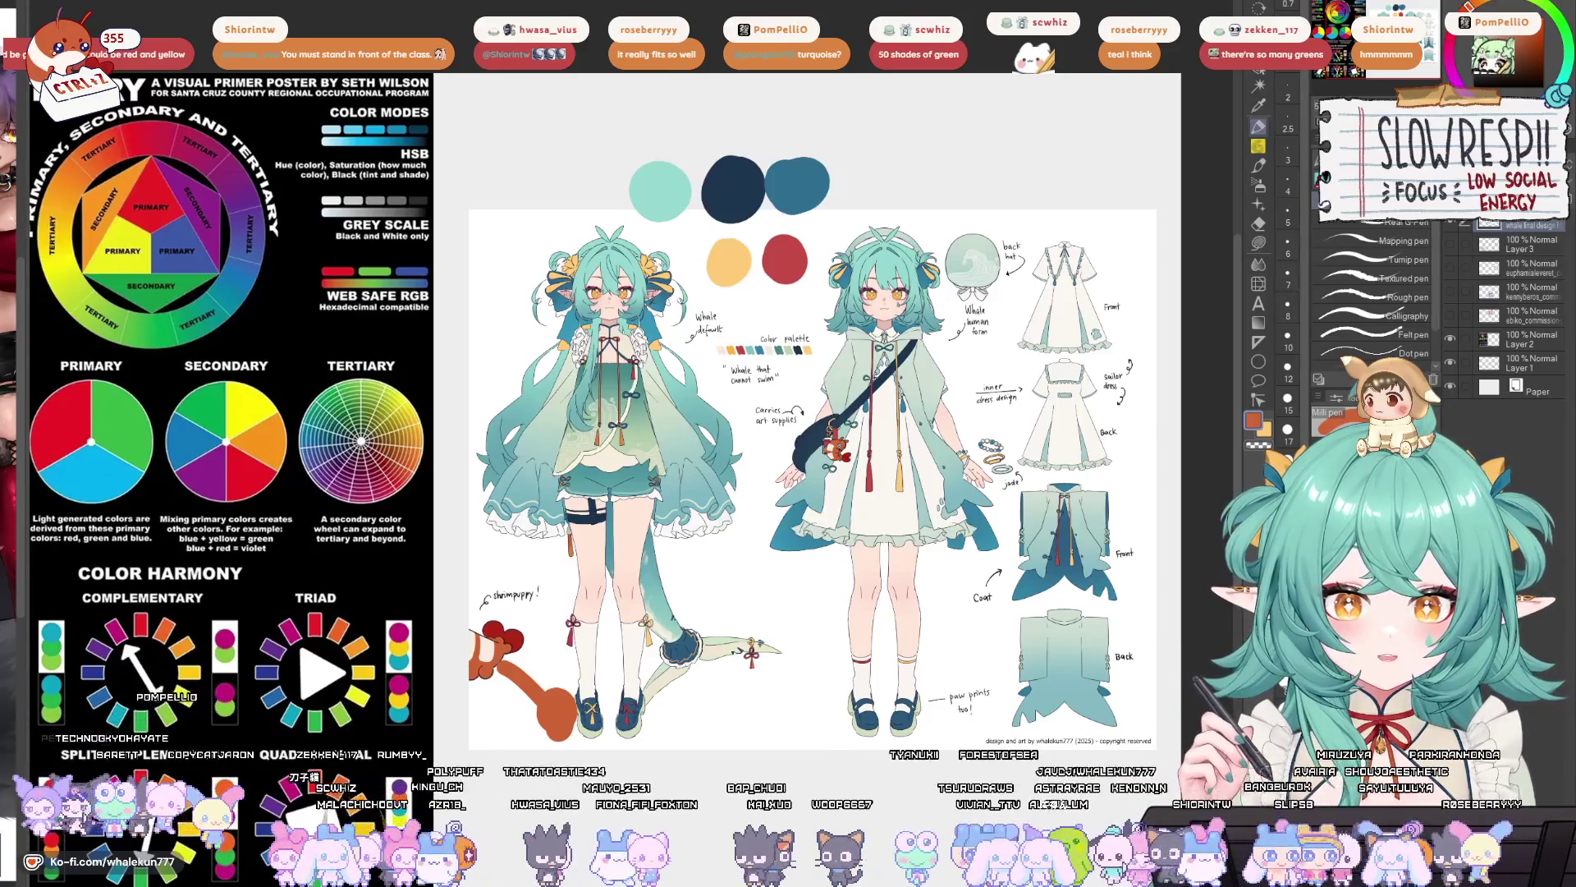
pyautogui.hotkey('ctrl', 'Tab')
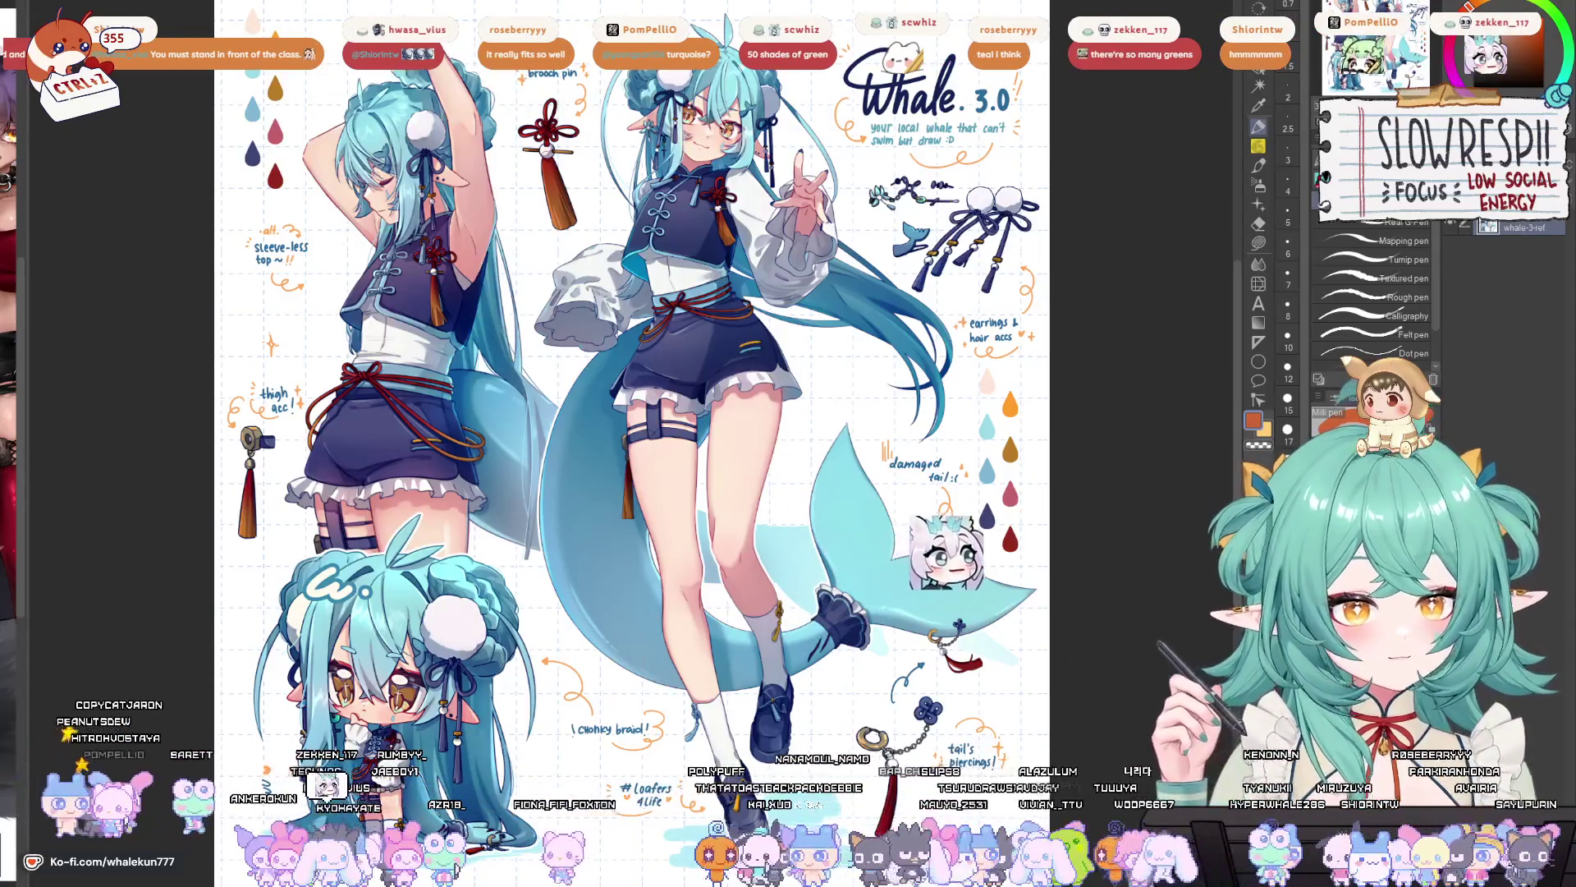
pyautogui.hotkey('ctrl', 'Tab')
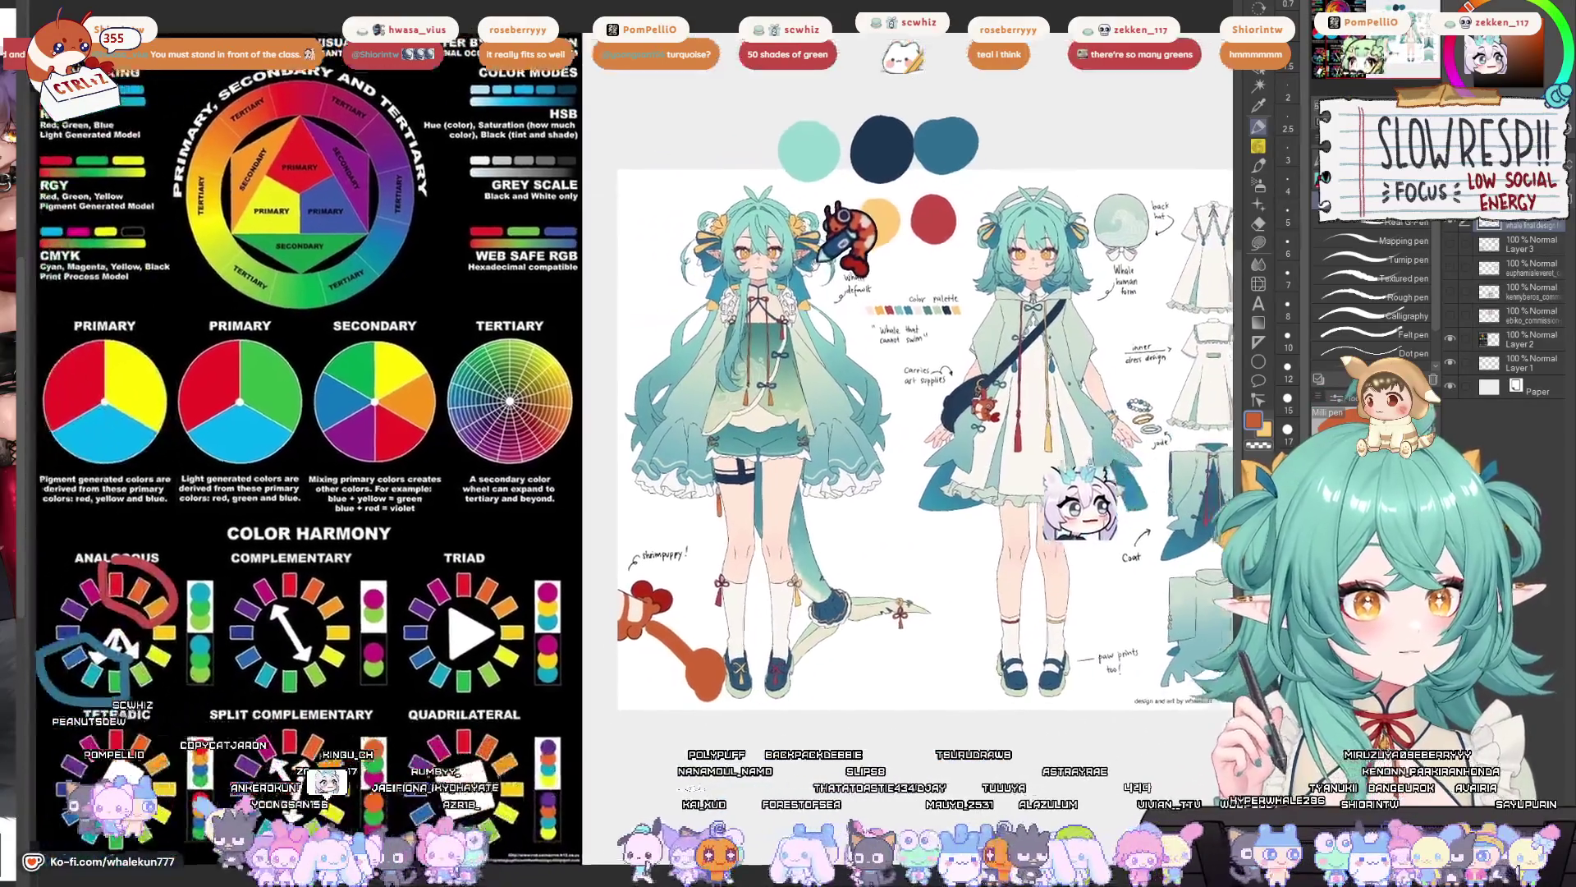
pyautogui.moveTo(821, 410); pyautogui.dragTo(884, 399)
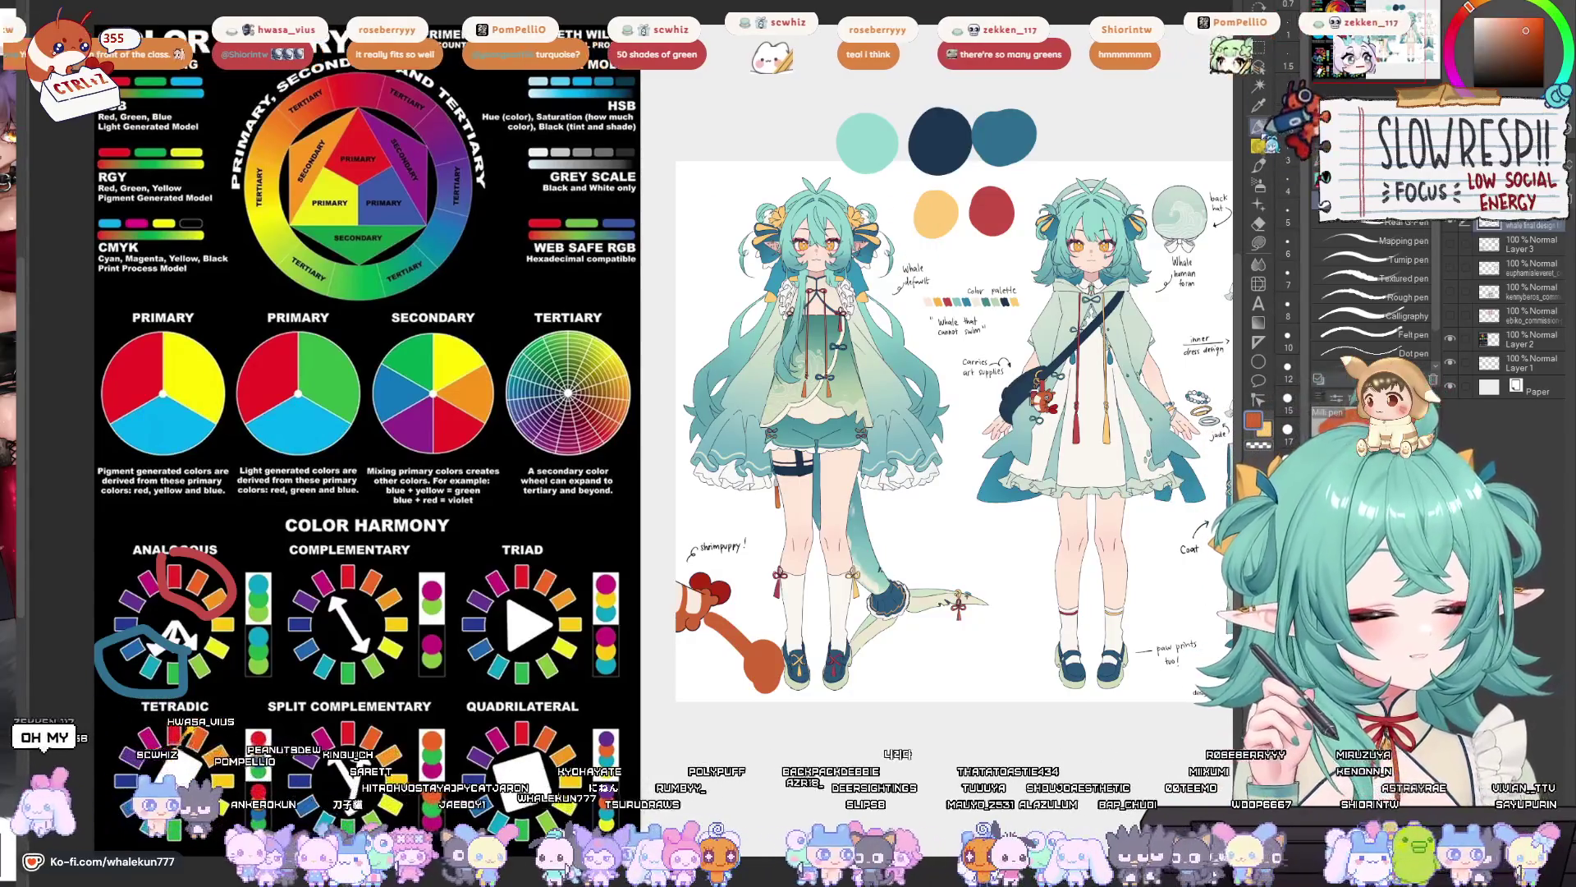
# - Draw an orange loop around the Complementary wheel's top segments, redoing it once
pyautogui.moveTo(821, 410); pyautogui.dragTo(886, 403)
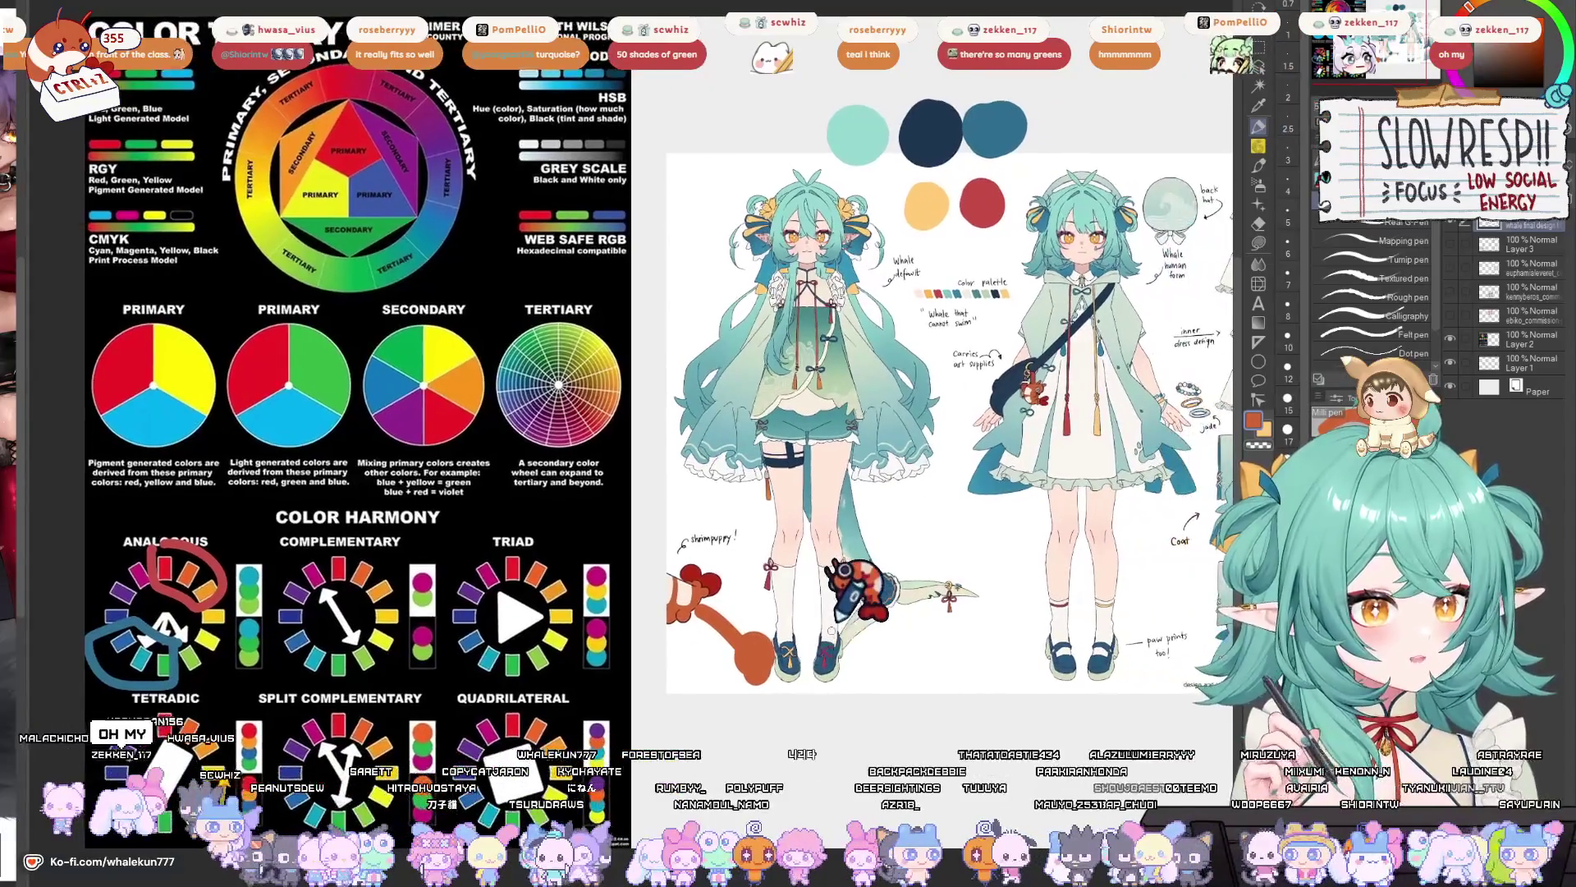
pyautogui.moveTo(871, 705); pyautogui.dragTo(831, 672)
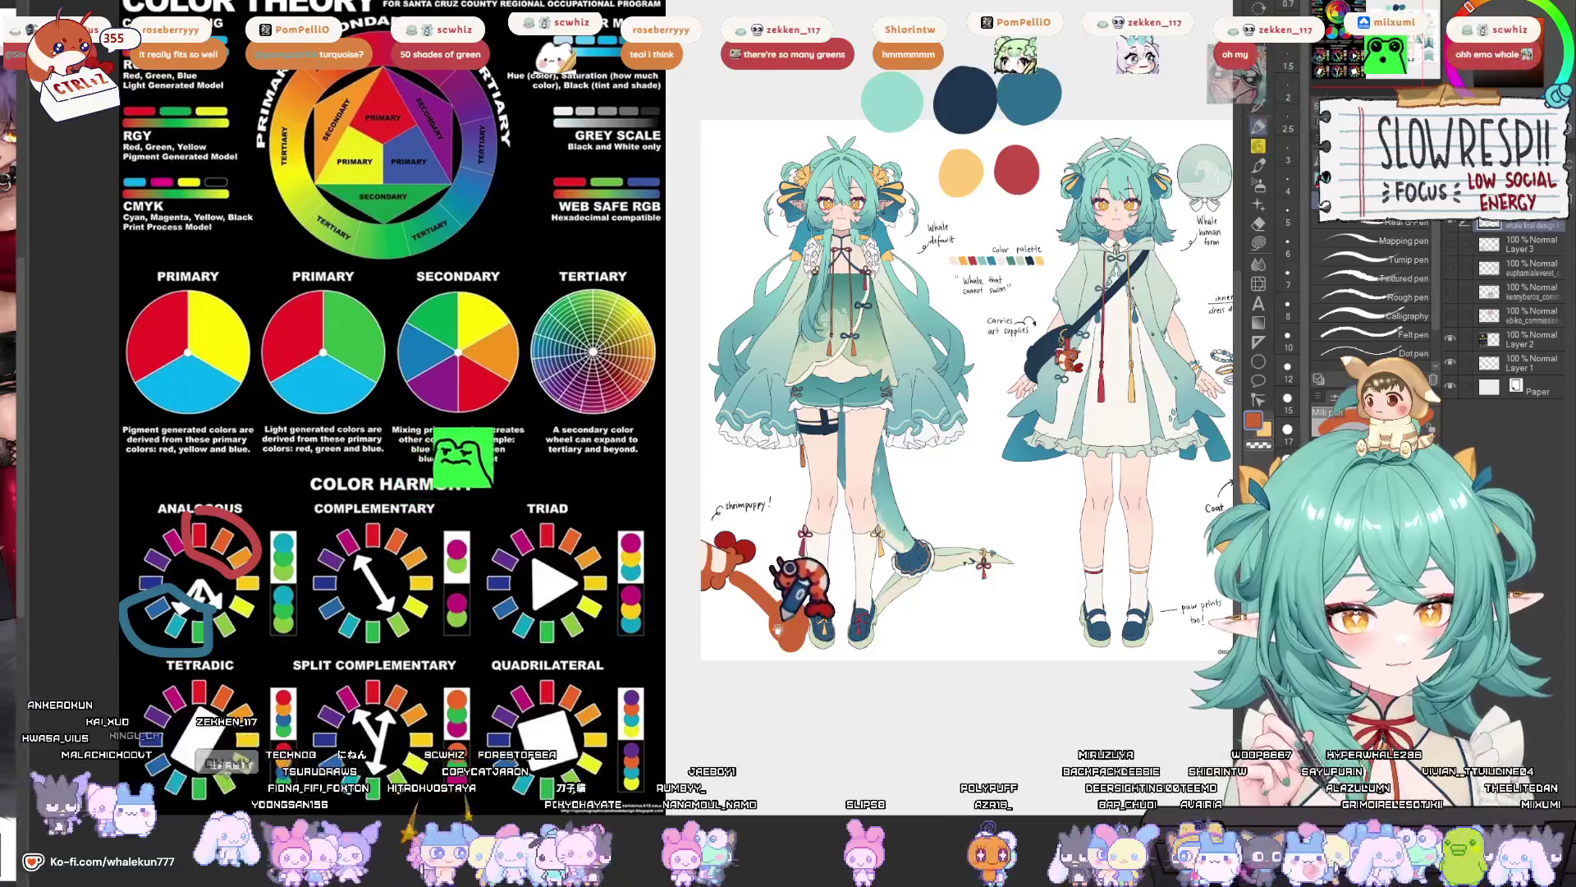
pyautogui.moveTo(821, 410); pyautogui.dragTo(915, 381)
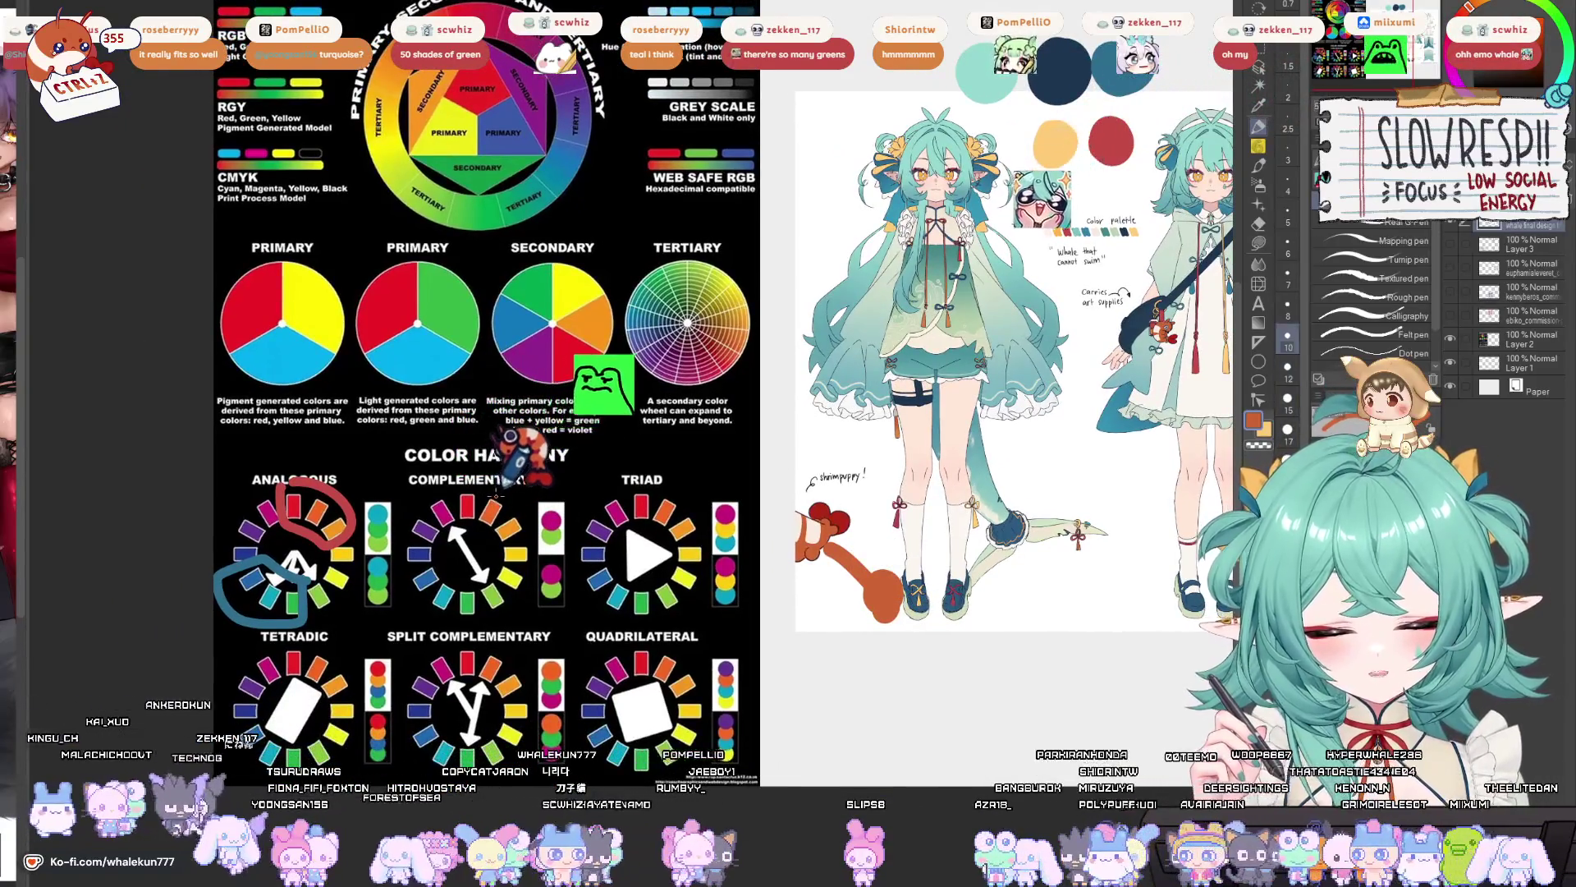
pyautogui.moveTo(493, 494); pyautogui.dragTo(489, 498)
pyautogui.hotkey('ctrl', 'z')
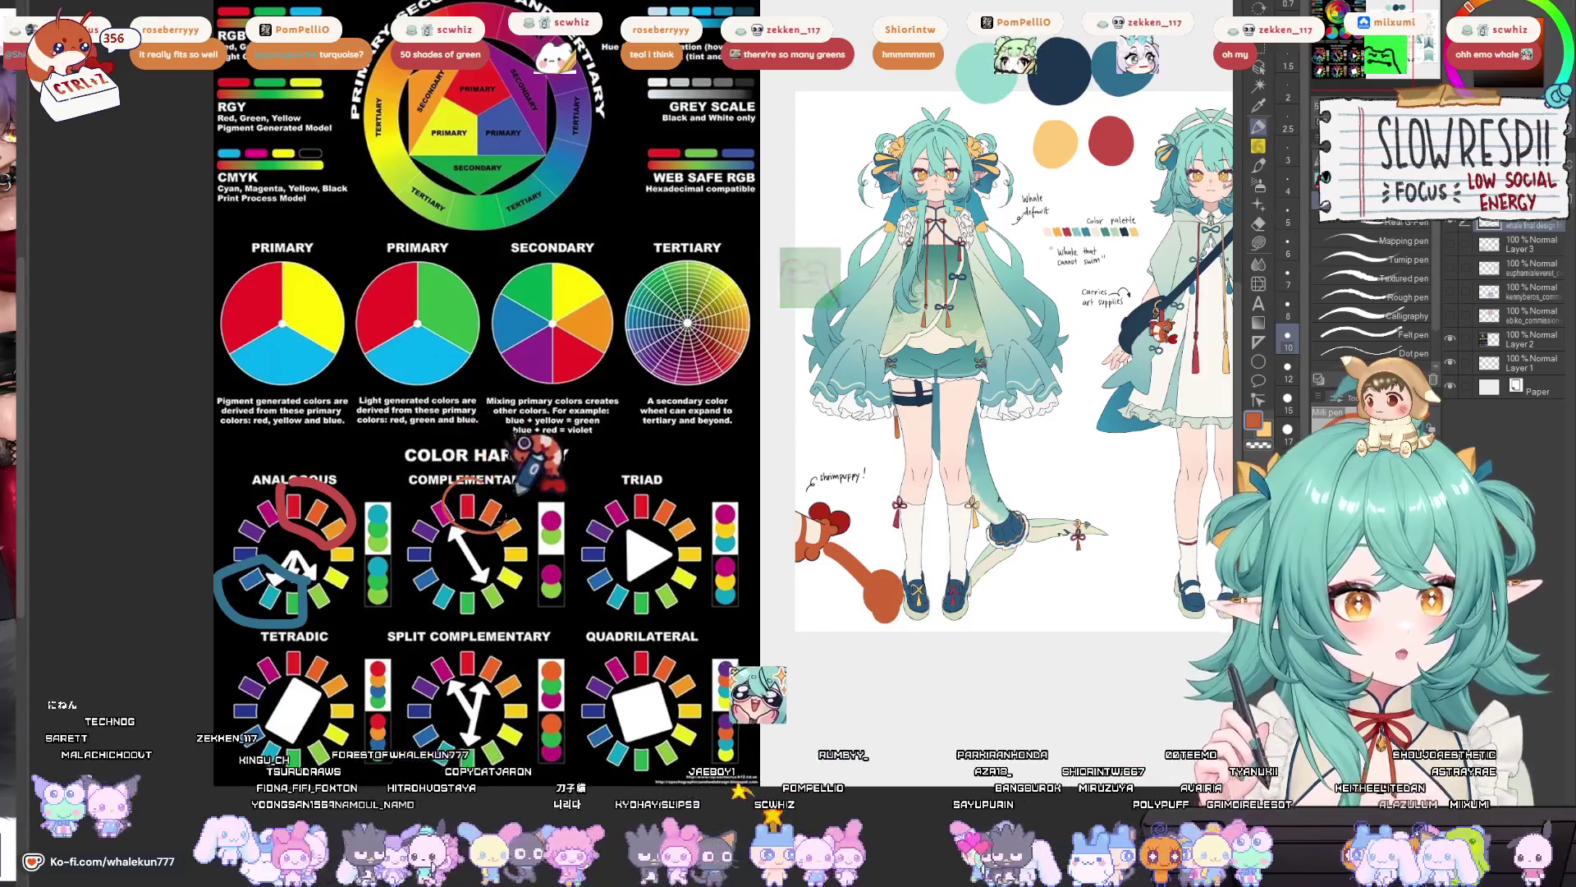
pyautogui.moveTo(493, 485); pyautogui.dragTo(489, 490)
# - Circle the Complementary wheel's bottom segments in orange and loop along the arrow joining them
pyautogui.scroll(-1, 599, 410)
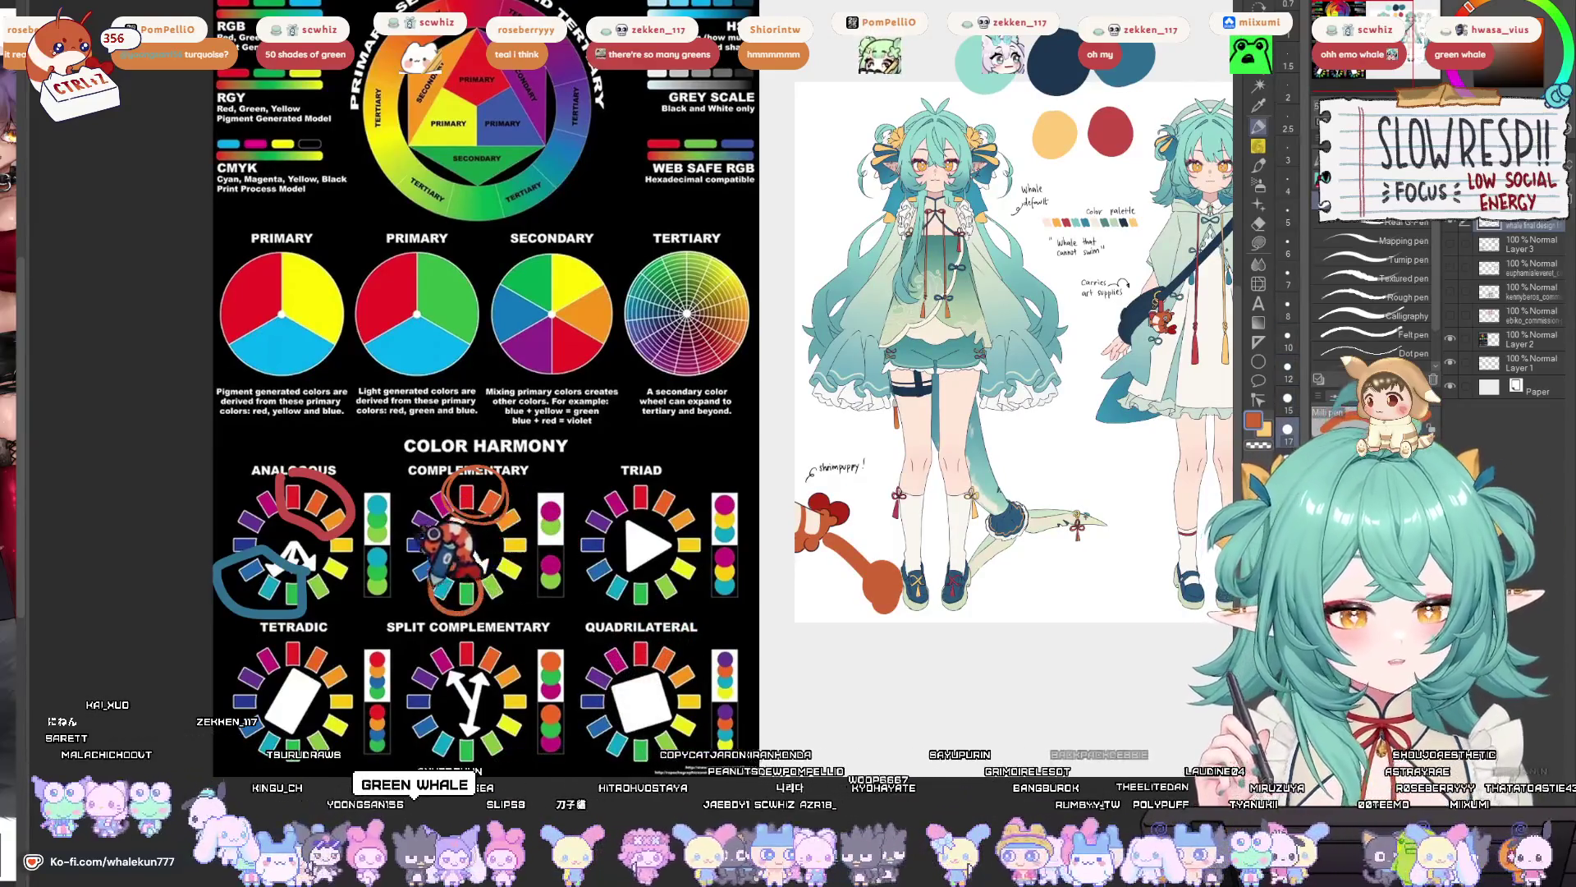
pyautogui.moveTo(447, 566); pyautogui.dragTo(452, 568)
pyautogui.moveTo(468, 476)
pyautogui.mouseDown()
pyautogui.moveTo(439, 558)
pyautogui.moveTo(492, 578)
pyautogui.moveTo(501, 472)
pyautogui.moveTo(472, 469)
pyautogui.mouseUp()
pyautogui.moveTo(926, 521); pyautogui.dragTo(624, 654)
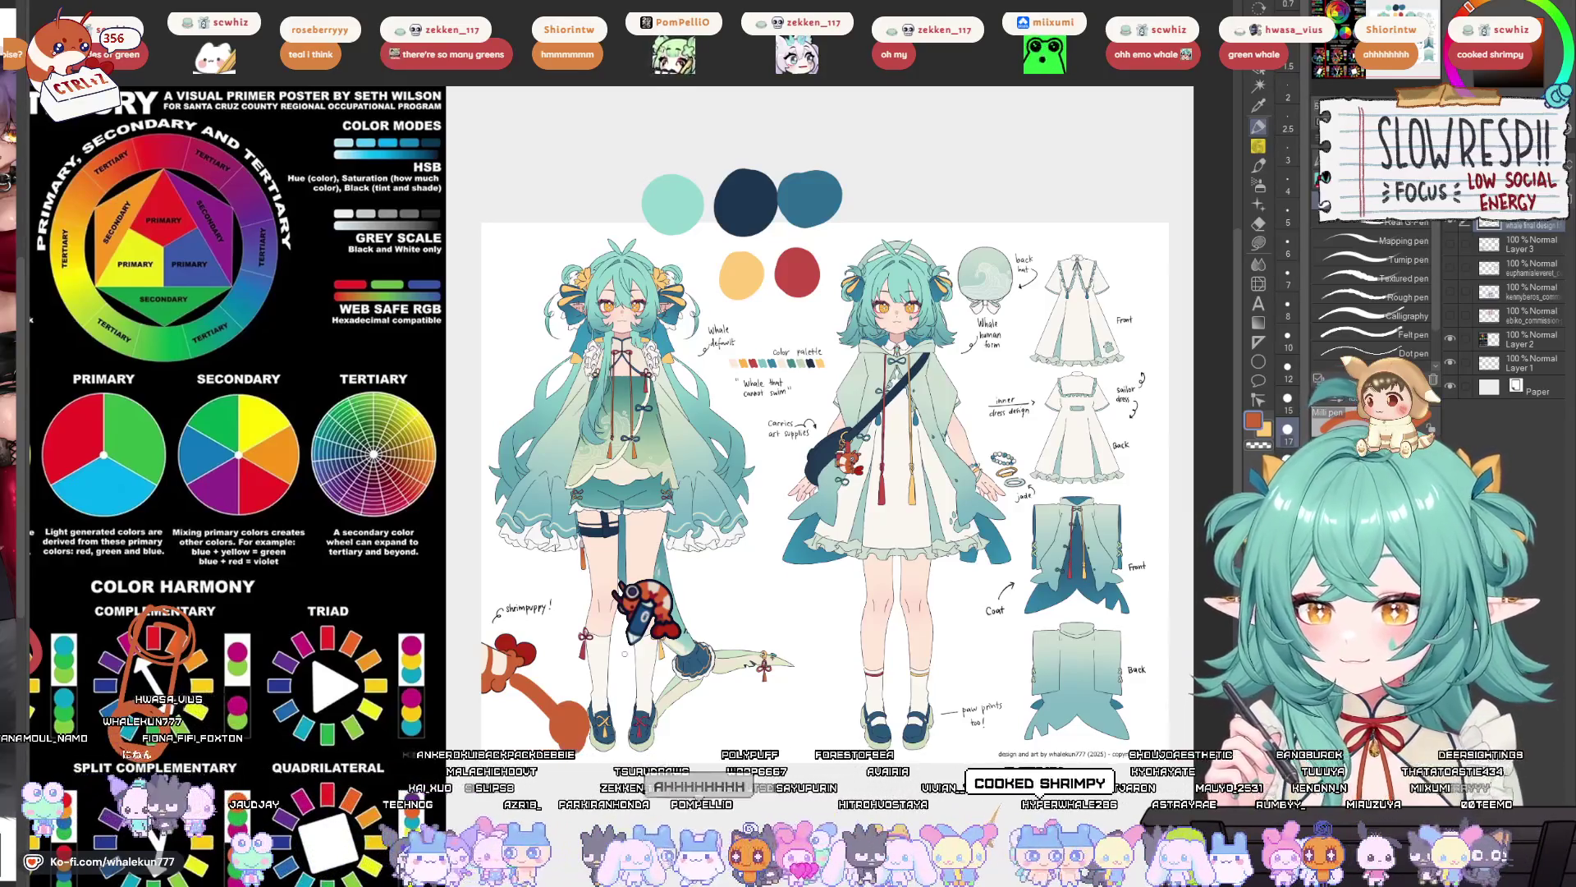
pyautogui.moveTo(746, 674)
pyautogui.mouseDown()
pyautogui.moveTo(786, 655)
pyautogui.moveTo(771, 665)
pyautogui.mouseUp()
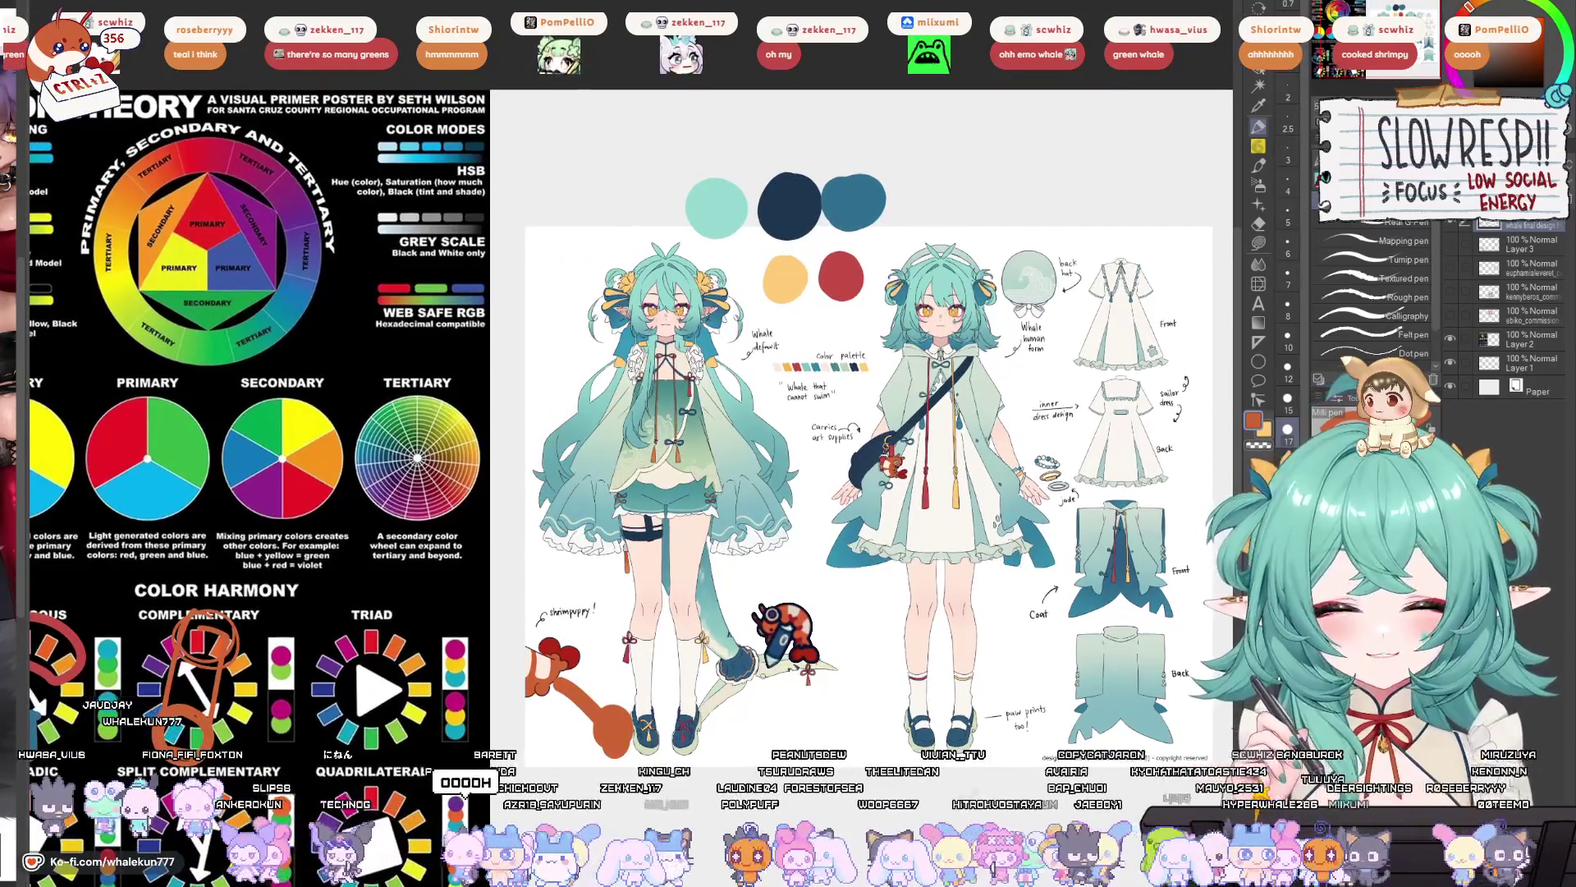
pyautogui.scroll(-2, 757, 688)
pyautogui.scroll(2, 757, 688)
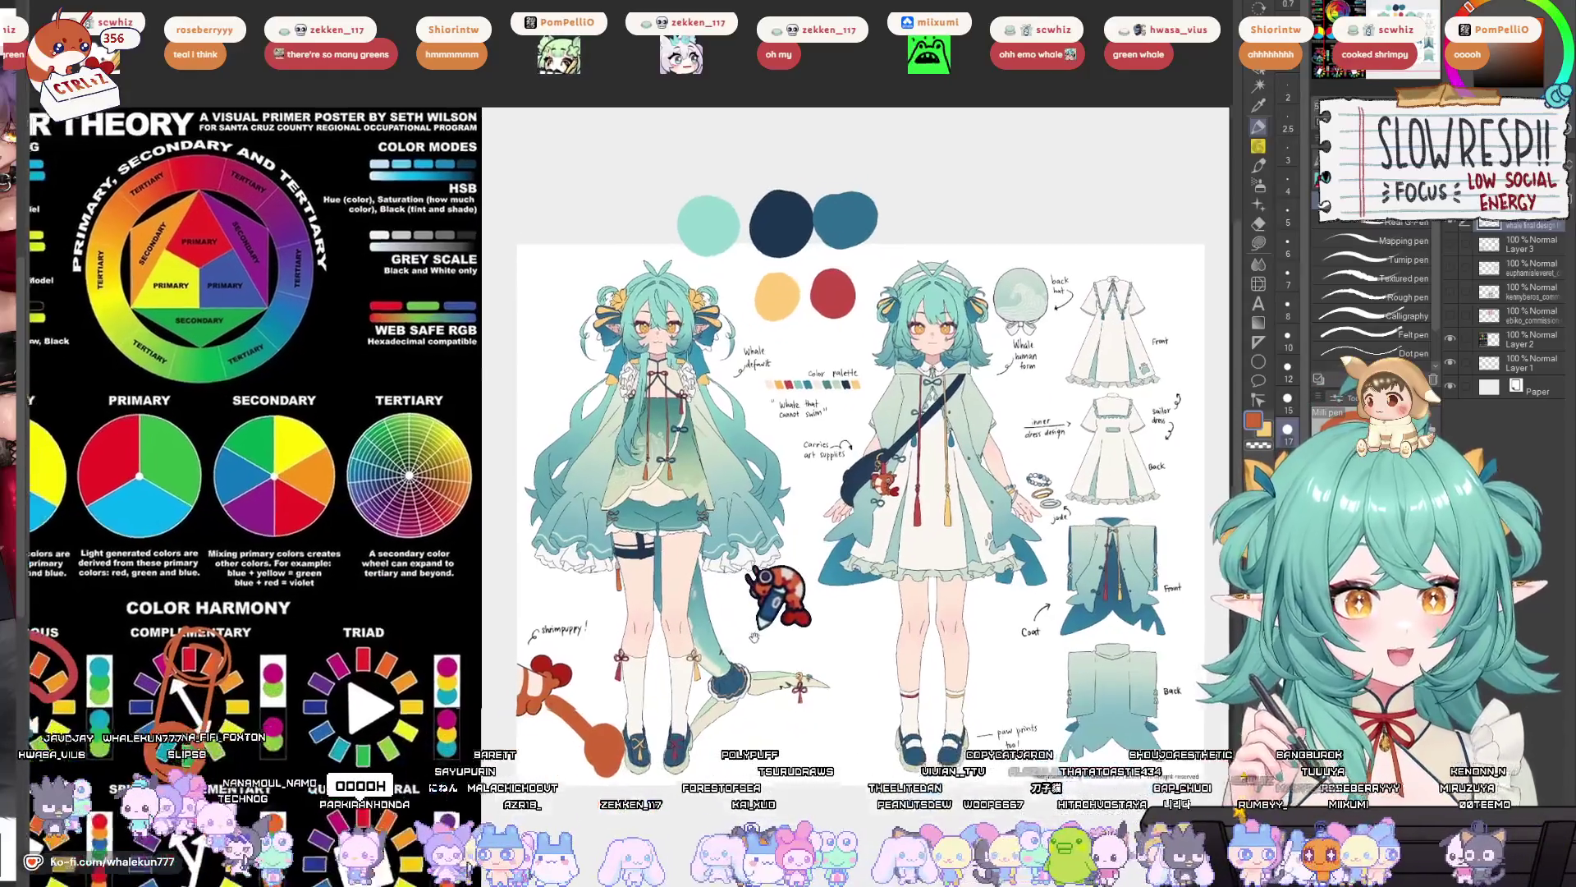
pyautogui.moveTo(757, 688); pyautogui.dragTo(872, 513)
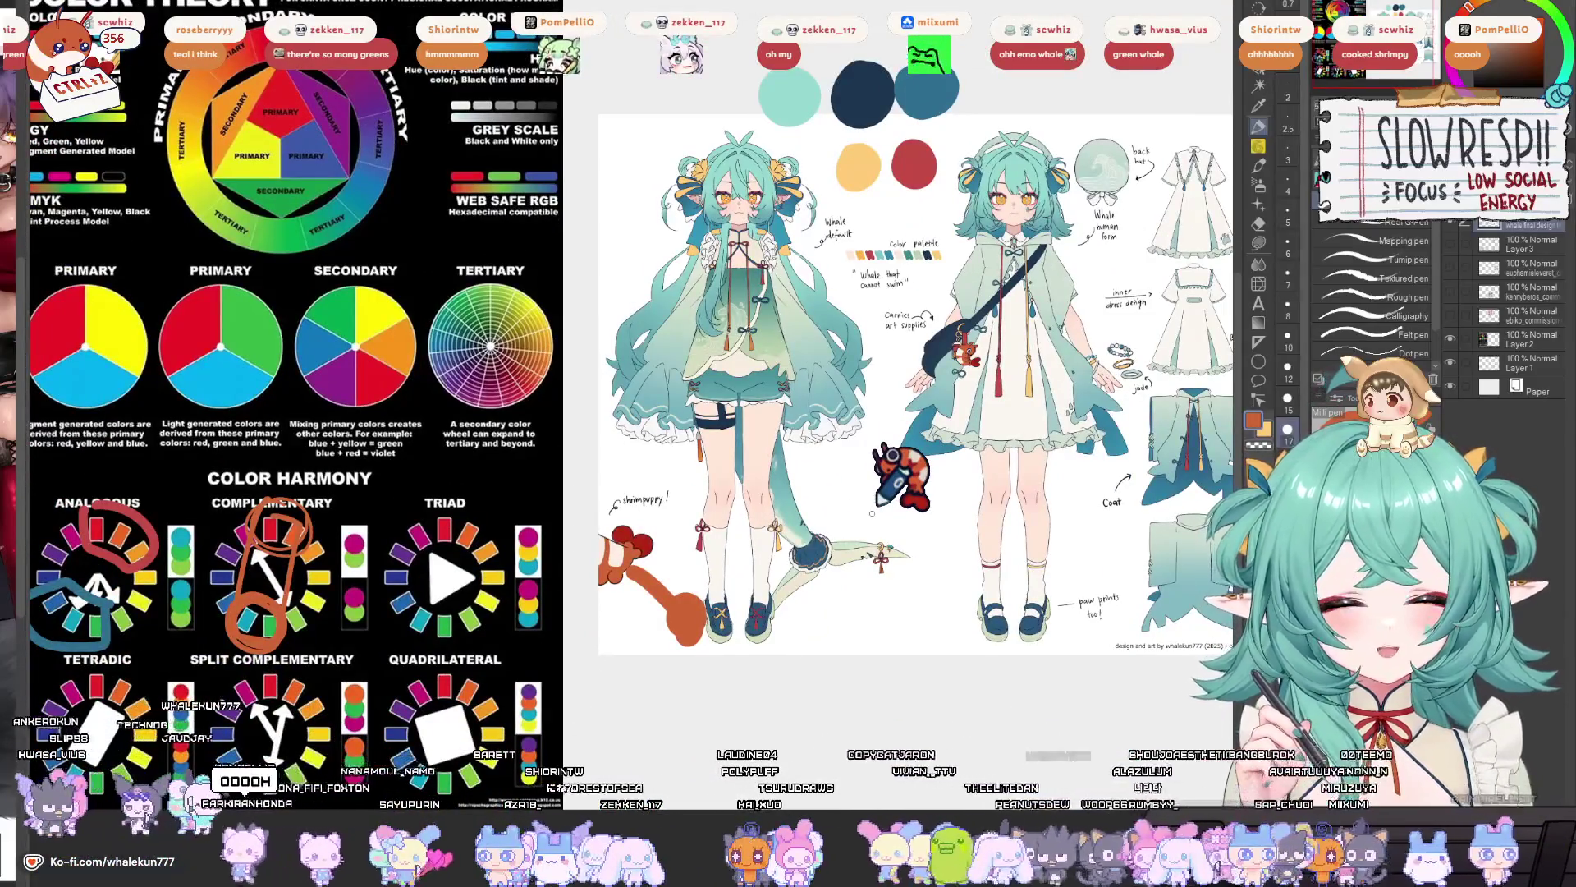
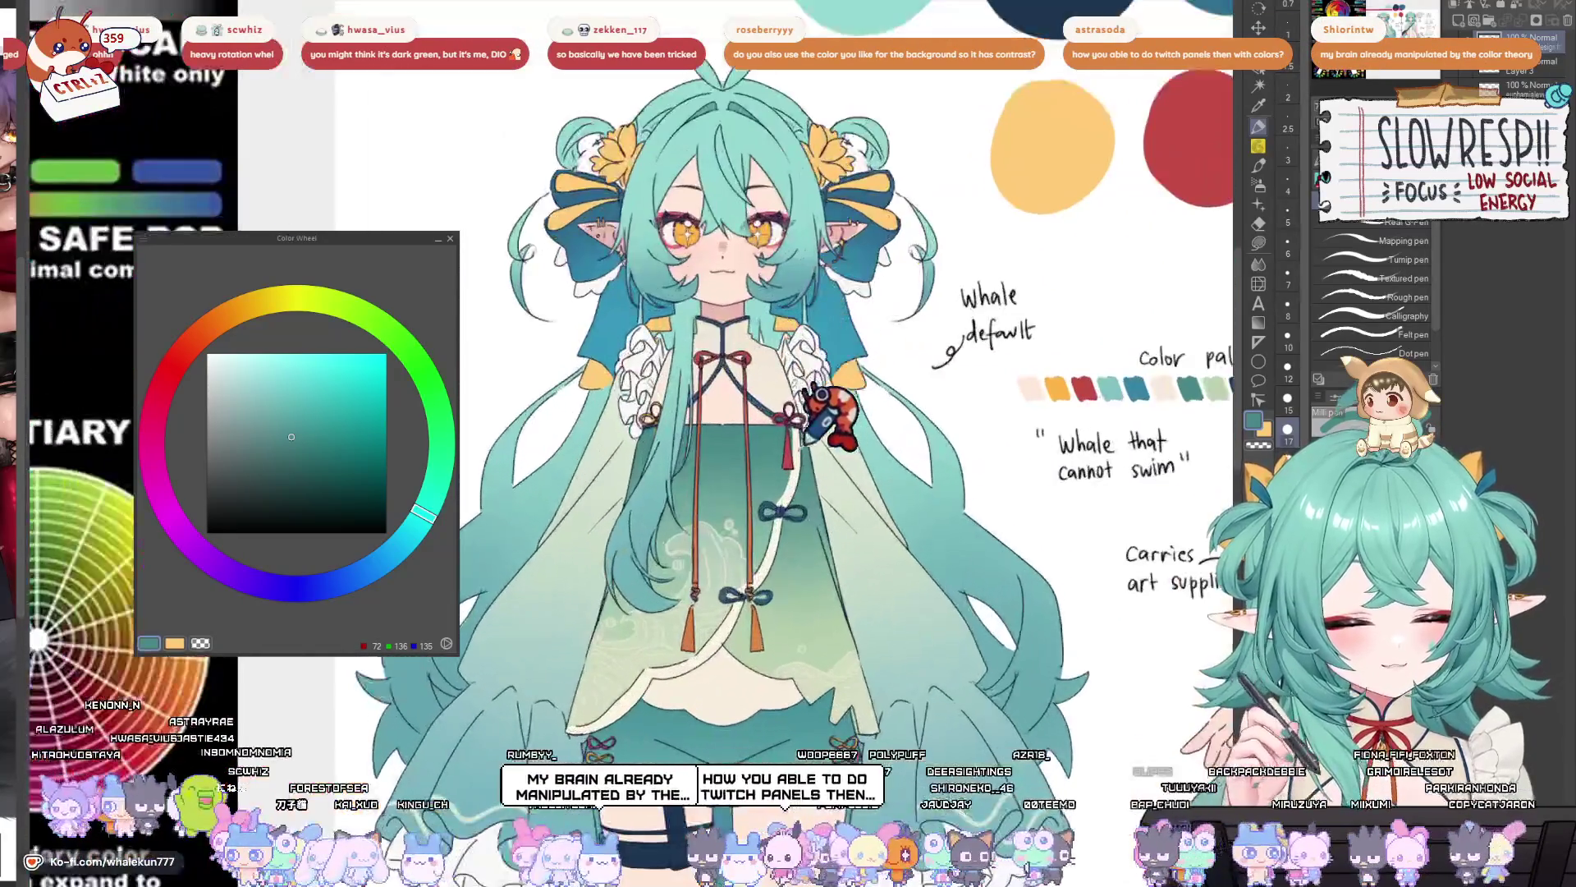
# - Eyedrop the reds, light cream and tassel orange from the whale character, ending on the ribbon red
pyautogui.keyDown('alt'); pyautogui.click(788, 456); pyautogui.keyUp('alt')
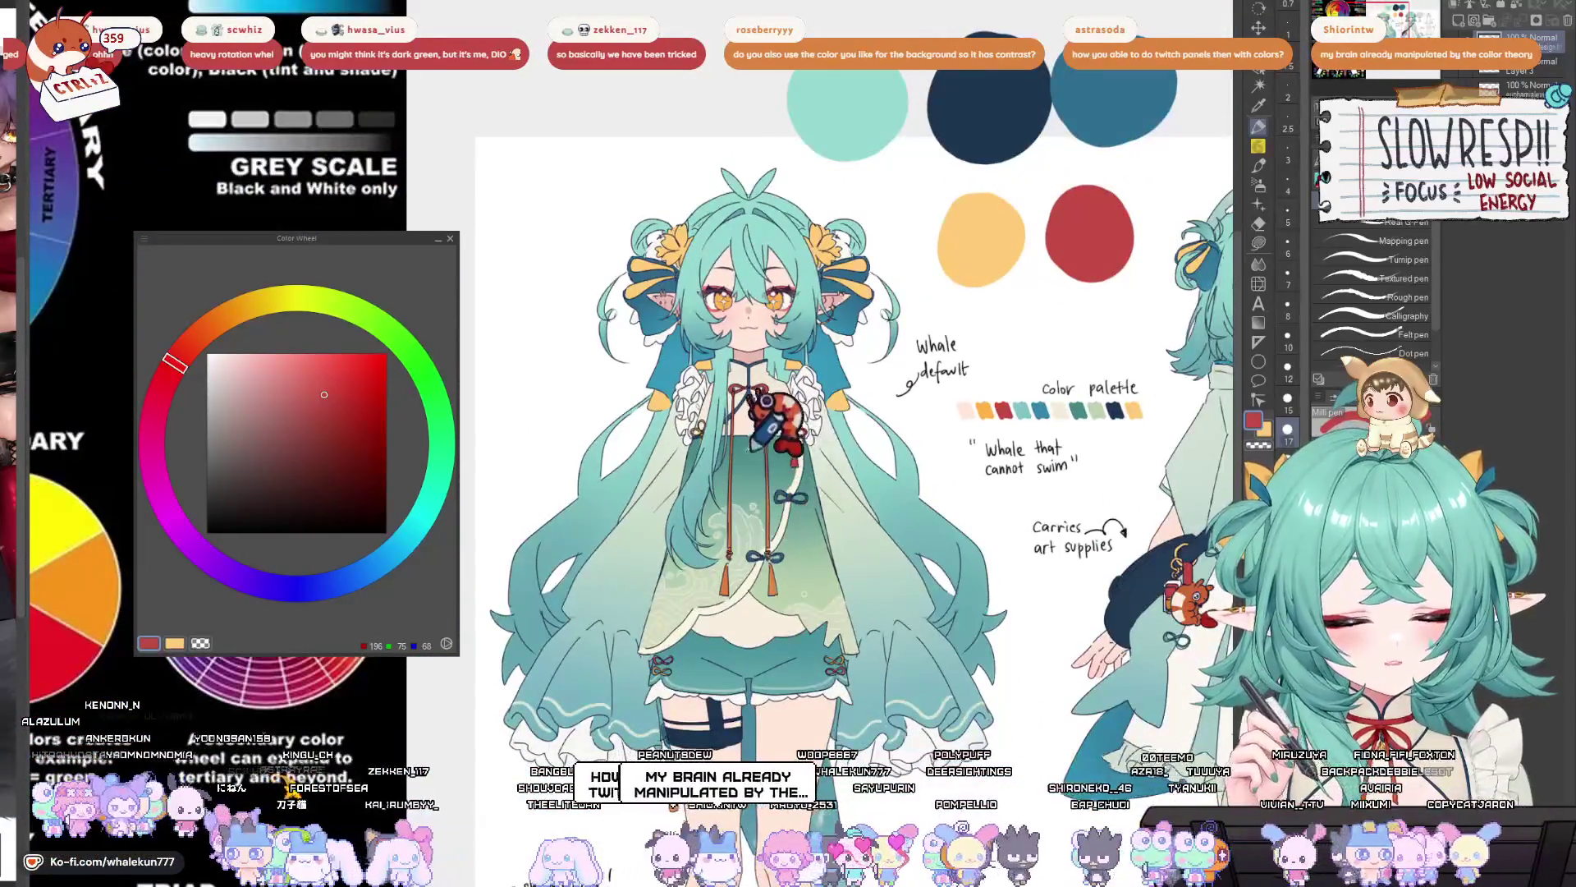
pyautogui.keyDown('alt'); pyautogui.click(739, 376); pyautogui.keyUp('alt')
pyautogui.keyDown('alt'); pyautogui.click(743, 382); pyautogui.keyUp('alt')
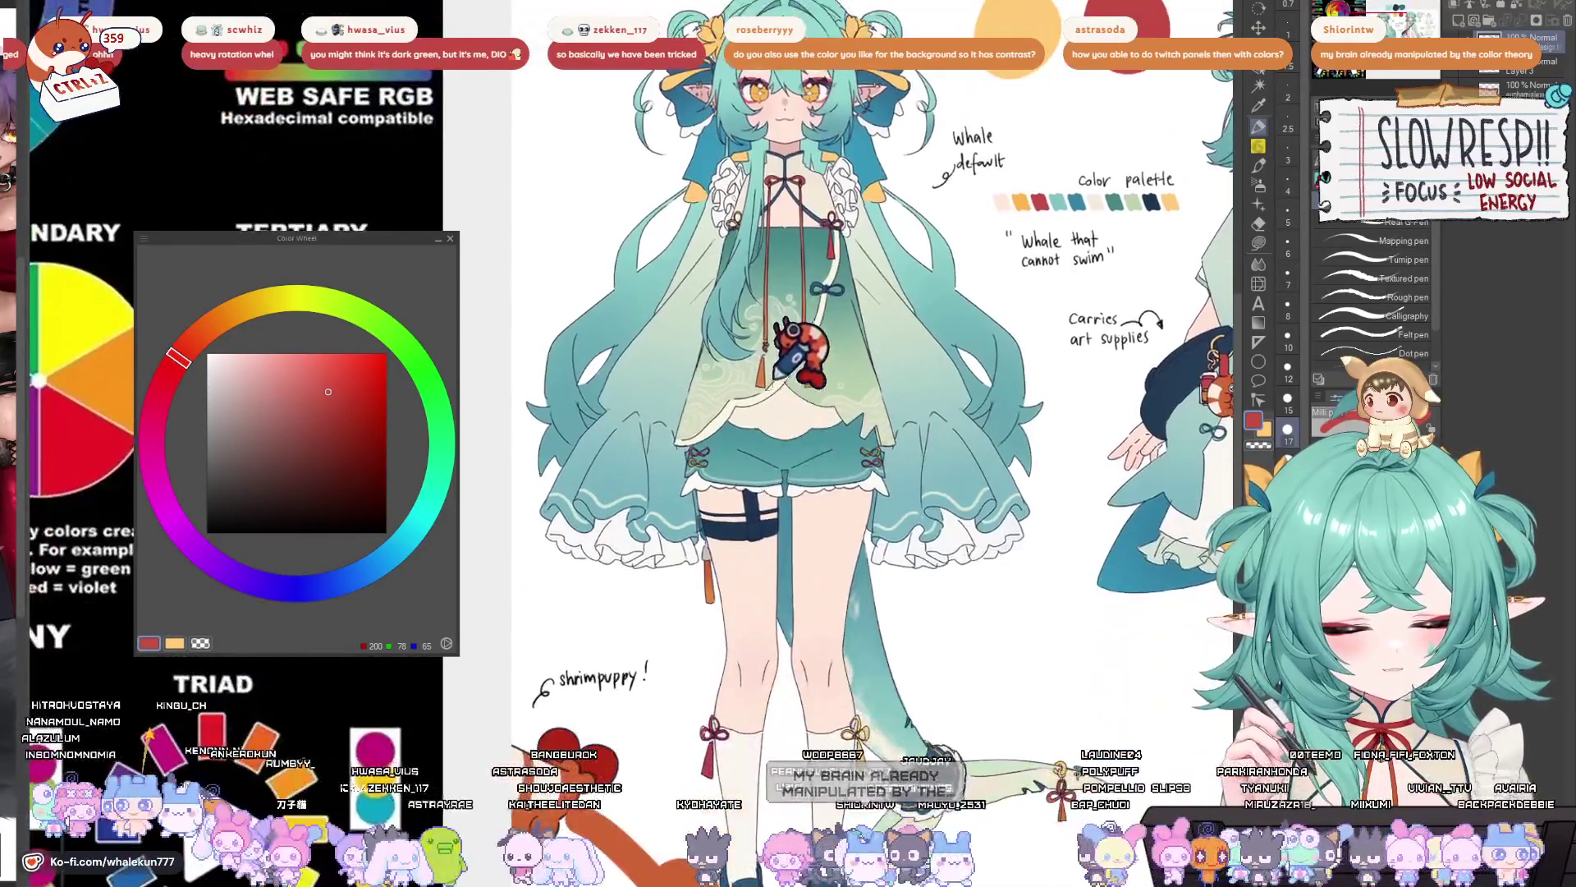
pyautogui.keyDown('alt'); pyautogui.click(759, 378); pyautogui.keyUp('alt')
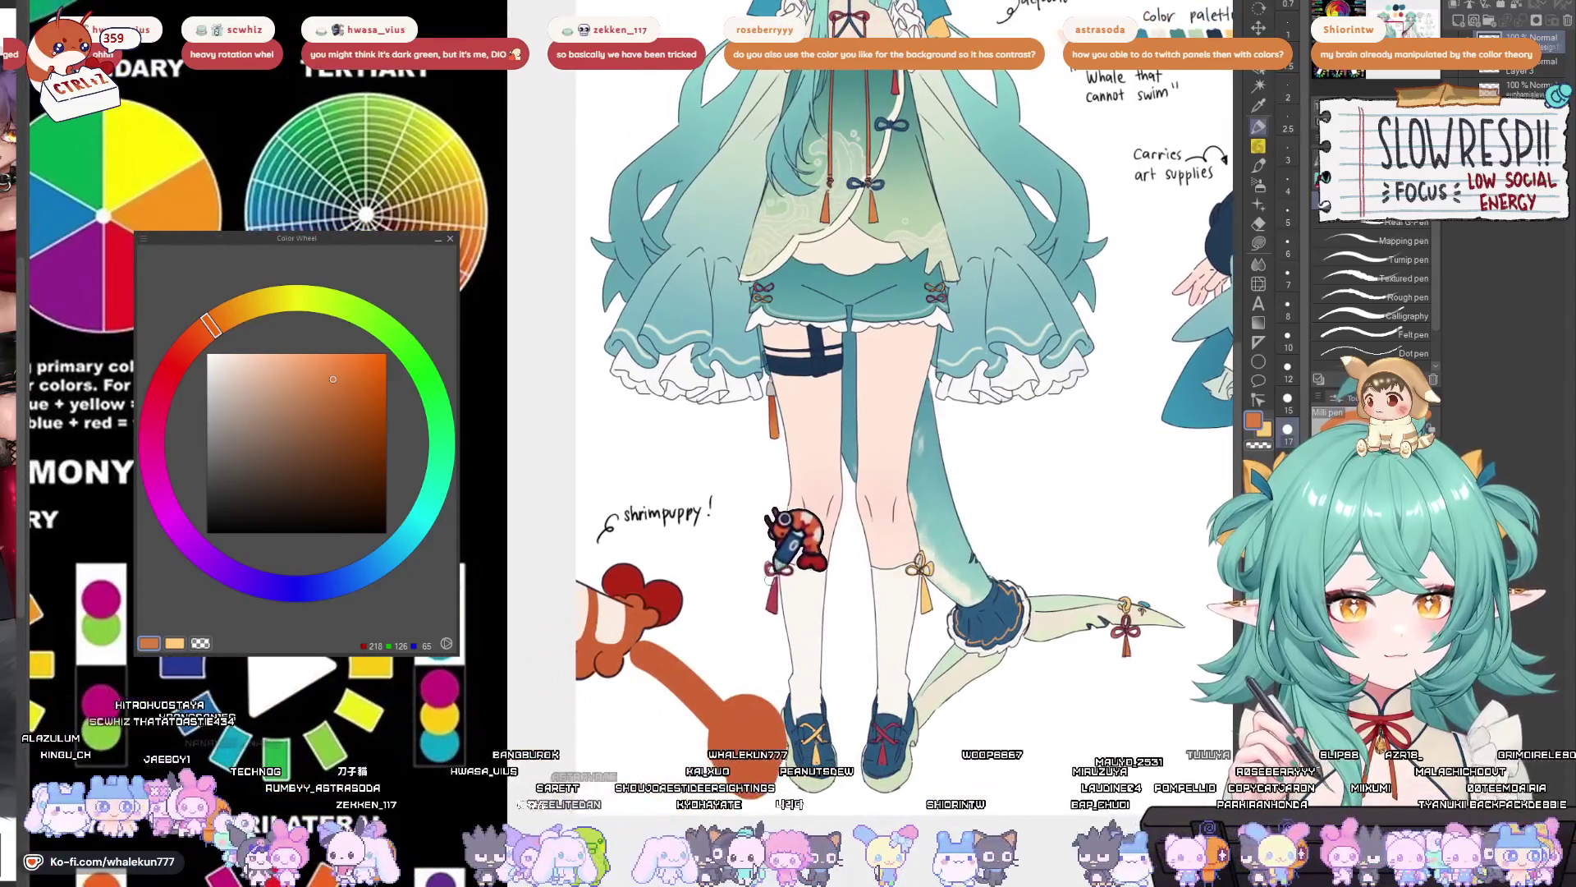
pyautogui.keyDown('alt'); pyautogui.click(772, 579); pyautogui.keyUp('alt')
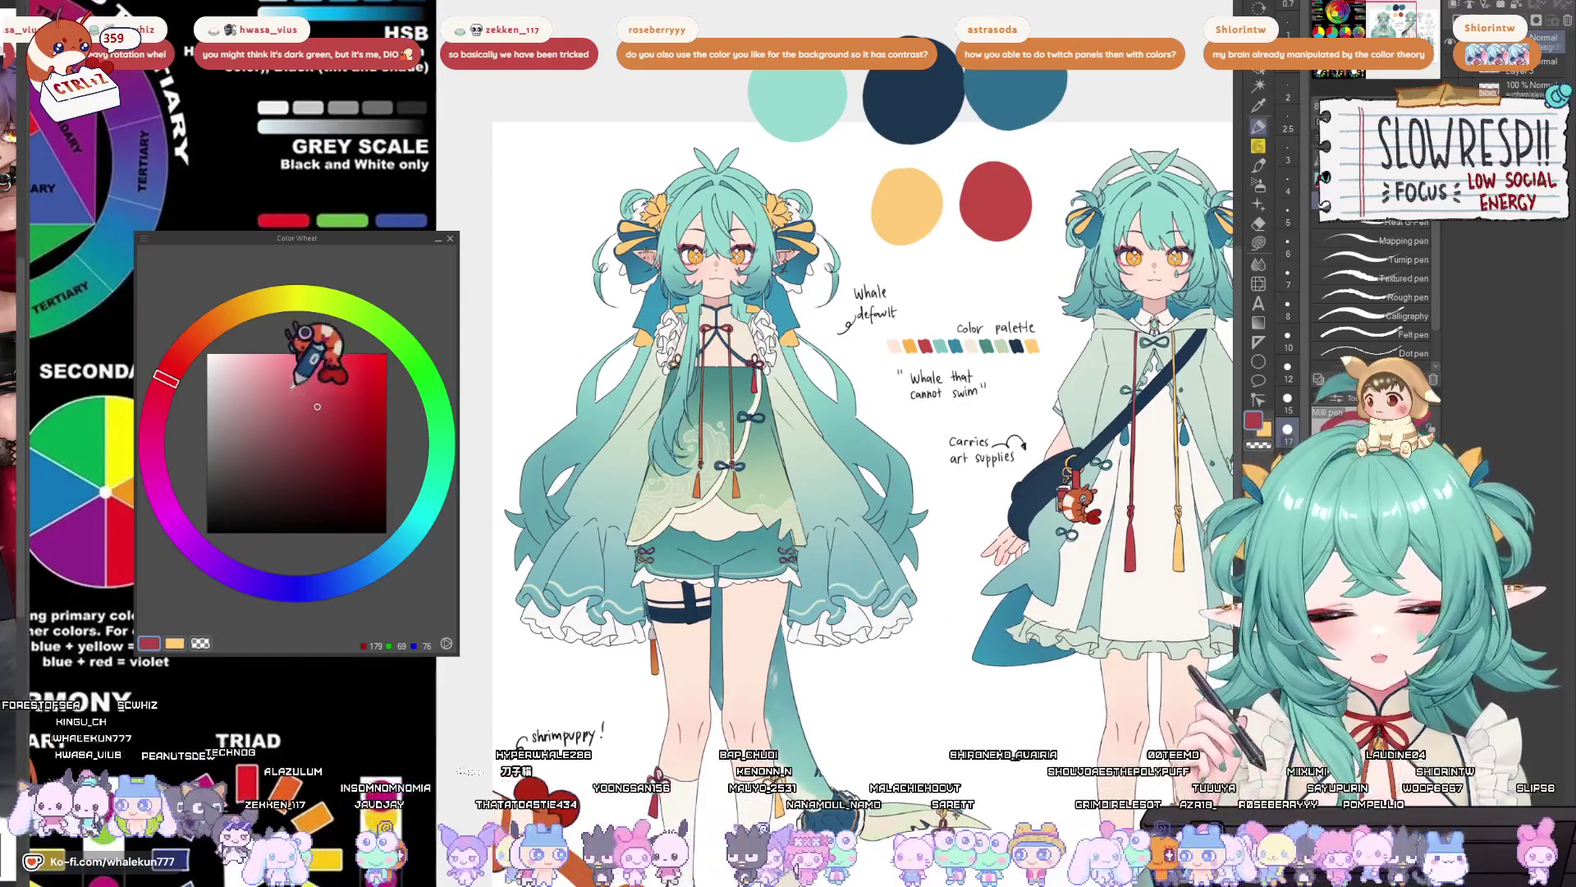
# - Make the sampled ribbon red lighter and softer in the Color Wheel square
pyautogui.click(316, 424)
pyautogui.moveTo(321, 408); pyautogui.dragTo(275, 399)
pyautogui.scroll(-3, 808, 652)
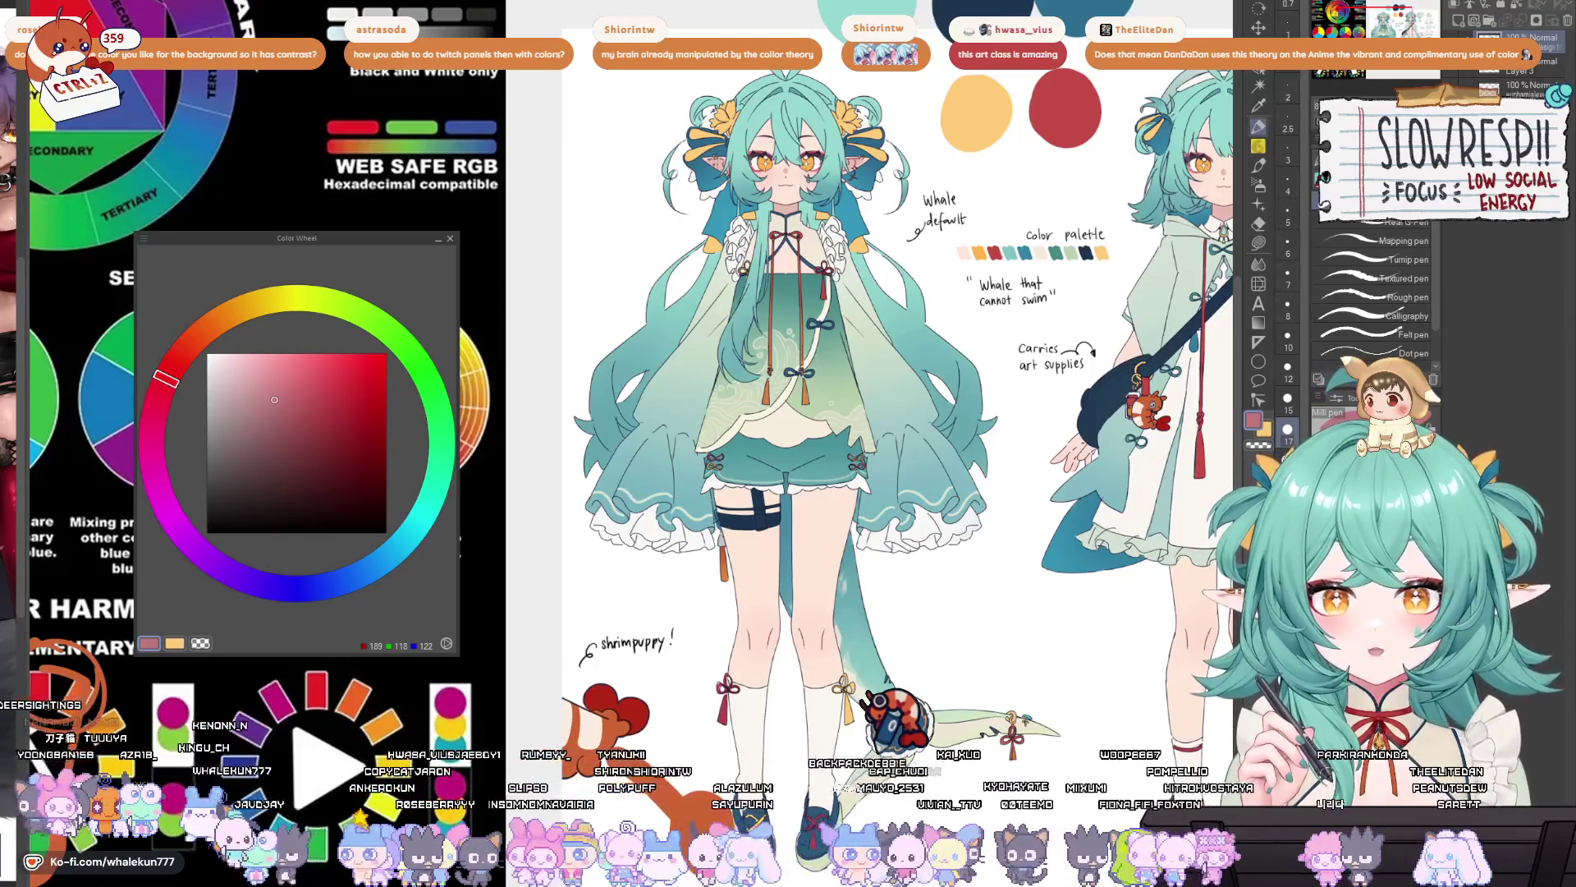
# - Shift the Color Wheel panel slightly to the right, out of the way
pyautogui.moveTo(316, 238)
pyautogui.mouseDown()
pyautogui.moveTo(461, 221)
pyautogui.moveTo(342, 243)
pyautogui.mouseUp()
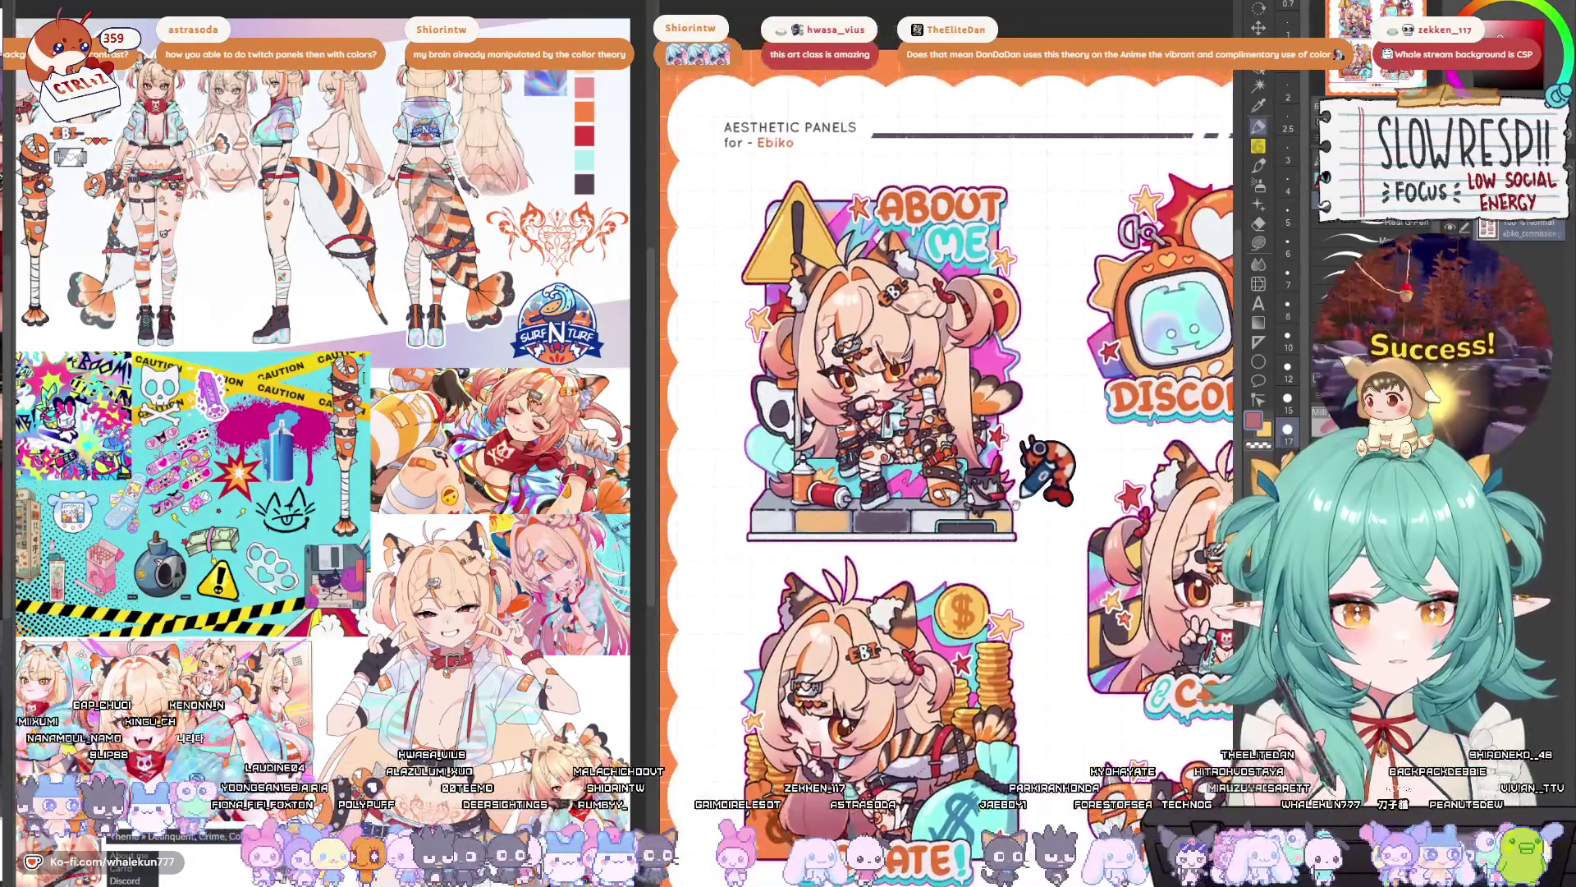
pyautogui.scroll(1, 1035, 472)
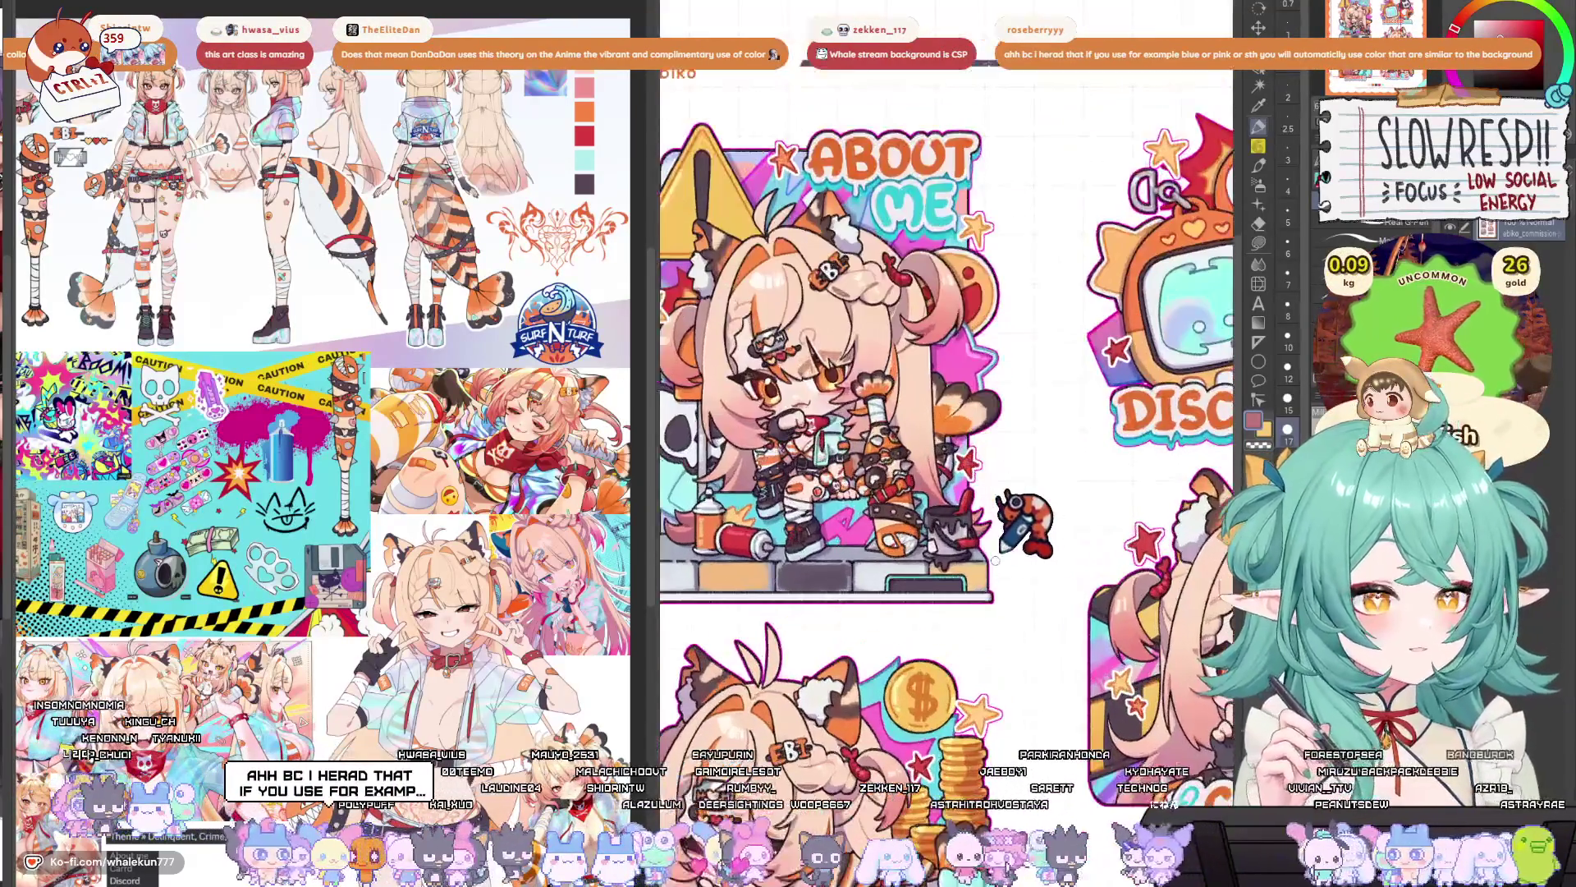
pyautogui.scroll(5, 1037, 558)
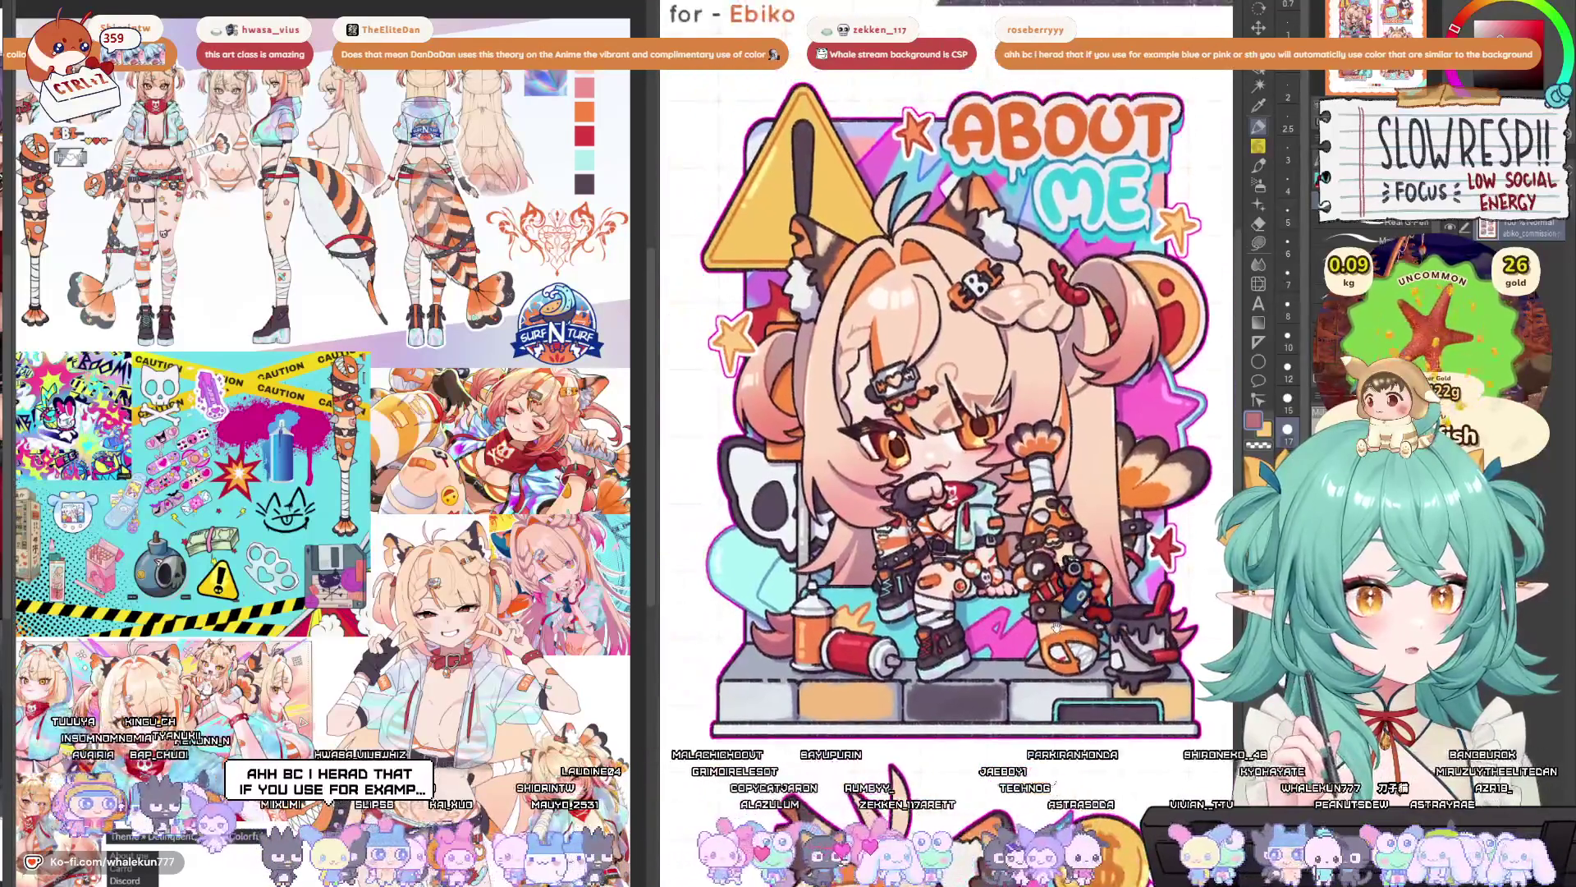
pyautogui.scroll(2, 518, 579)
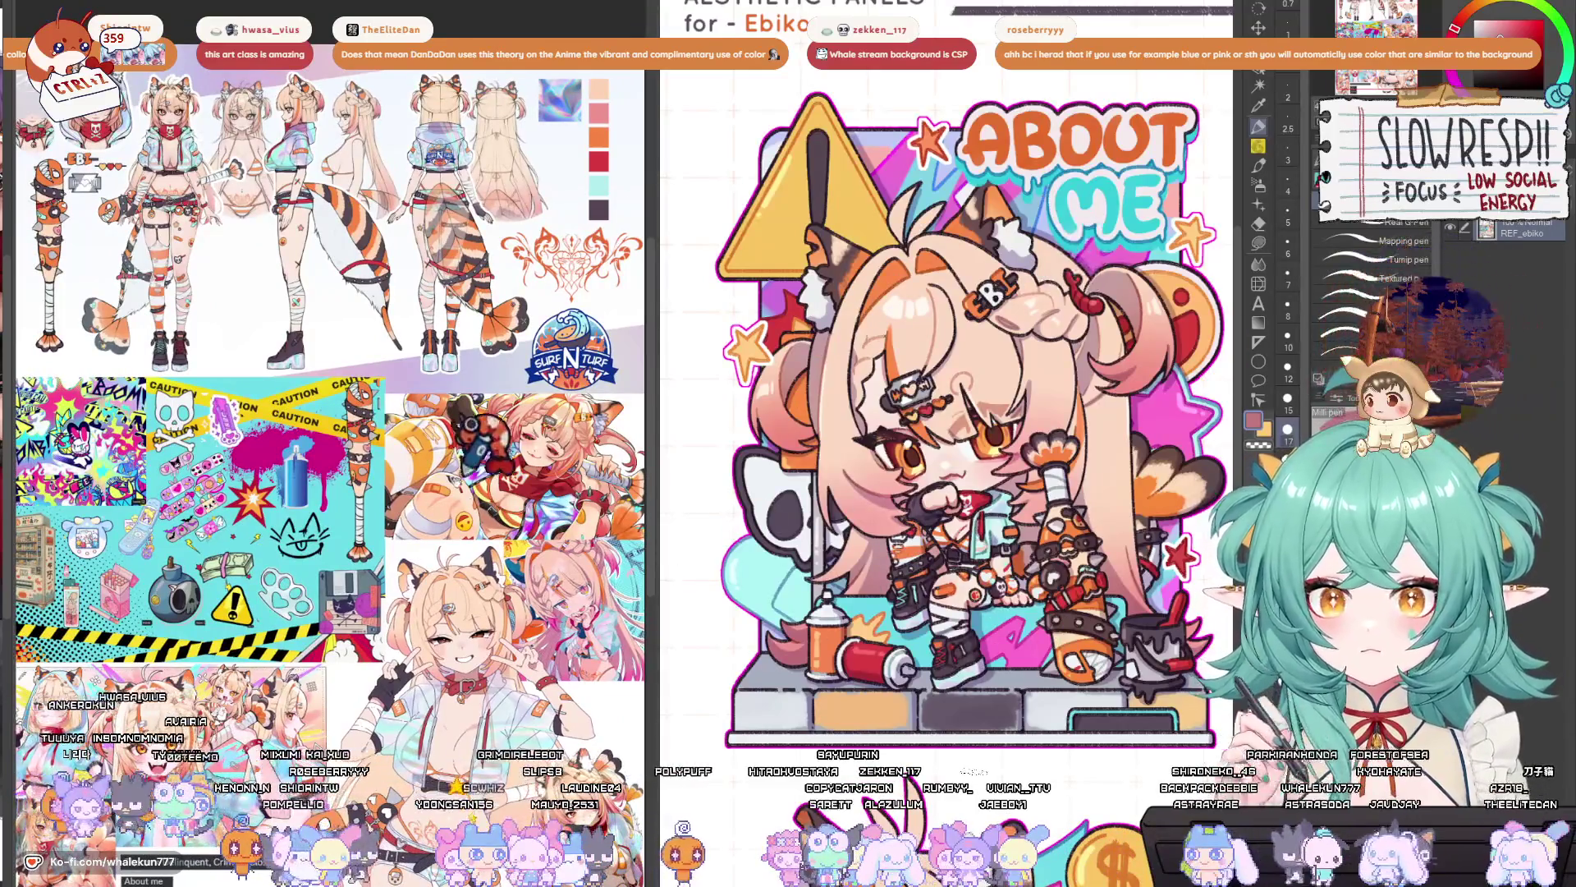
pyautogui.scroll(2, 317, 394)
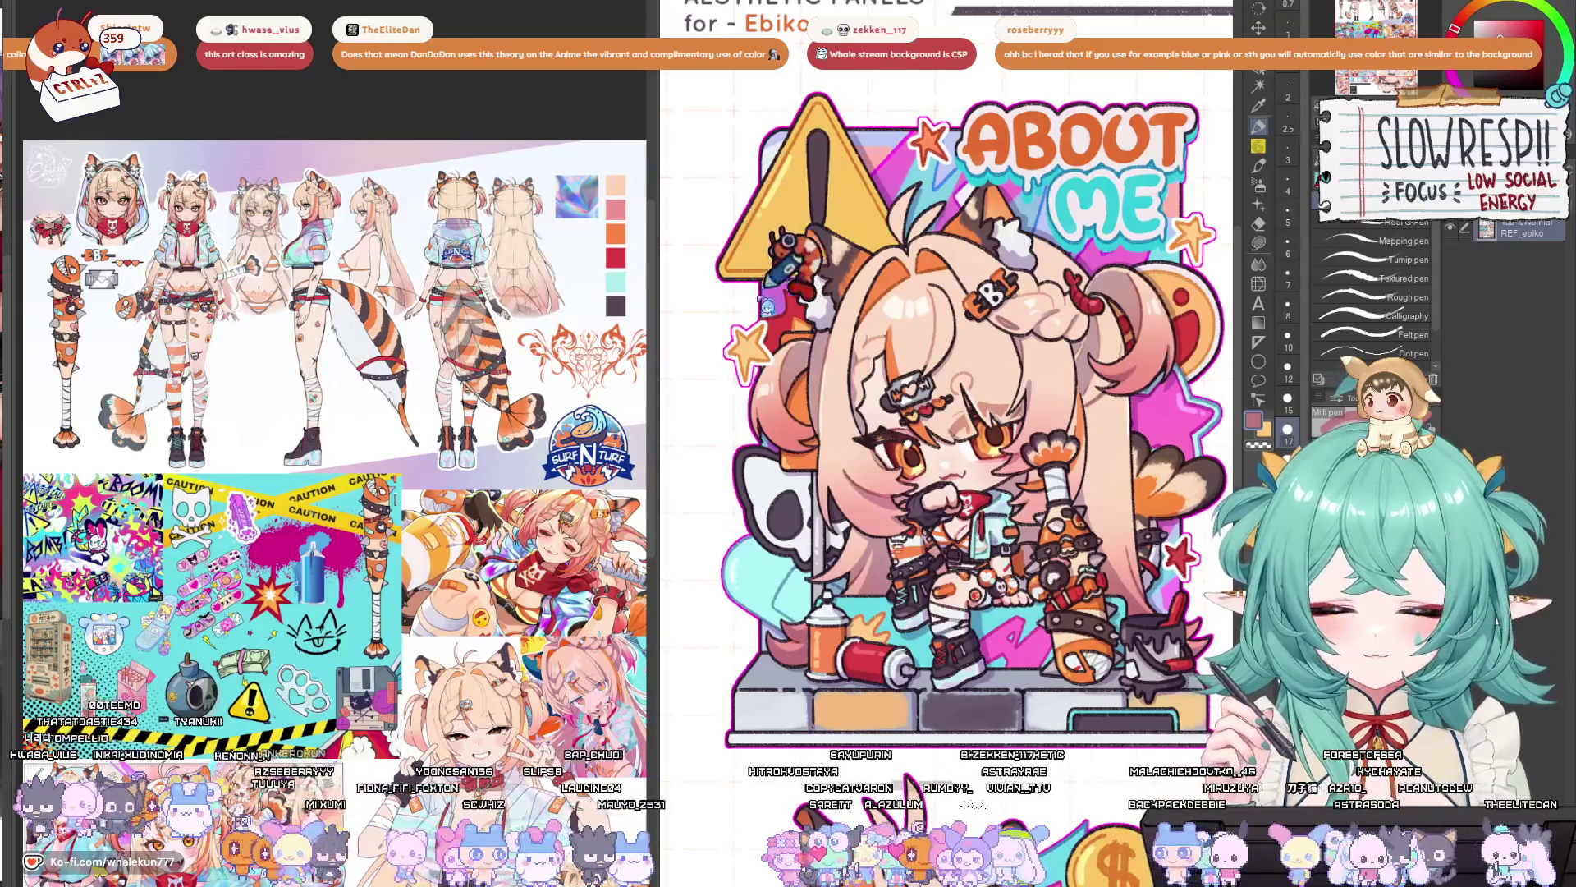
pyautogui.moveTo(1167, 346); pyautogui.dragTo(1092, 396)
pyautogui.scroll(3, 977, 574)
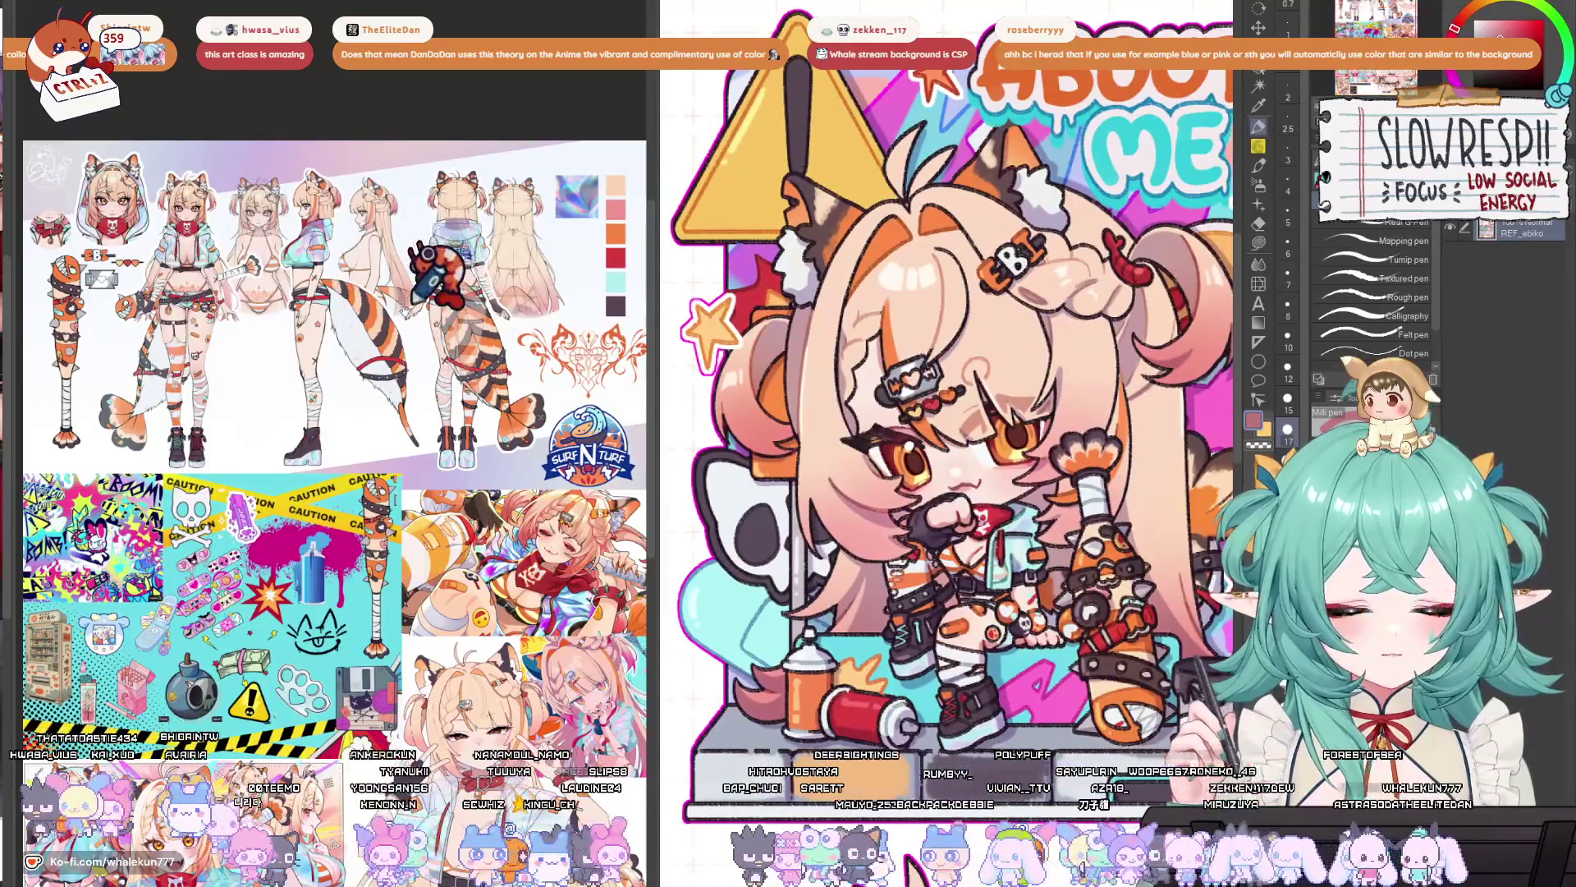
pyautogui.scroll(1, 338, 427)
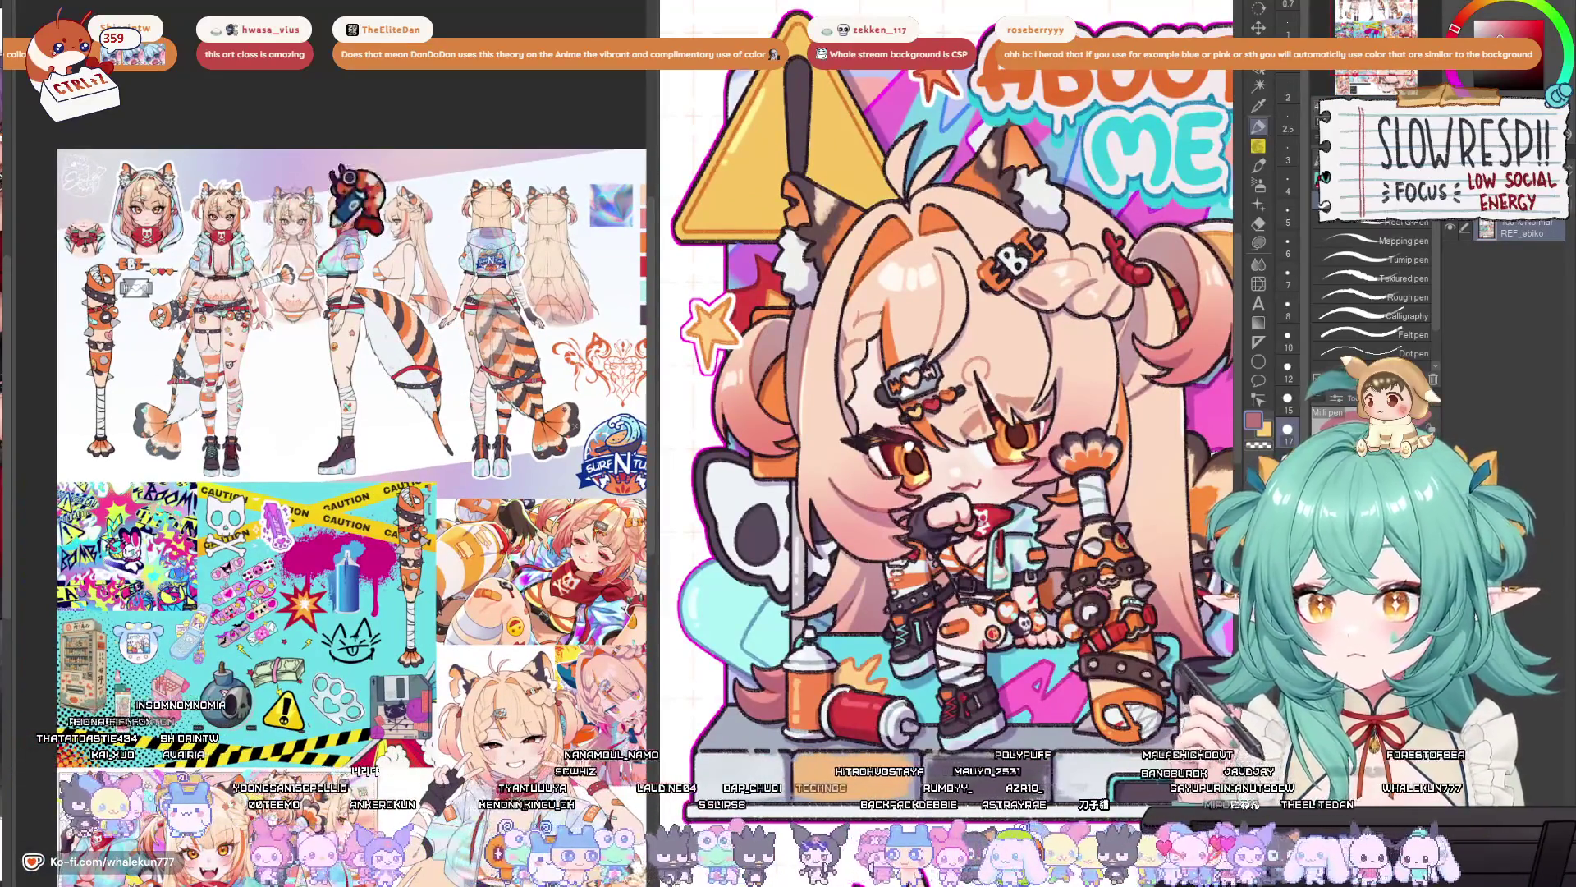
pyautogui.moveTo(428, 445); pyautogui.dragTo(394, 330)
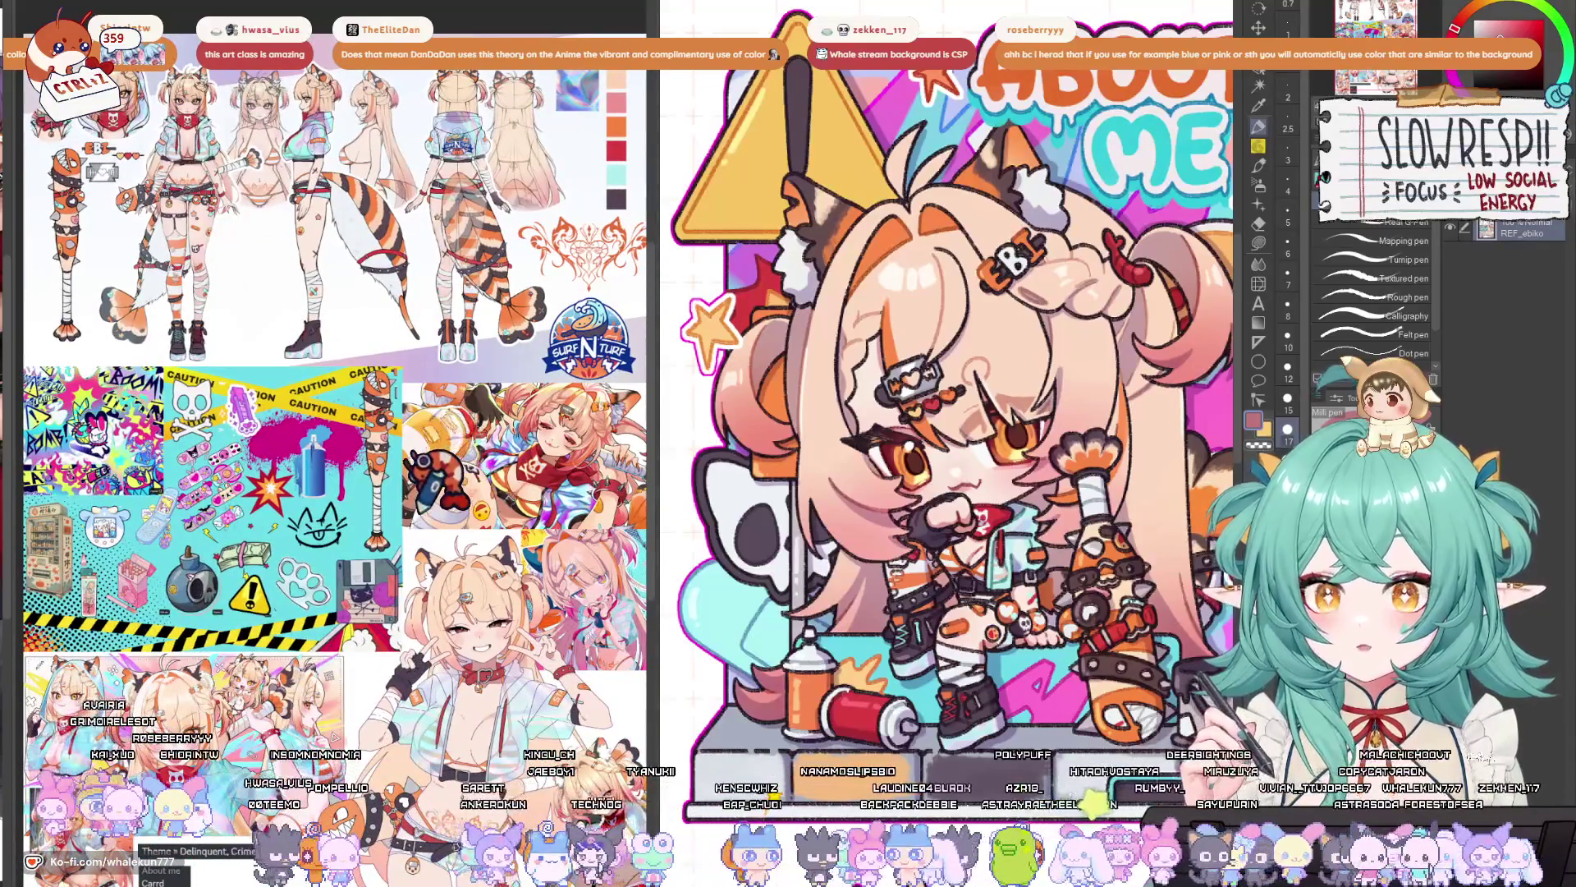
pyautogui.moveTo(328, 369)
pyautogui.mouseDown()
pyautogui.moveTo(339, 323)
pyautogui.moveTo(353, 376)
pyautogui.moveTo(456, 379)
pyautogui.mouseUp()
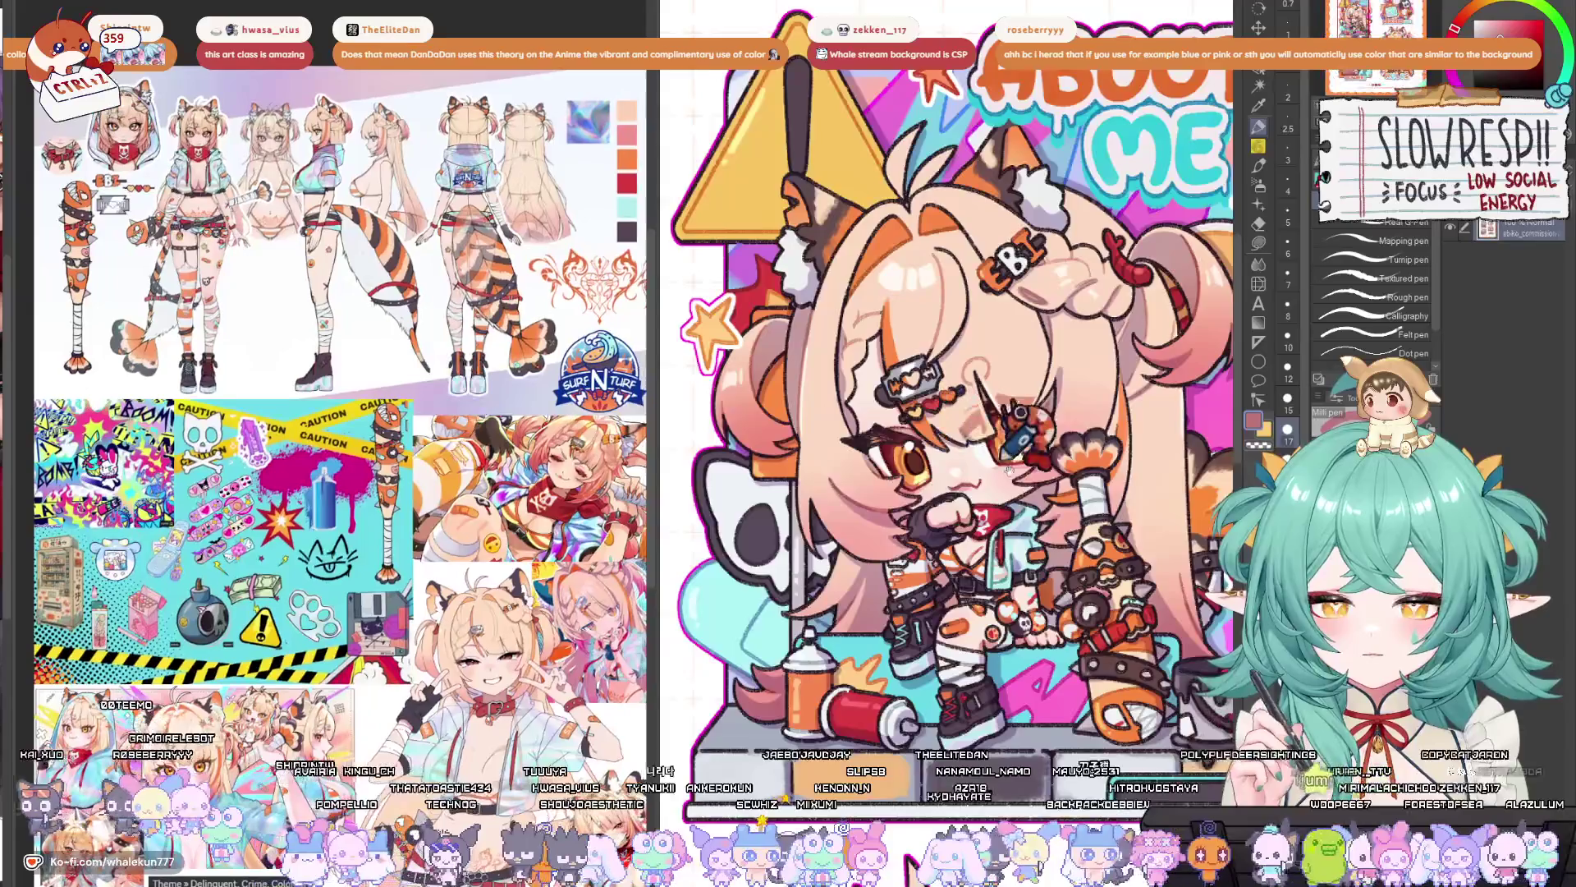
pyautogui.scroll(-5, 1105, 492)
pyautogui.scroll(-3, 1073, 515)
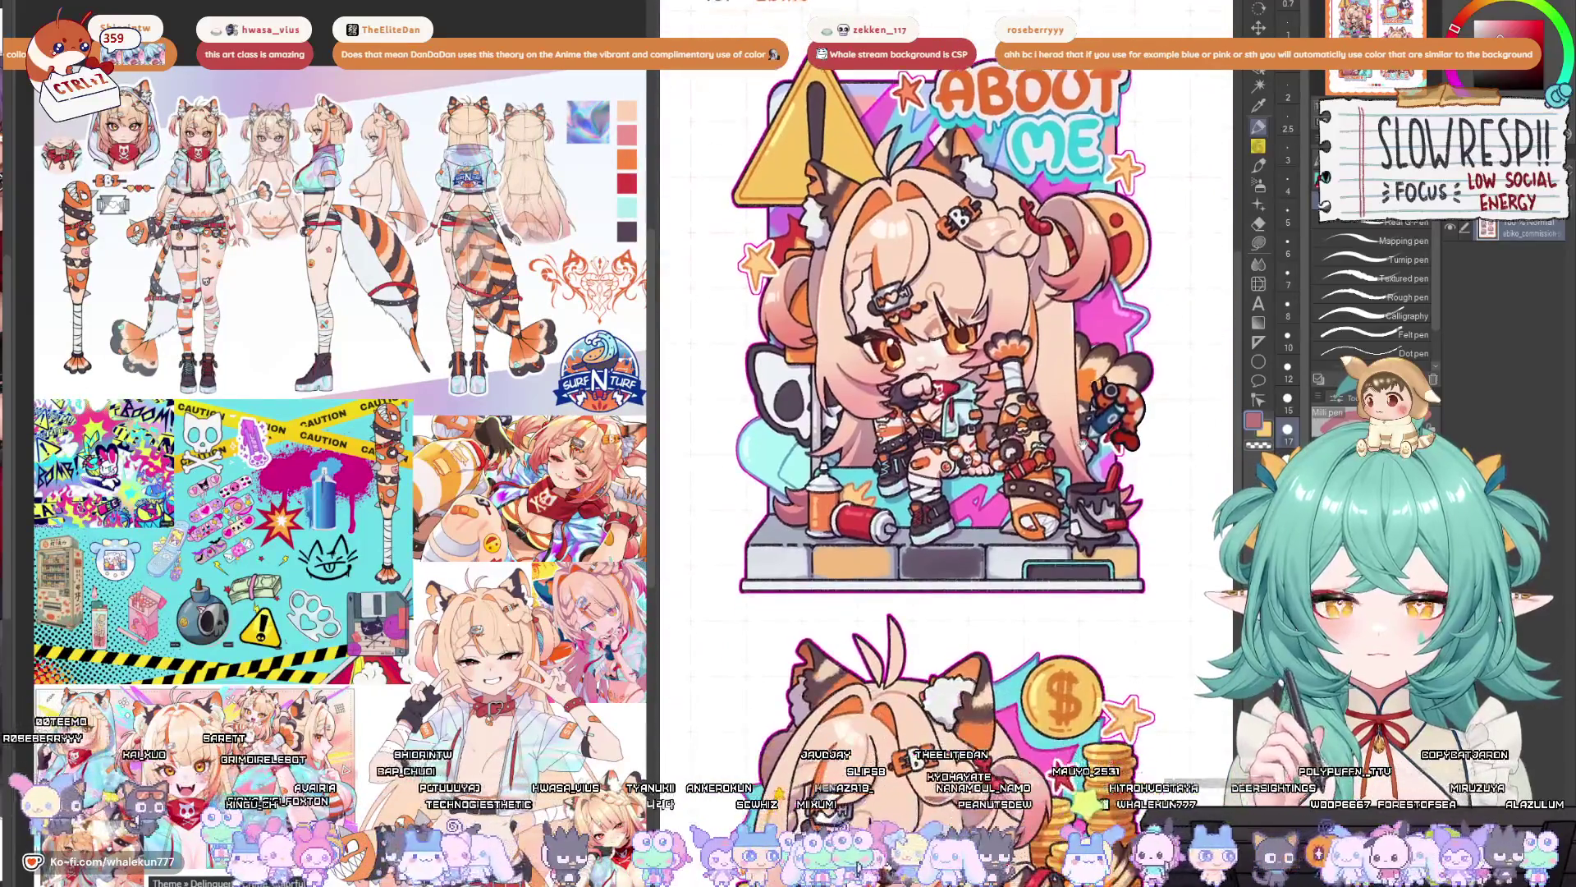
pyautogui.scroll(-5, 1054, 341)
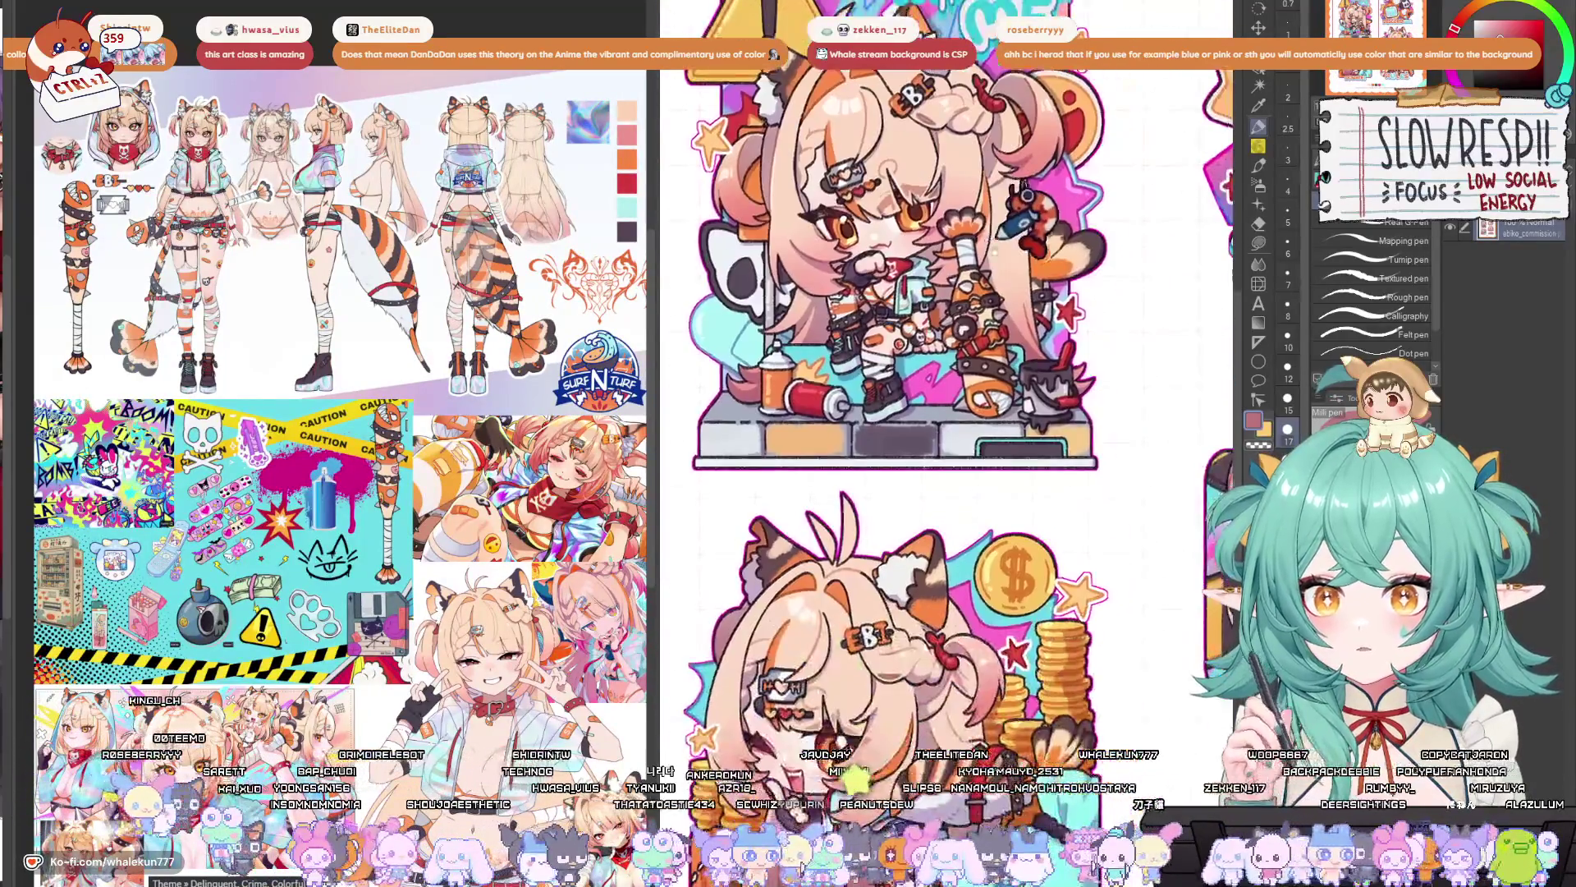
pyautogui.scroll(2, 925, 418)
pyautogui.scroll(2, 926, 418)
pyautogui.scroll(-2, 926, 417)
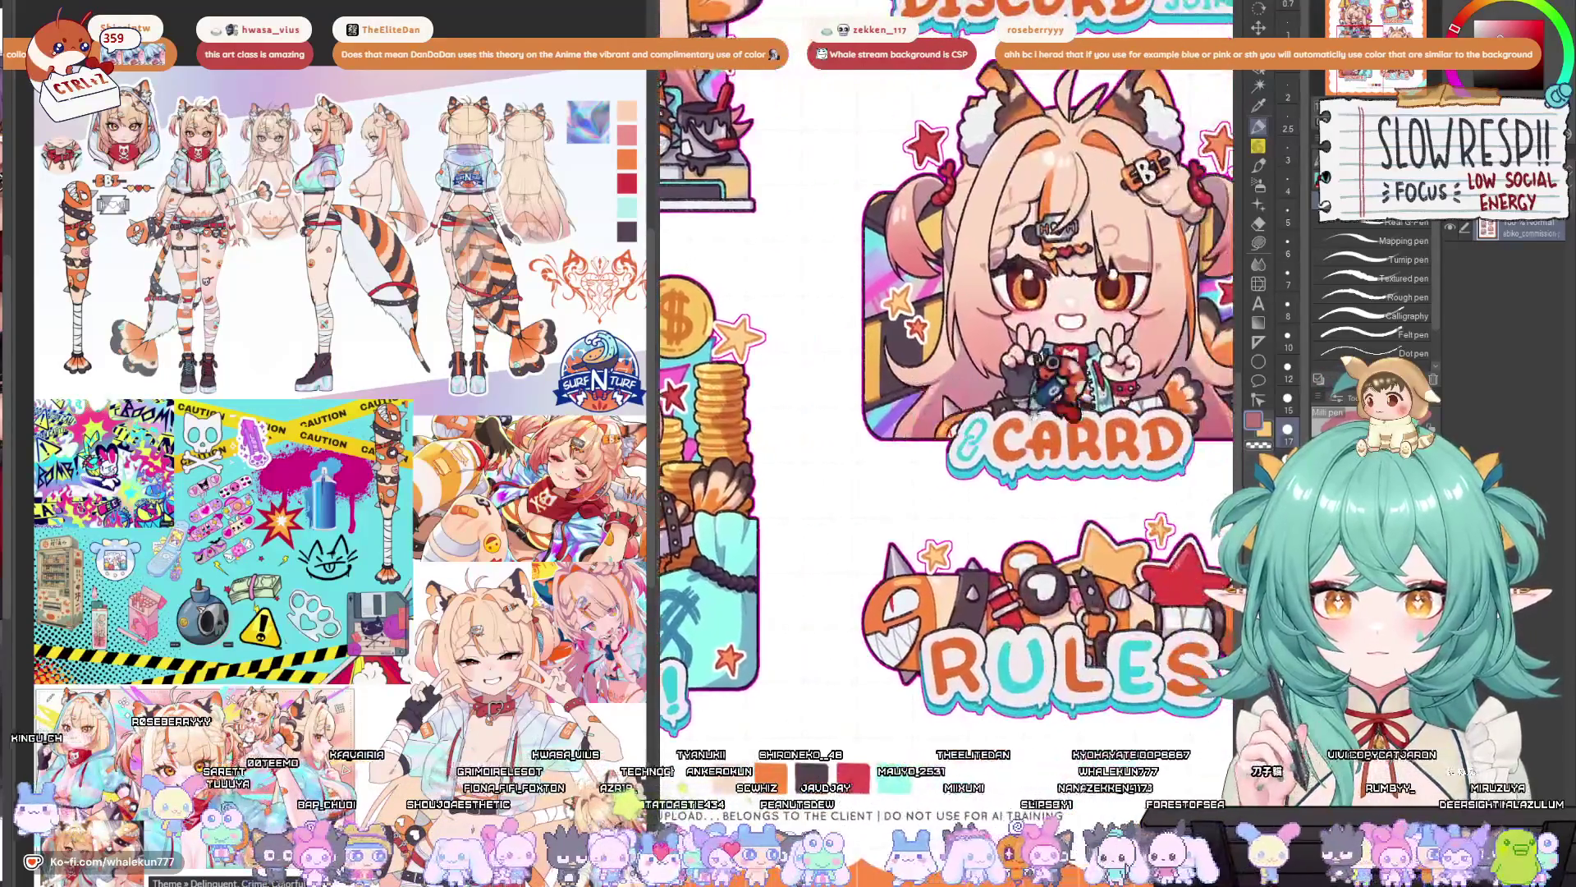
pyautogui.scroll(2, 984, 556)
pyautogui.scroll(-2, 984, 556)
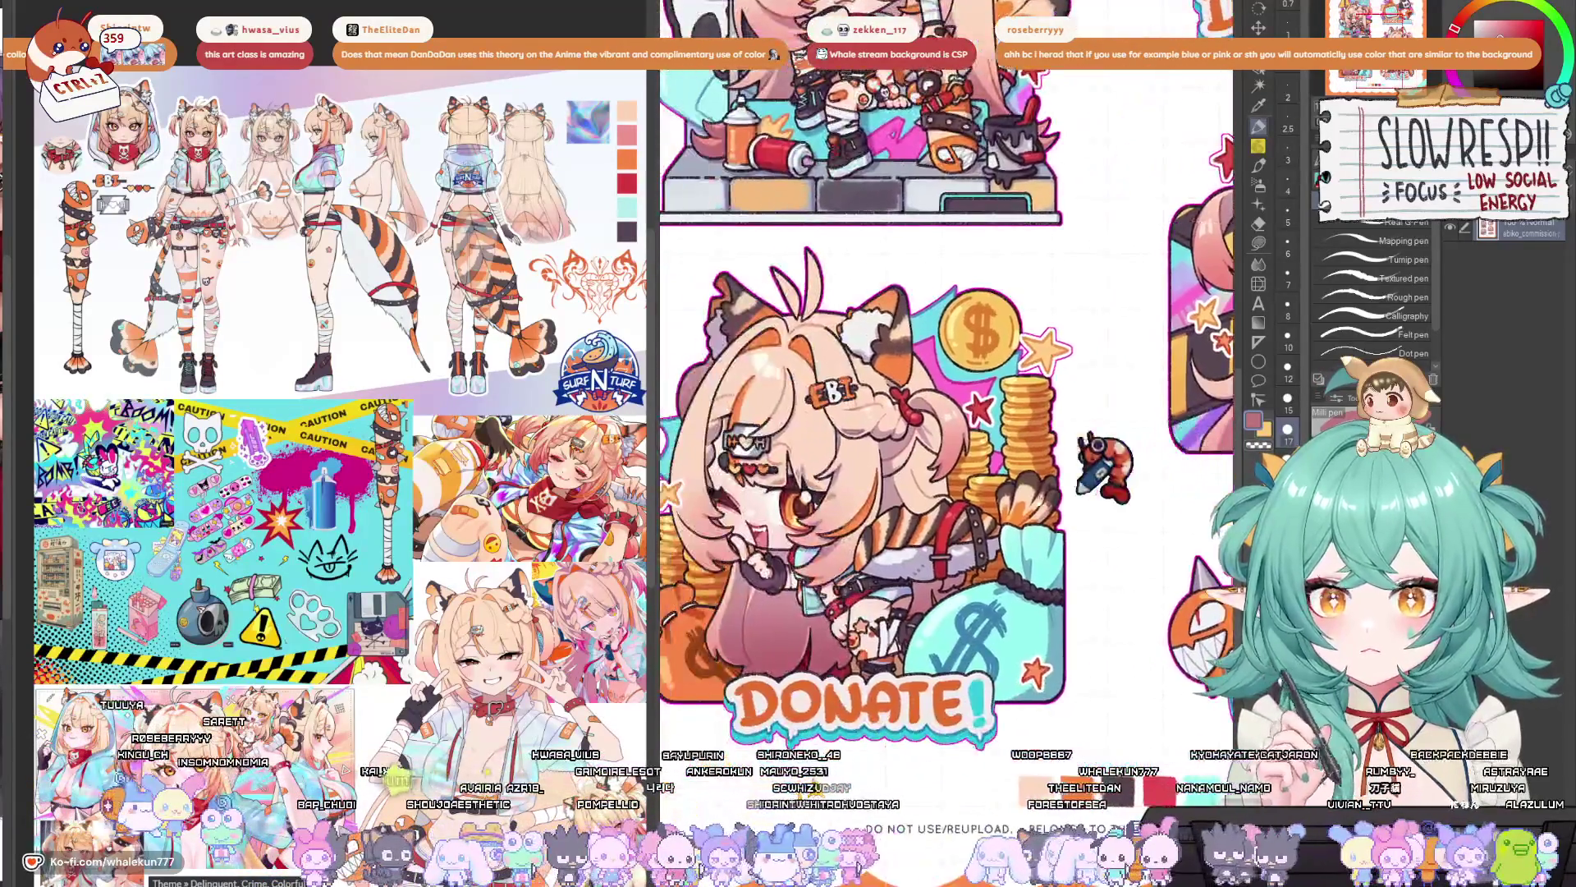
pyautogui.scroll(2, 998, 525)
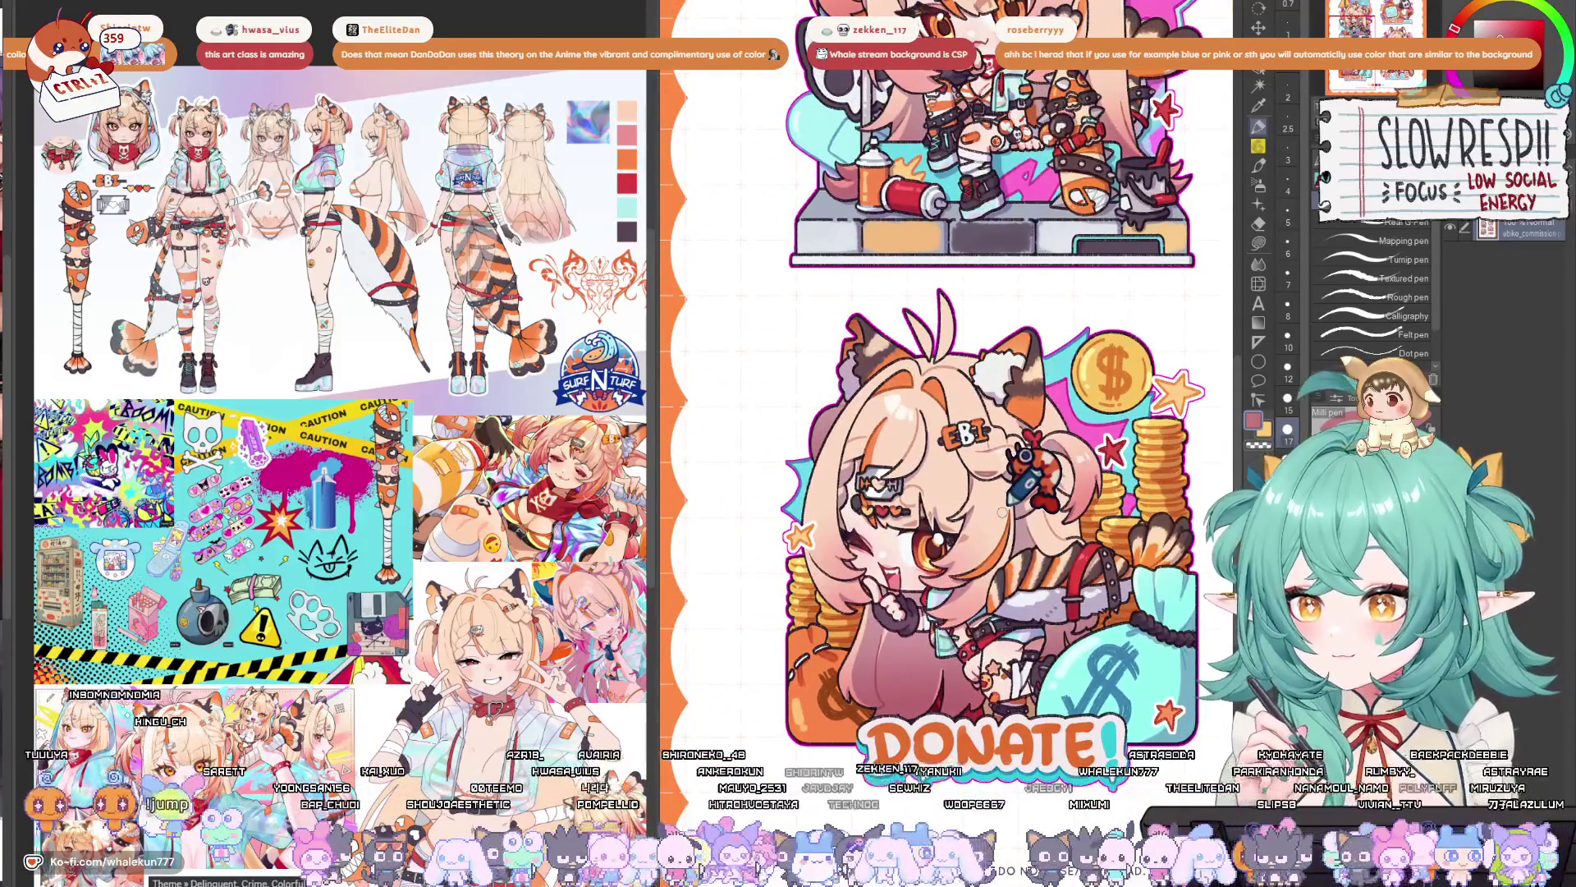
pyautogui.scroll(3, 1012, 491)
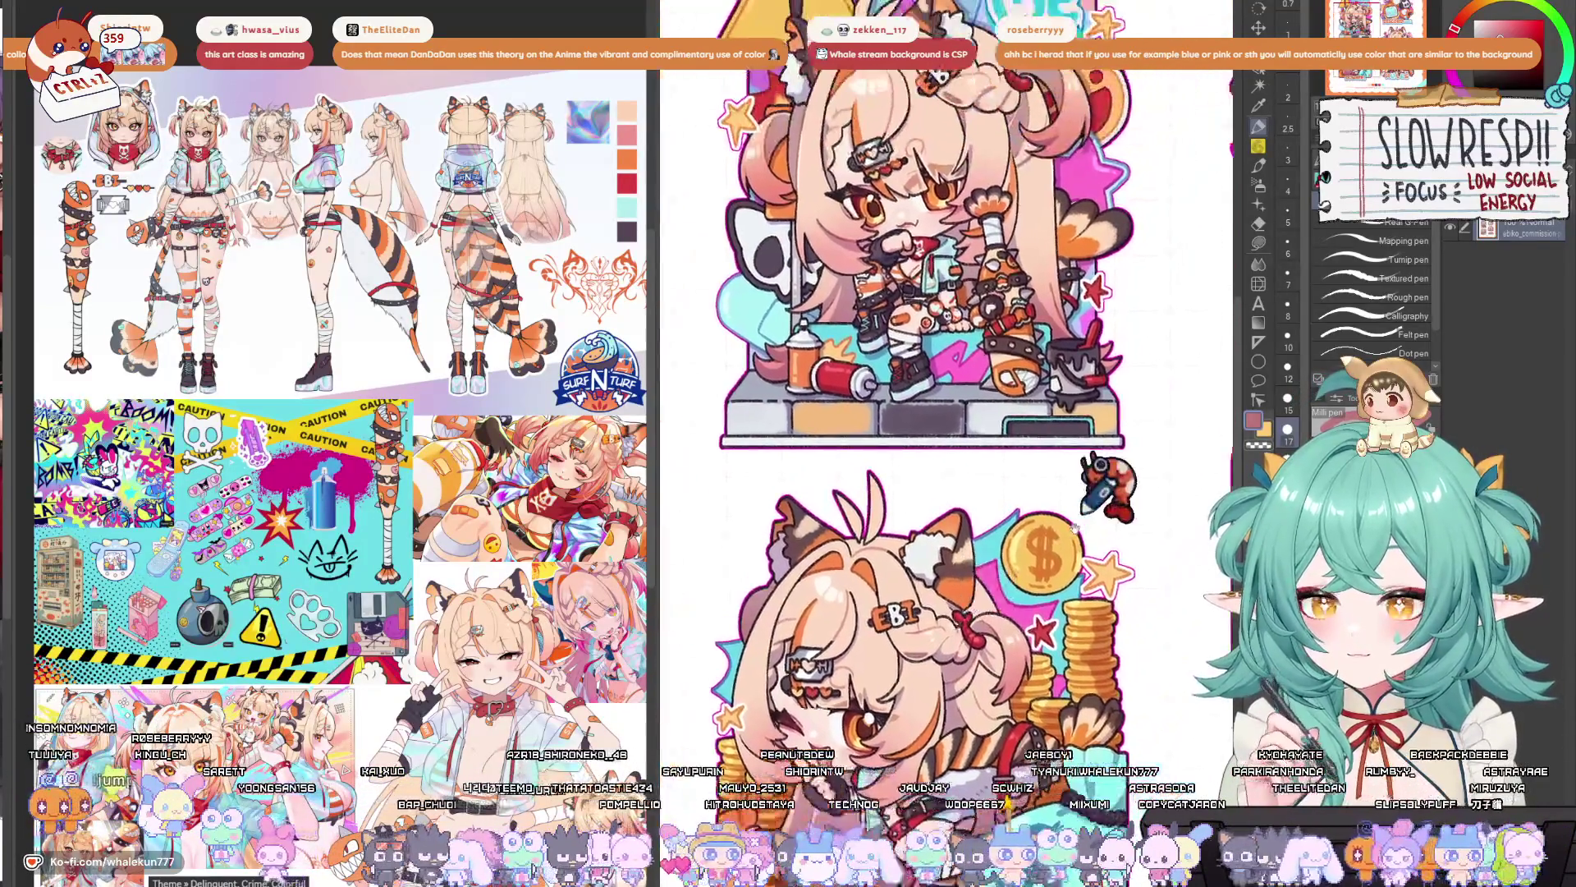
pyautogui.hscroll(5, 1071, 615)
pyautogui.scroll(3, 894, 682)
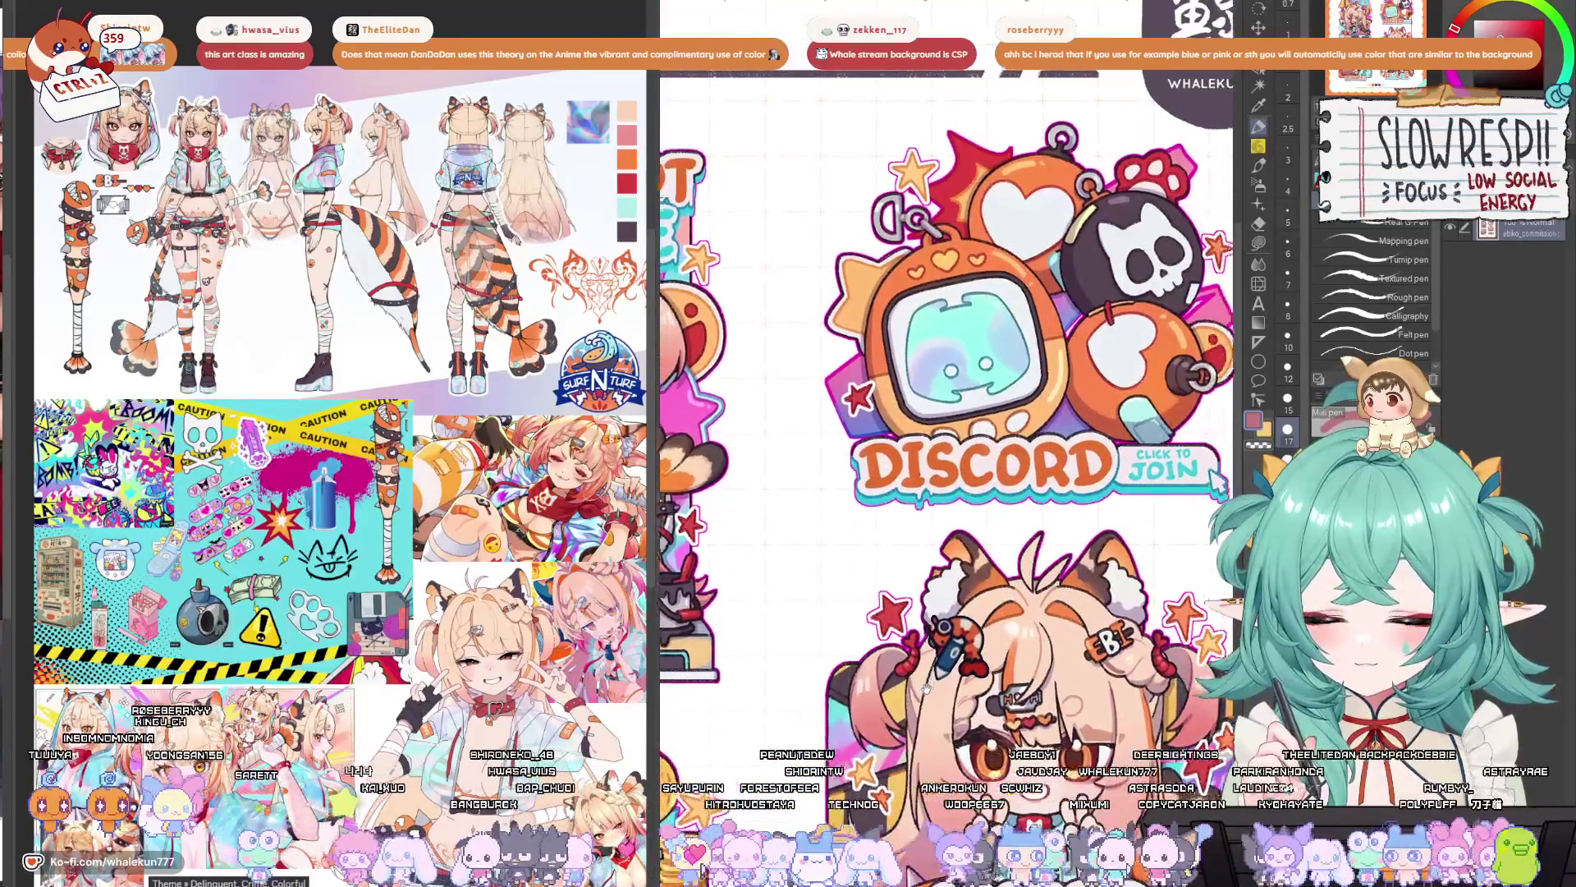
pyautogui.hscroll(-5, 894, 688)
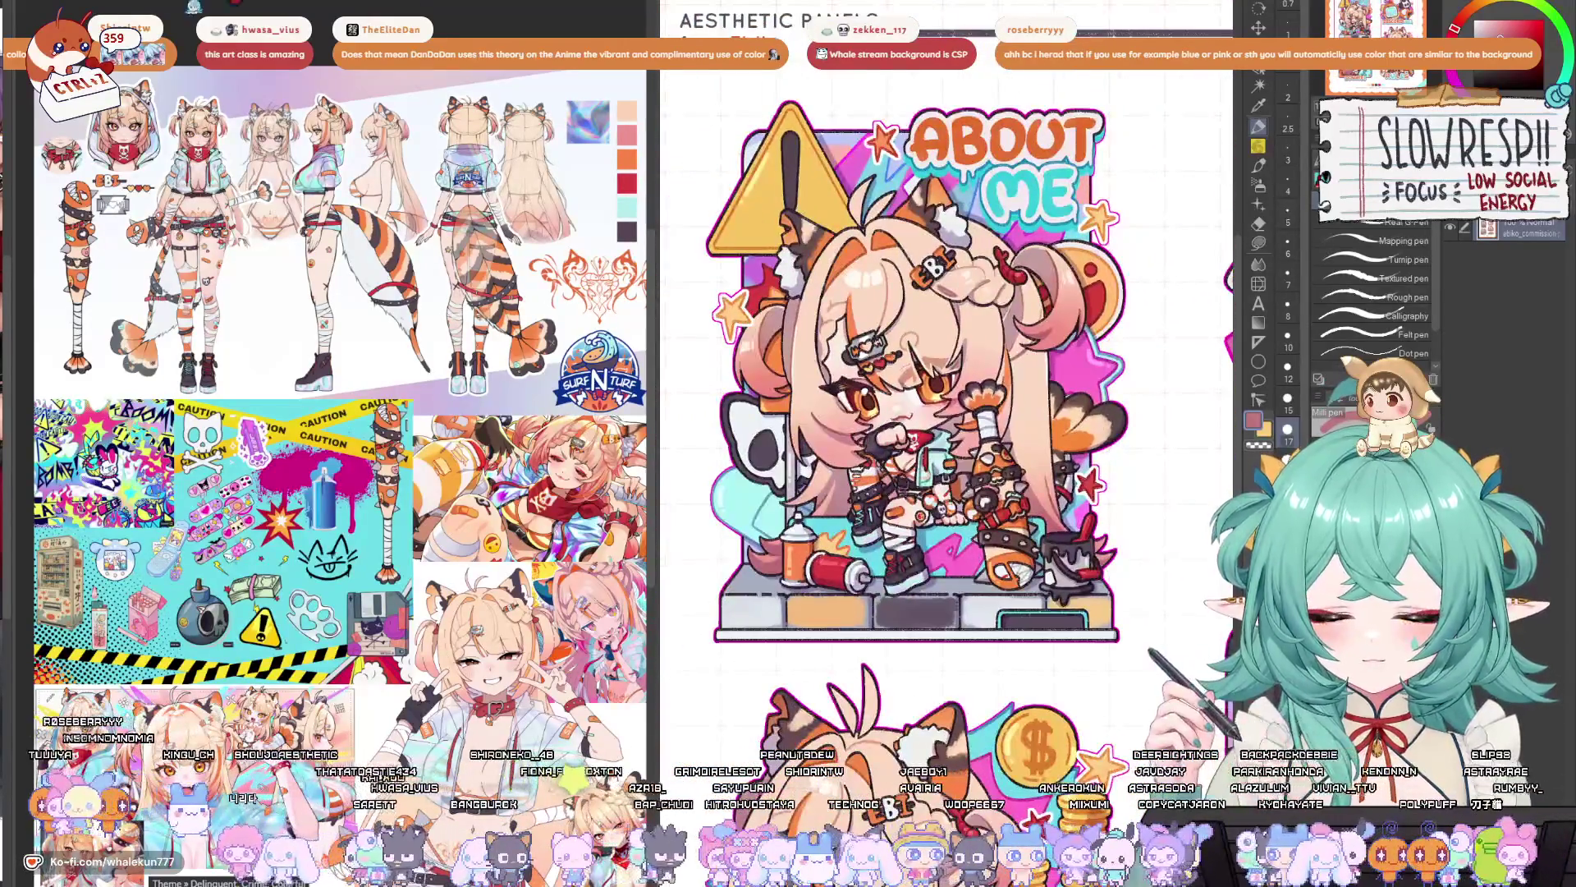
pyautogui.hscroll(3, 916, 370)
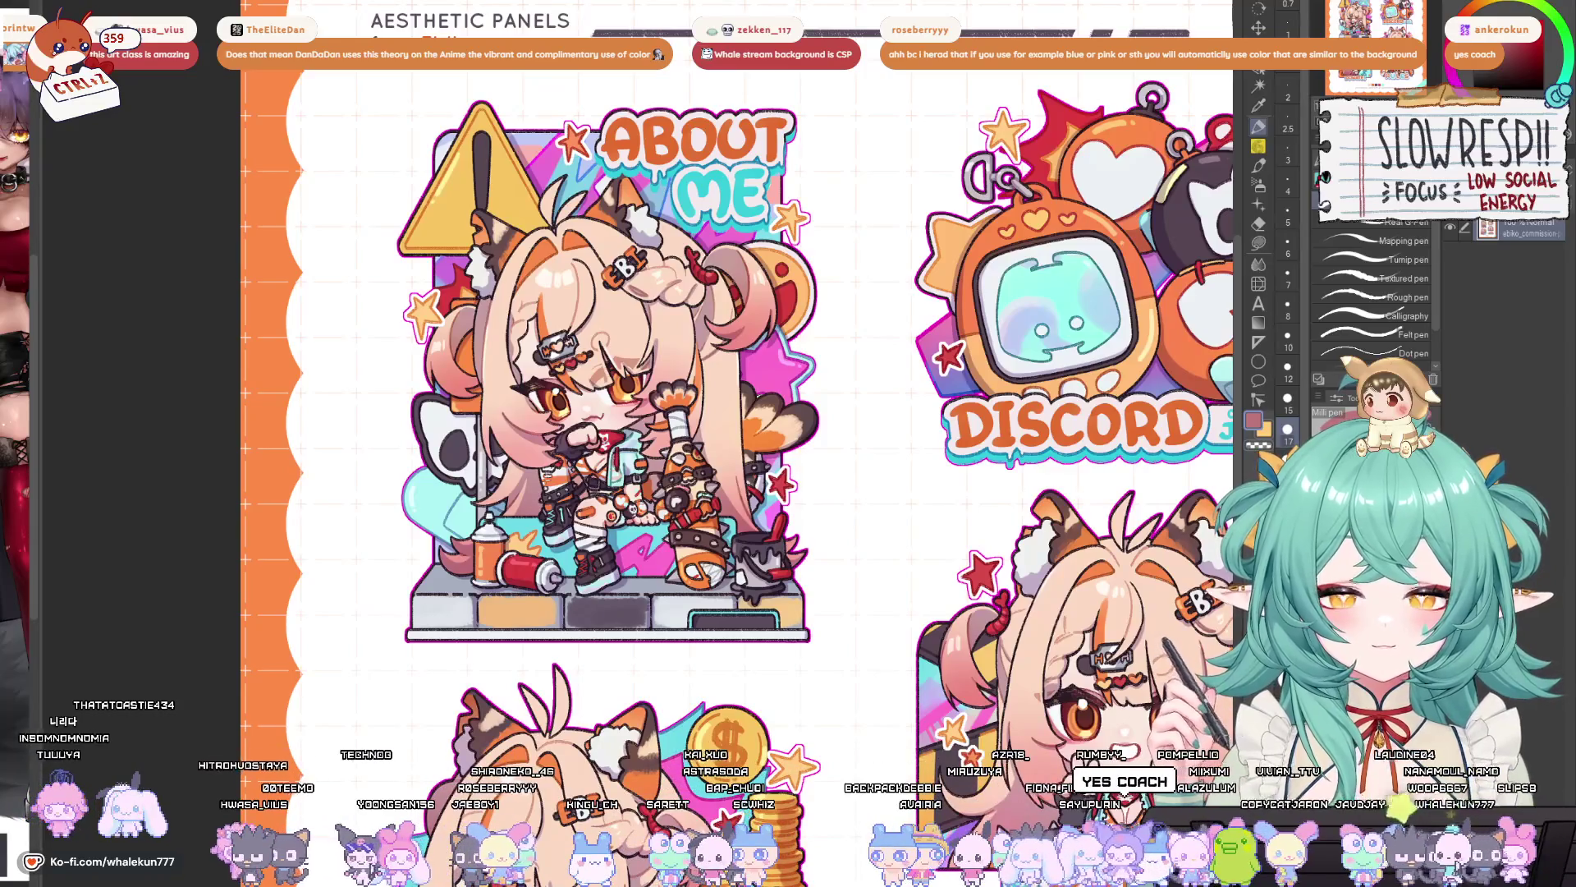
# - Switch to the character reference sheet and pan around it
pyautogui.hotkey('ctrl', 'Tab')
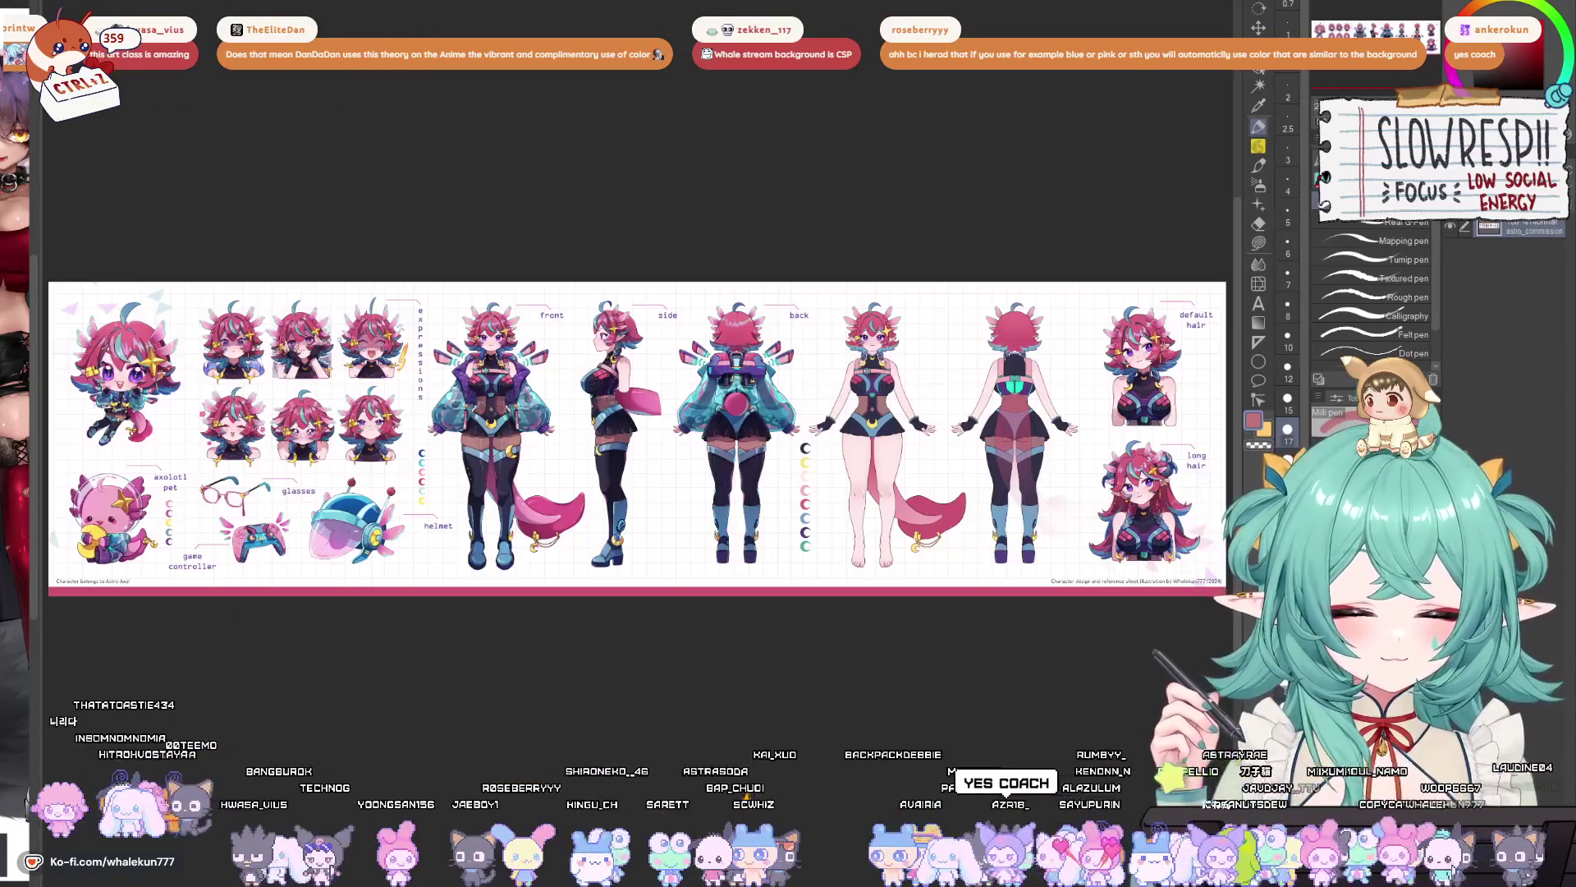
pyautogui.scroll(5, 703, 442)
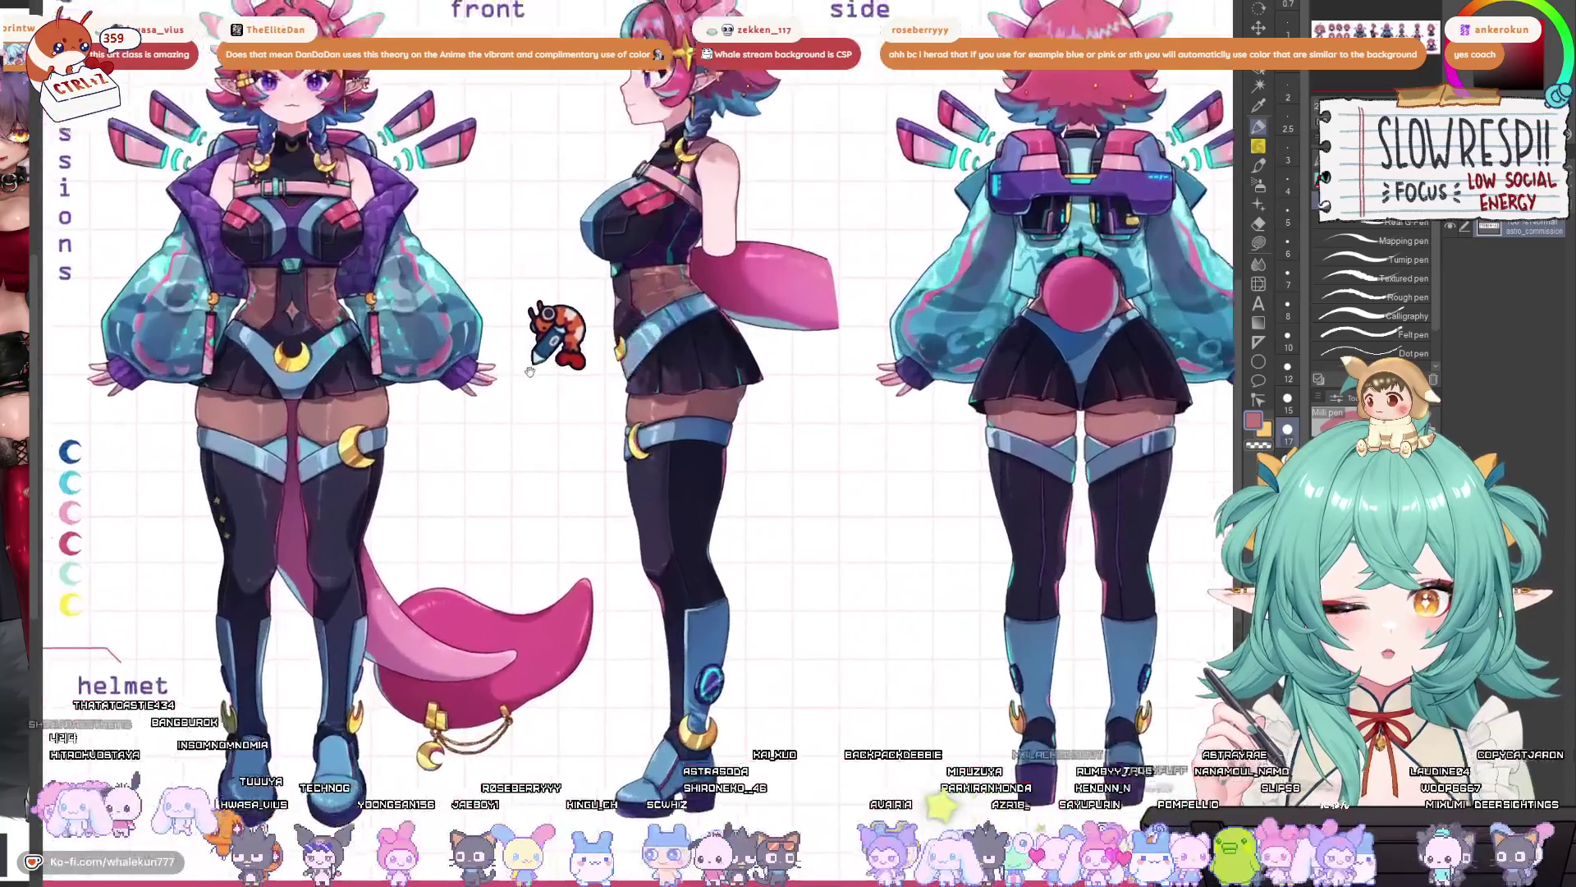
pyautogui.scroll(-3, 704, 442)
pyautogui.scroll(3, 704, 442)
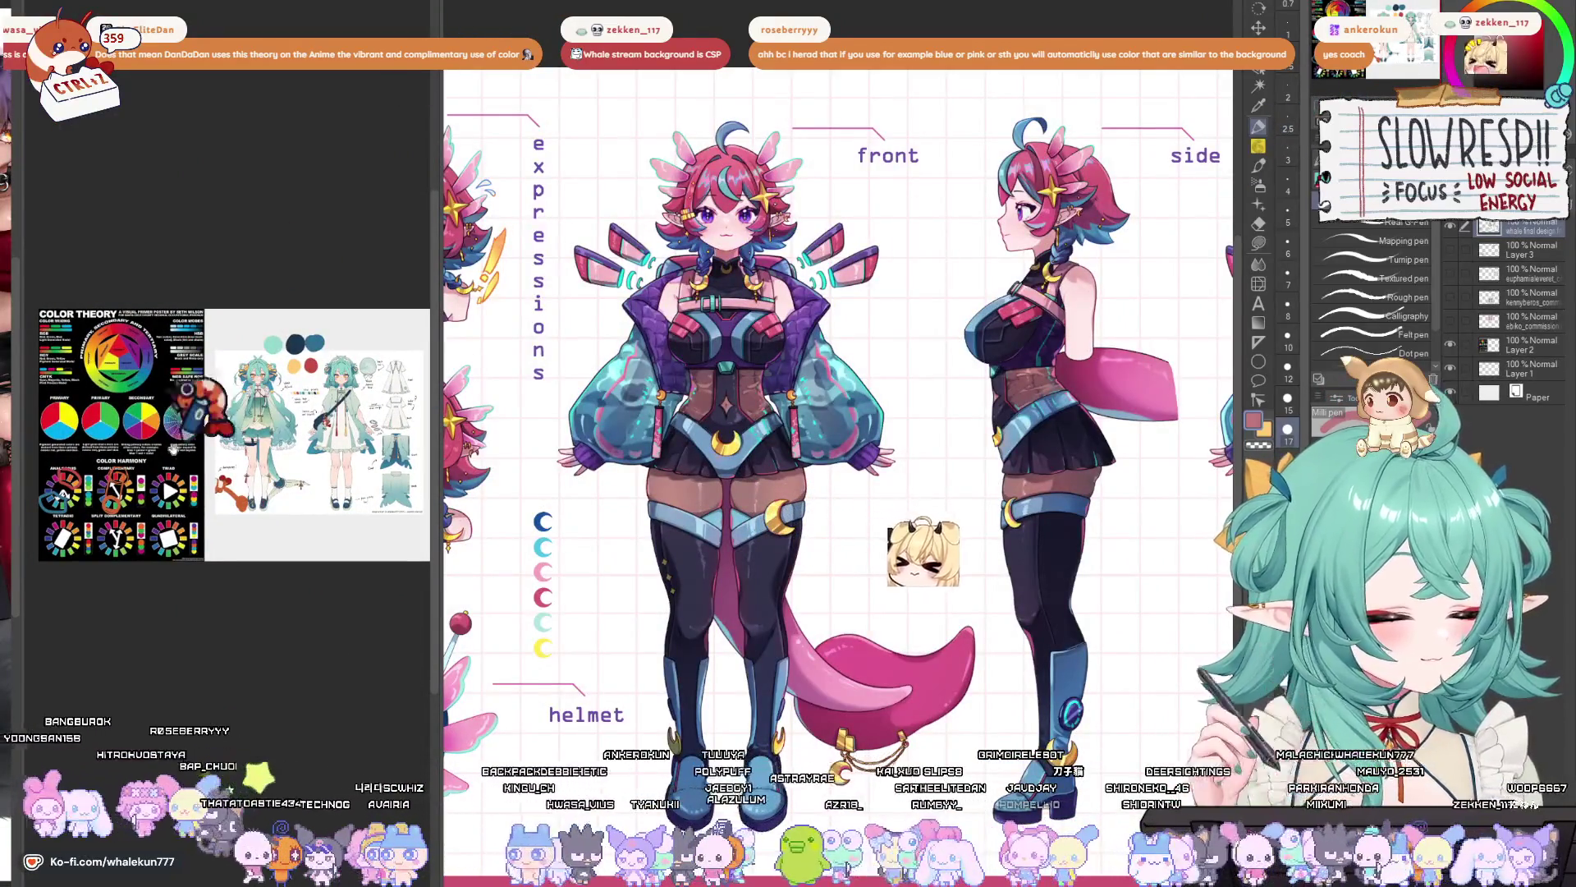
pyautogui.scroll(10, 234, 439)
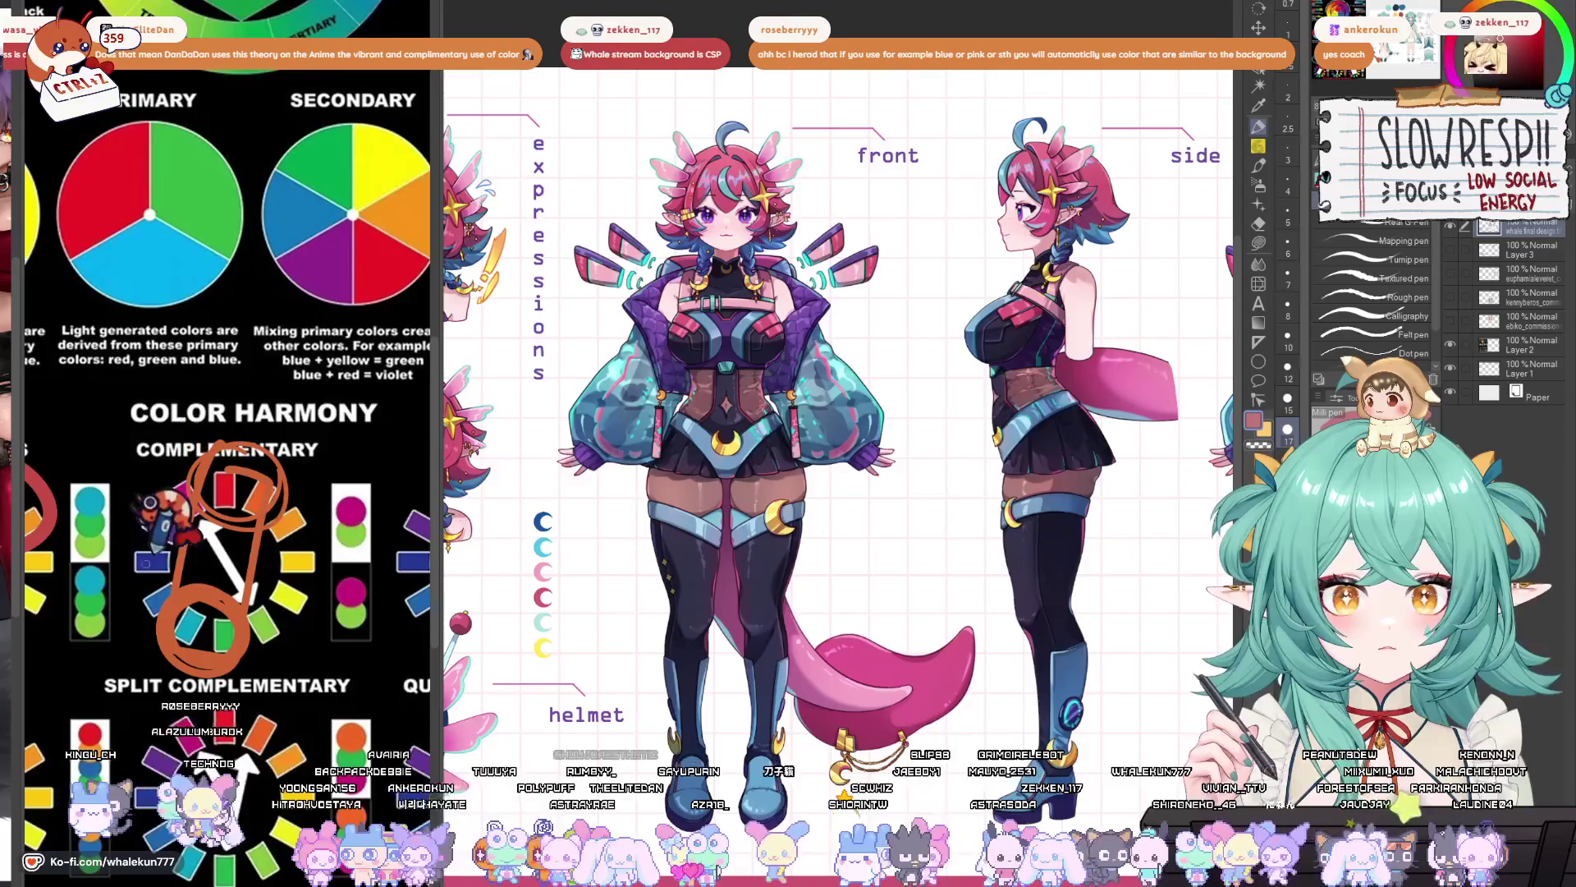
pyautogui.moveTo(856, 329)
pyautogui.mouseDown()
pyautogui.moveTo(945, 343)
pyautogui.moveTo(769, 346)
pyautogui.moveTo(829, 348)
pyautogui.mouseUp()
pyautogui.scroll(2, 739, 365)
# - Zoom in on the front figure's head, then look over the side and back views
pyautogui.moveTo(739, 364); pyautogui.dragTo(751, 472)
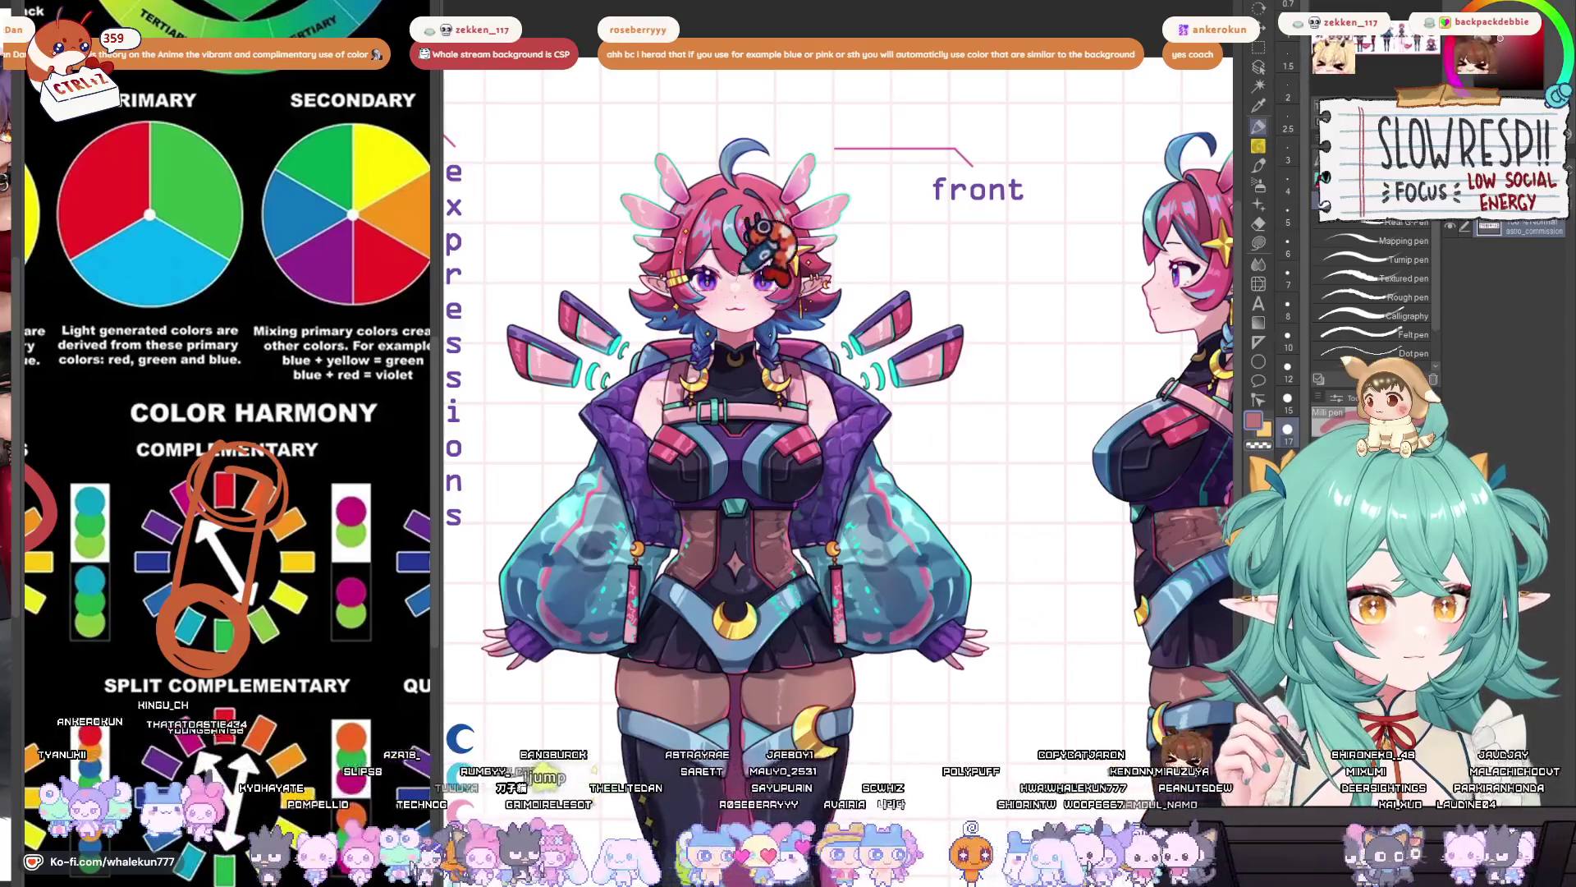
pyautogui.moveTo(818, 507); pyautogui.dragTo(833, 353)
pyautogui.scroll(-3, 832, 353)
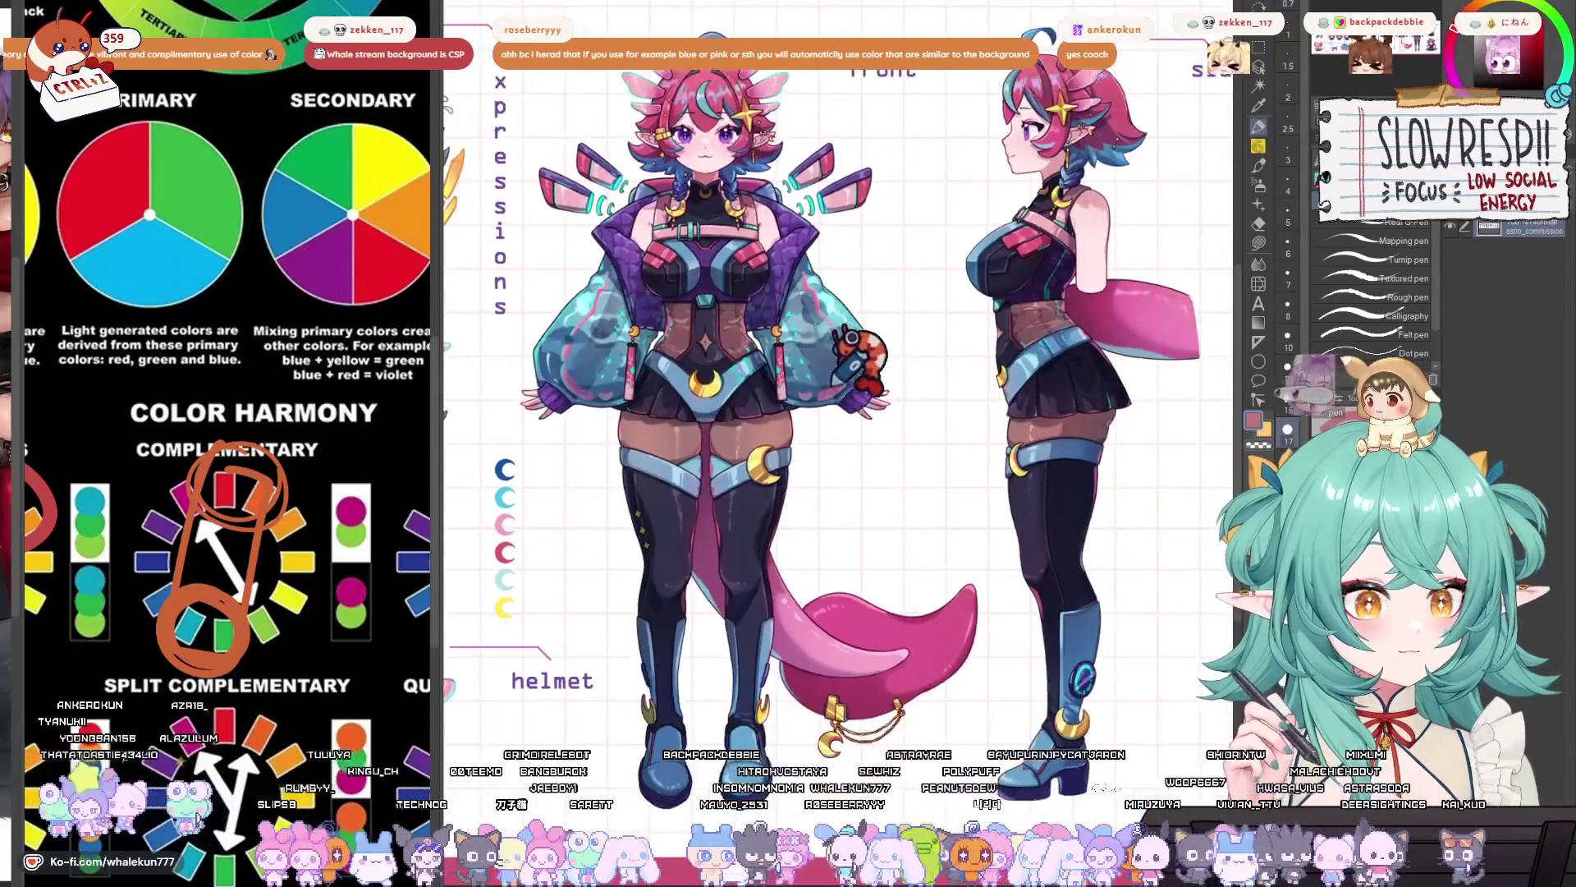
pyautogui.moveTo(839, 355)
pyautogui.mouseDown()
pyautogui.moveTo(872, 451)
pyautogui.moveTo(637, 419)
pyautogui.moveTo(394, 420)
pyautogui.moveTo(947, 428)
pyautogui.mouseUp()
pyautogui.scroll(2, 871, 451)
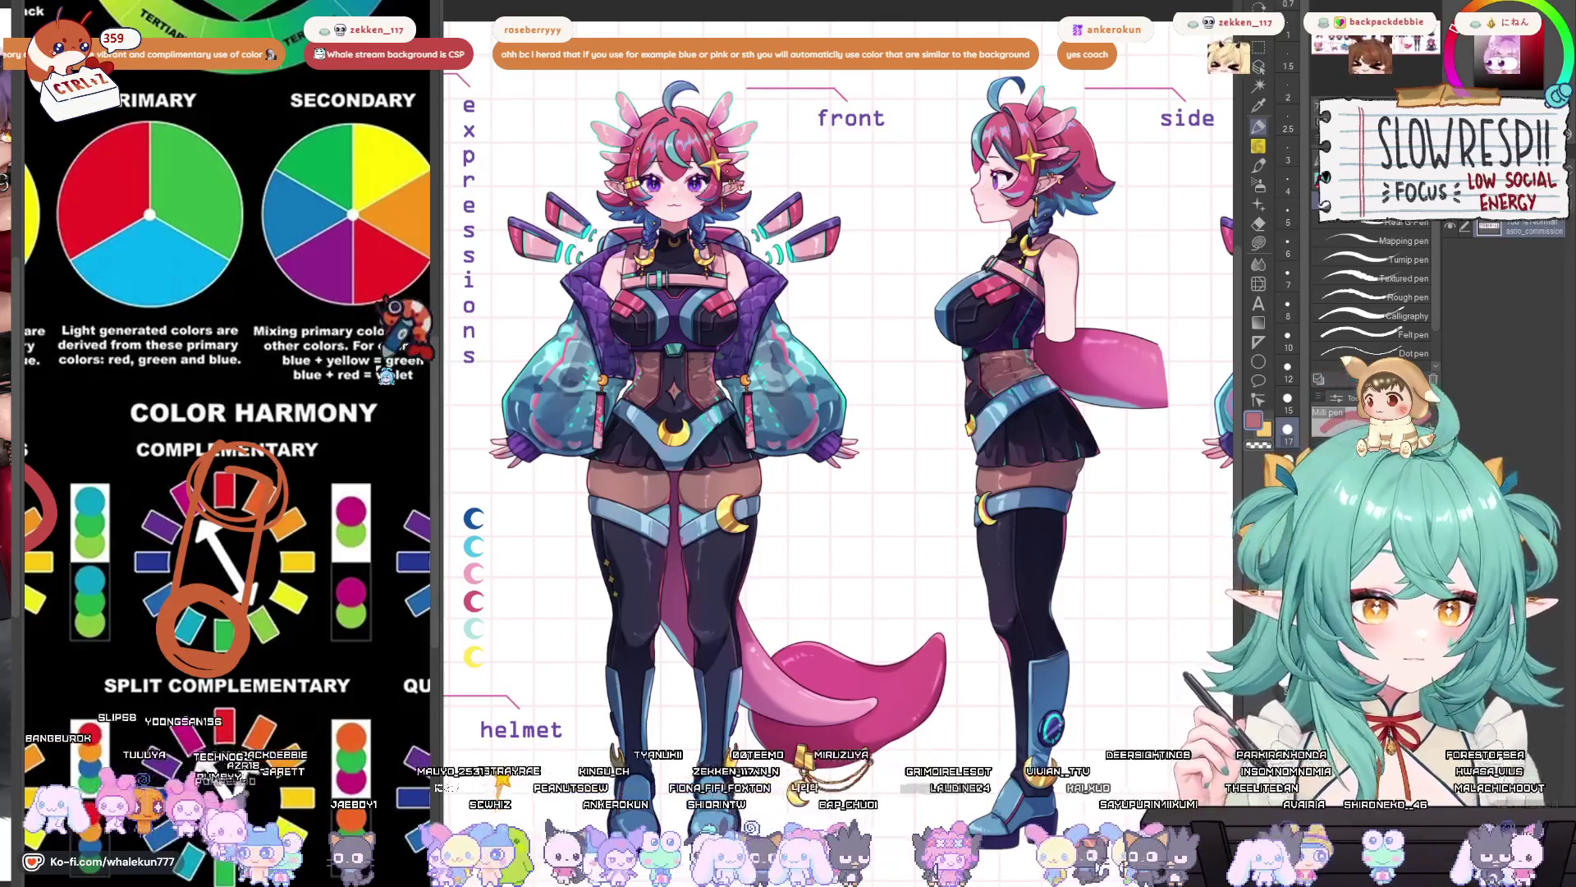
# - Frame the expression sketches, then switch to the greyscale chibi sketch document
pyautogui.moveTo(560, 355); pyautogui.dragTo(662, 361)
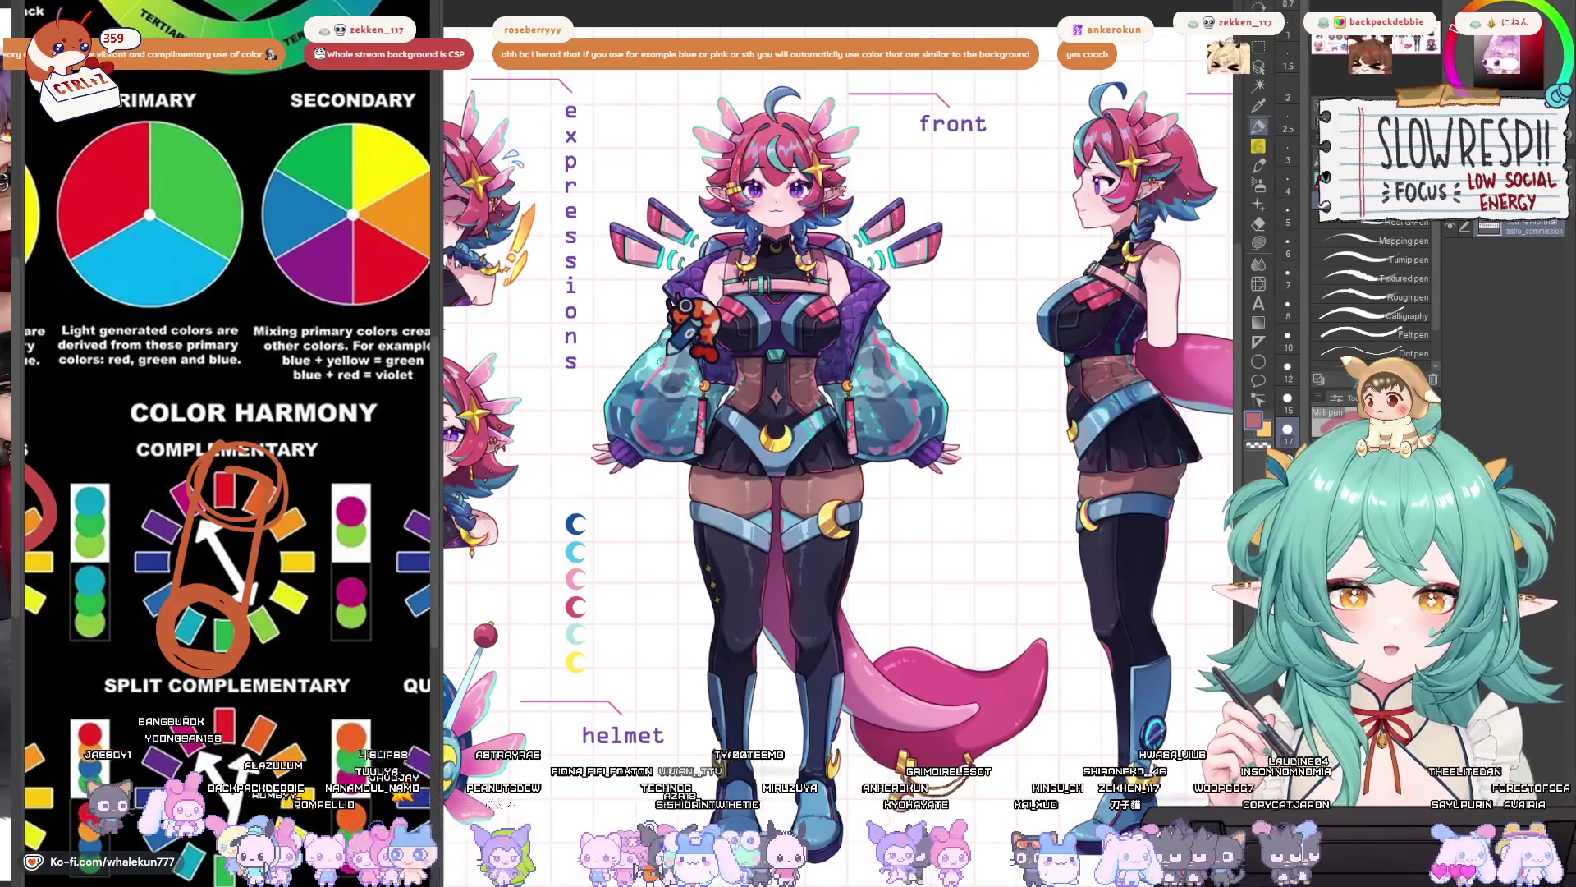
pyautogui.moveTo(714, 357)
pyautogui.mouseDown()
pyautogui.moveTo(729, 371)
pyautogui.moveTo(703, 365)
pyautogui.mouseUp()
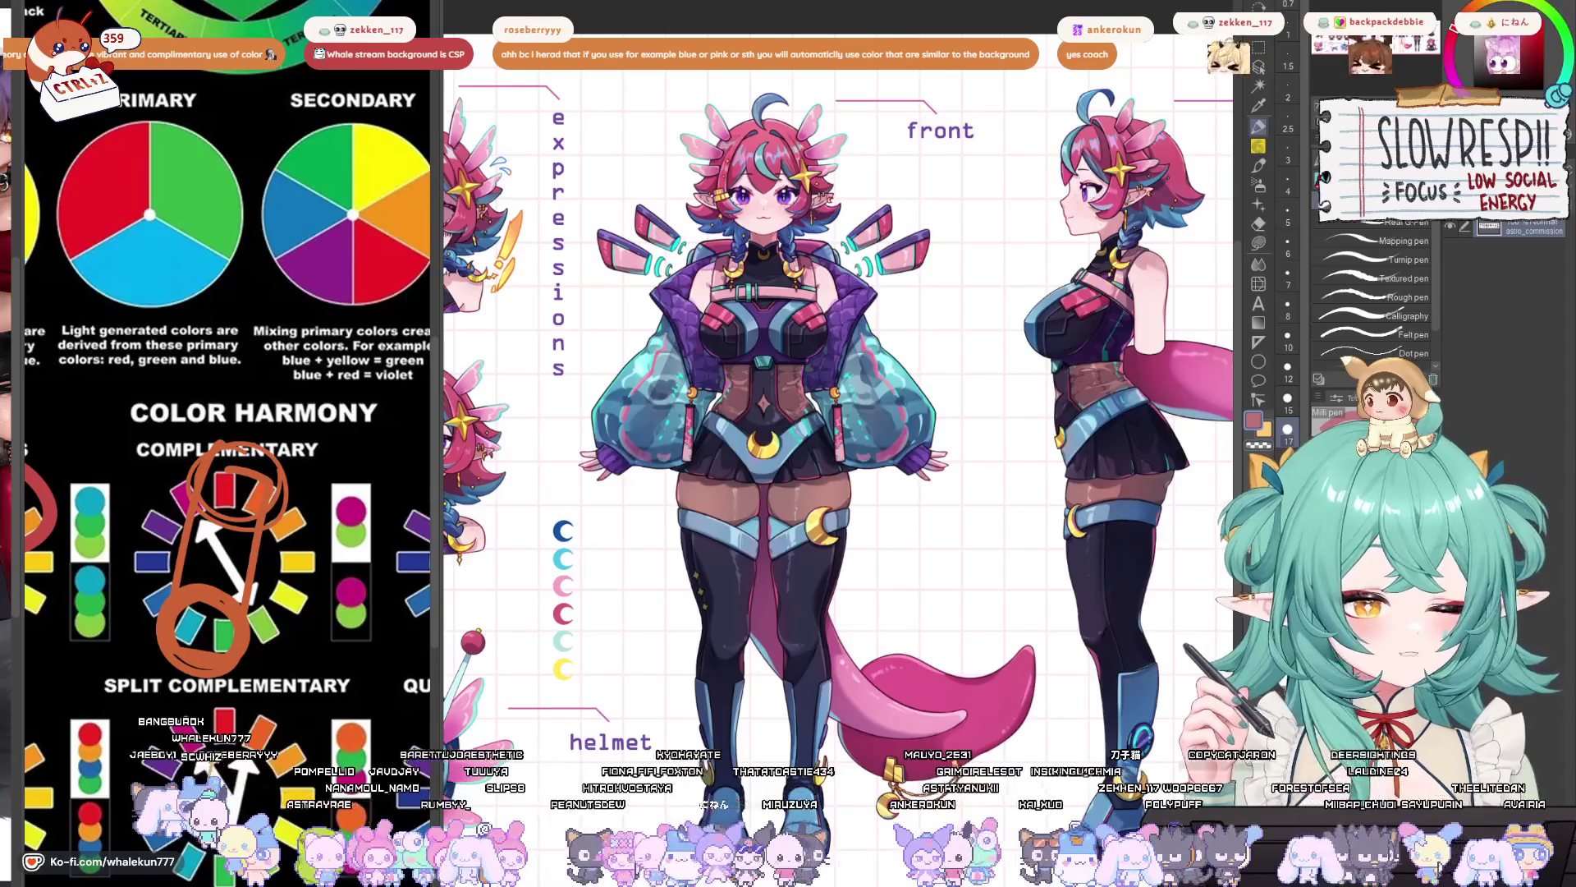
pyautogui.hotkey('ctrl', 'Tab')
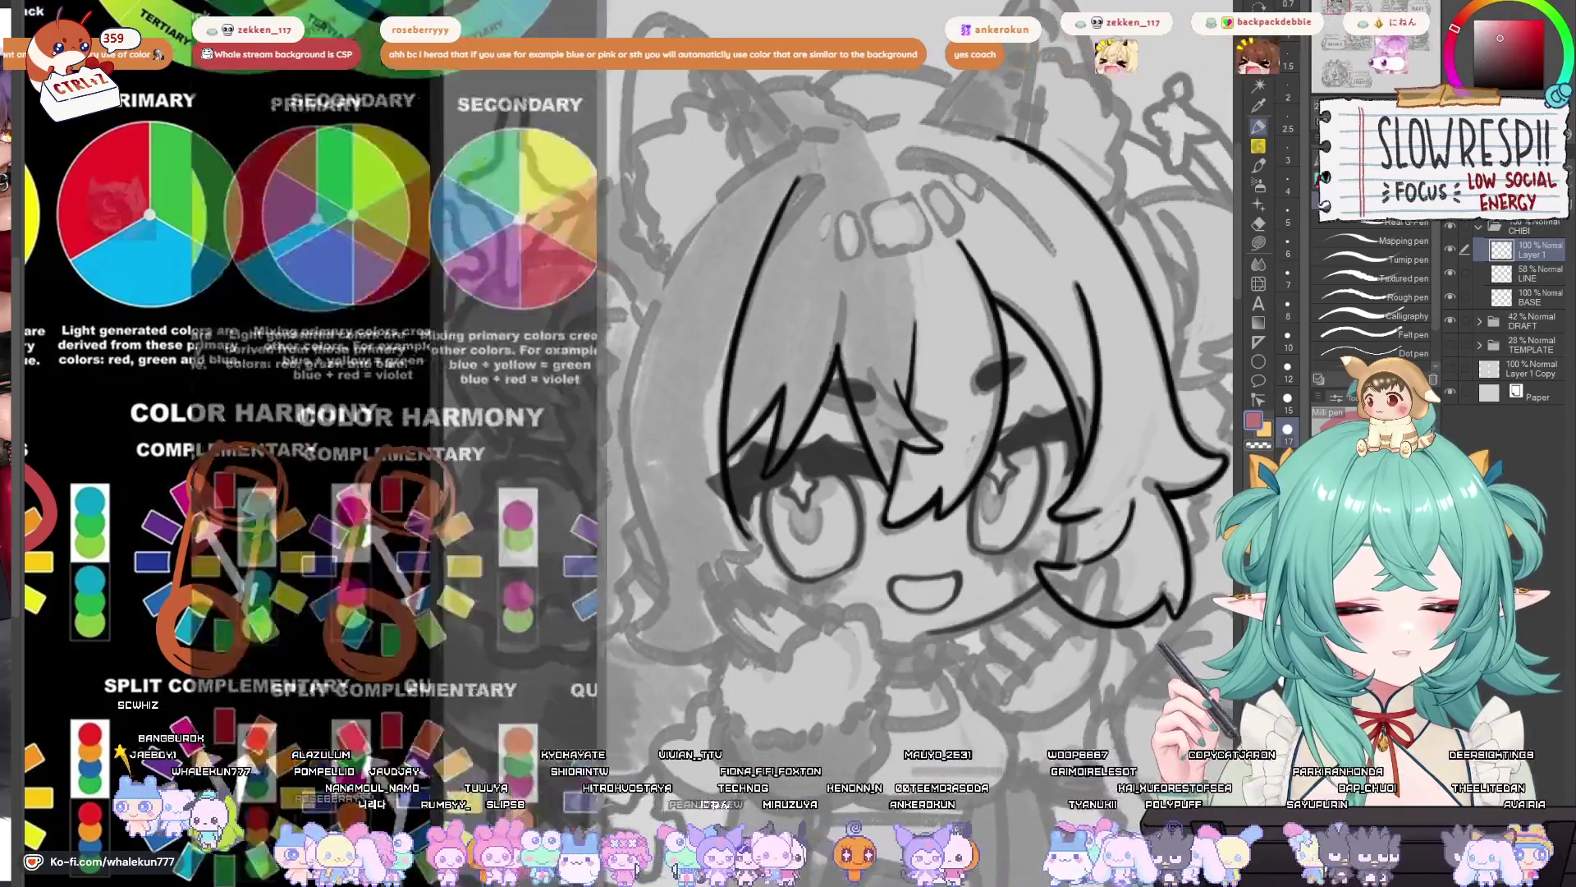
# - Cycle documents past the reference sheet to the popcorn-girl cinema illustration
pyautogui.hotkey('ctrl', 'Tab')
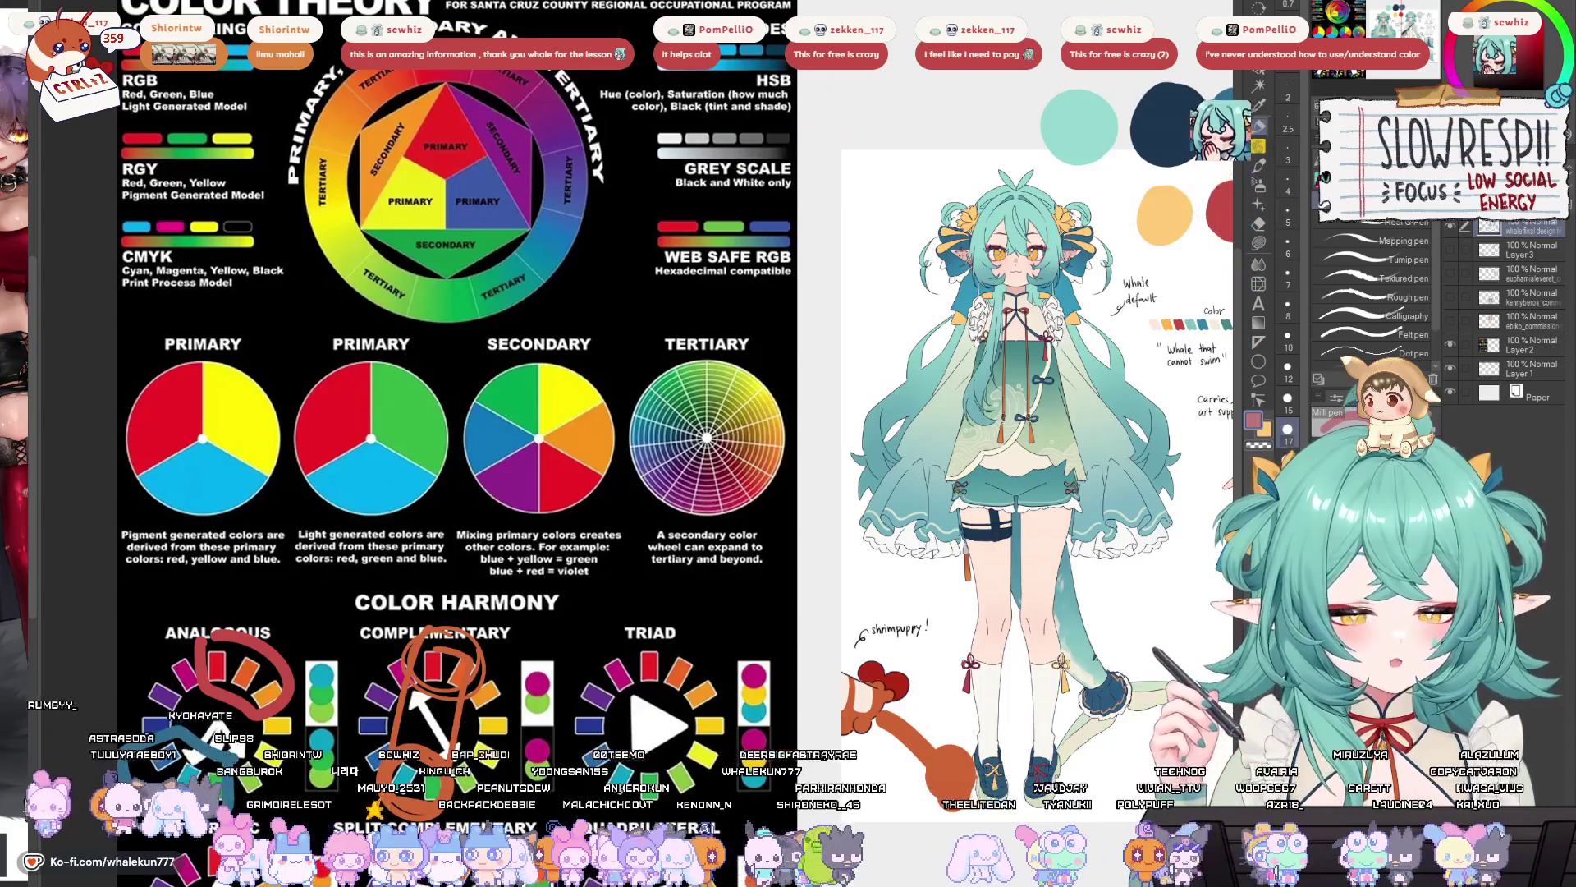
pyautogui.hotkey('ctrl', 'Tab')
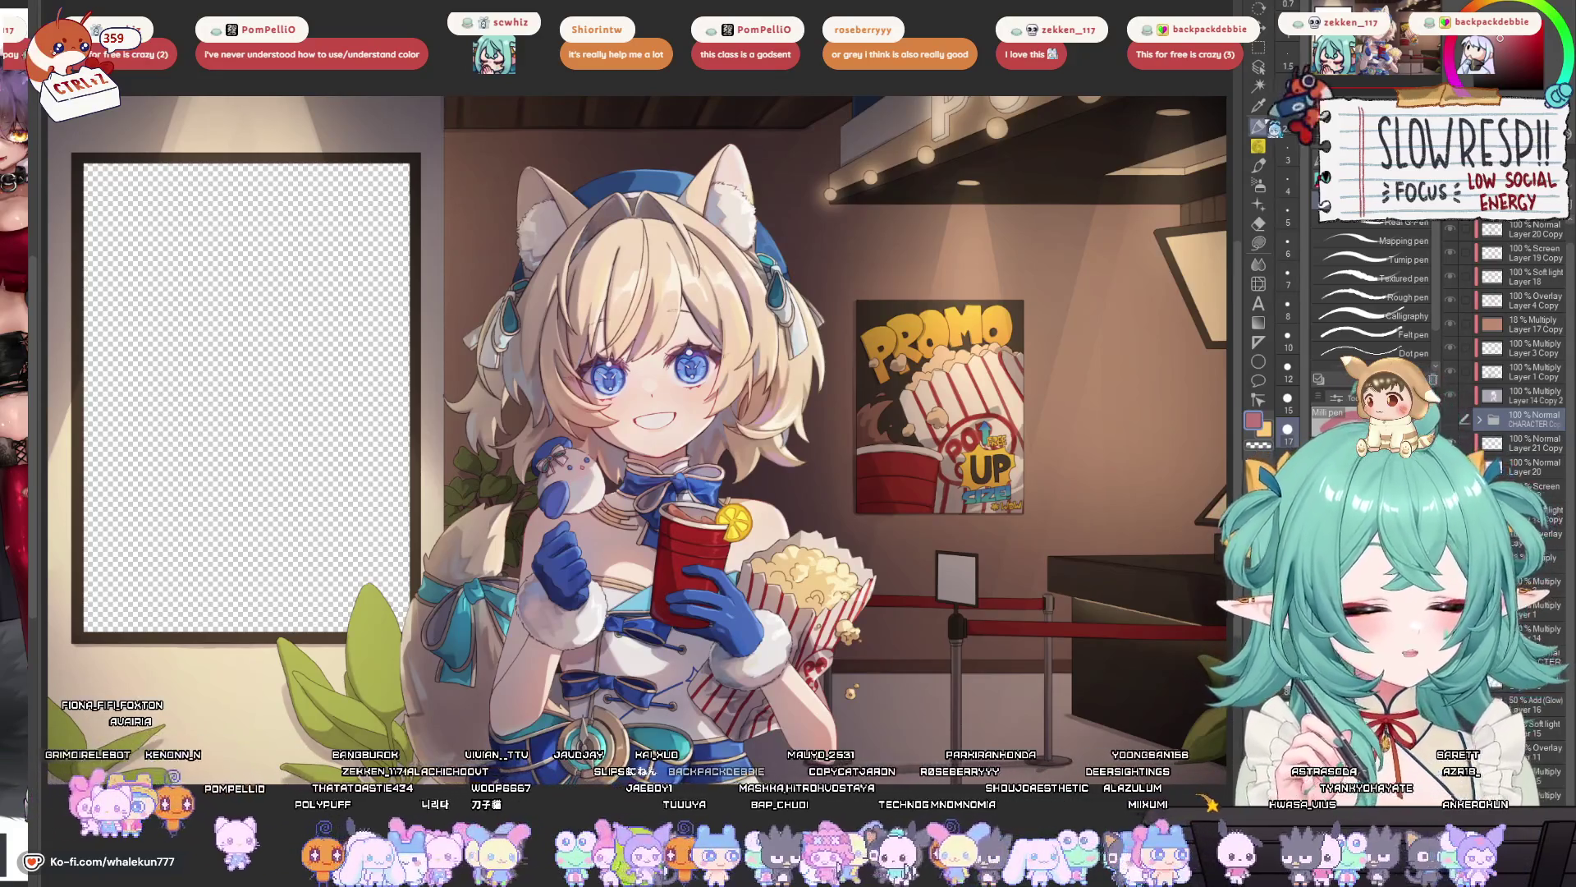
# - Nudge the view left and hide the cinema-lobby background layer, leaving plain white
pyautogui.moveTo(922, 576); pyautogui.dragTo(852, 605)
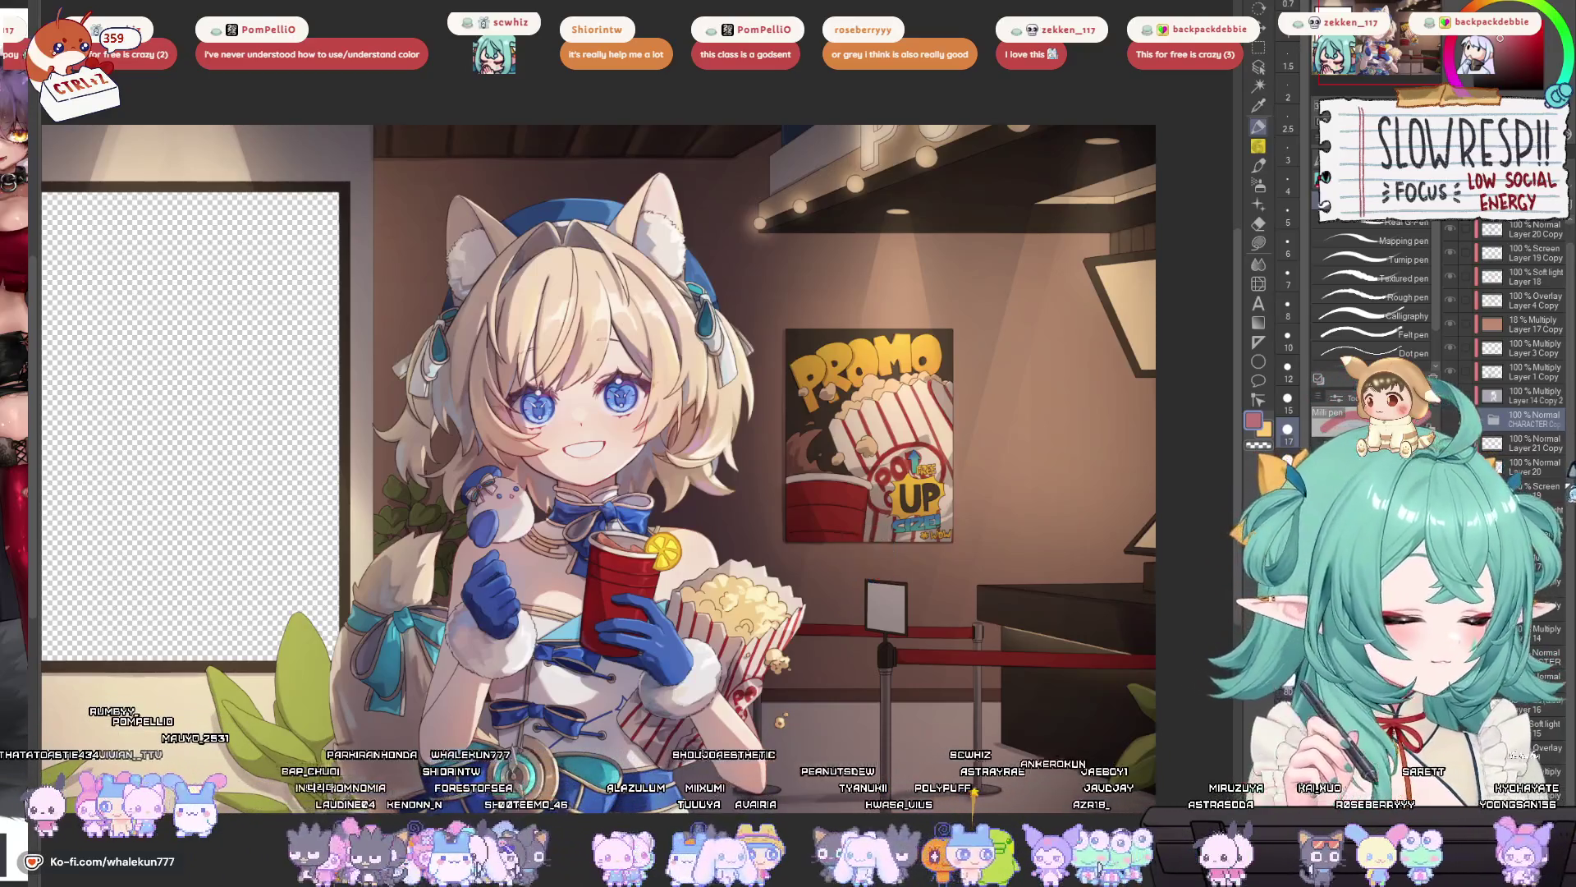
pyautogui.scroll(-2, 1527, 369)
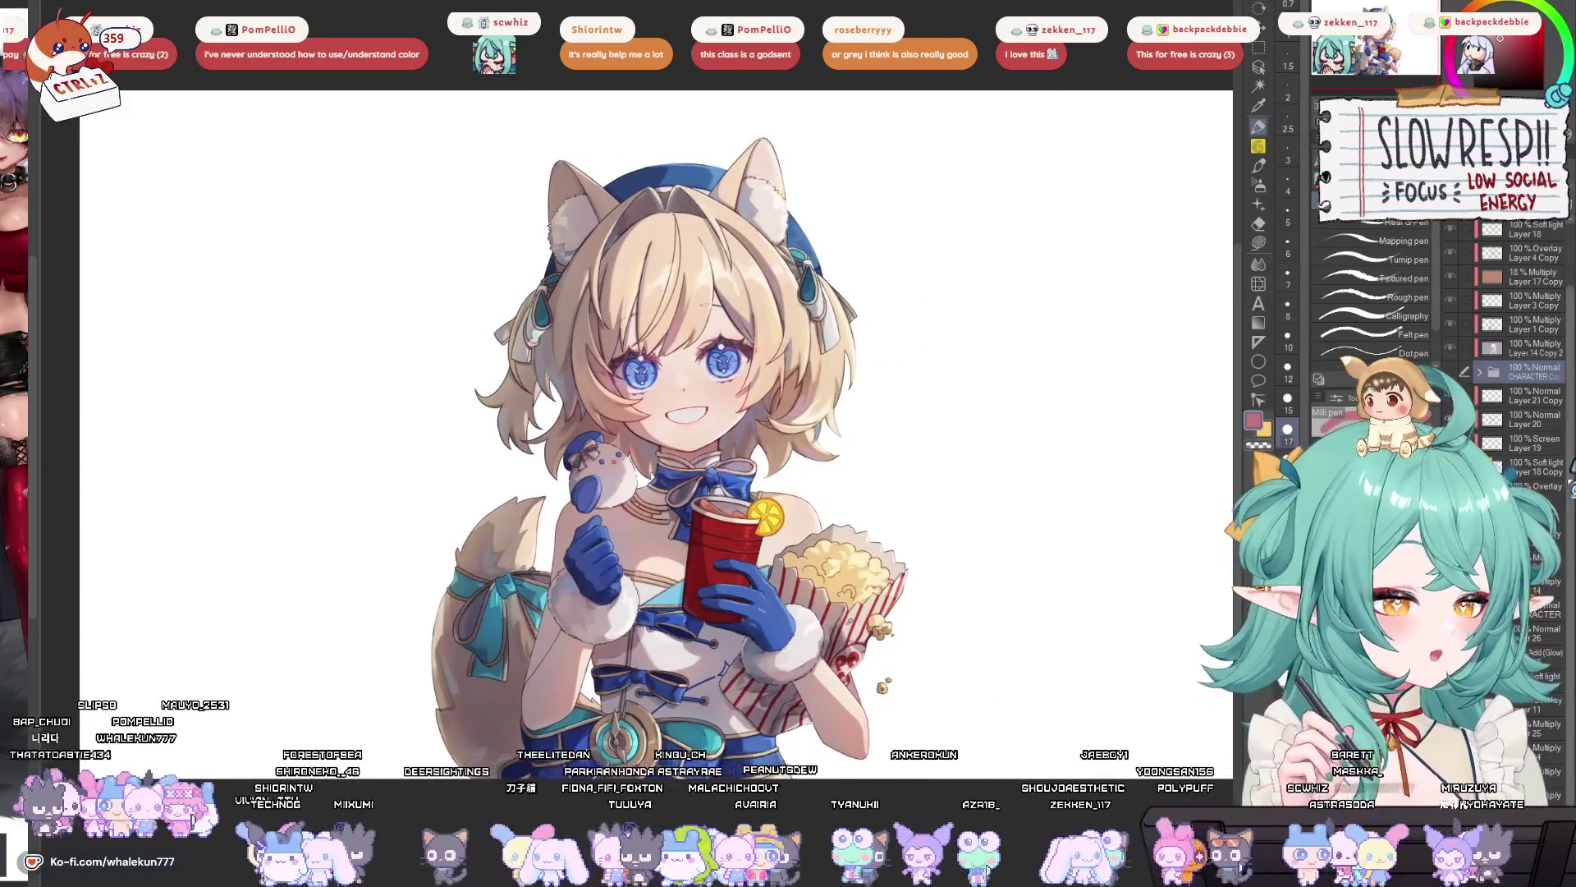
# - Hide the character's lighting and effect layers and turn the background layer back on
pyautogui.scroll(3, 1527, 344)
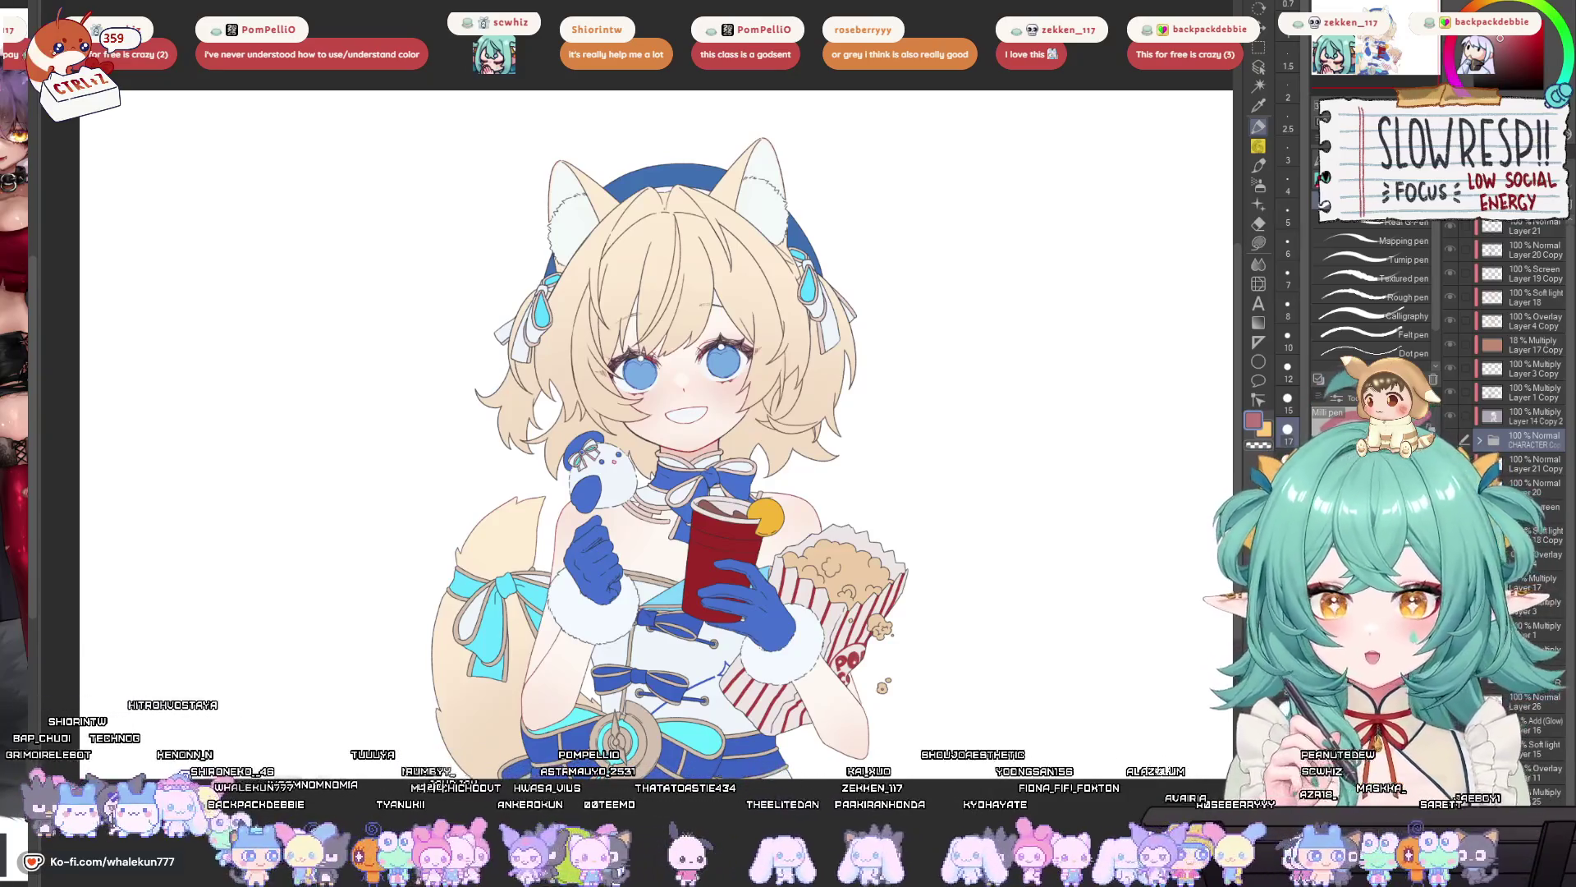
pyautogui.scroll(-3, 1519, 329)
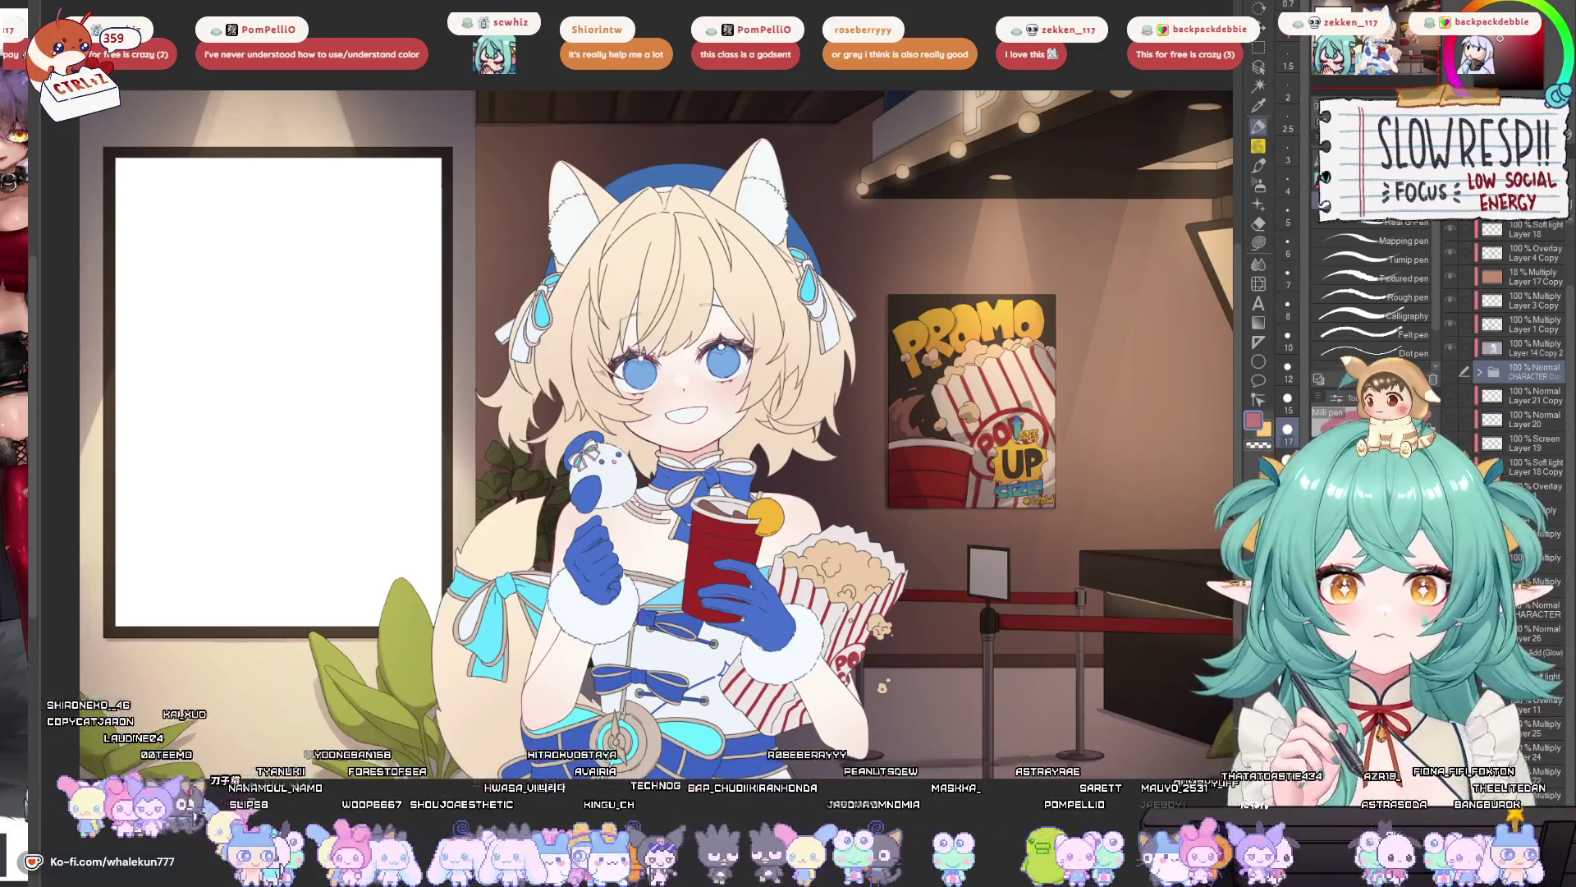
# - Cover the popcorn girl with a flat tan-brown fill on a new layer
pyautogui.scroll(2, 1518, 345)
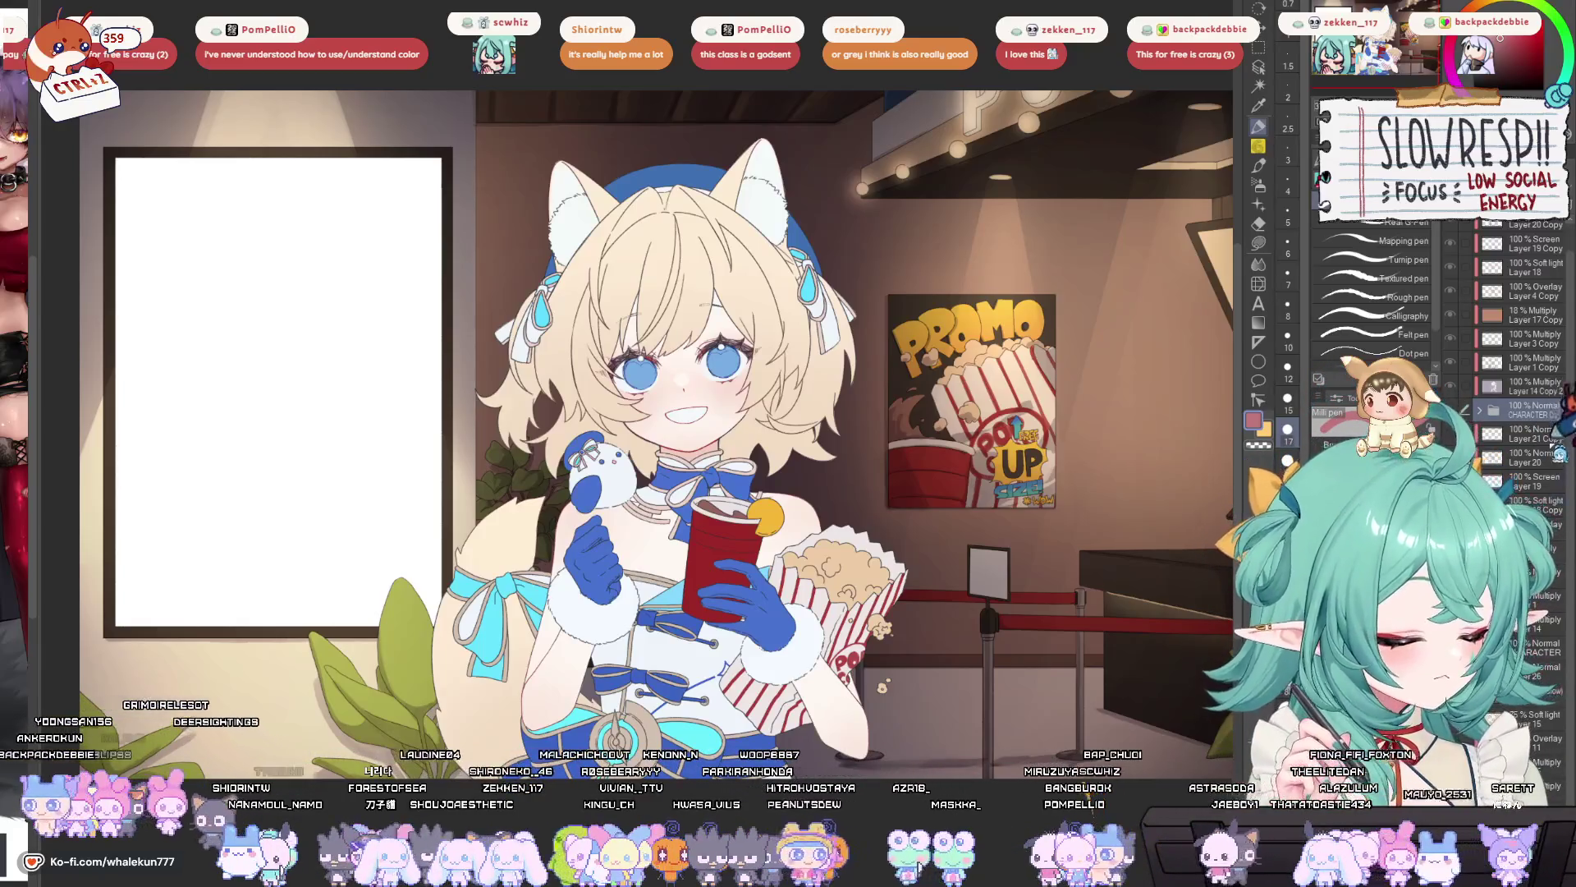
pyautogui.scroll(-2, 1519, 345)
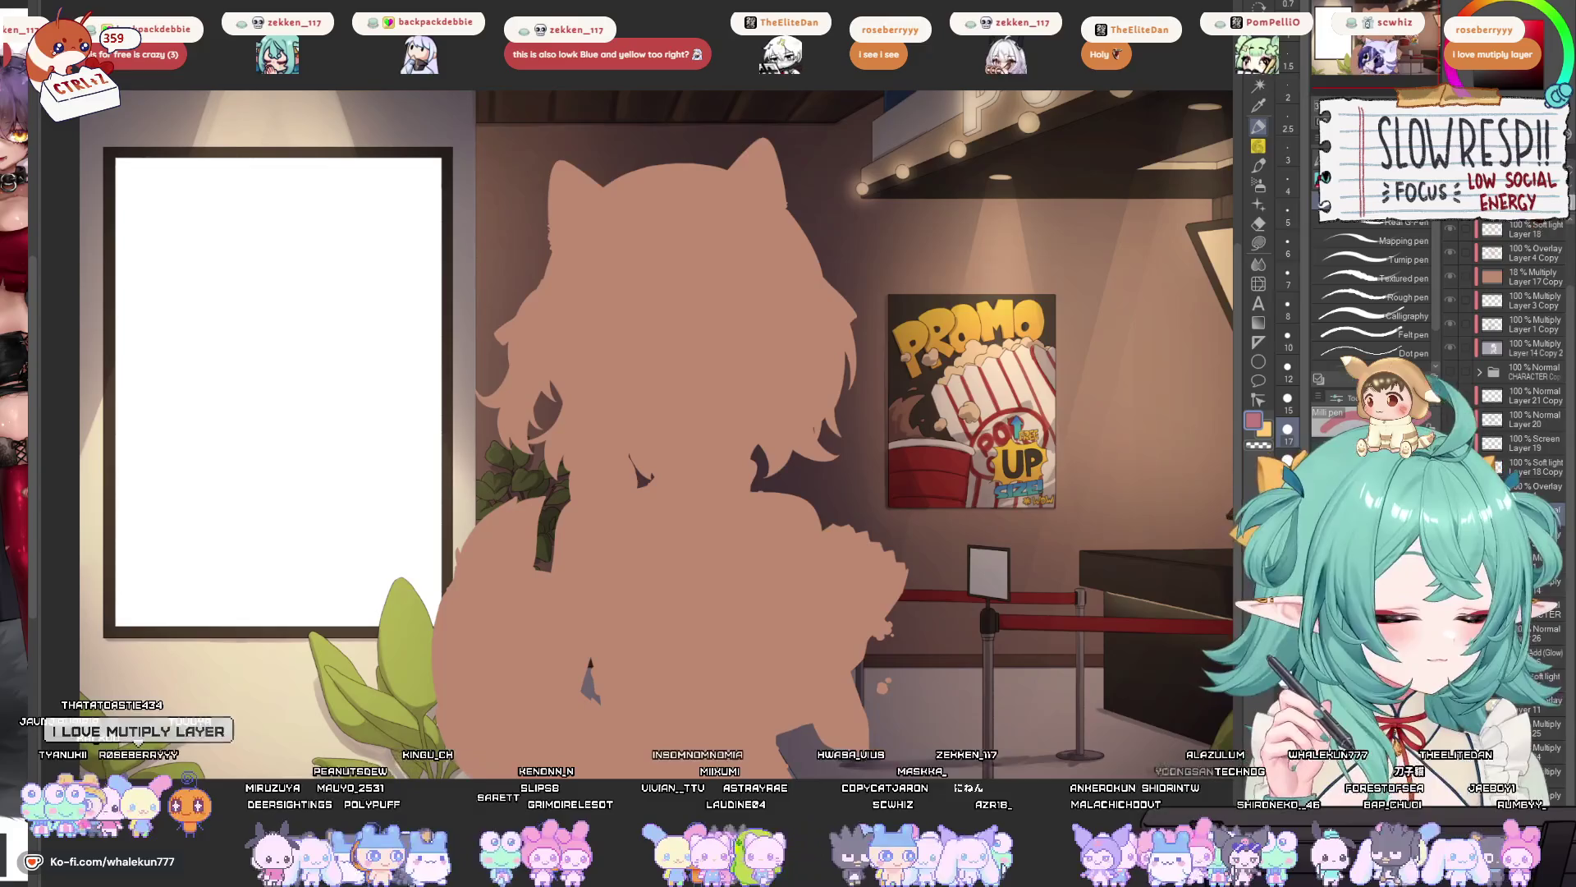
# - Undo the brown silhouette fill with Ctrl+Z
pyautogui.hotkey('ctrl', 'z')
pyautogui.hotkey('ctrl', 'z')
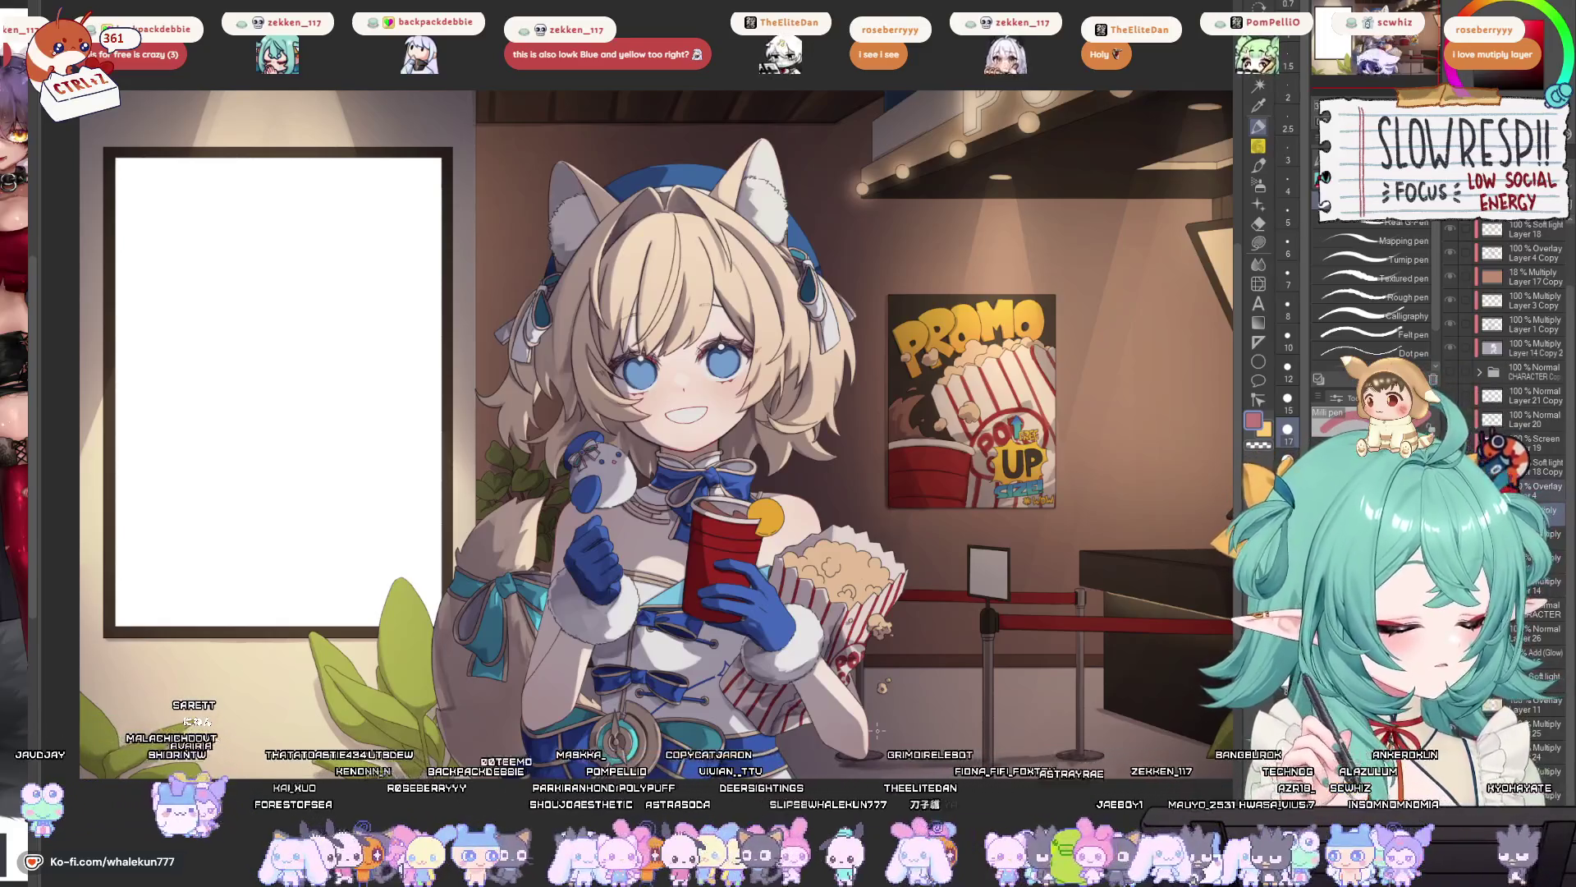
# - Brighten the character's eyes and body, then switch to the flattened single-layer document
pyautogui.hotkey('ctrl', 'z')
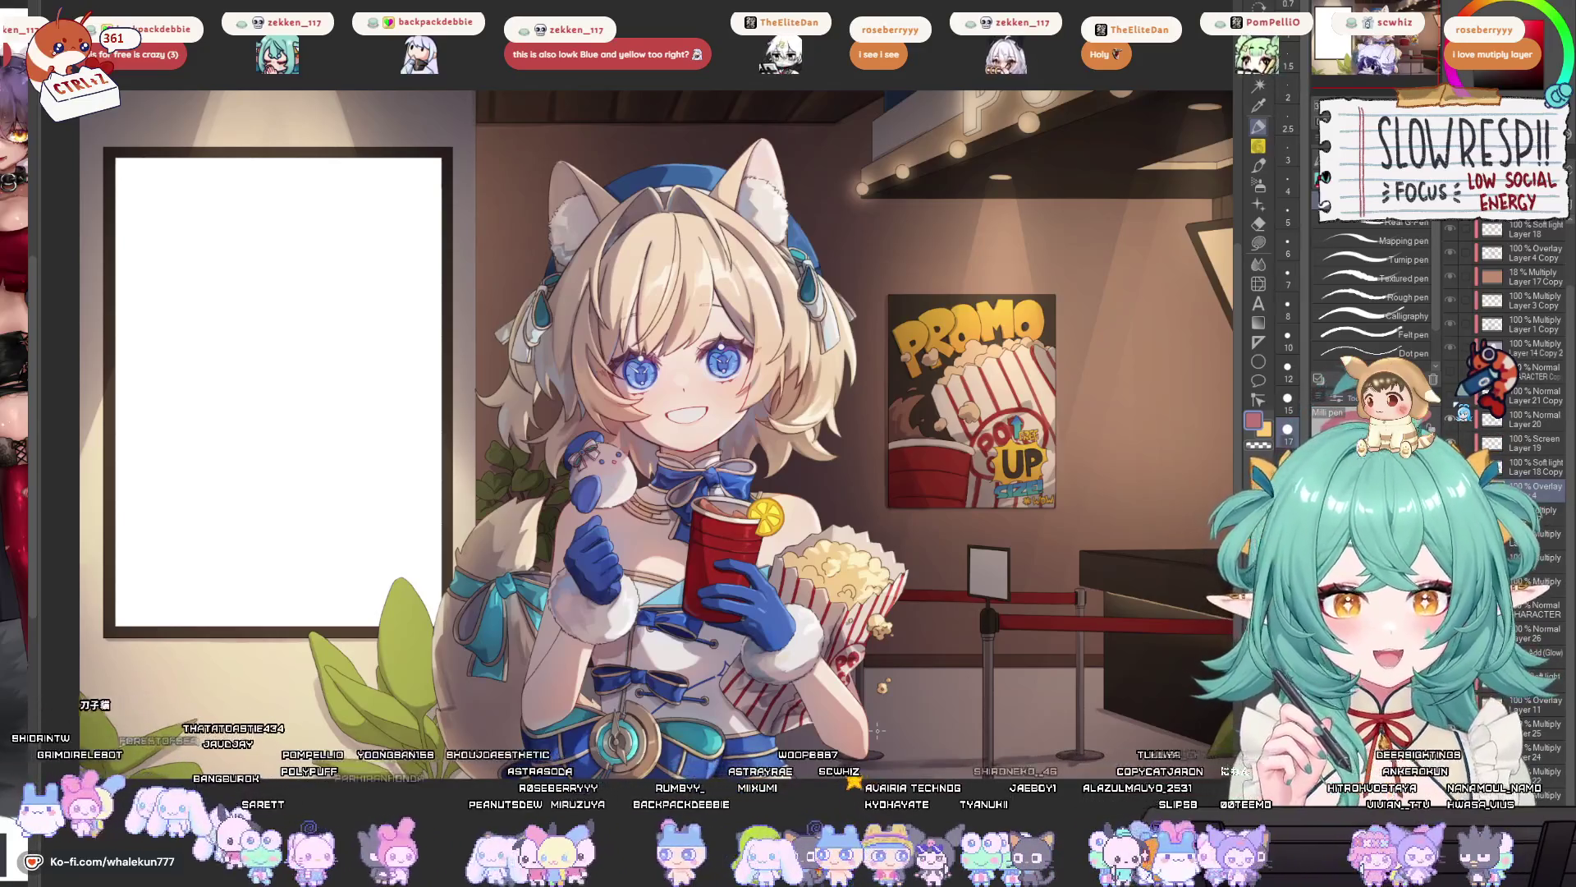
pyautogui.moveTo(821, 498); pyautogui.dragTo(858, 483)
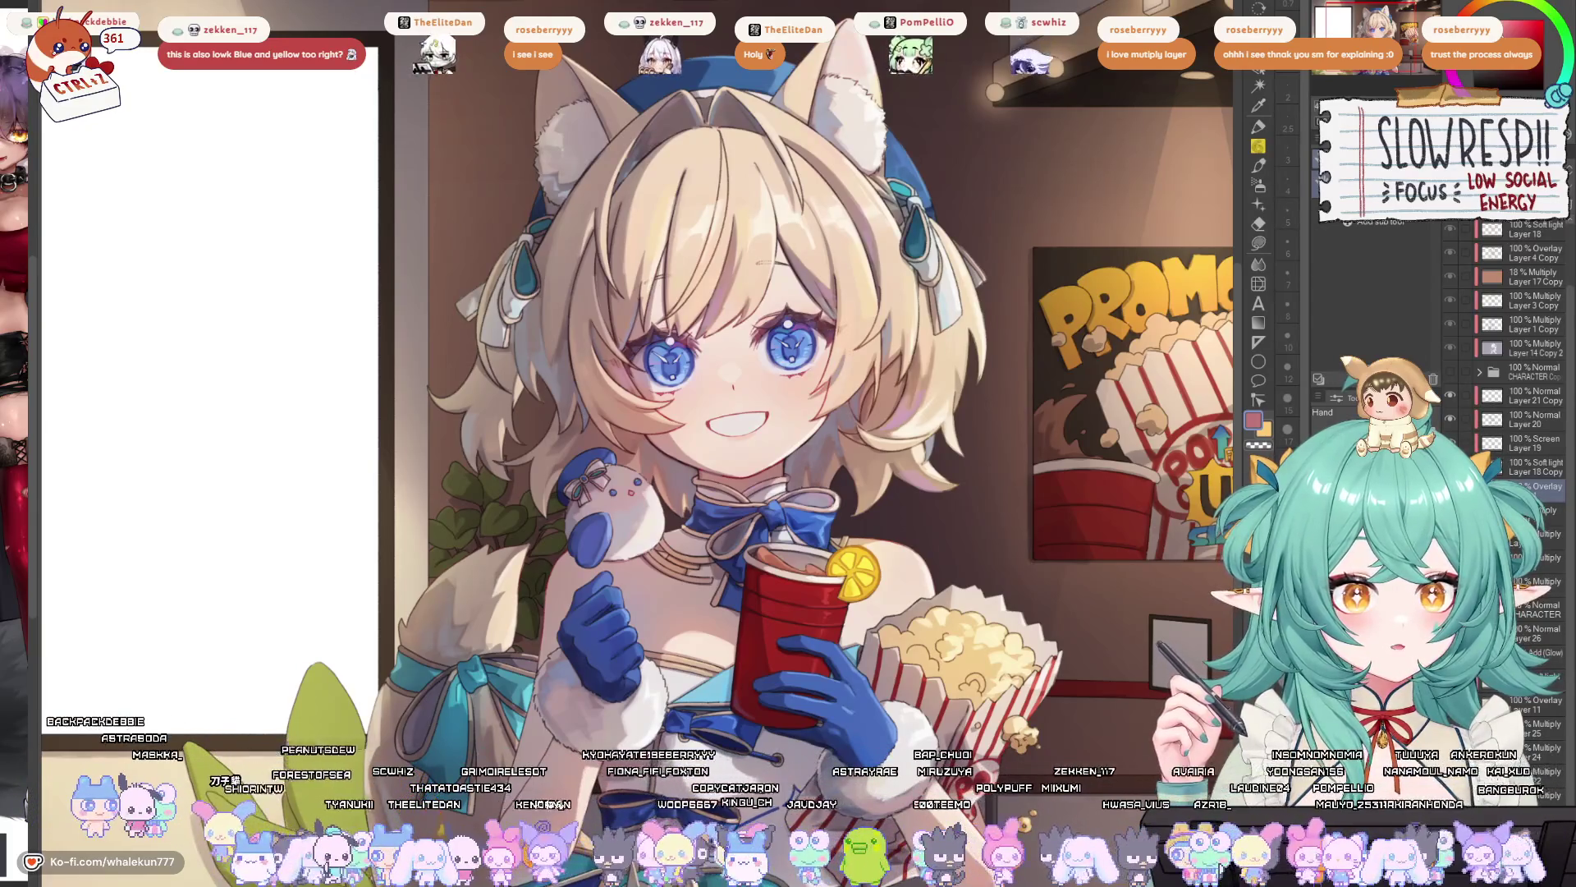
pyautogui.hotkey('ctrl', 'Tab')
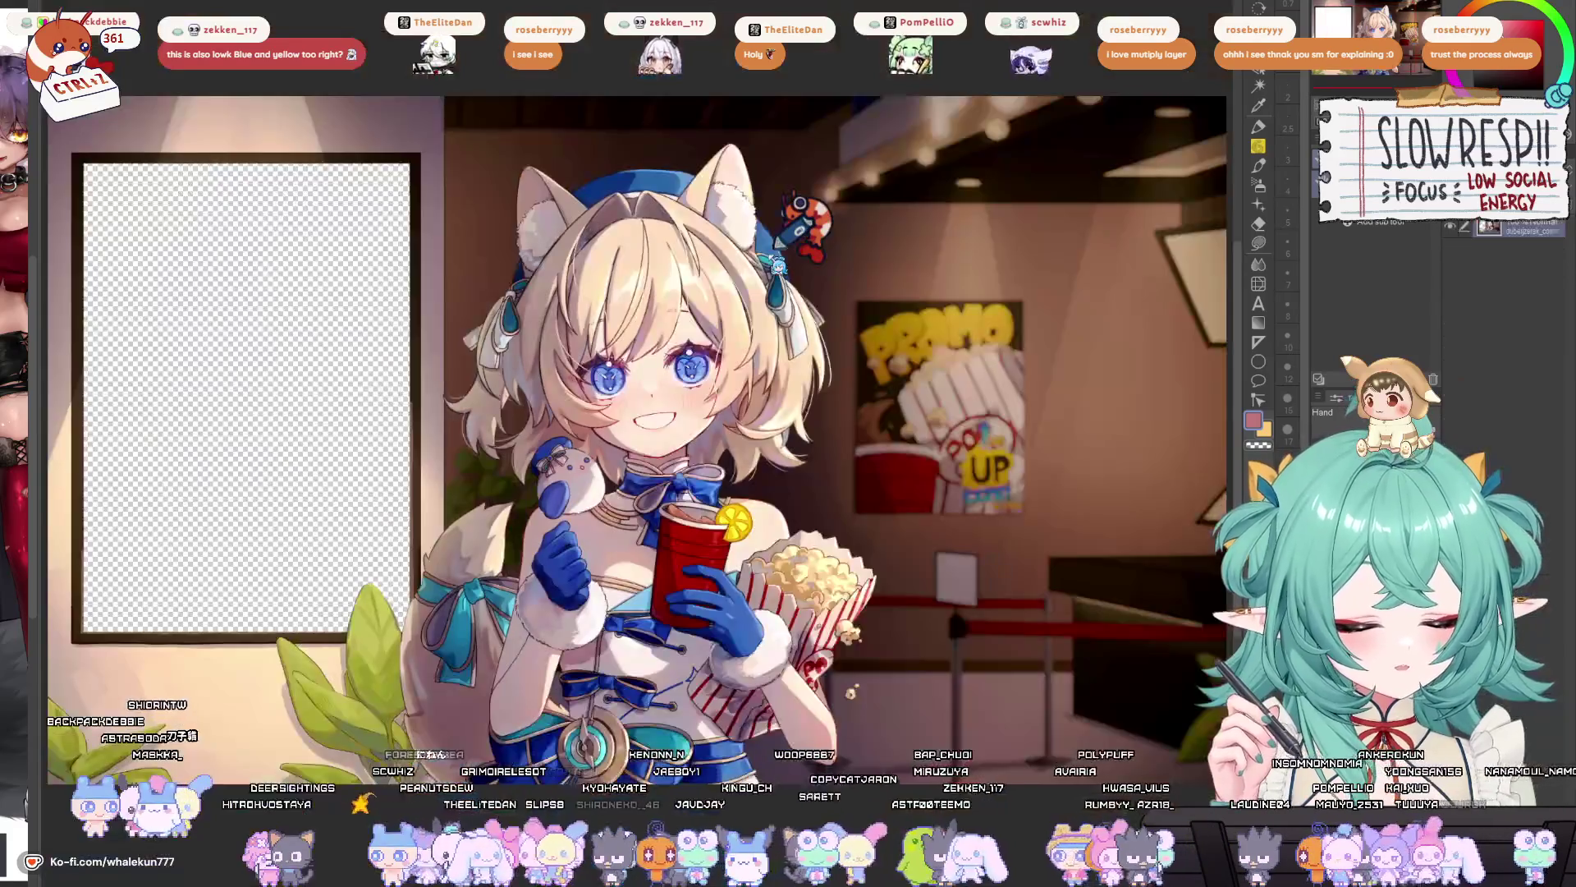
# - Pan around the character artwork, then switch to the character turnaround sheet document
pyautogui.scroll(5, 746, 357)
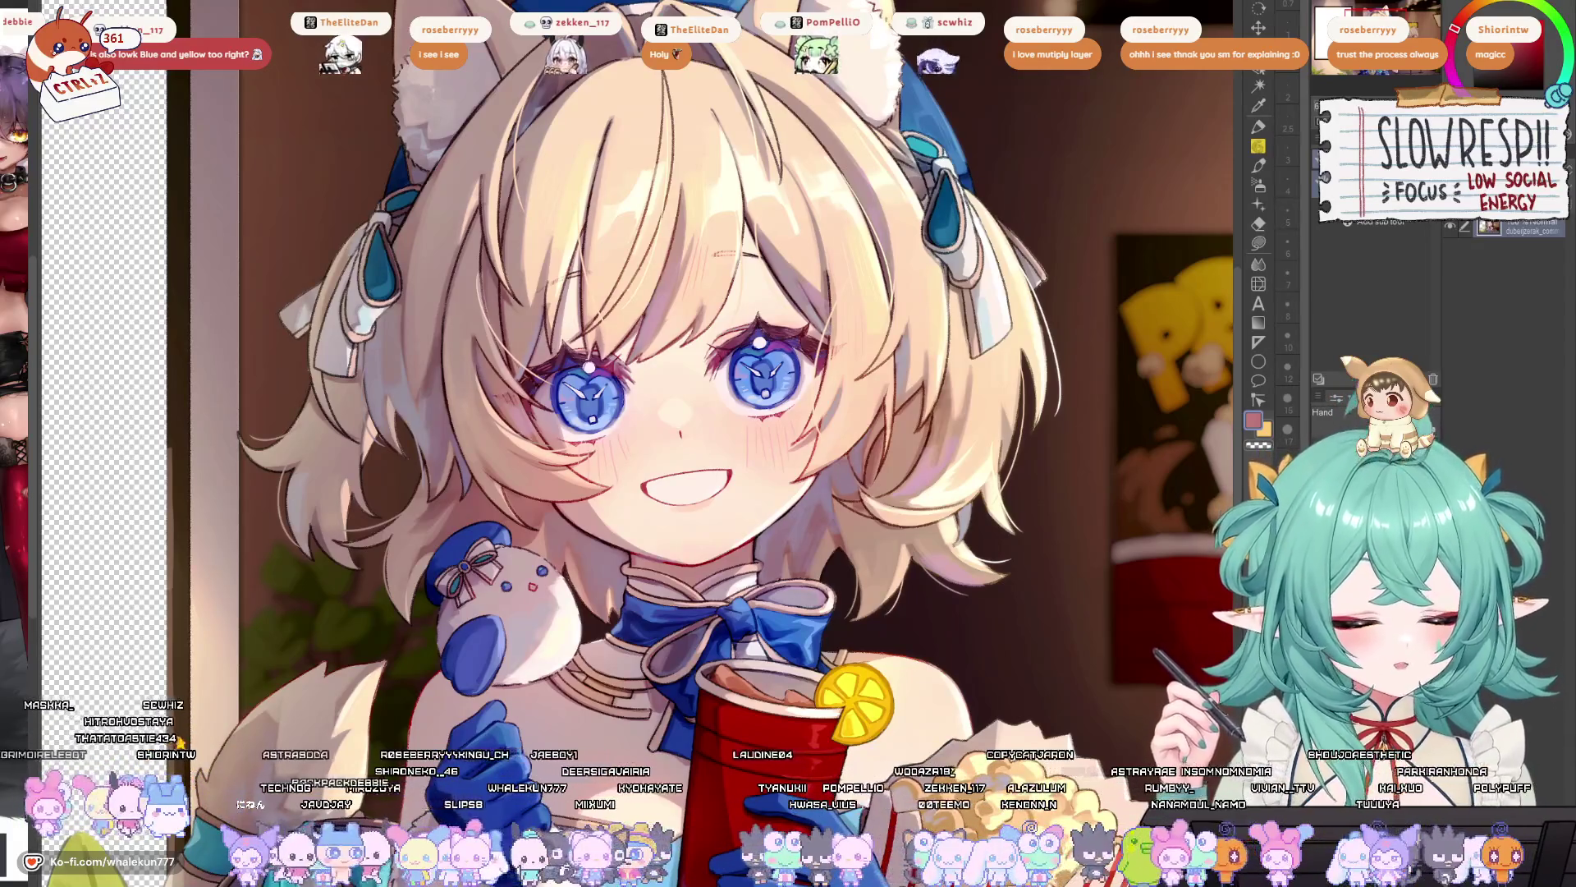
pyautogui.moveTo(936, 219)
pyautogui.mouseDown()
pyautogui.moveTo(795, 362)
pyautogui.moveTo(837, 362)
pyautogui.moveTo(829, 329)
pyautogui.mouseUp()
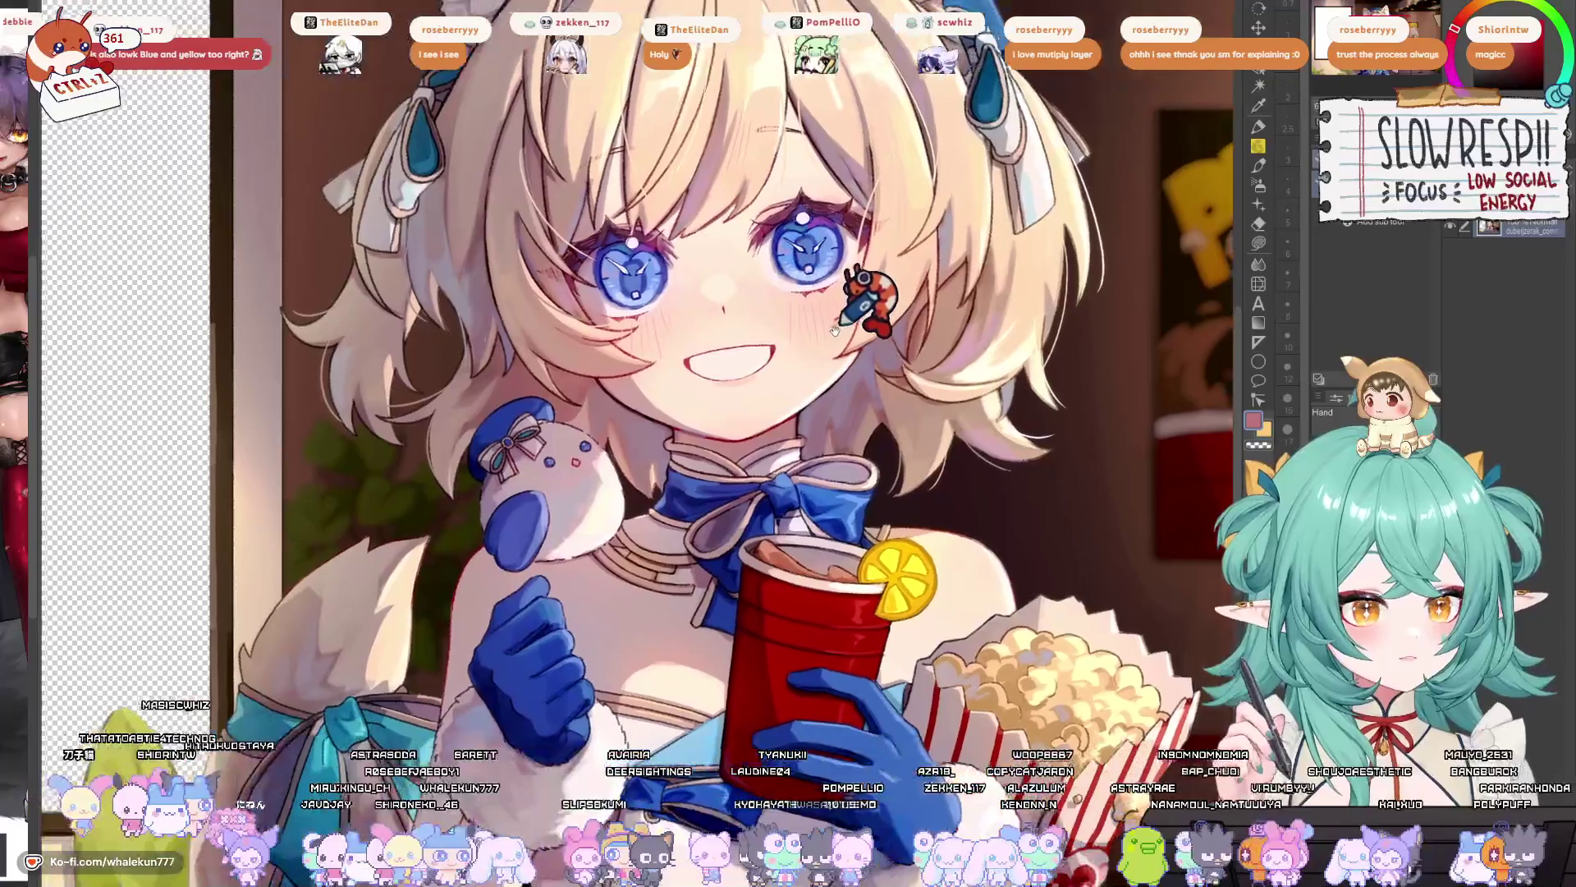
pyautogui.scroll(-3, 829, 328)
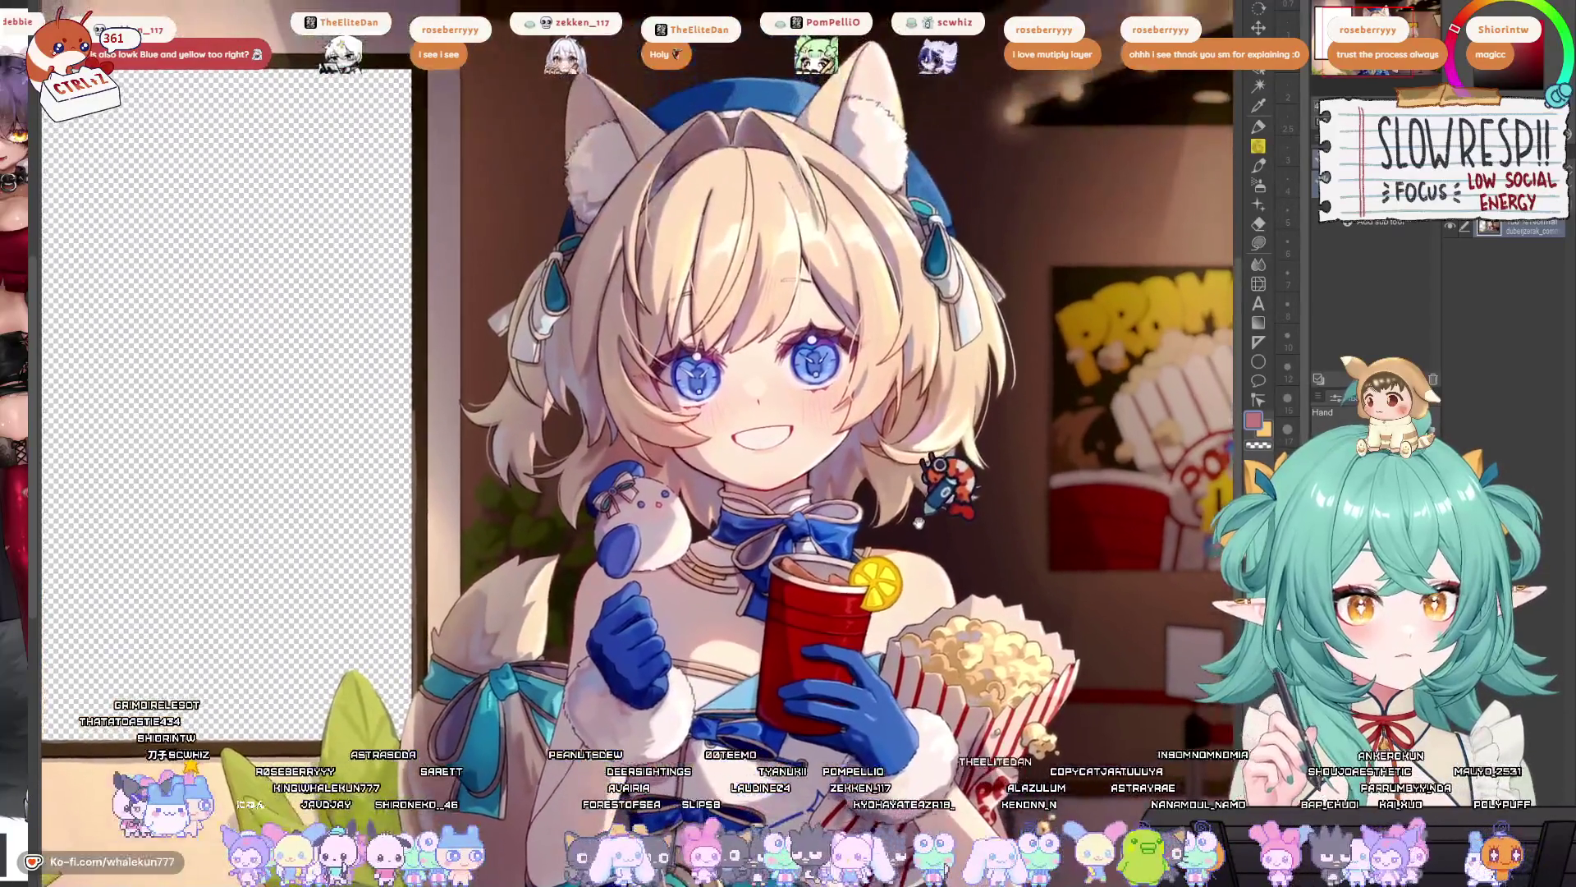
pyautogui.moveTo(917, 522); pyautogui.dragTo(844, 528)
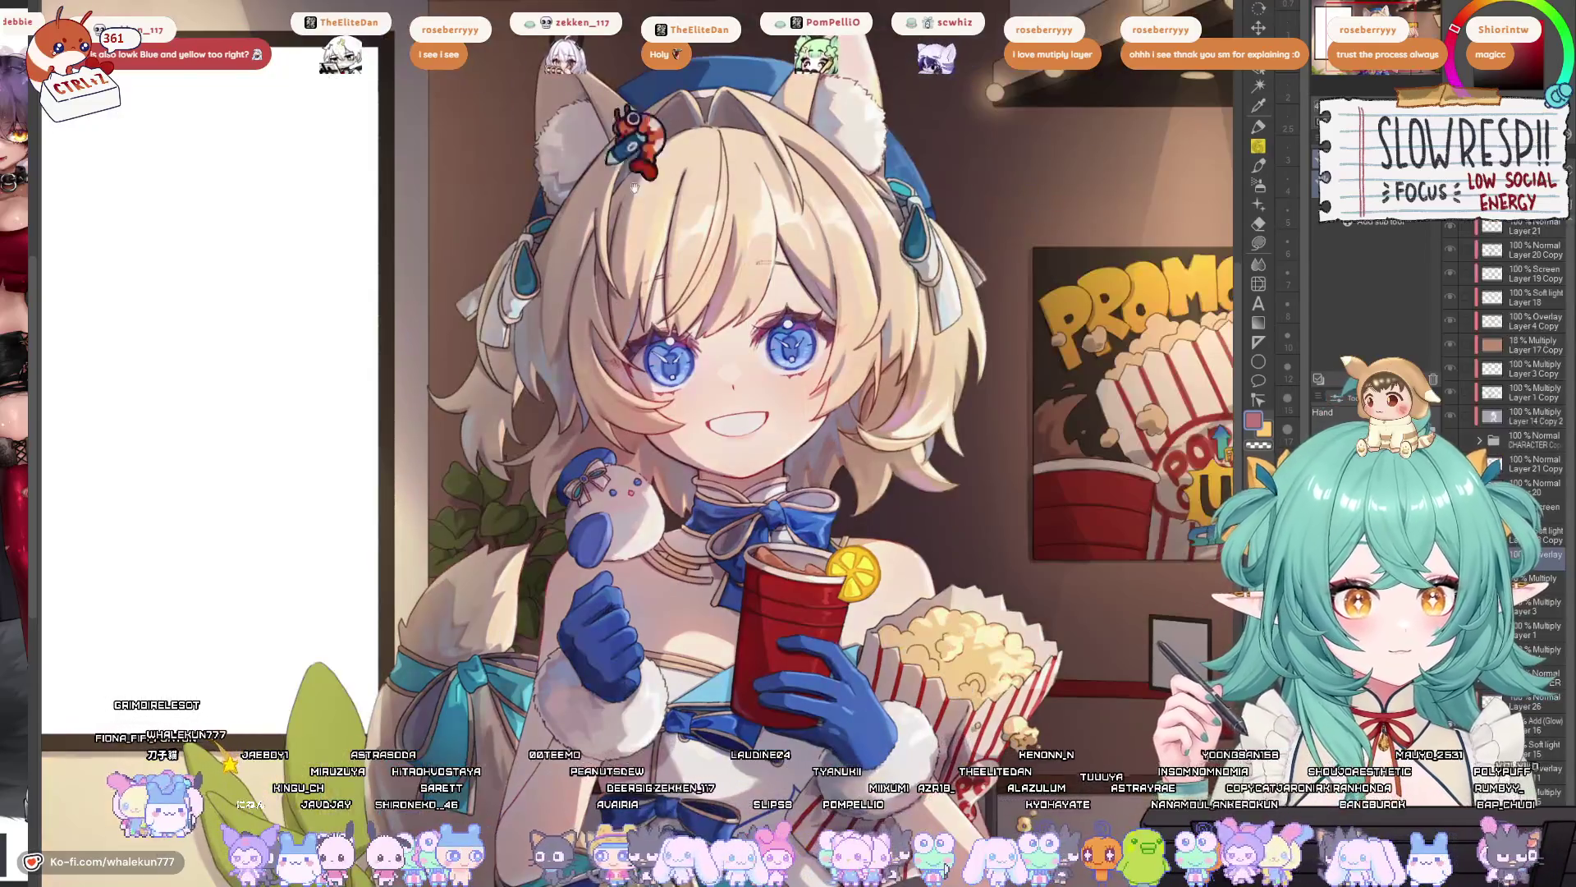
pyautogui.moveTo(793, 246); pyautogui.dragTo(784, 259)
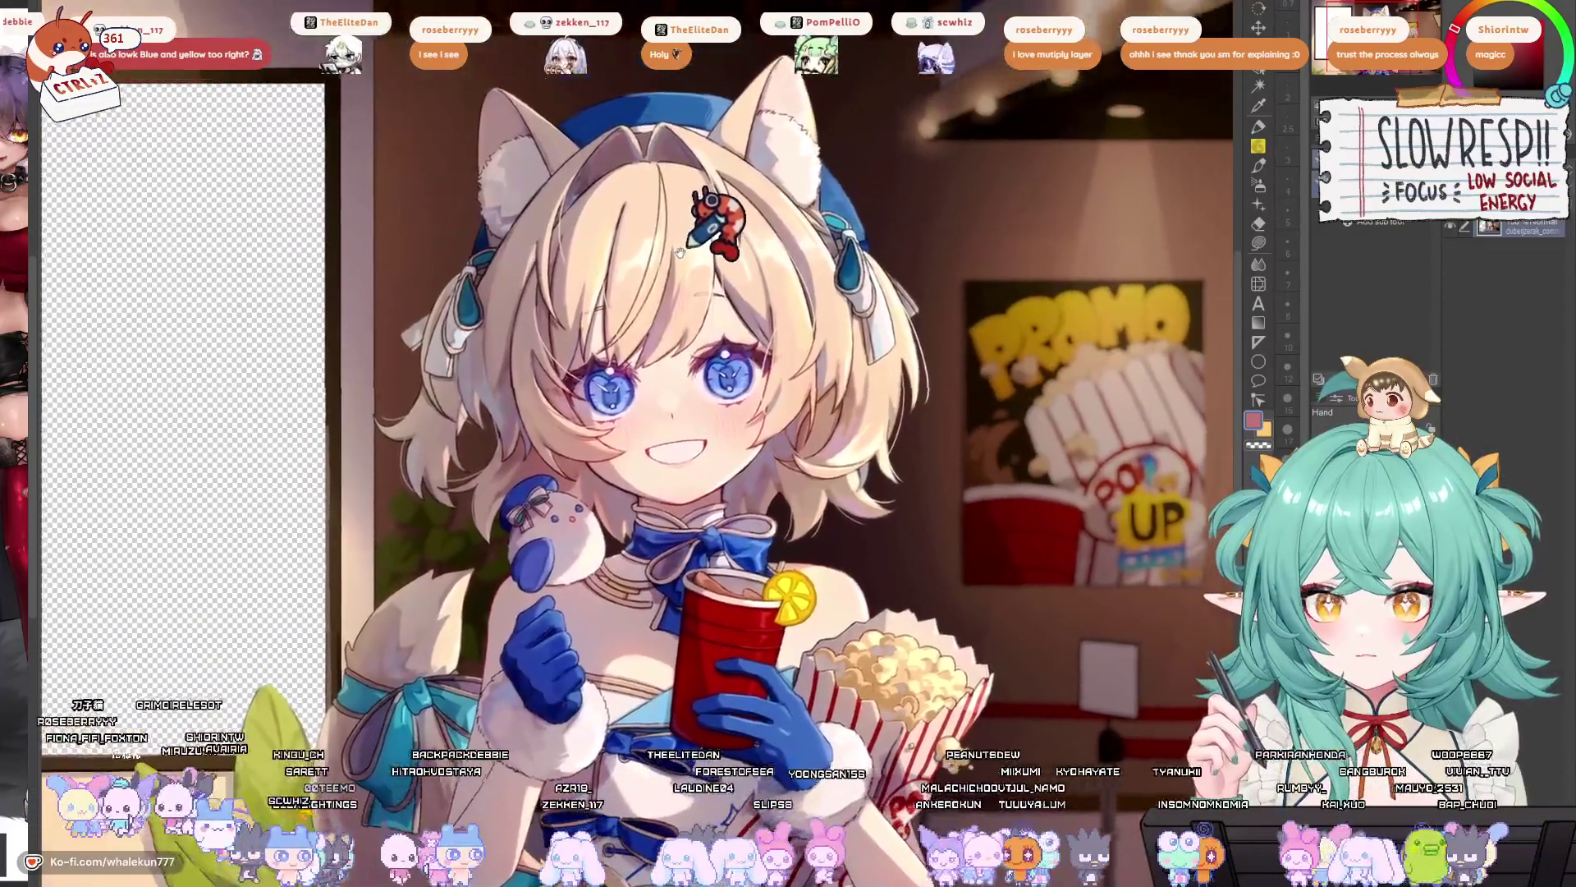
pyautogui.moveTo(682, 252); pyautogui.dragTo(688, 239)
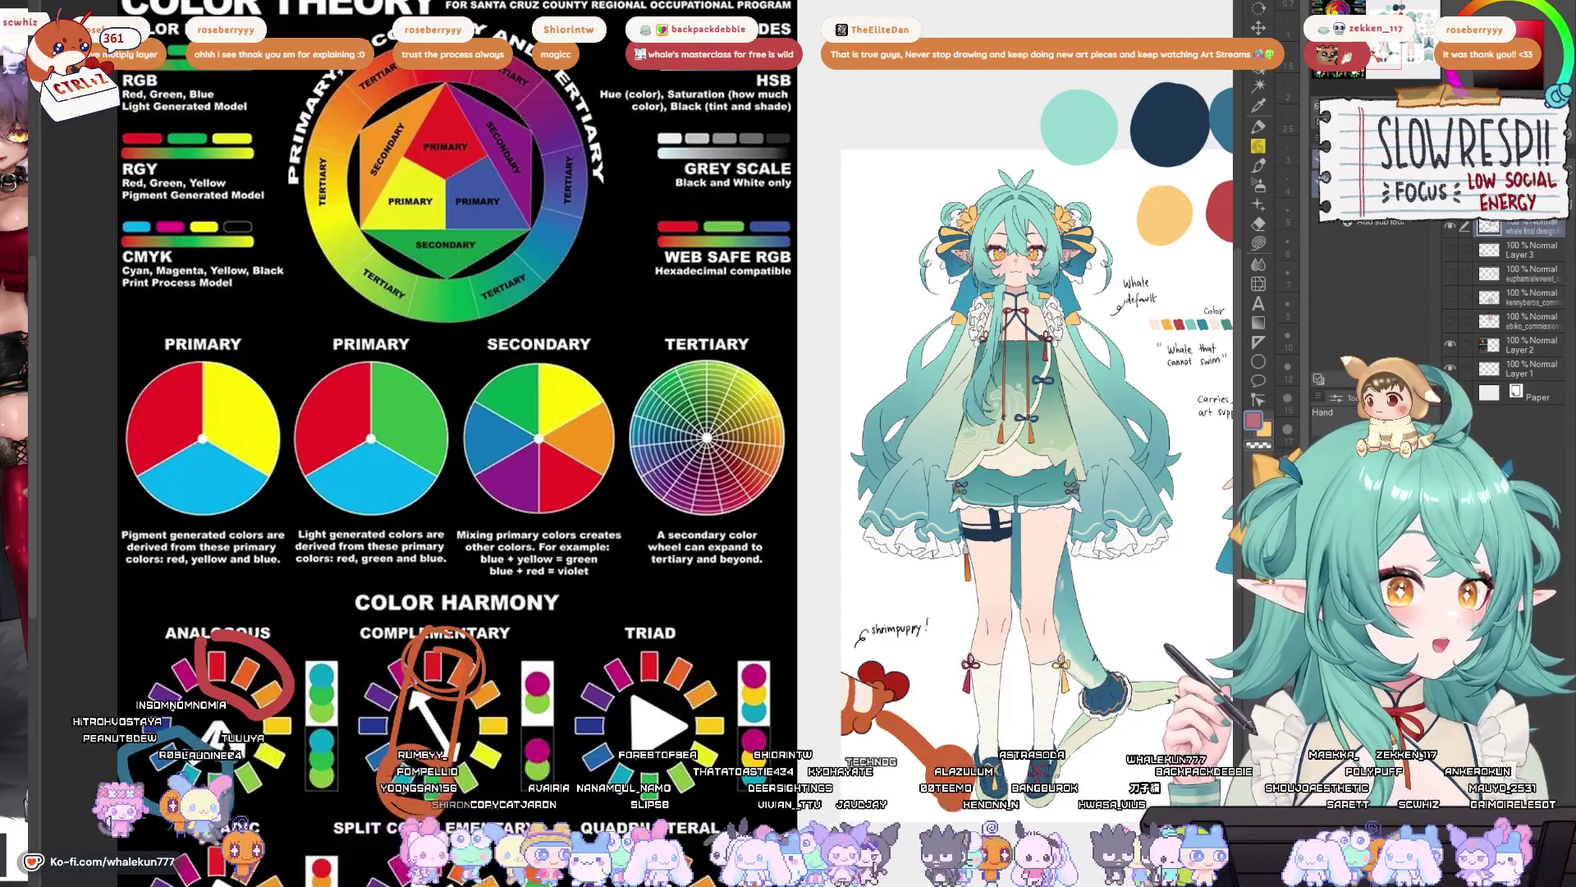
pyautogui.hotkey('ctrl', 'Tab')
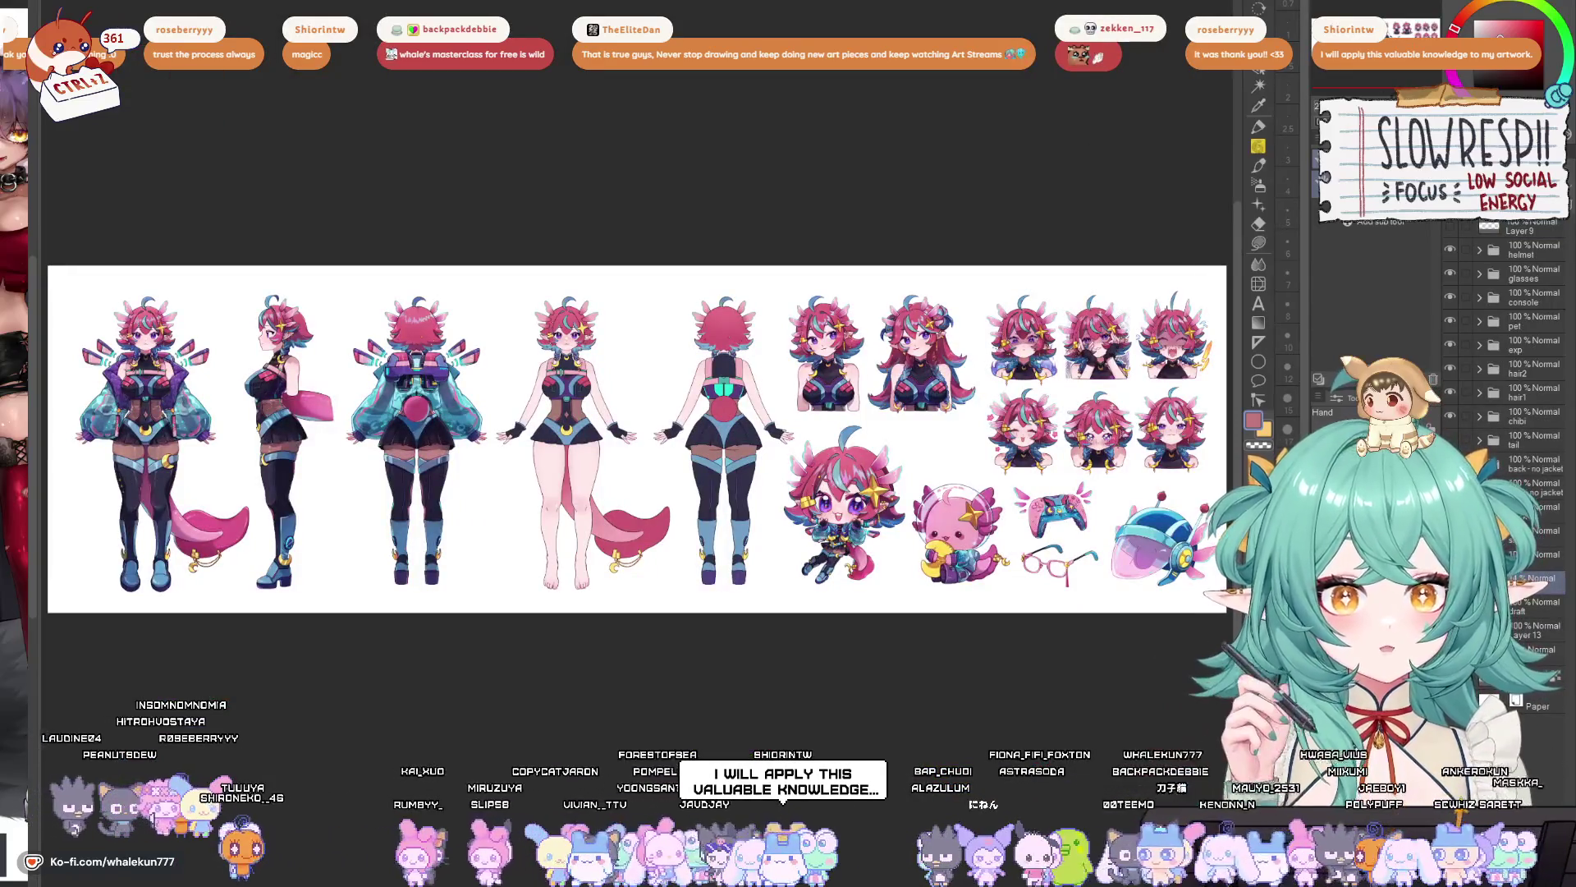
# - Zoom in on the front figure and hide the translucent rendering on her jacket sleeves
pyautogui.scroll(3, 480, 475)
pyautogui.scroll(5, 480, 475)
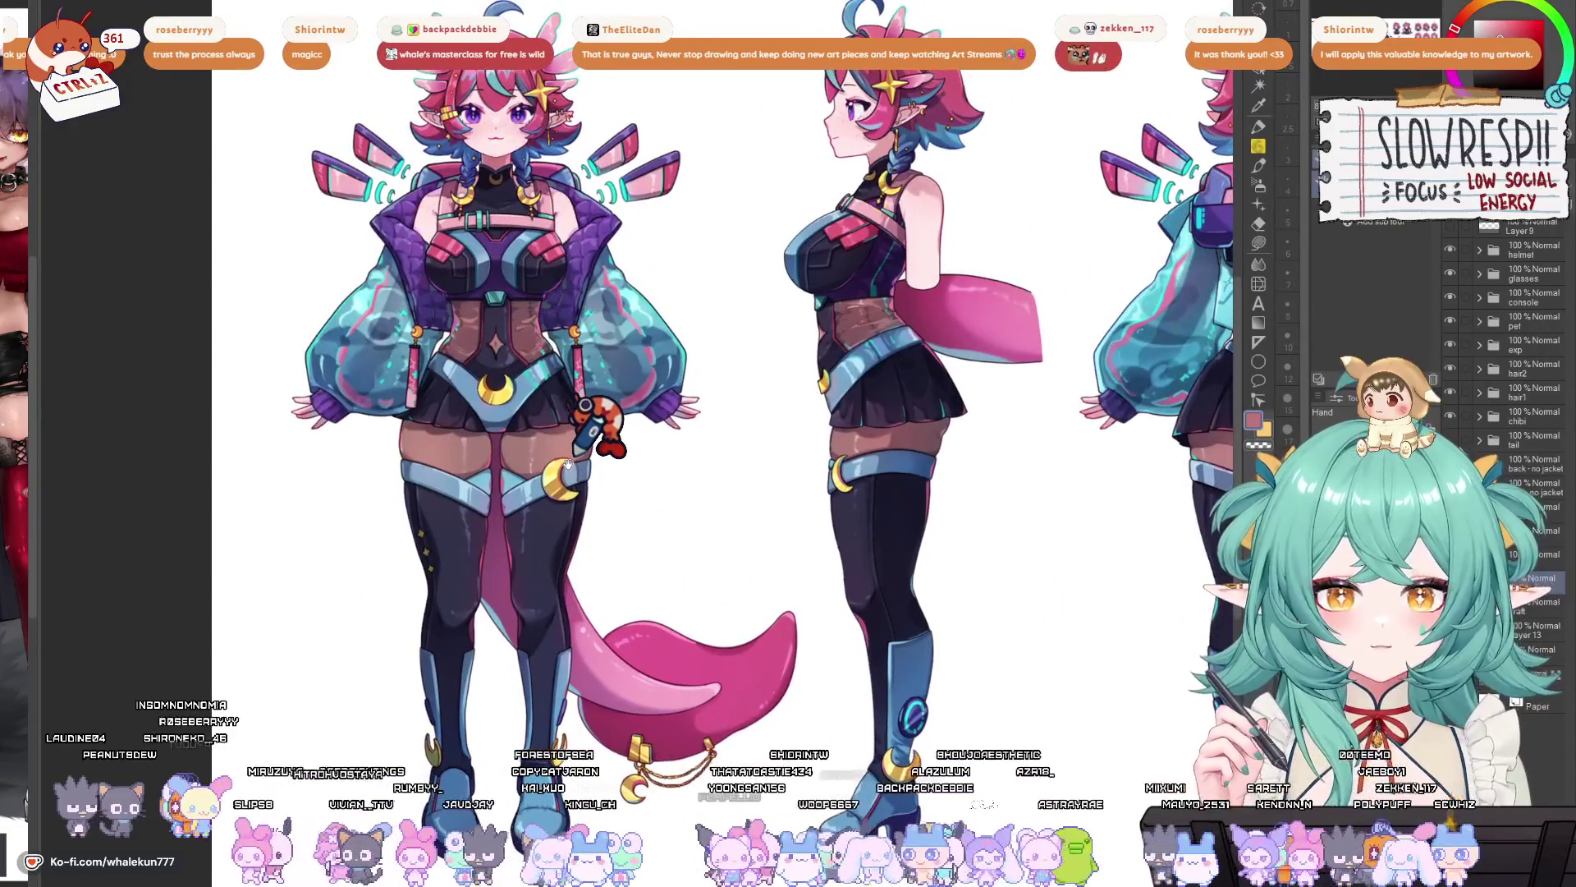
pyautogui.scroll(-3, 764, 484)
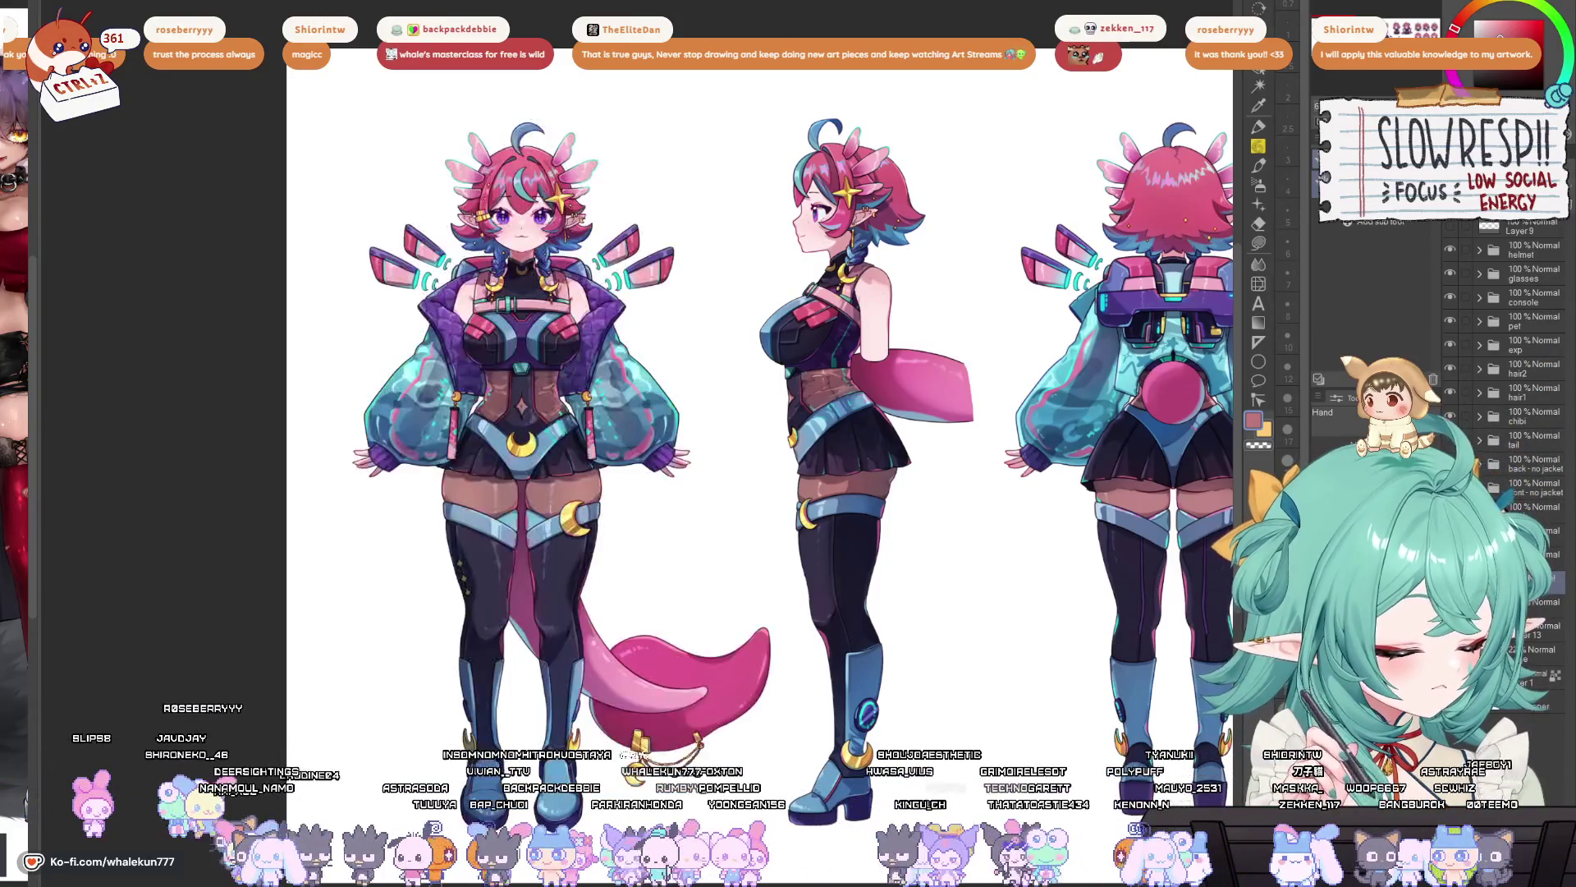
pyautogui.scroll(-5, 1517, 400)
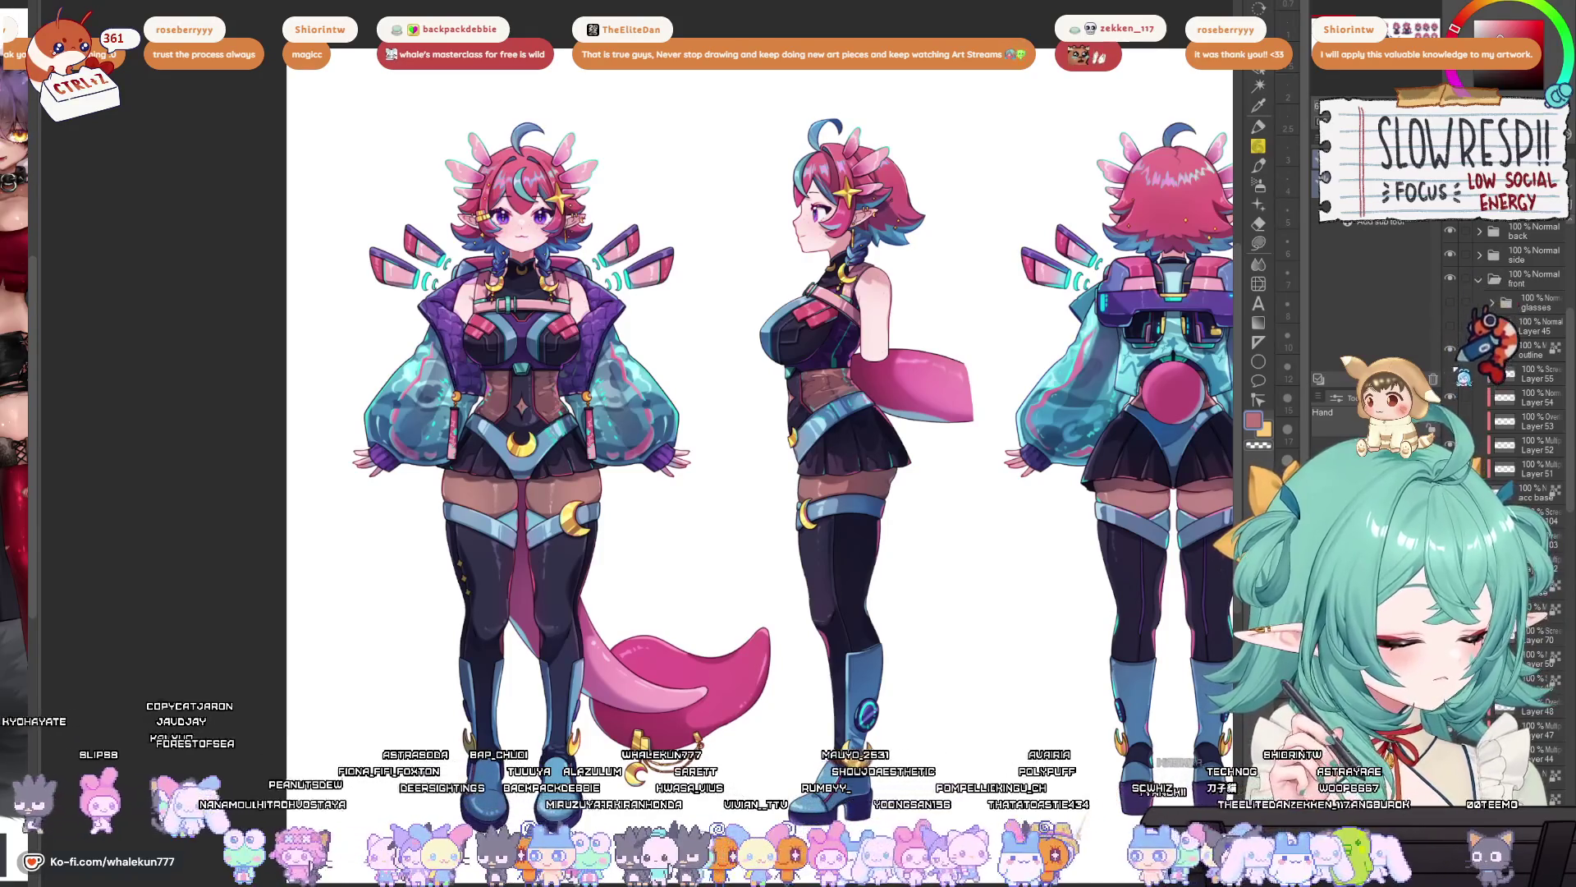
pyautogui.scroll(-5, 1494, 427)
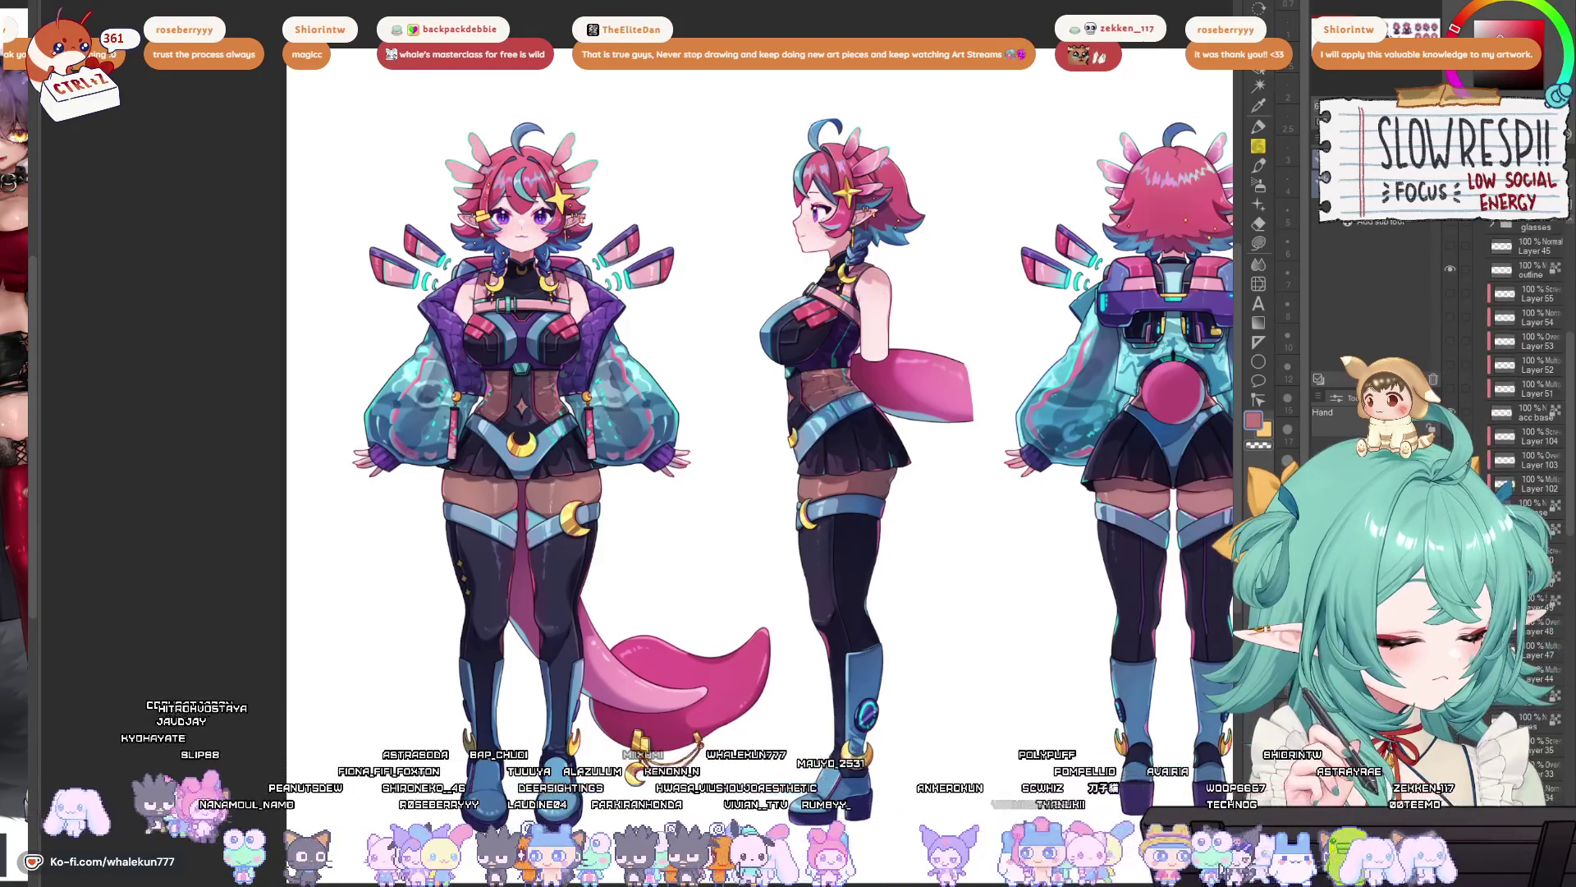
pyautogui.scroll(-1, 1523, 369)
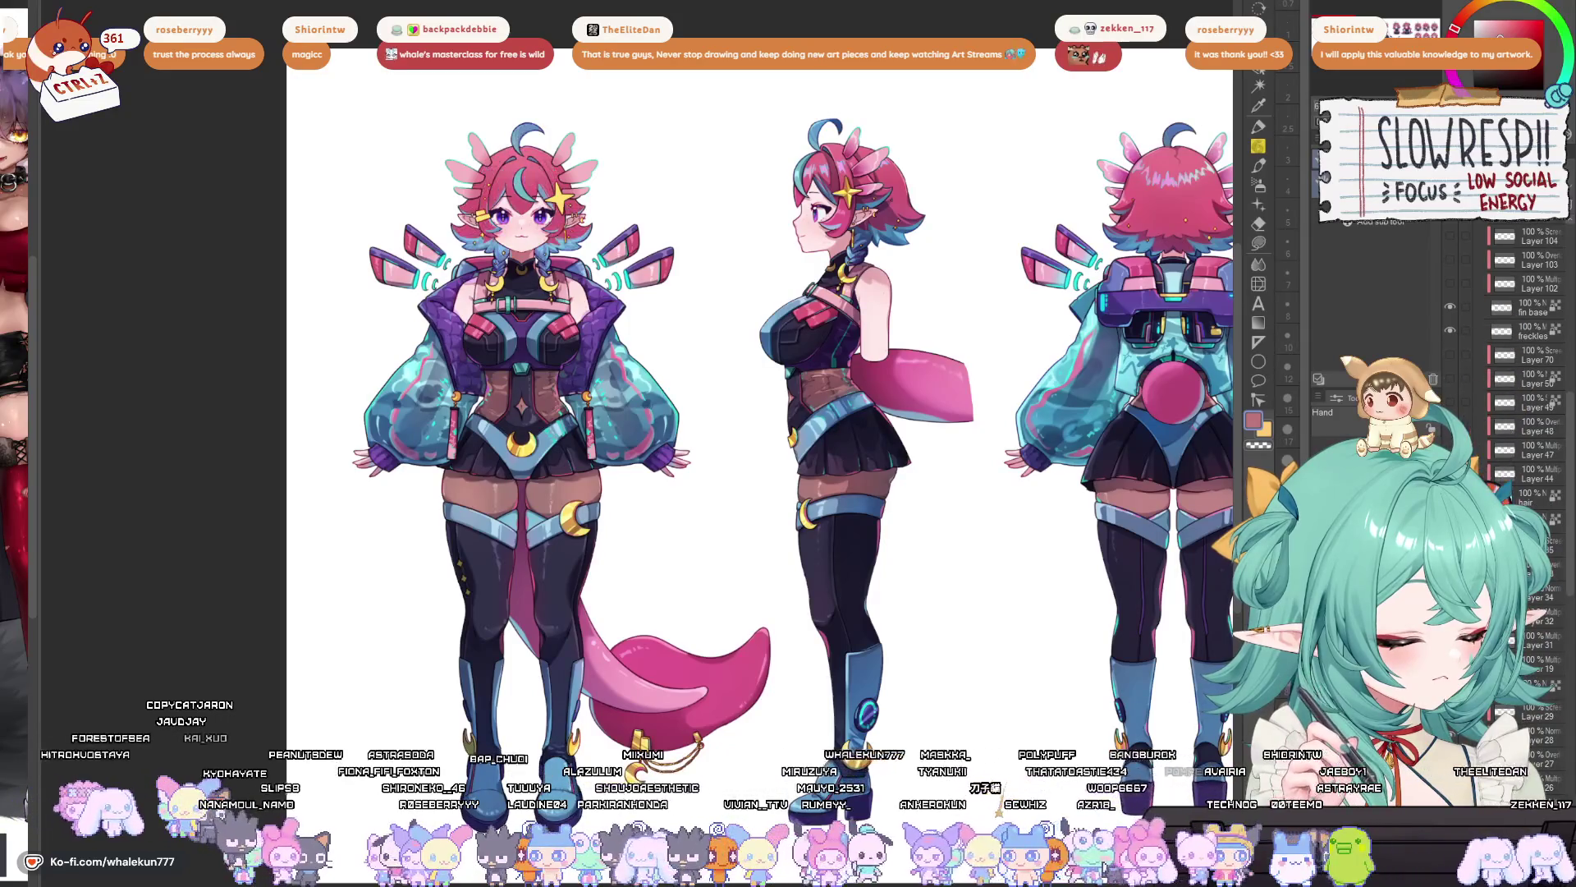
pyautogui.scroll(-10, 1523, 369)
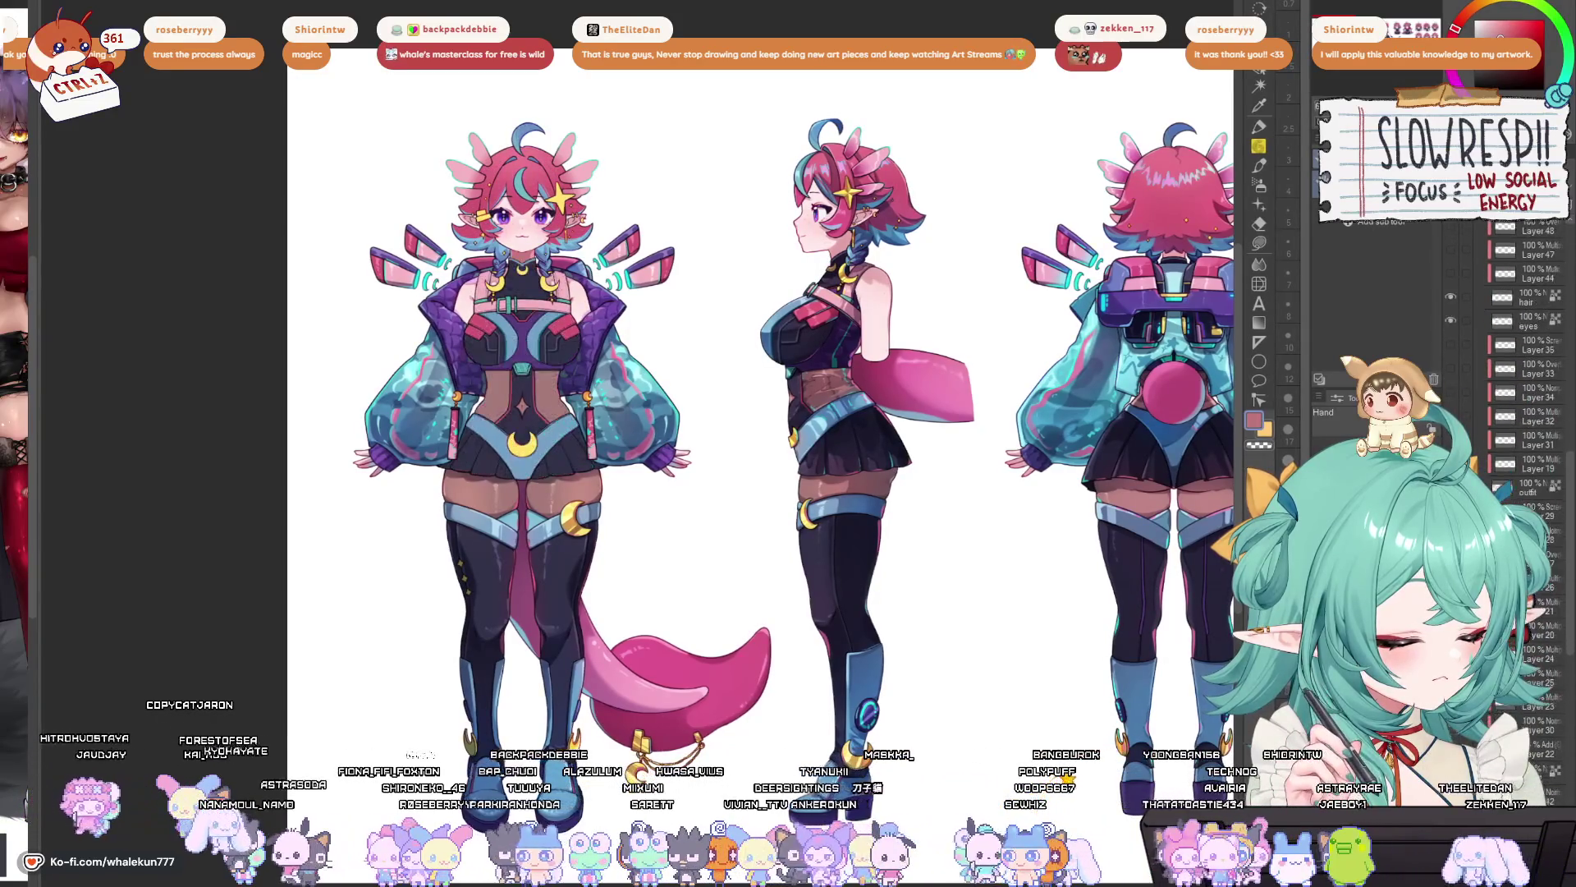
pyautogui.scroll(1, 1472, 324)
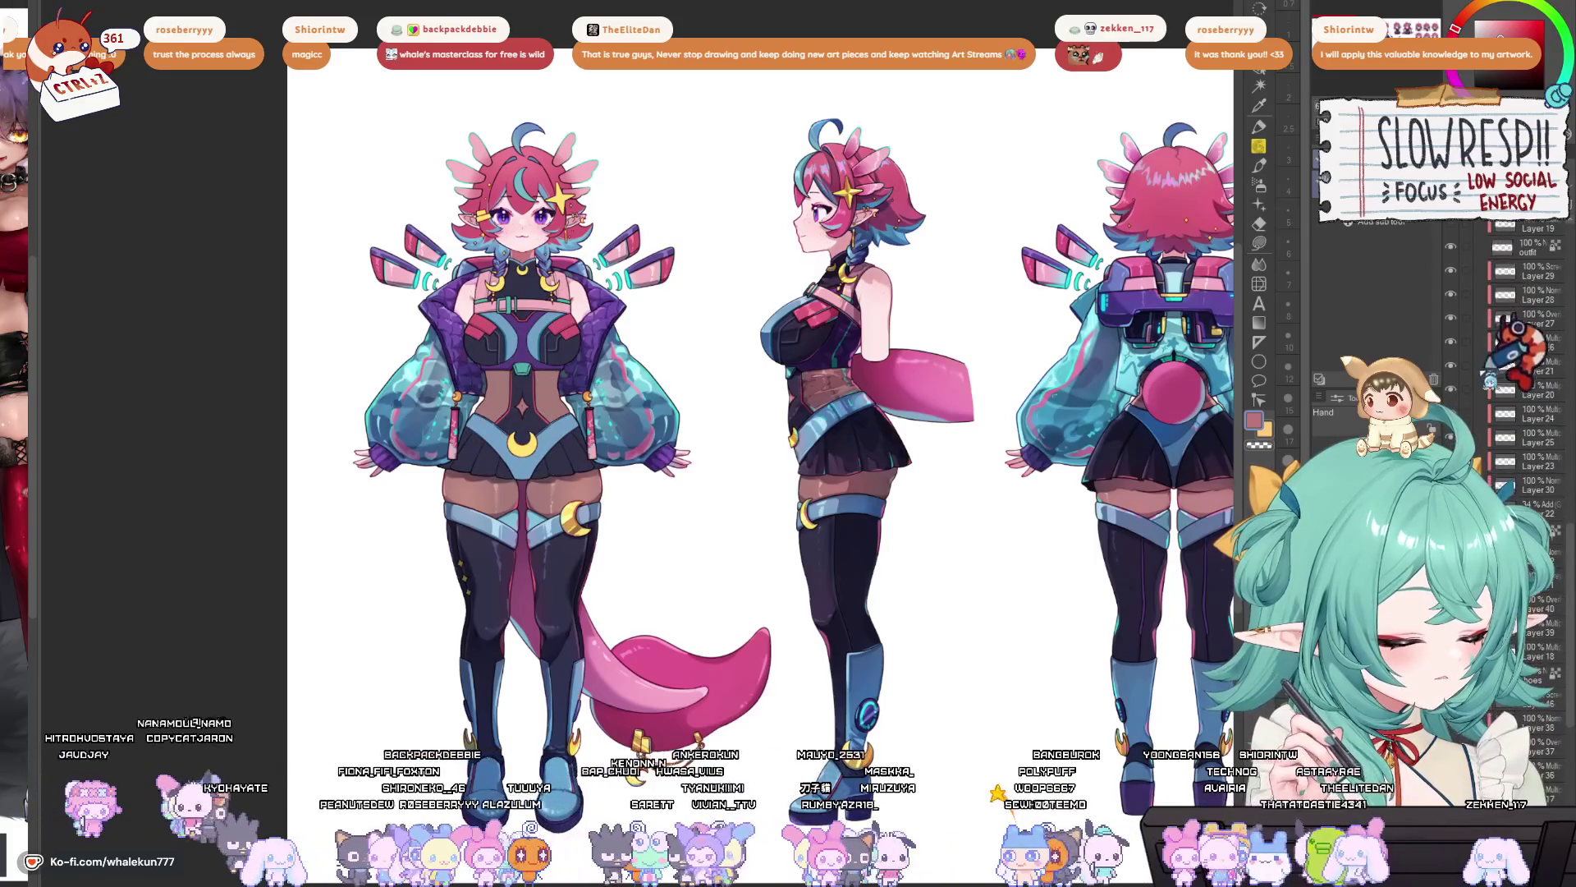
pyautogui.hotkey('ctrl', 'z')
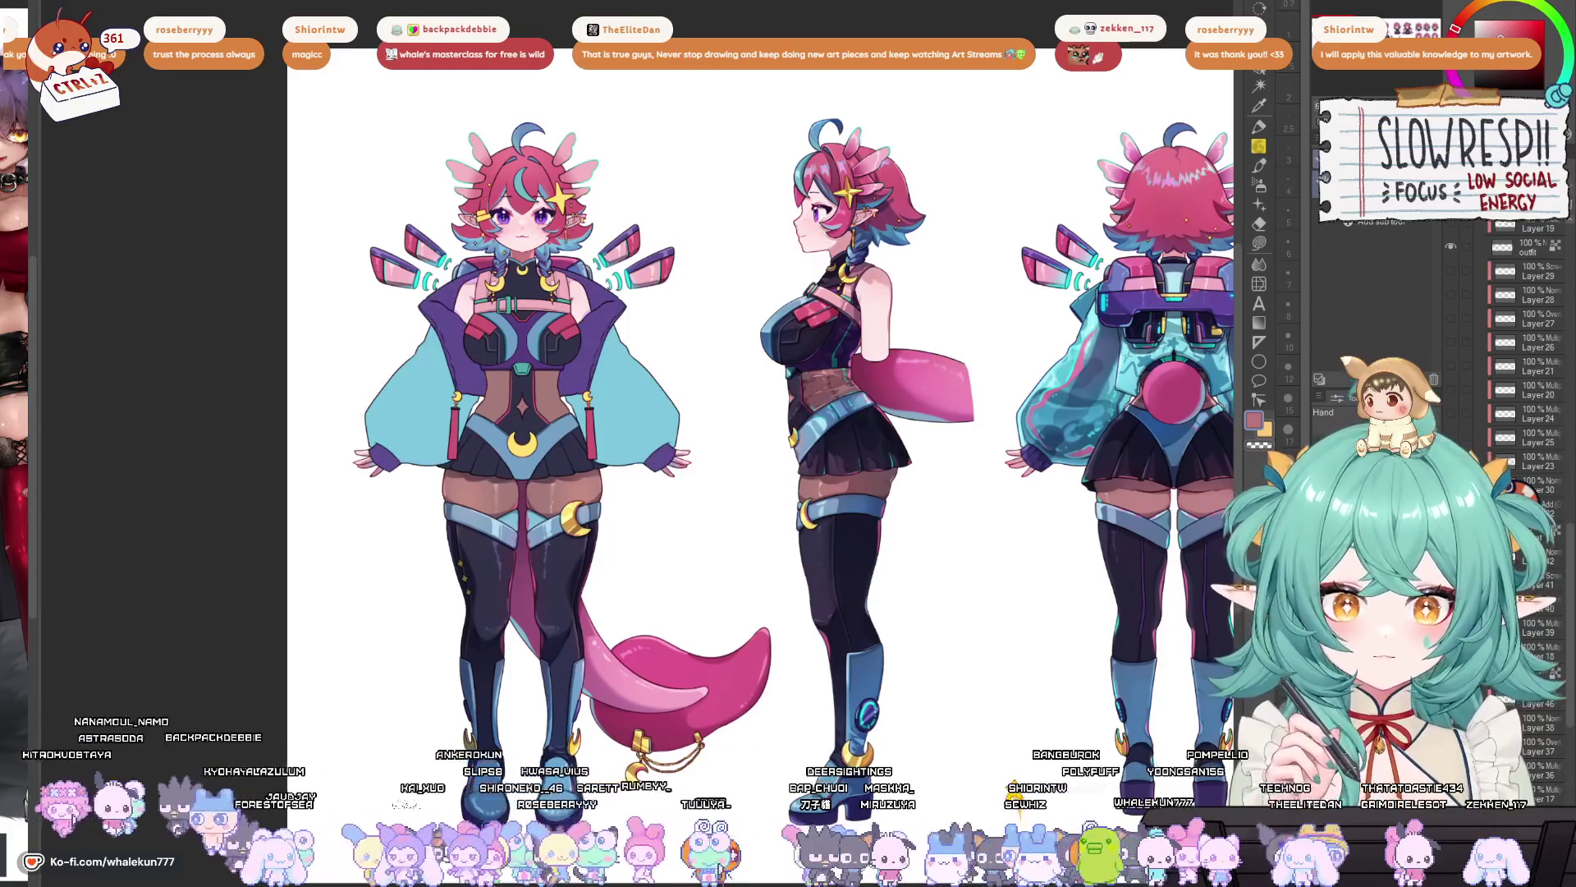
# - Pan the view right across the three turnaround figures
pyautogui.scroll(-3, 1527, 353)
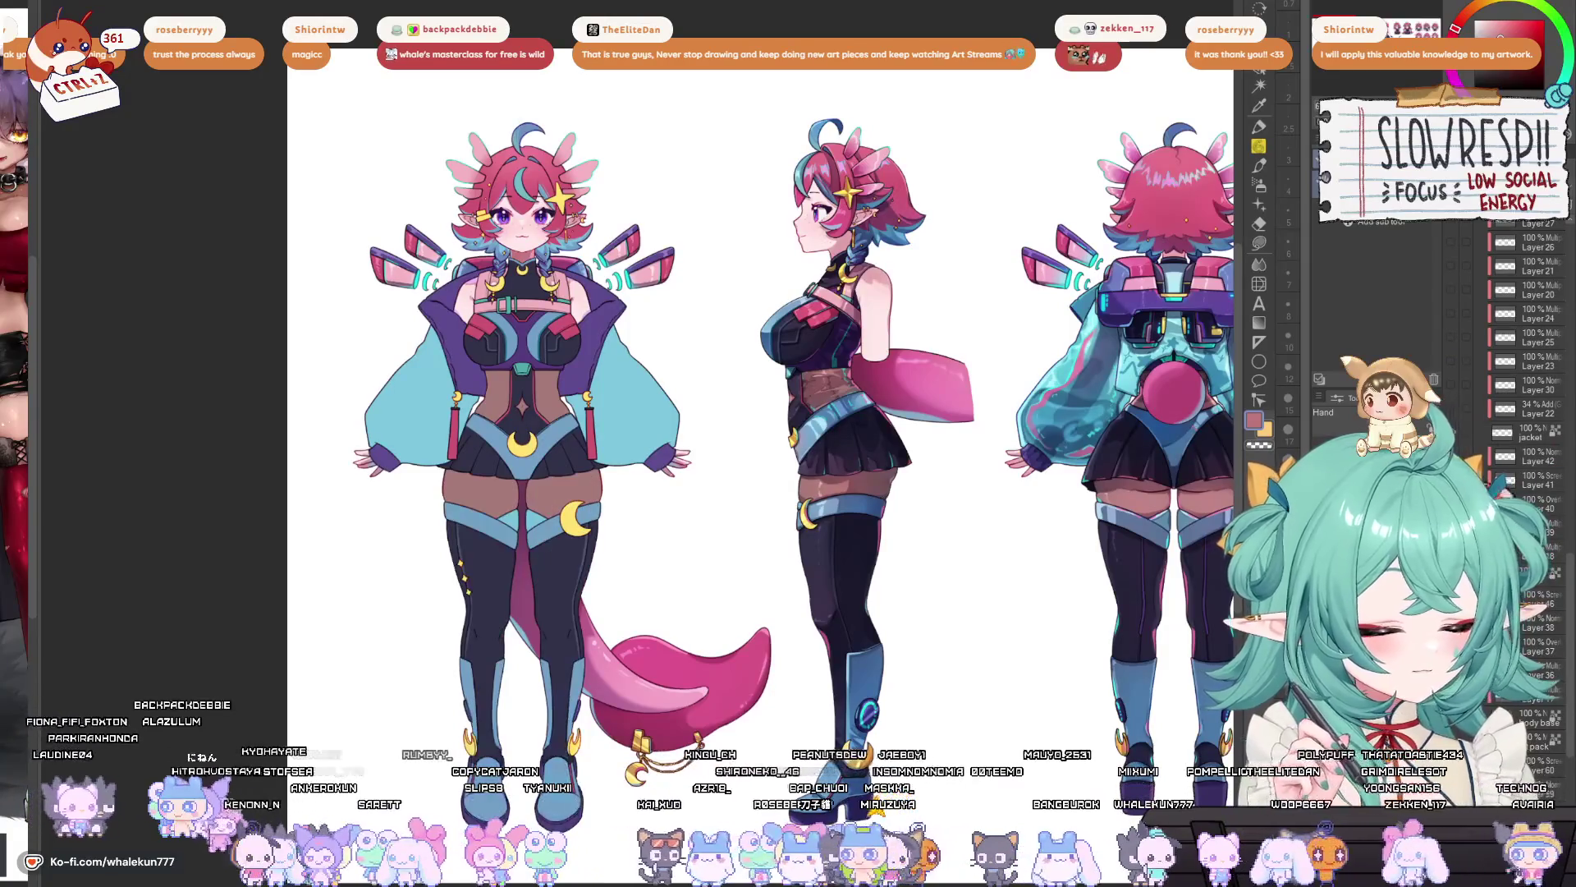
pyautogui.scroll(-10, 1527, 353)
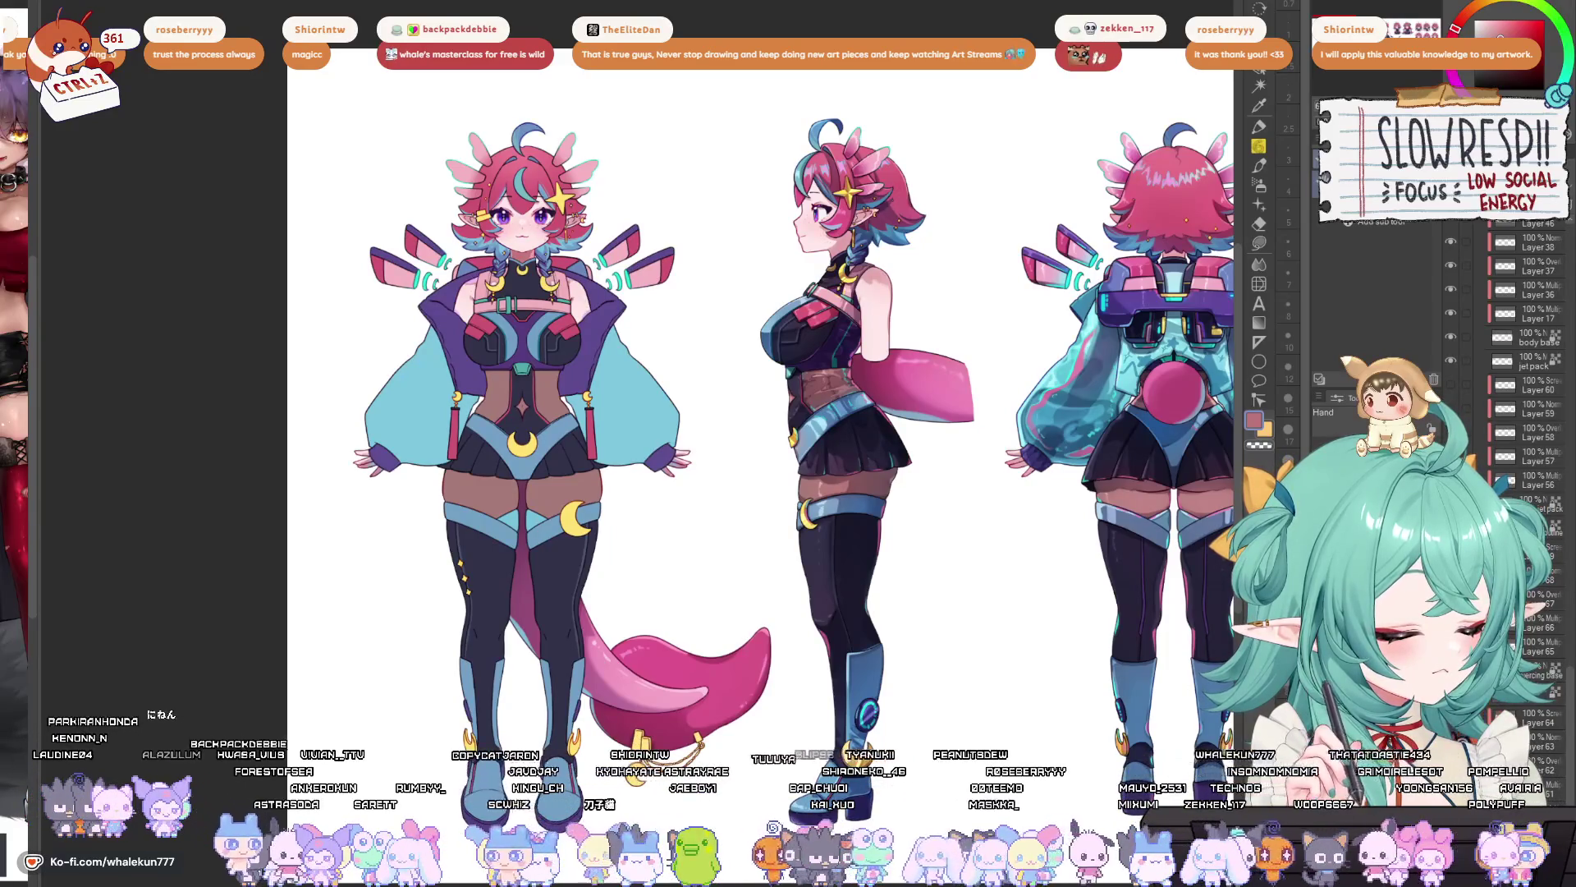
pyautogui.scroll(5, 1523, 329)
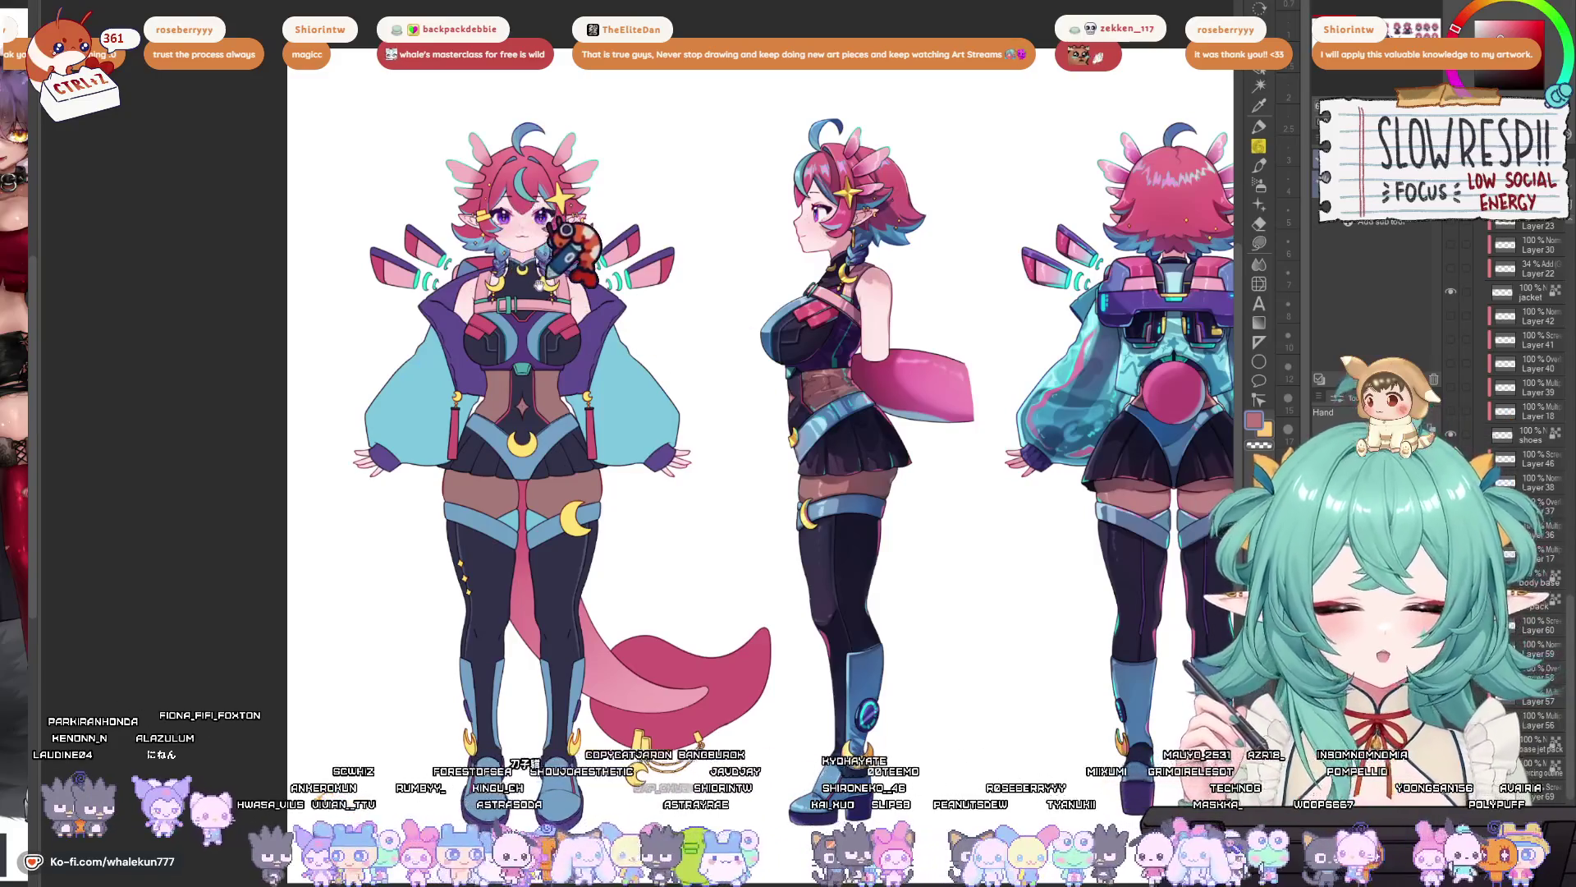
pyautogui.moveTo(537, 283); pyautogui.dragTo(605, 287)
pyautogui.scroll(4, 605, 287)
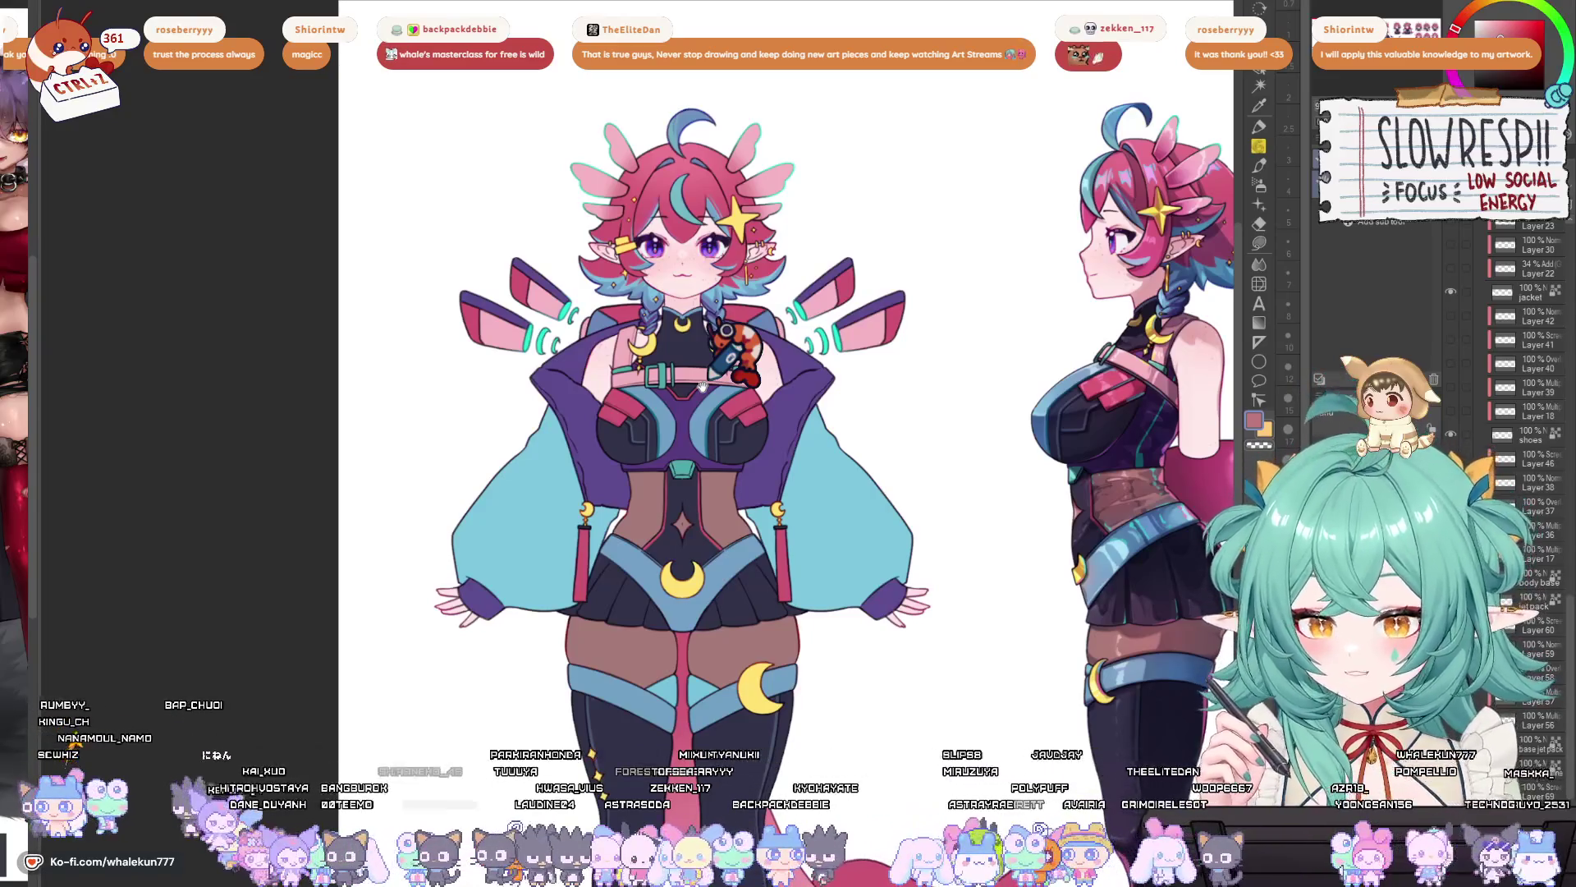
# - Zoom in on the torso to show the sleeves' bright cyan gradient fading toward the cuffs
pyautogui.scroll(3, 702, 386)
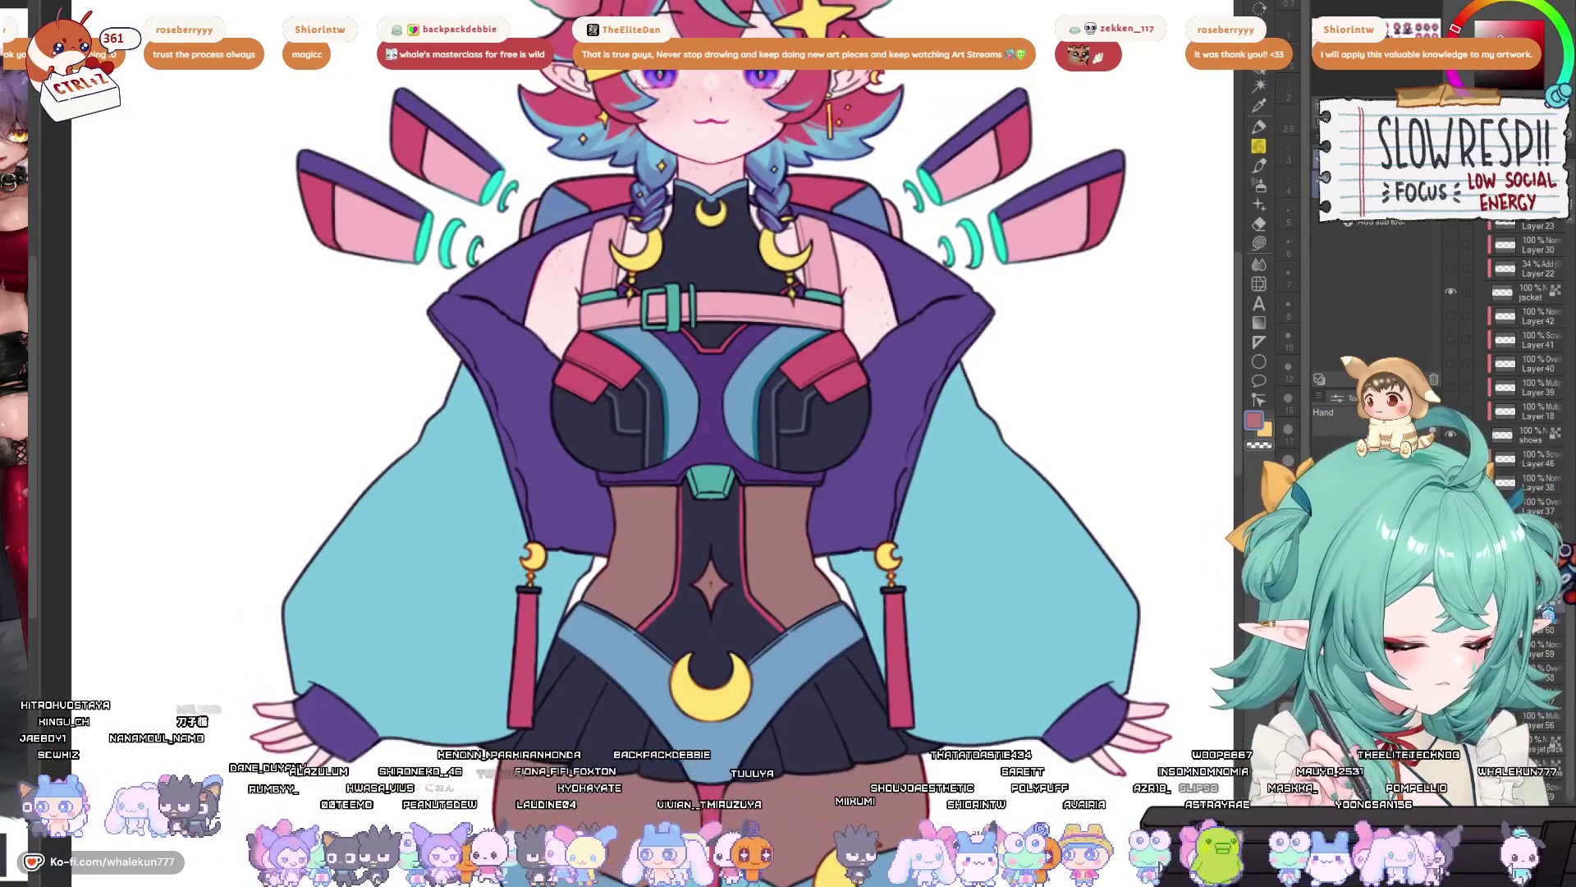
pyautogui.scroll(3, 1525, 328)
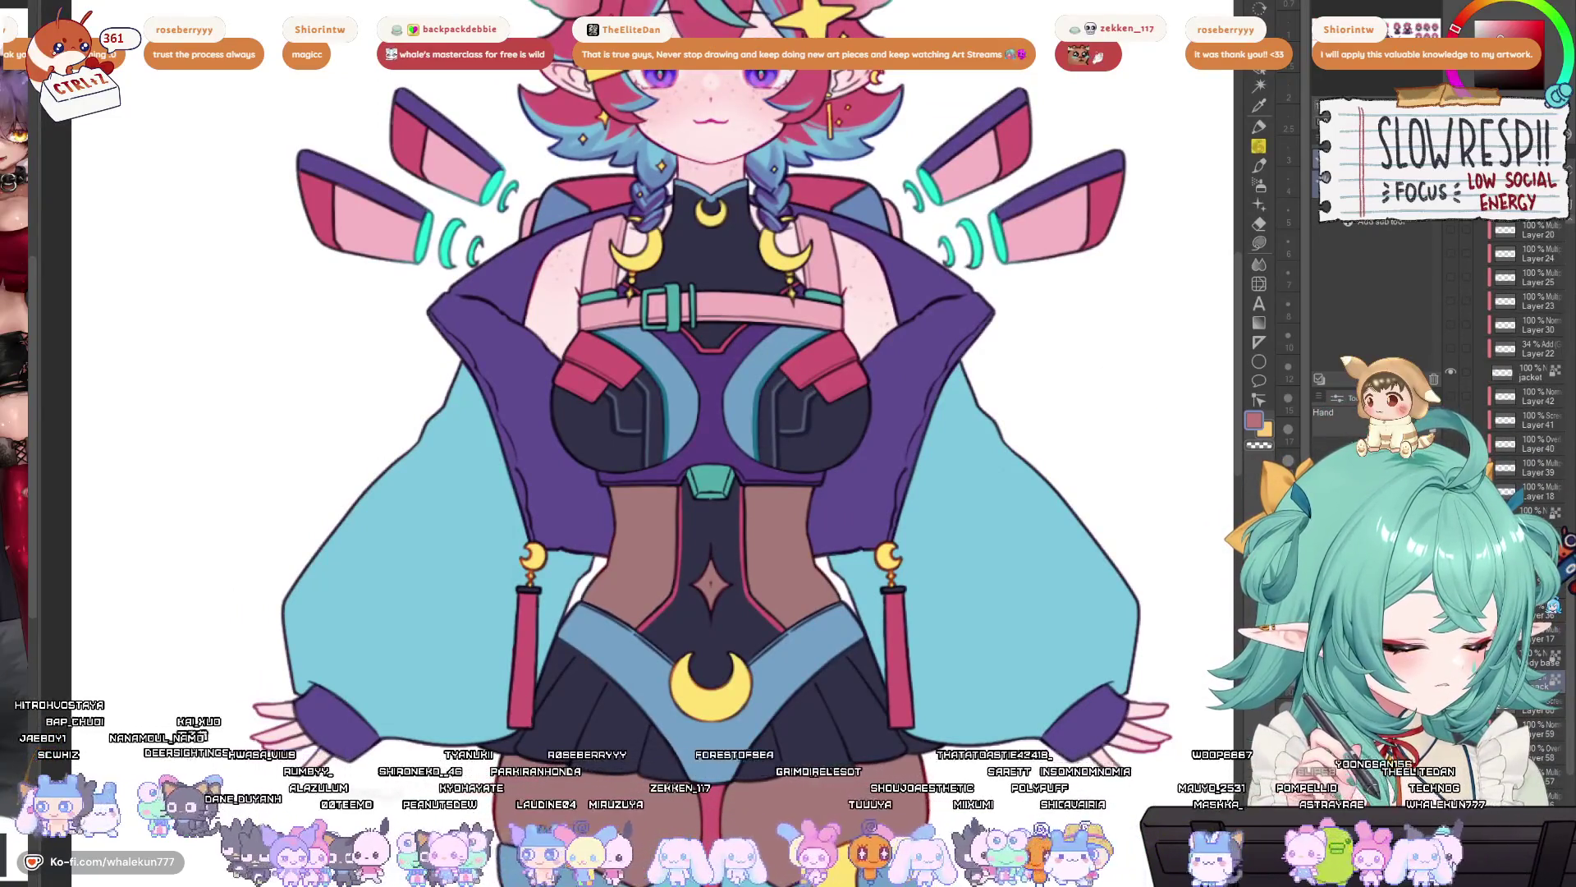
pyautogui.scroll(10, 1526, 328)
pyautogui.scroll(2, 1525, 328)
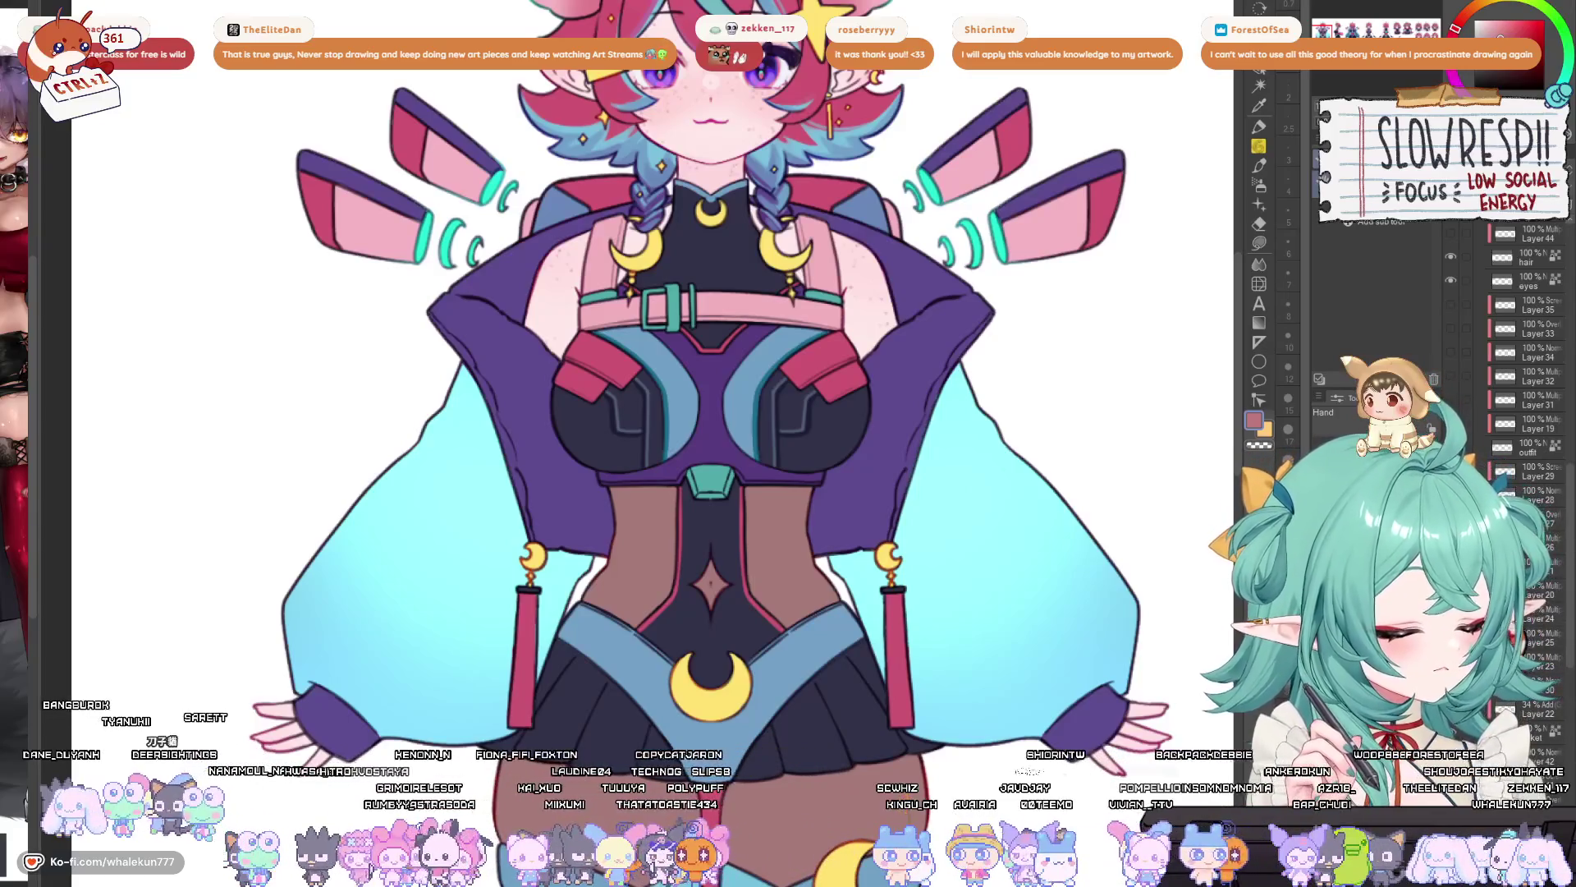
# - Restore the tassels' pink star pattern and the sleeves' dark teal blob shading and highlights
pyautogui.hotkey('ctrl', 'v')
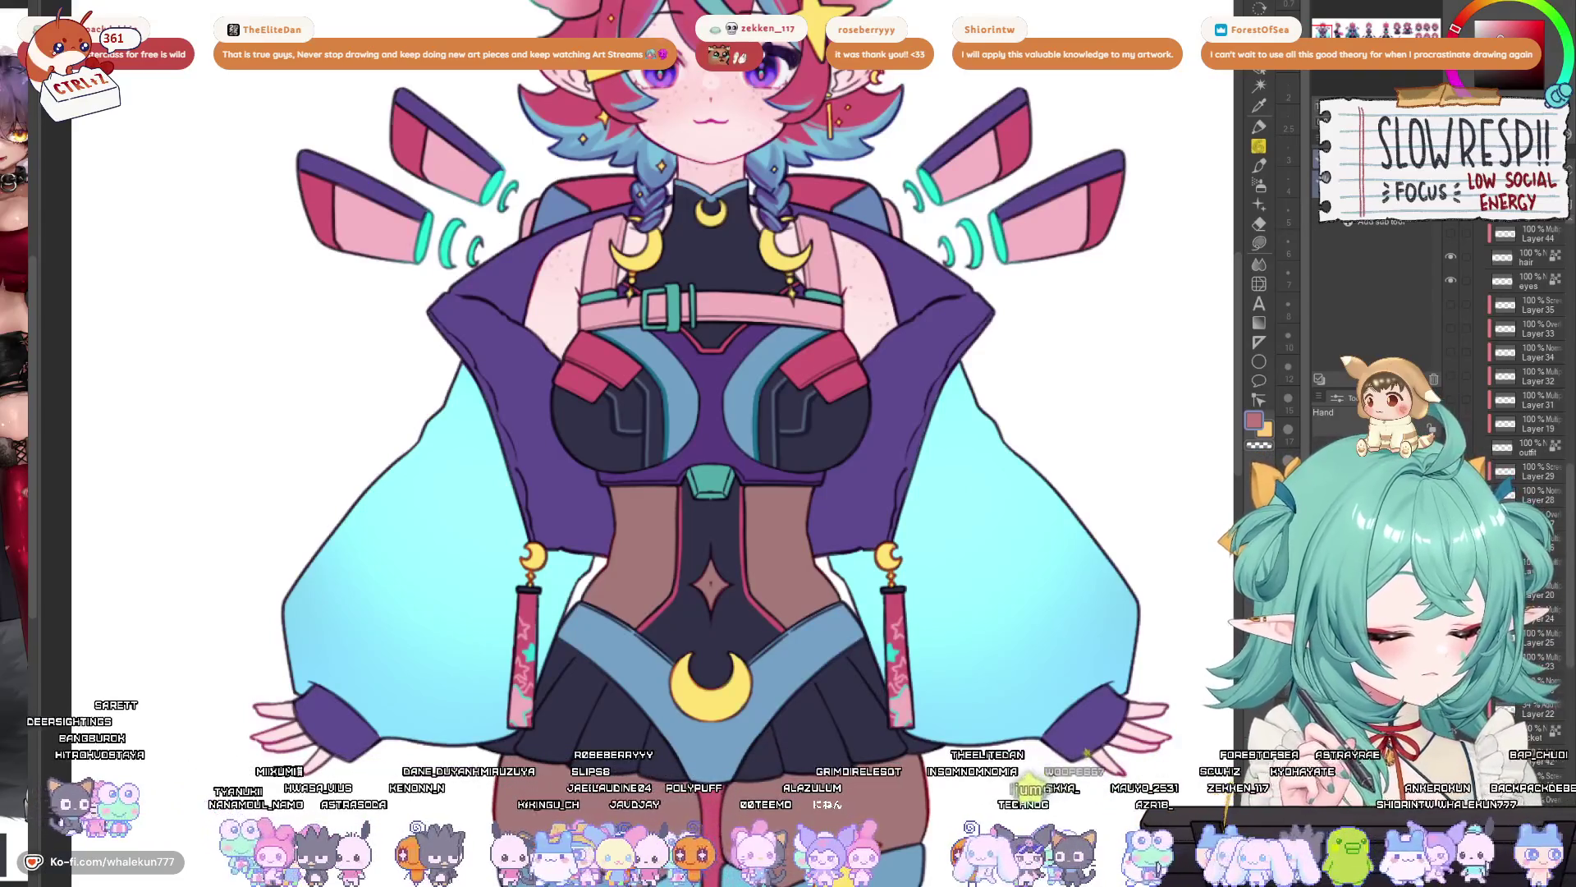
pyautogui.hotkey('ctrl', 'z')
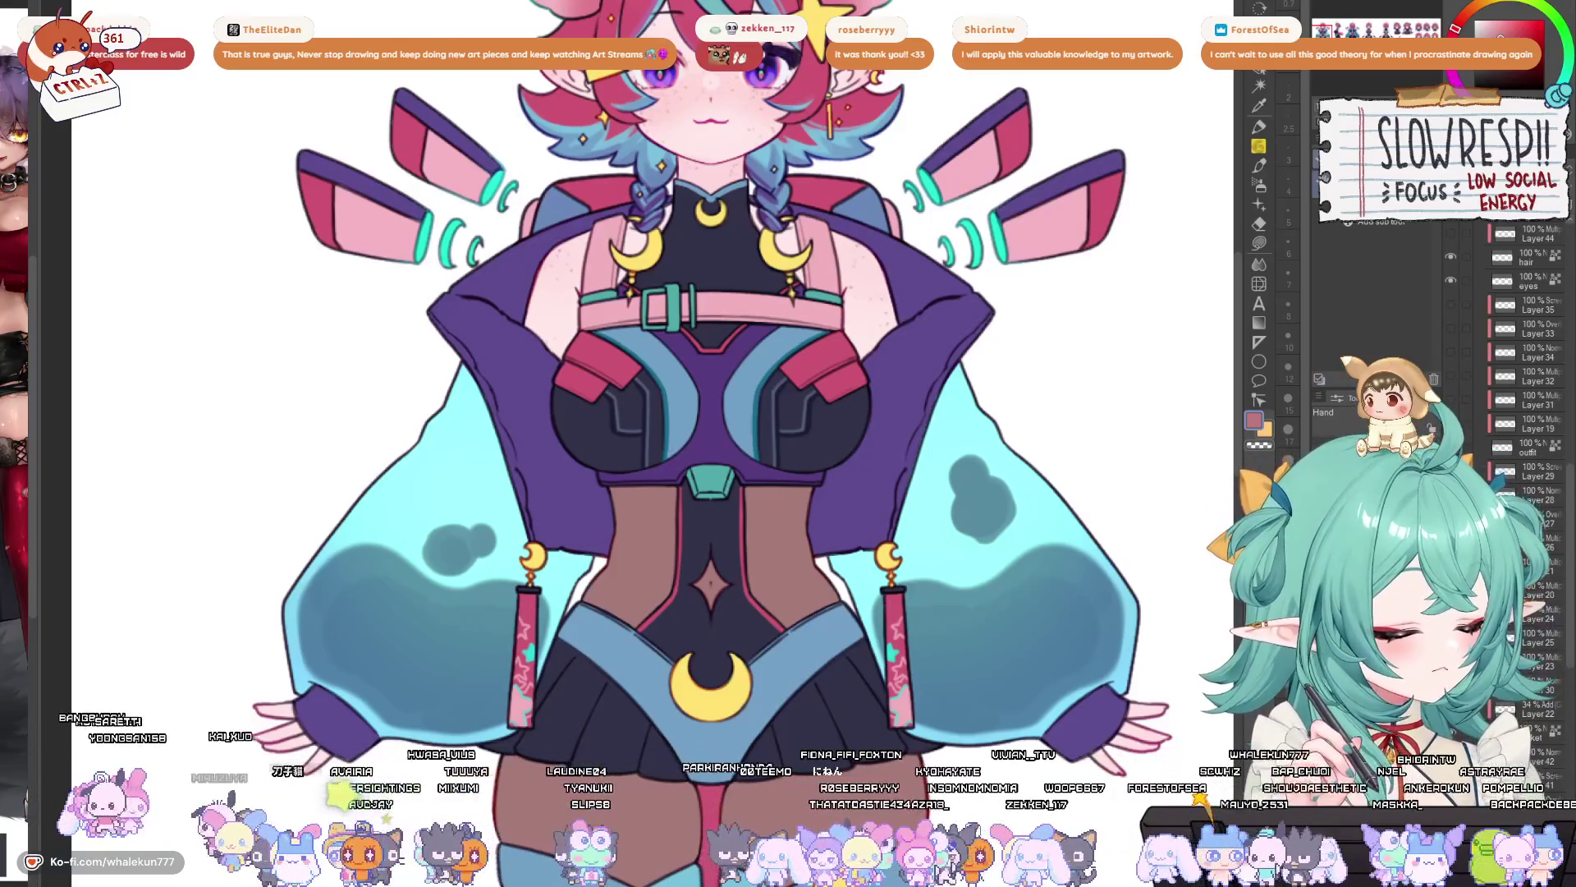
pyautogui.hotkey('ctrl', 'y')
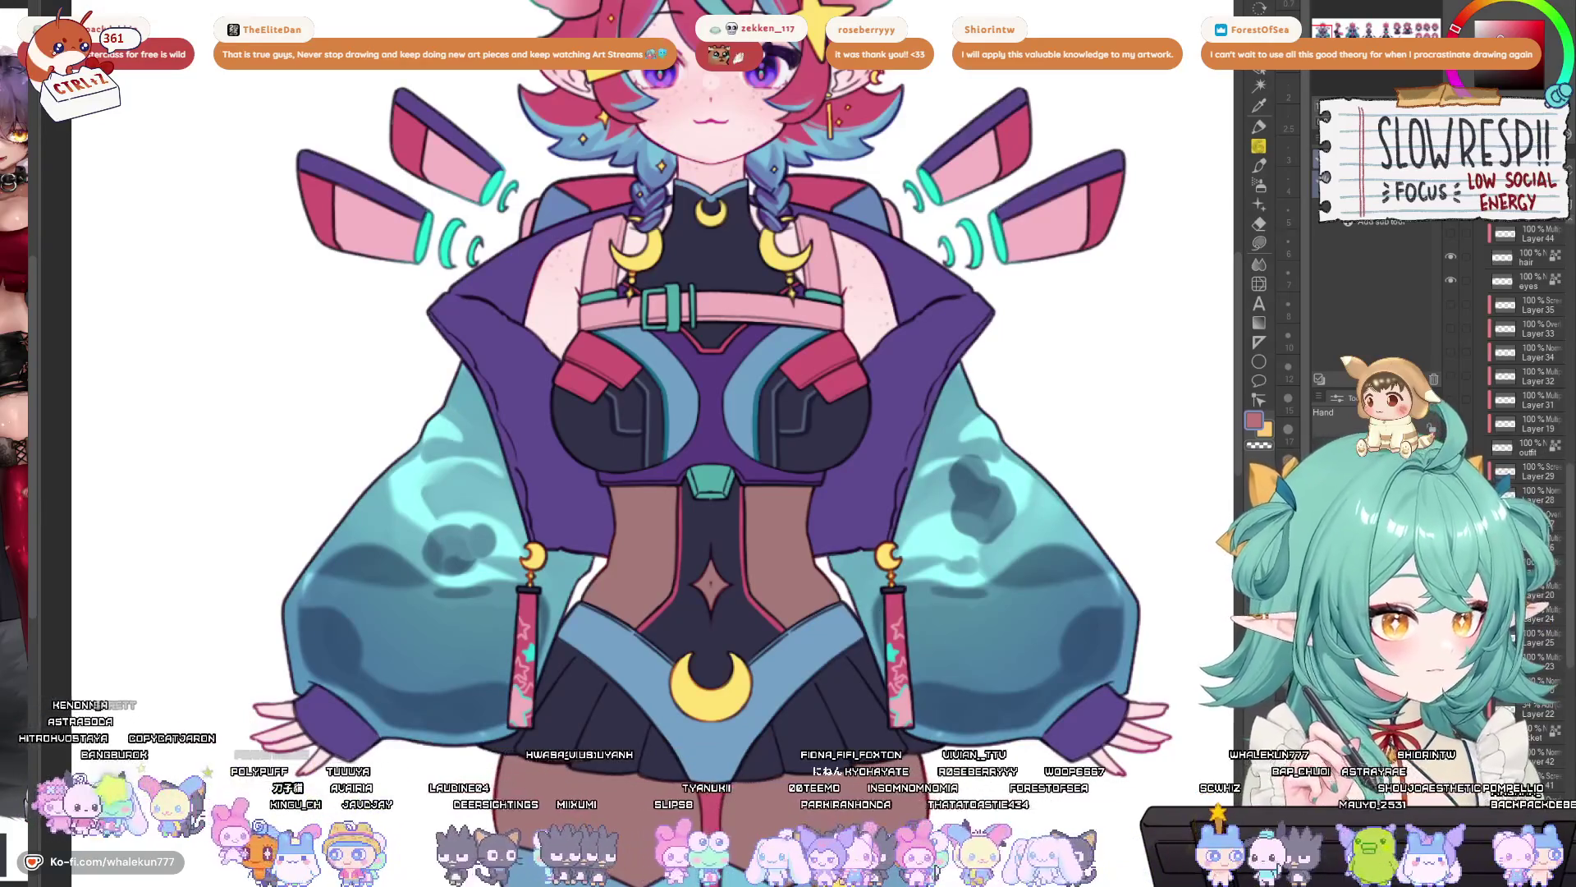
pyautogui.hotkey('ctrl', 'y')
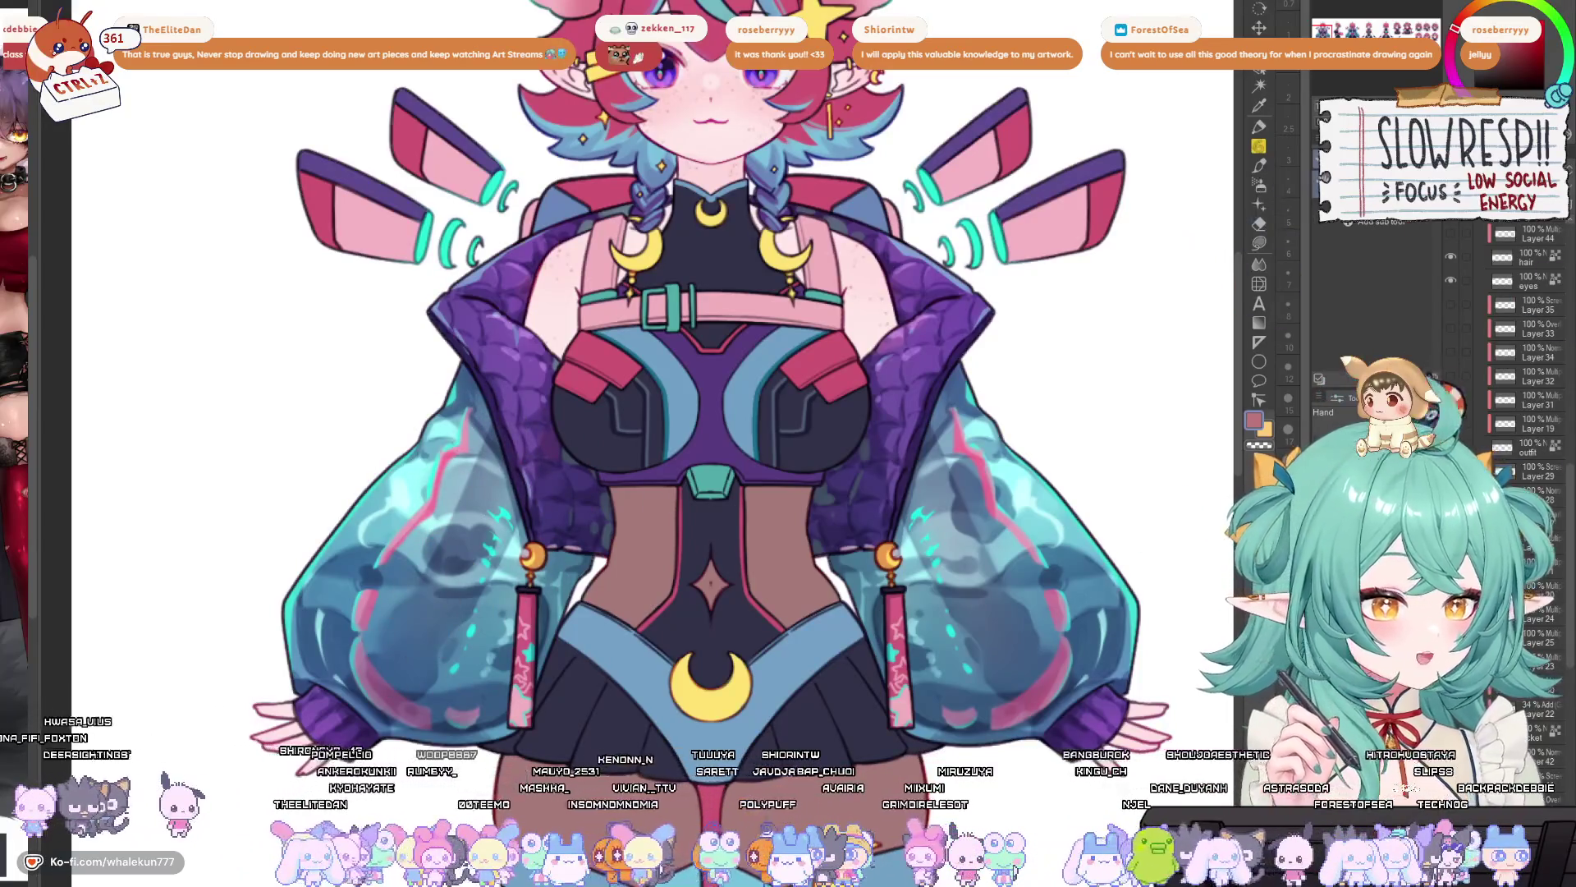
# - Reveal the texture layer on the front figure's corset
pyautogui.scroll(2, 1527, 328)
pyautogui.scroll(-2, 894, 336)
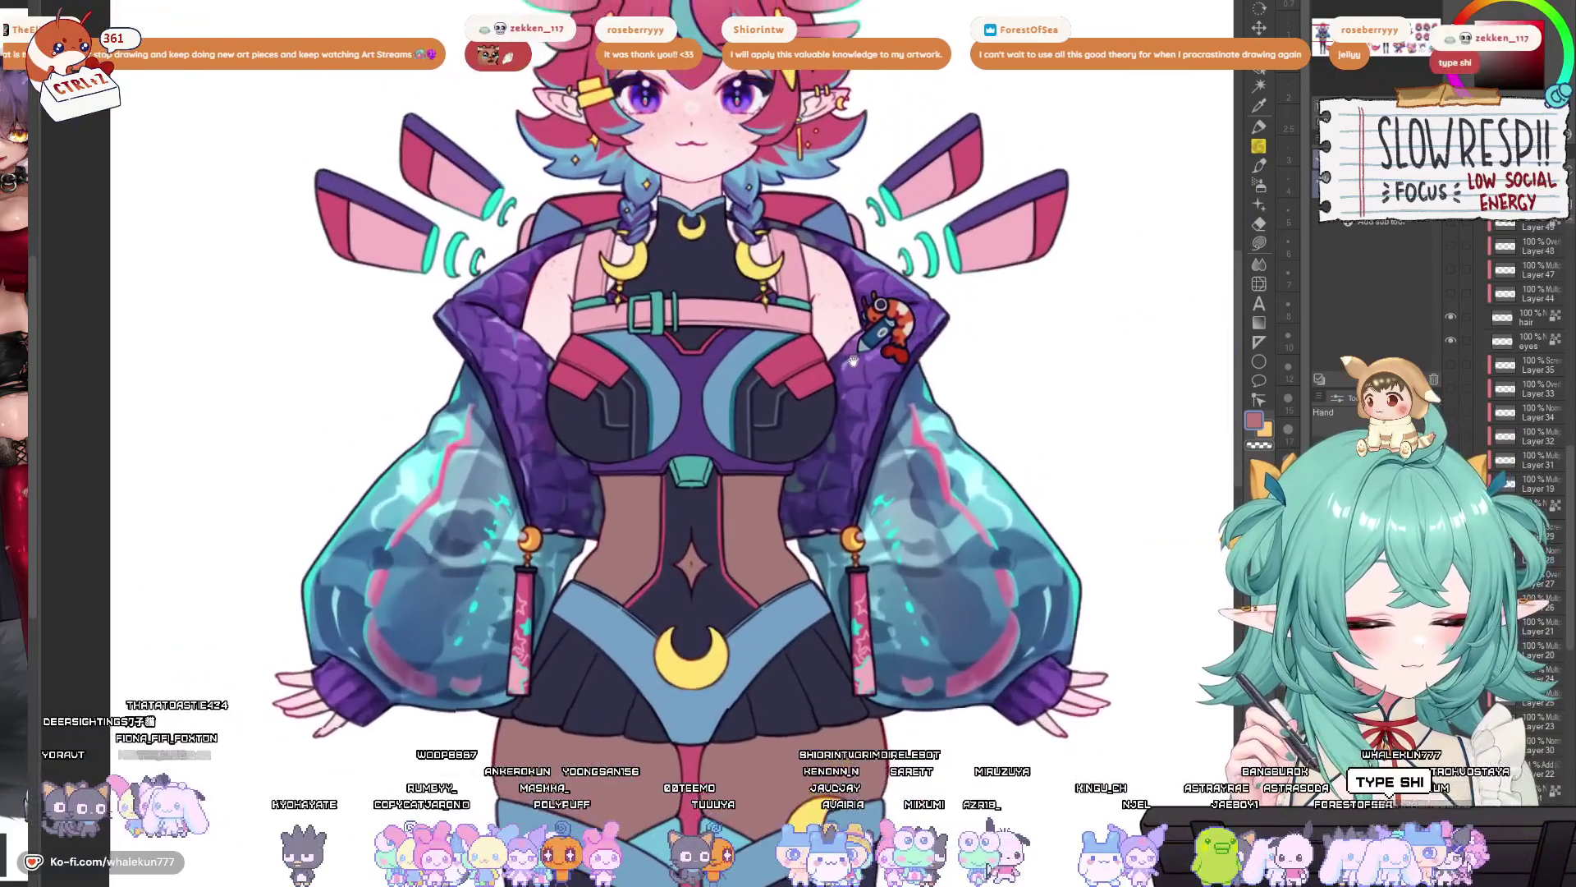
pyautogui.moveTo(854, 361); pyautogui.dragTo(870, 371)
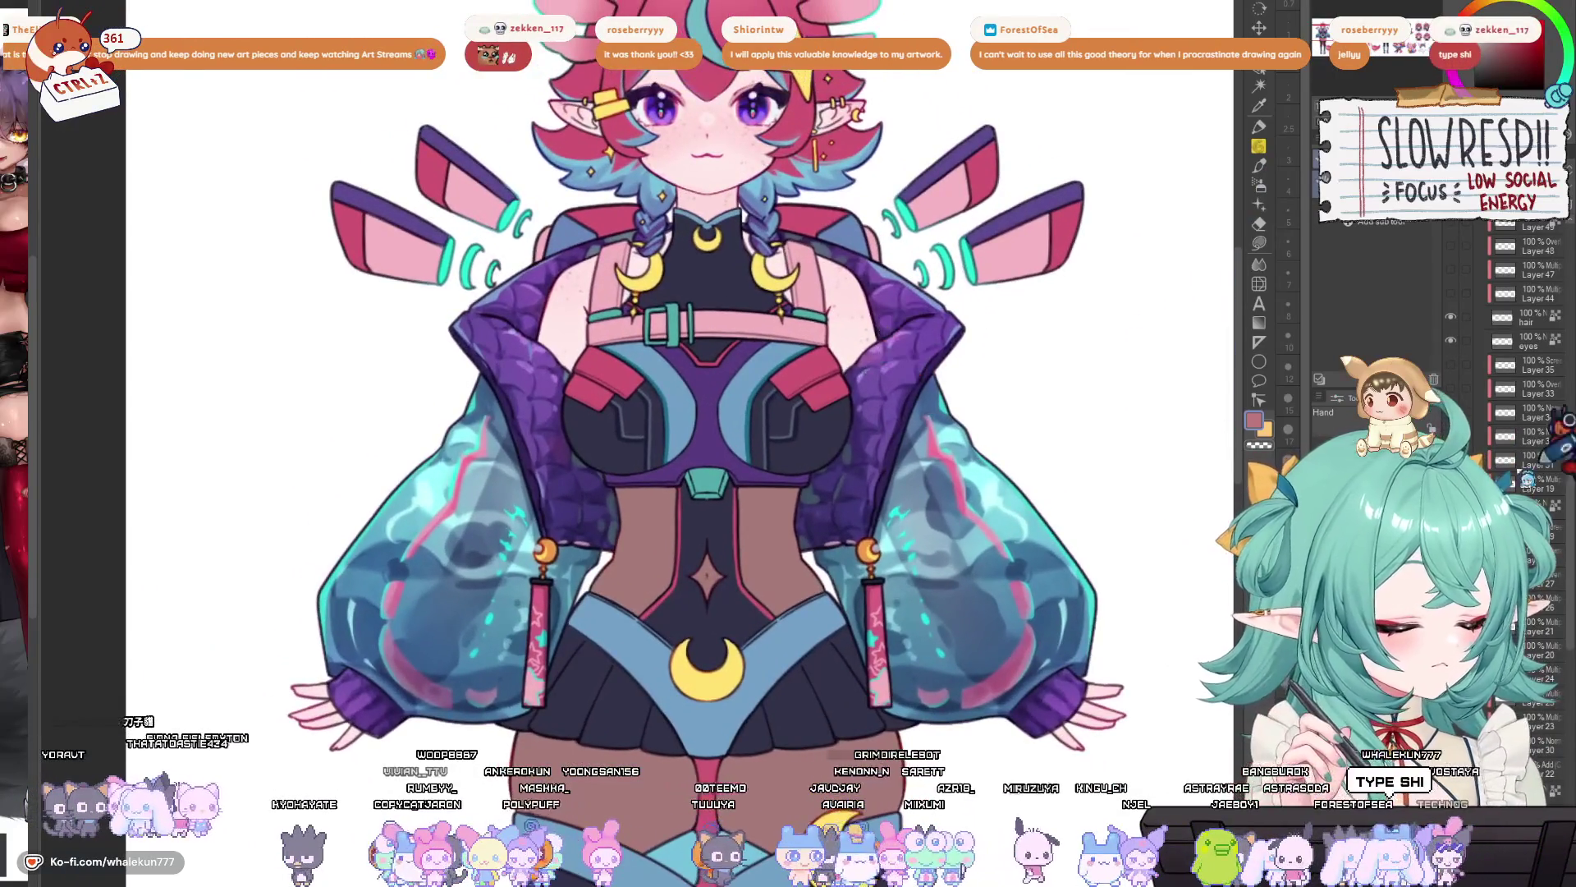
pyautogui.click(1452, 365)
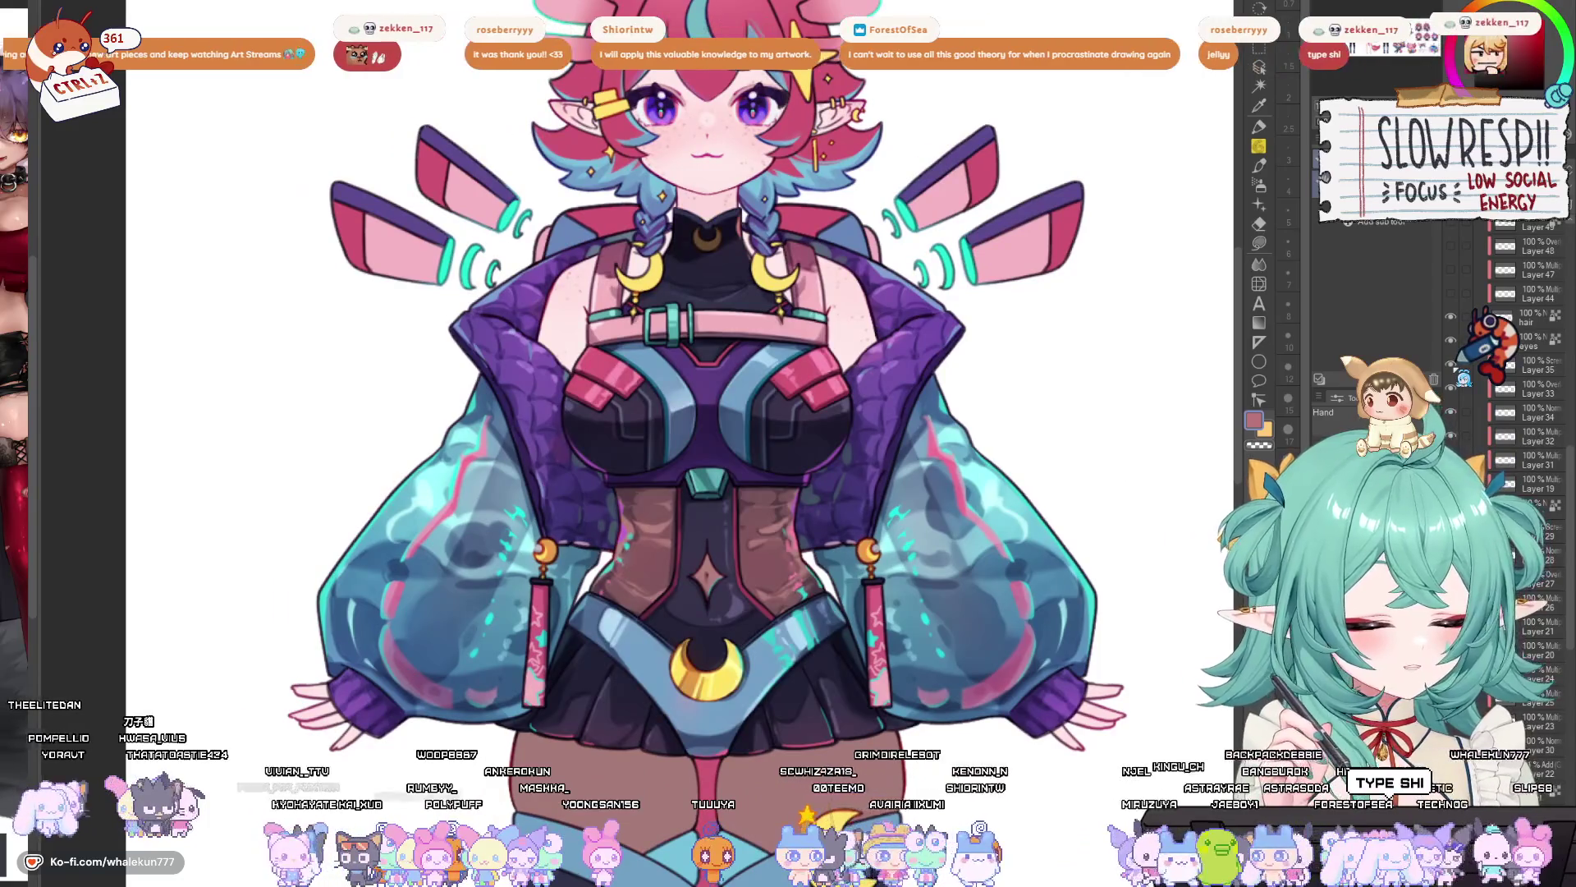
# - Step the torso back to flat colour, then restore its dark shading and small cyan highlights
pyautogui.hotkey('ctrl', 'z')
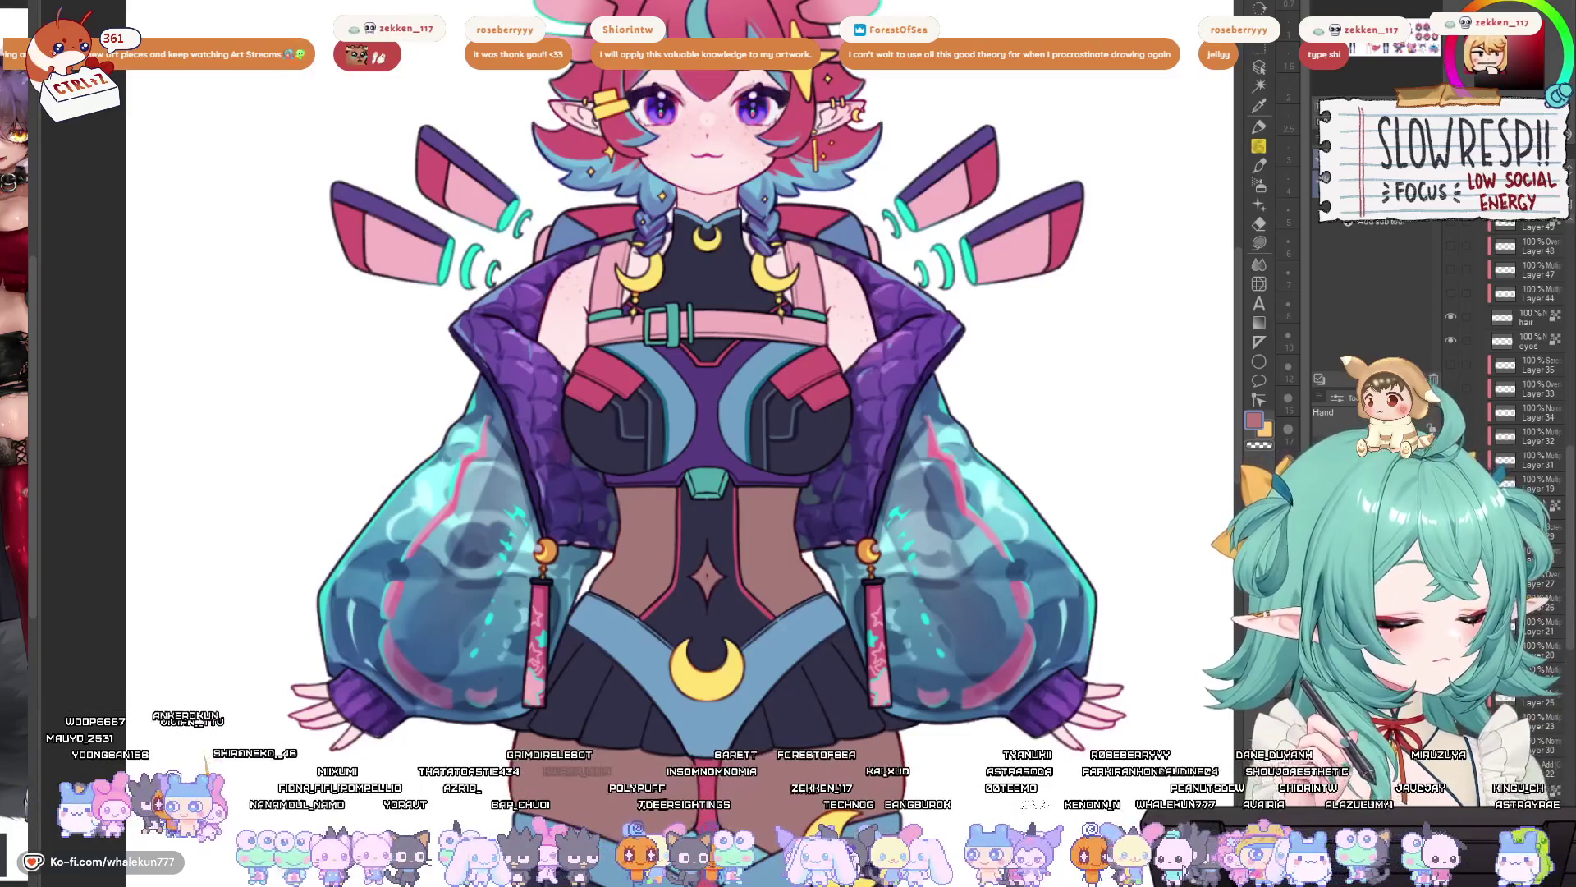
pyautogui.hotkey('ctrl', 'z')
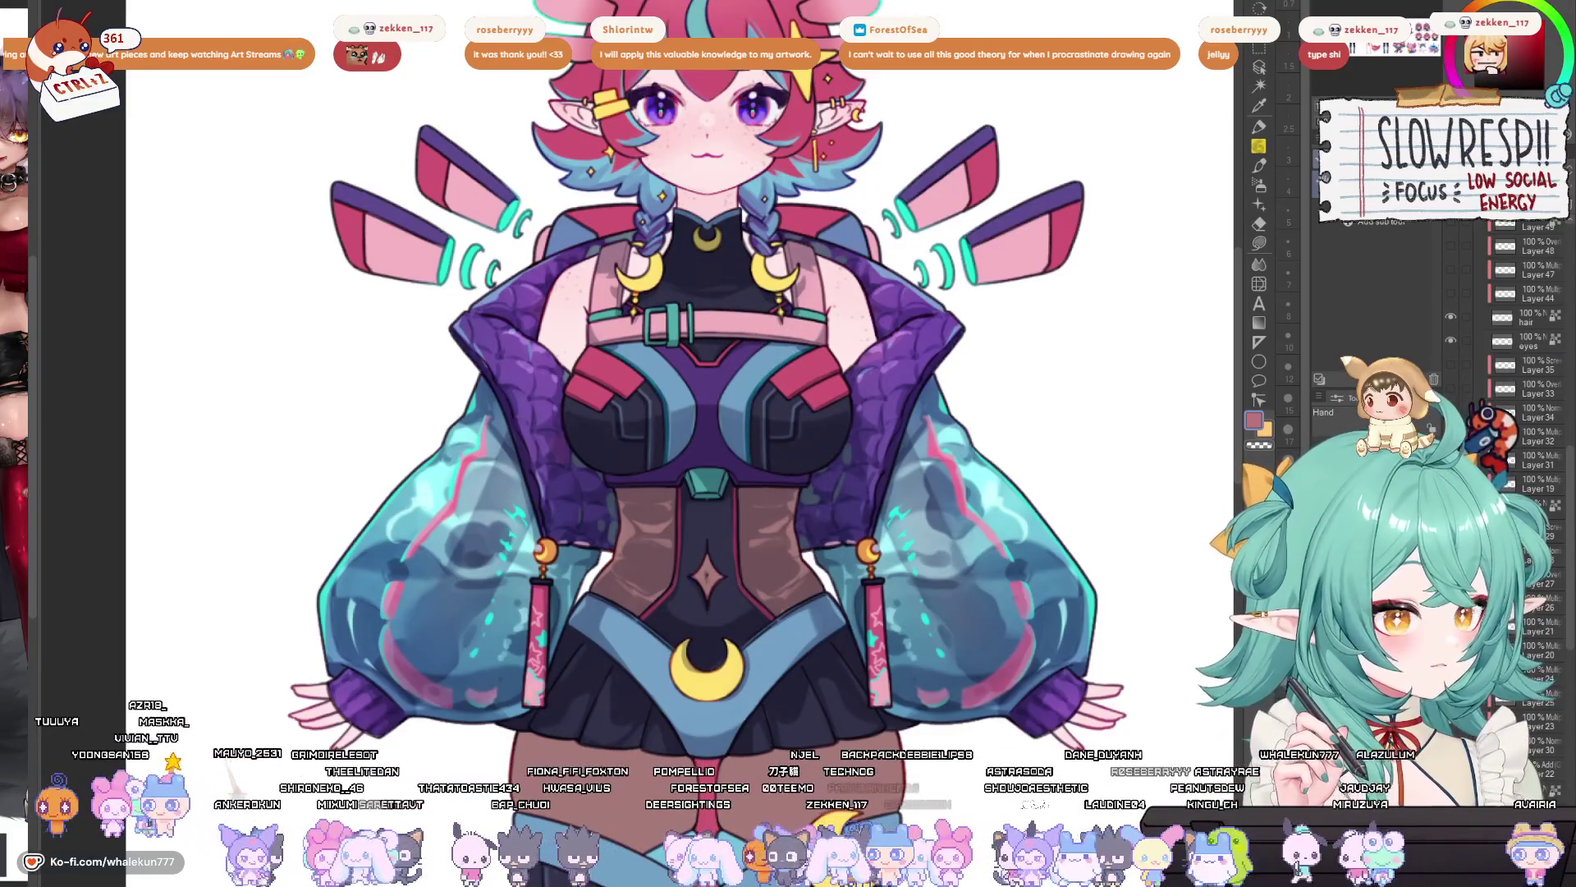
pyautogui.hotkey('ctrl', 'z')
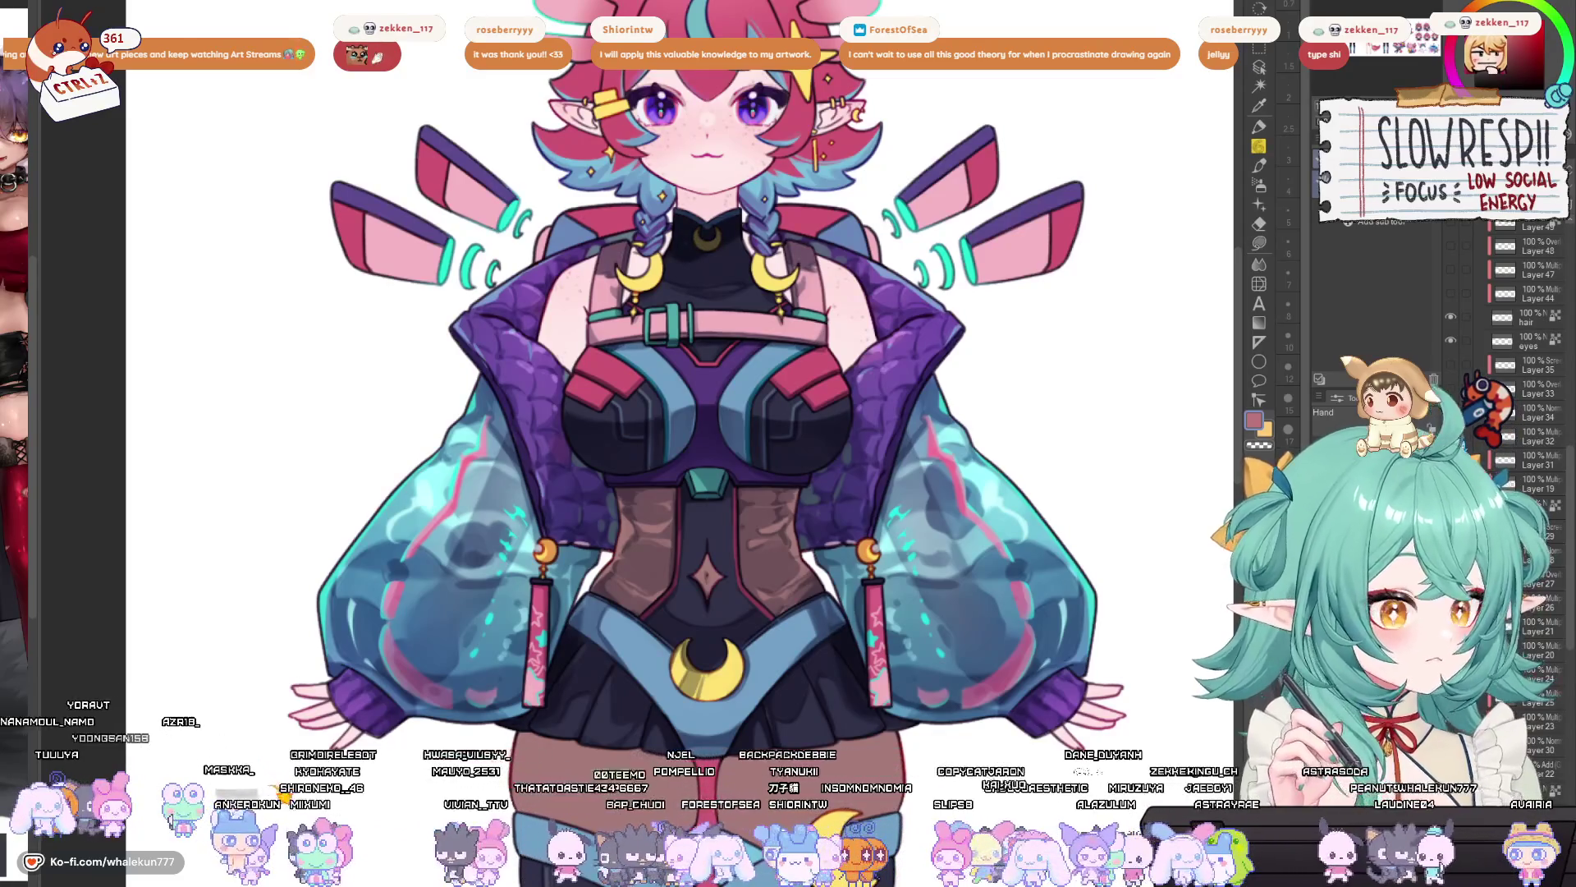
pyautogui.hotkey('ctrl', 'z')
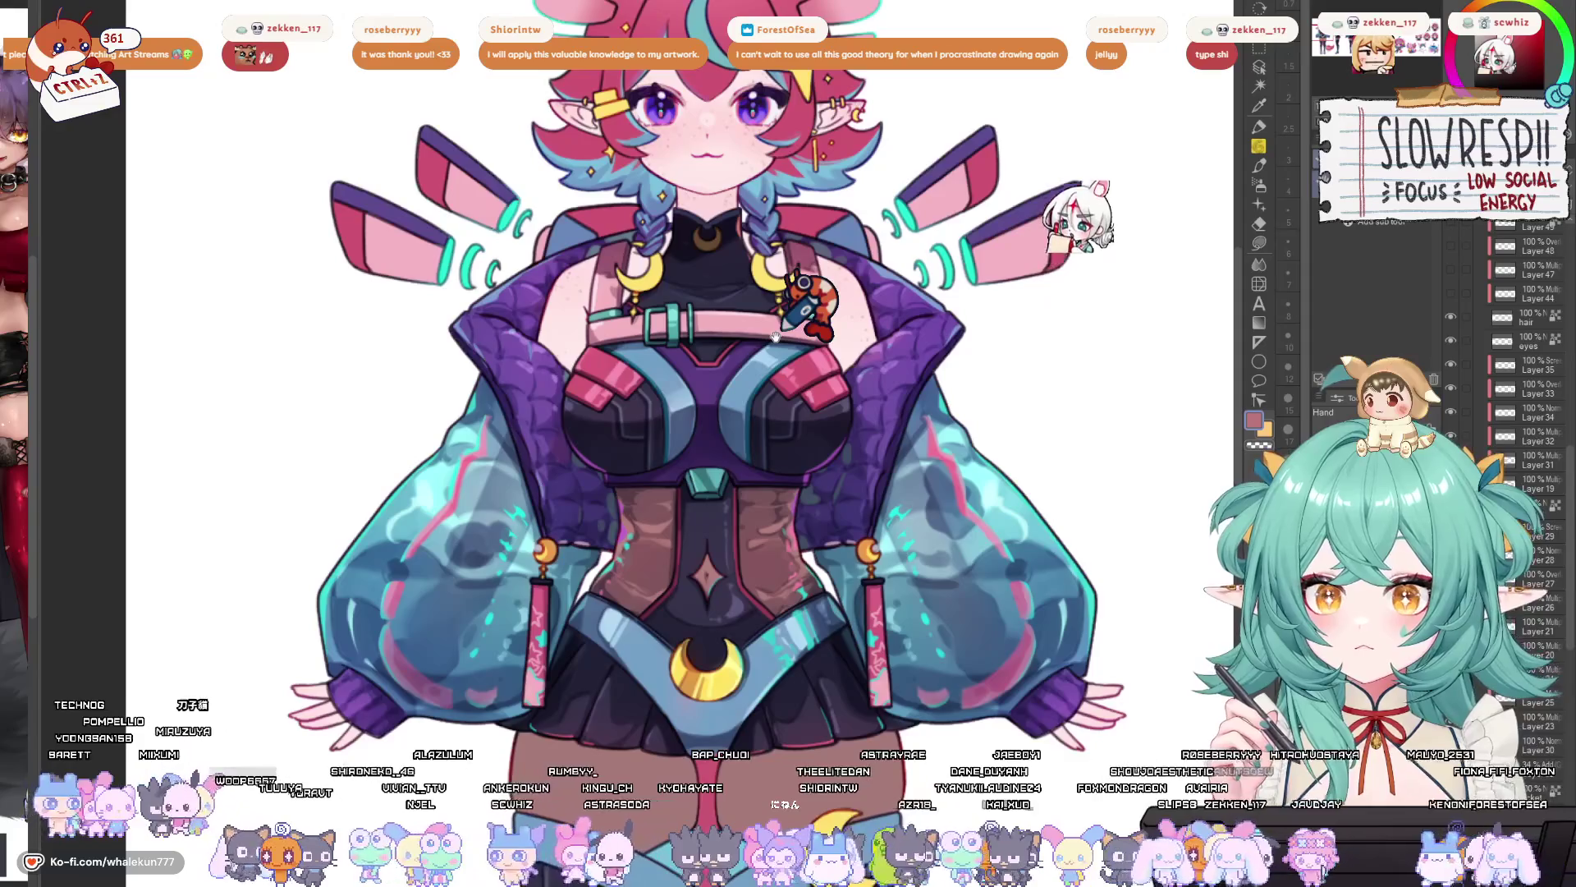
pyautogui.moveTo(895, 397)
pyautogui.mouseDown()
pyautogui.moveTo(858, 385)
pyautogui.moveTo(910, 386)
pyautogui.moveTo(907, 365)
pyautogui.mouseUp()
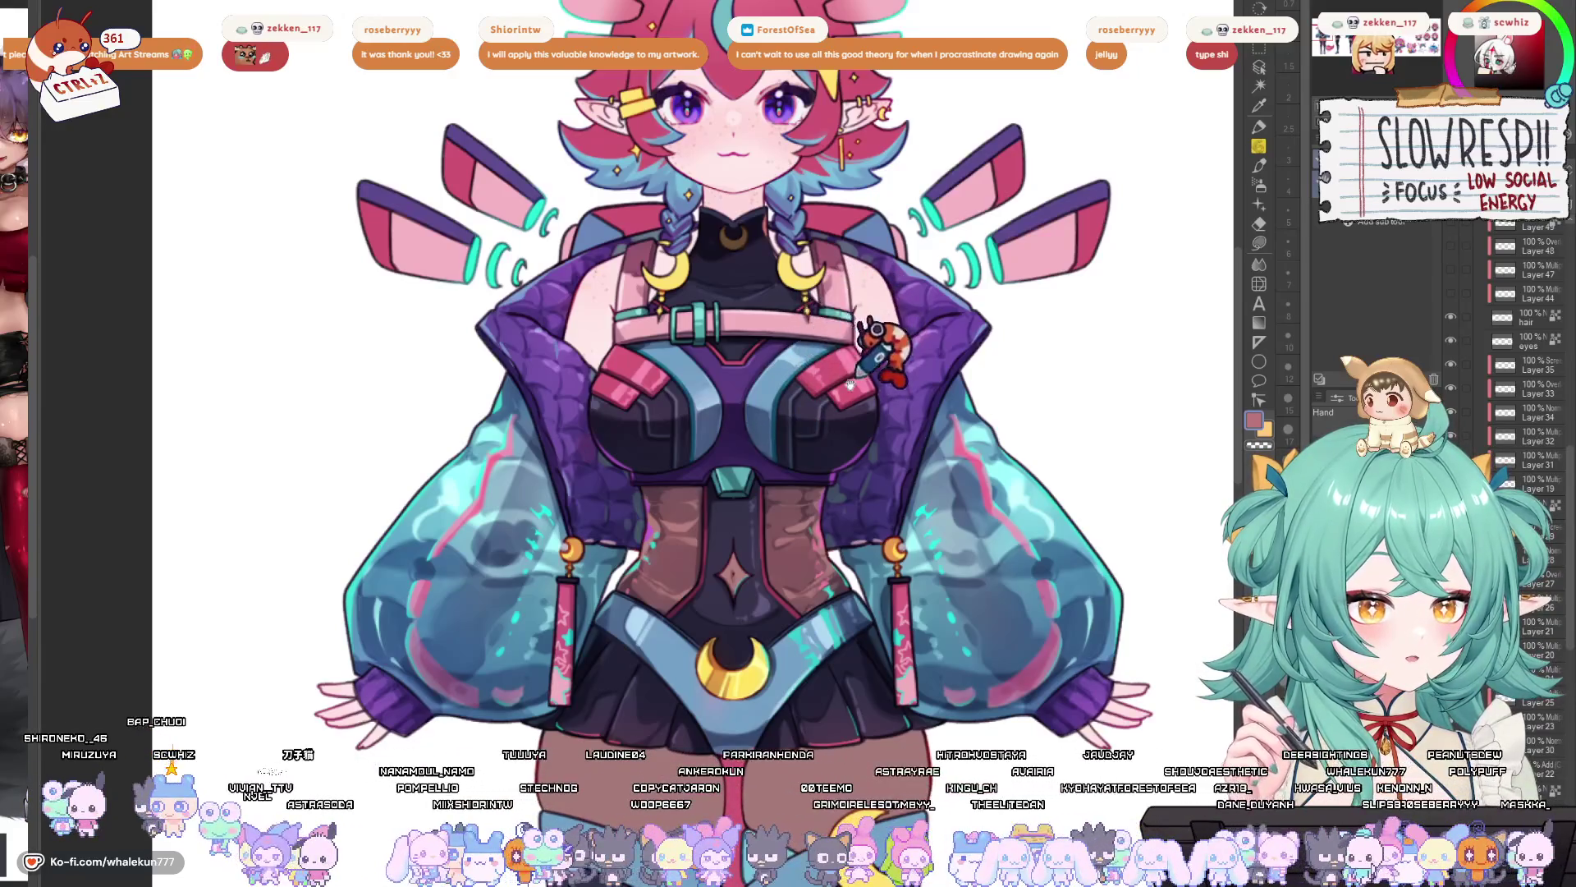
pyautogui.scroll(10, 1515, 419)
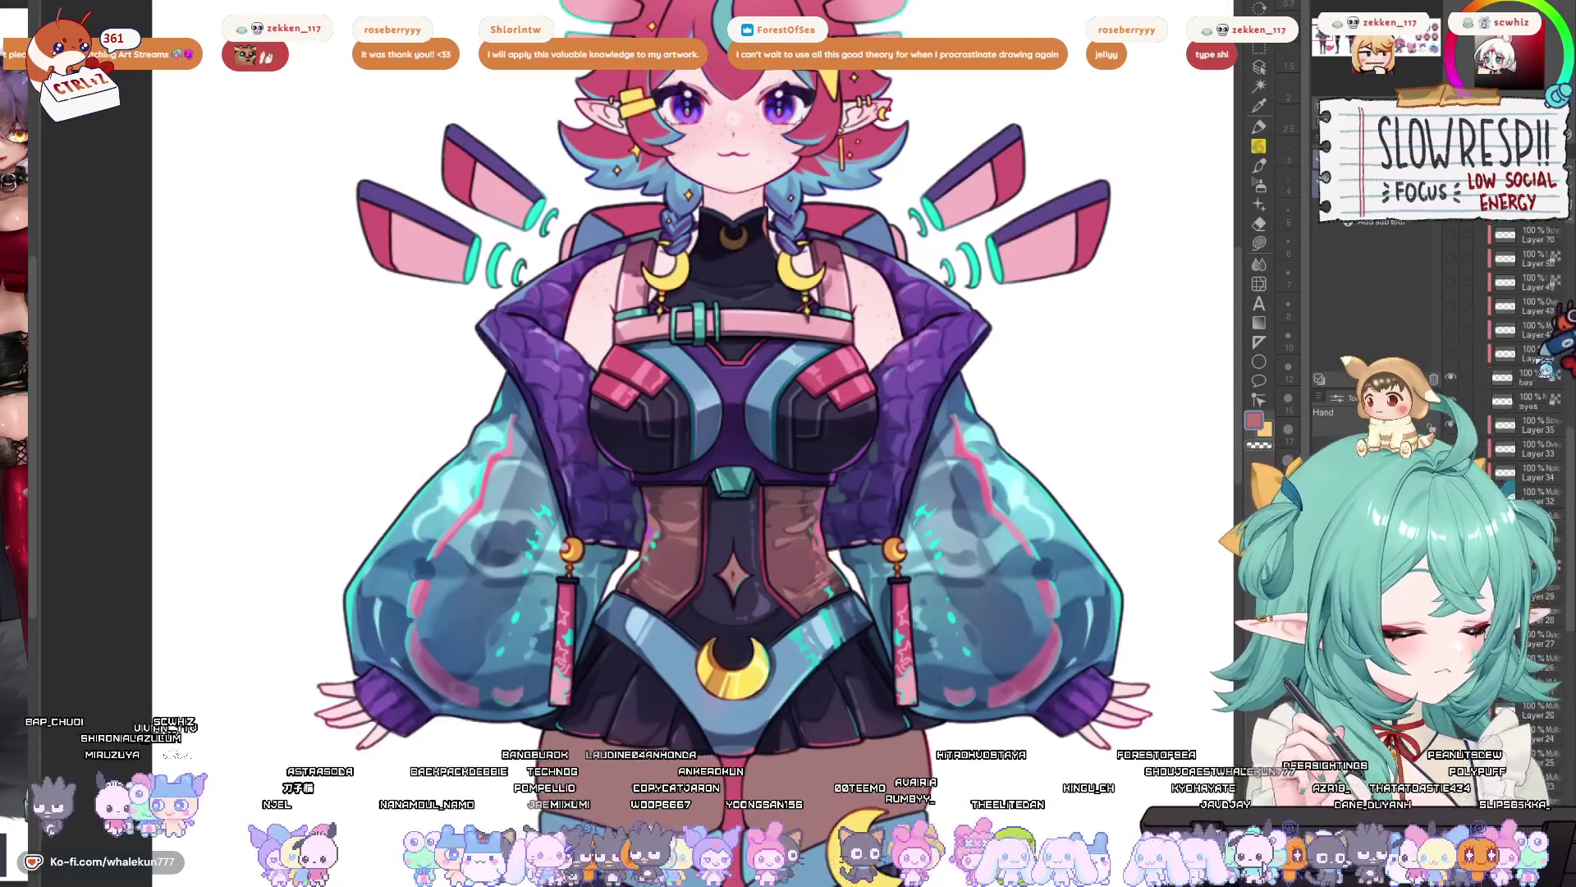
pyautogui.scroll(5, 936, 383)
pyautogui.scroll(-2, 936, 383)
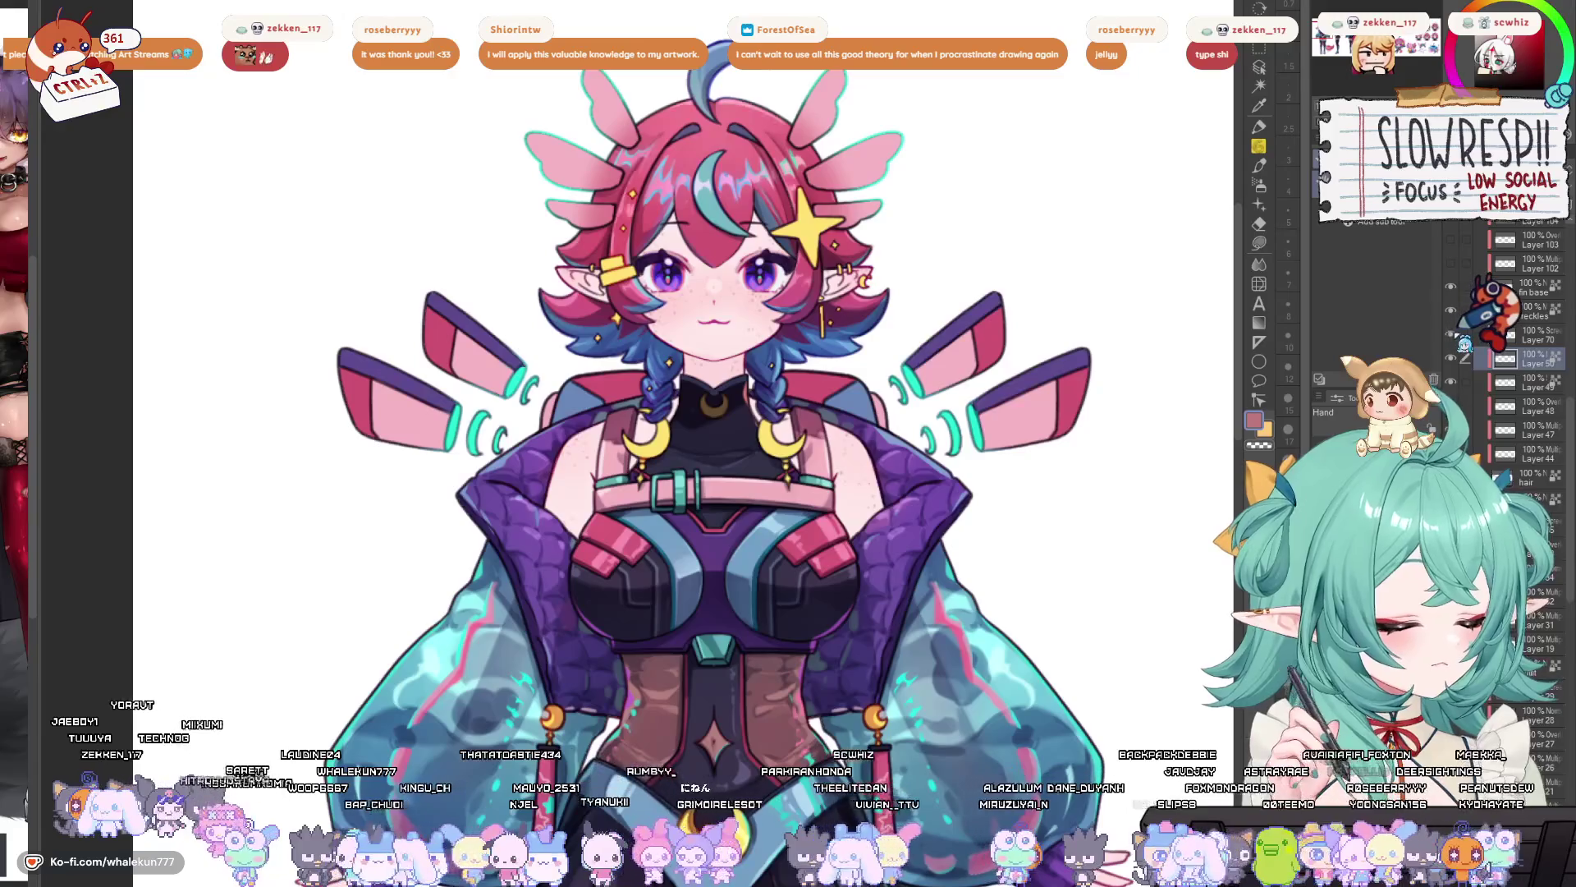
pyautogui.click(1527, 335)
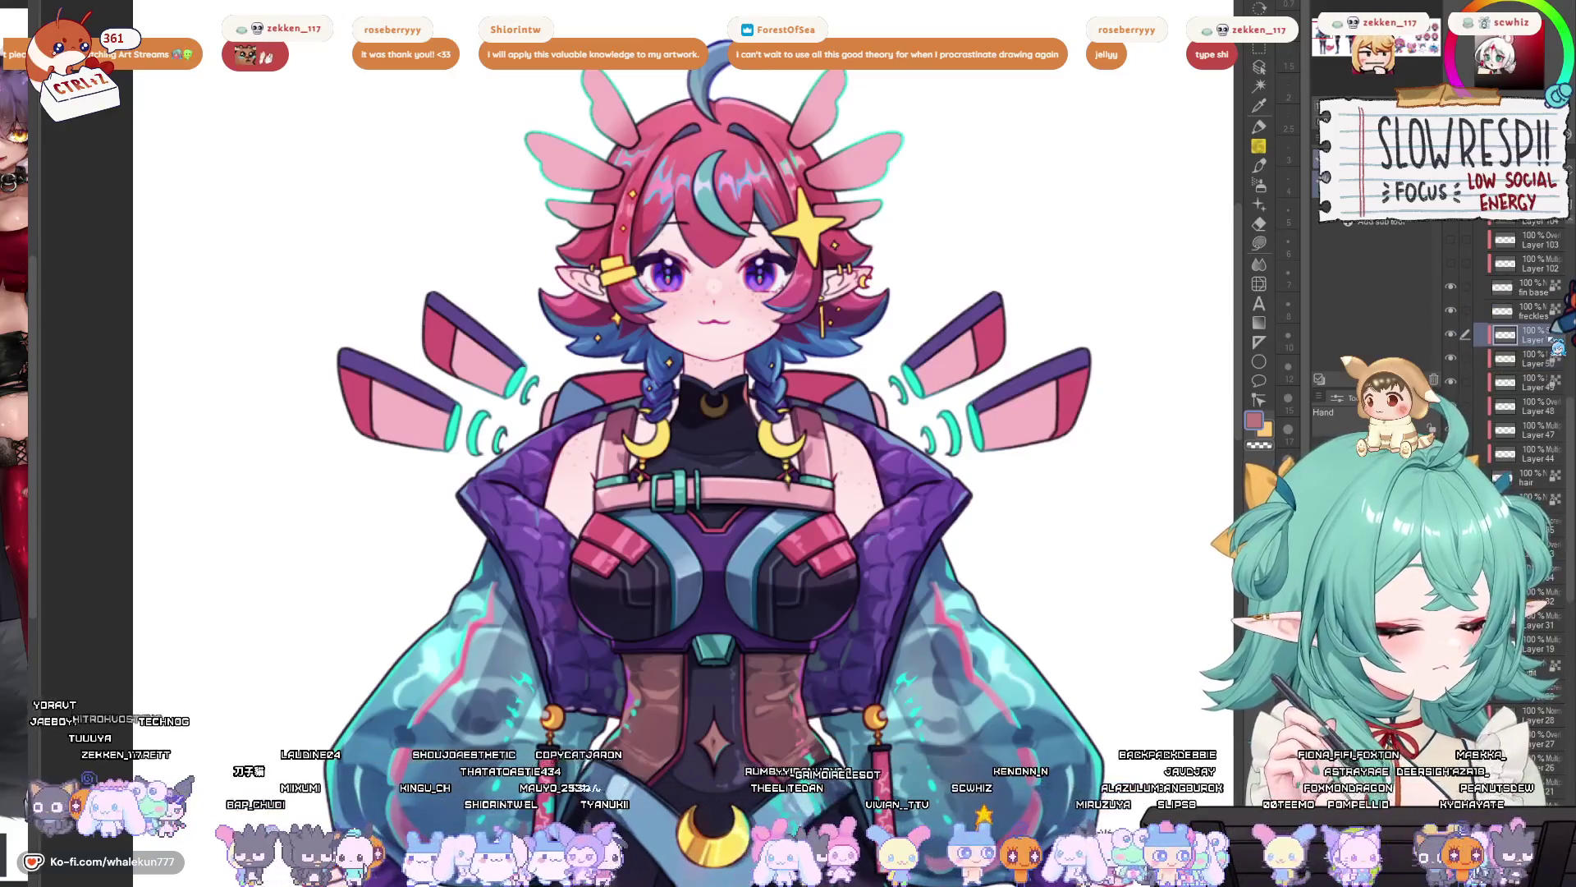
pyautogui.scroll(5, 1527, 353)
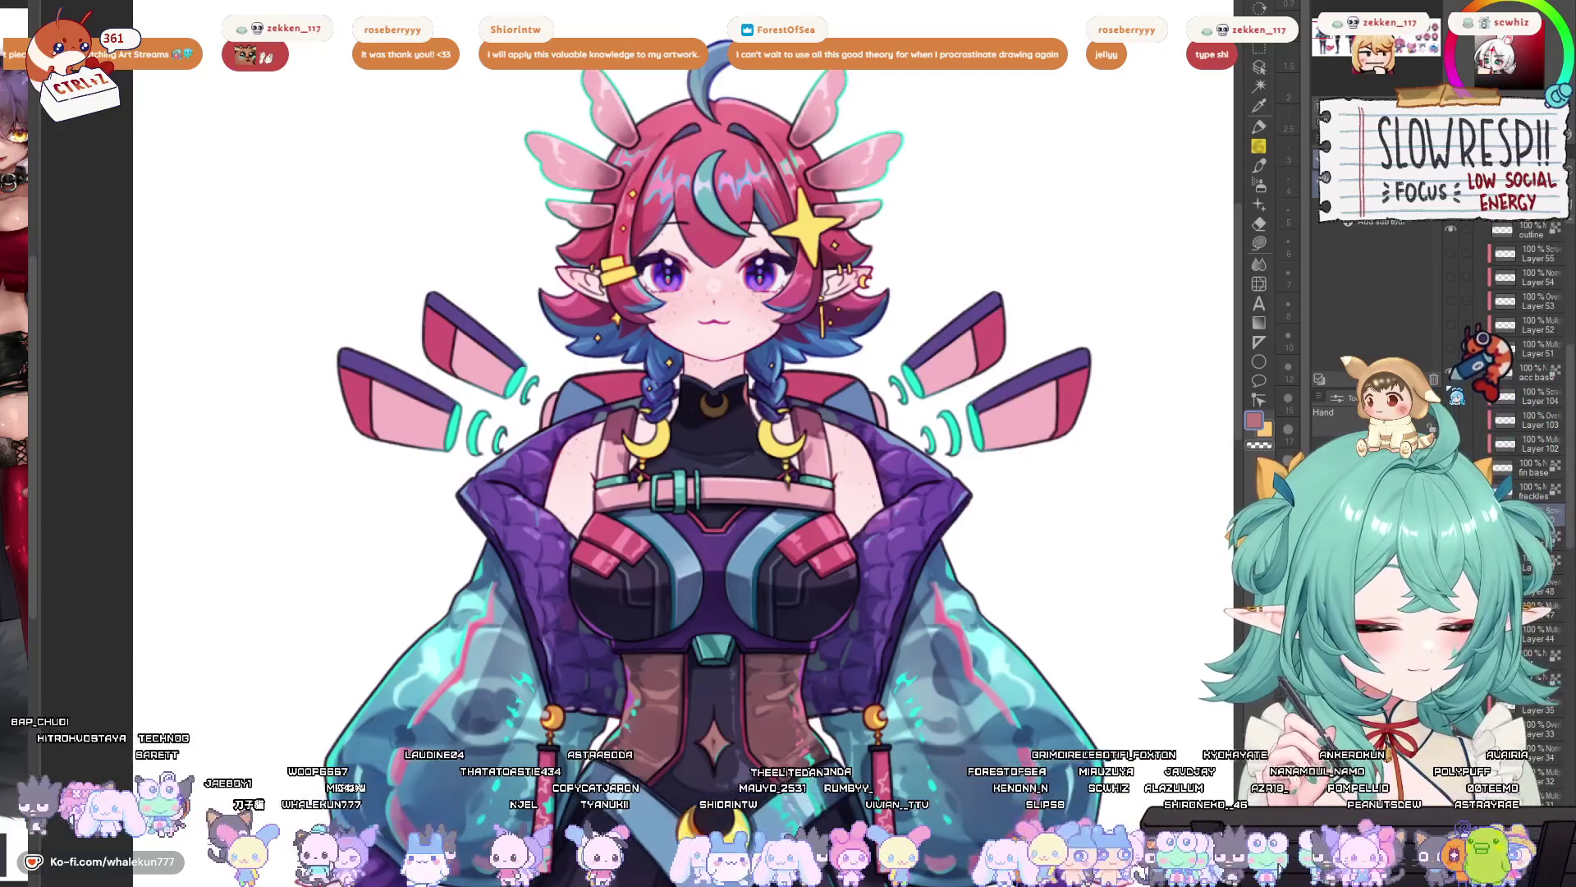
pyautogui.scroll(5, 1527, 345)
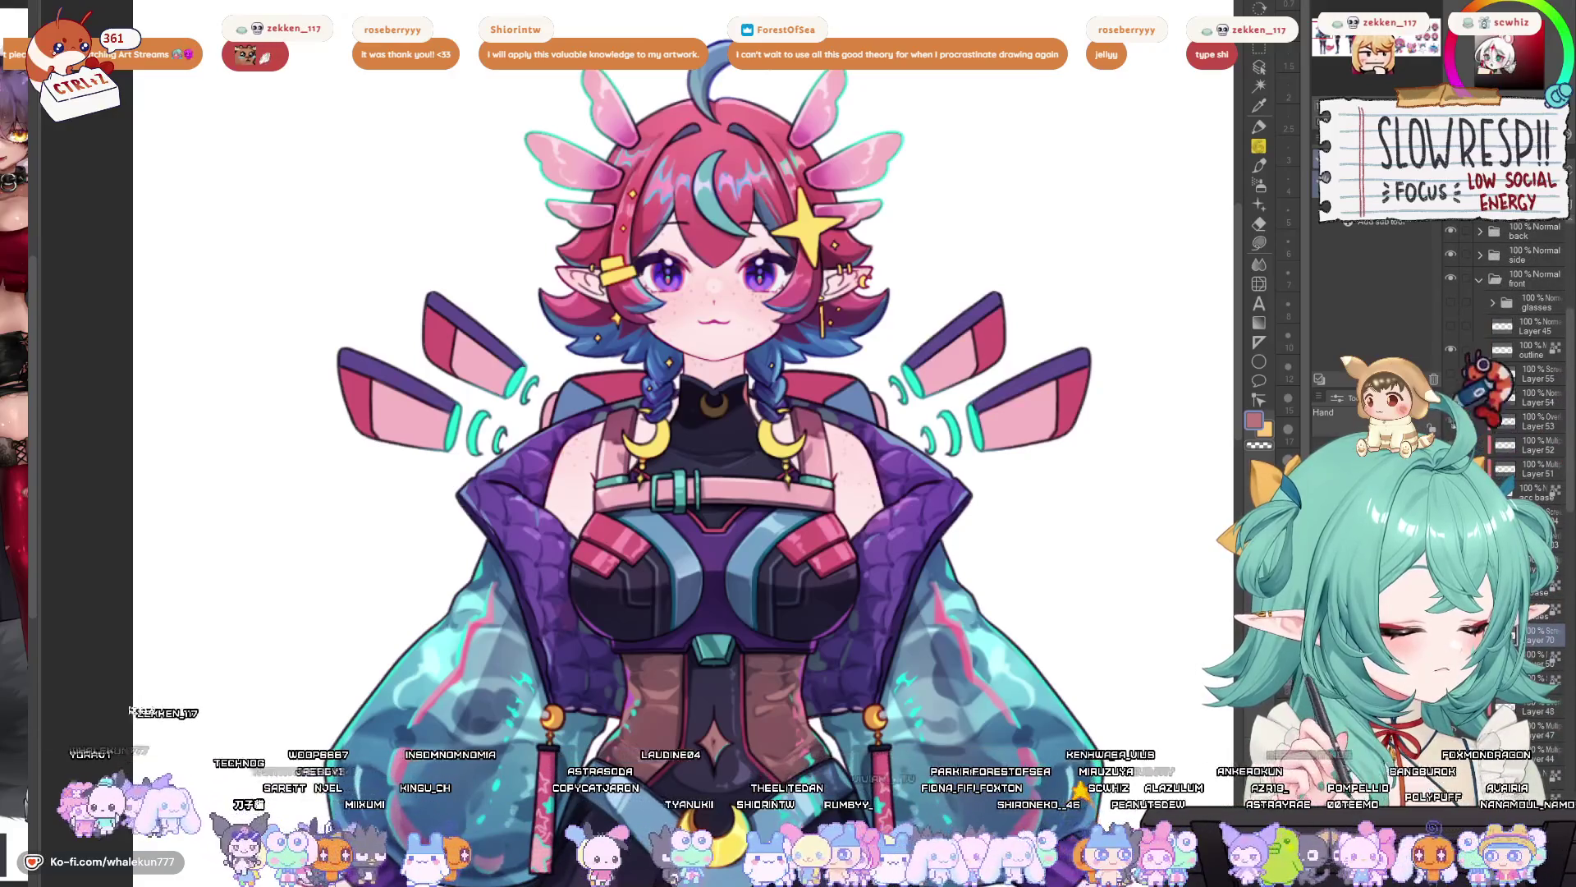
pyautogui.moveTo(802, 225); pyautogui.dragTo(808, 74)
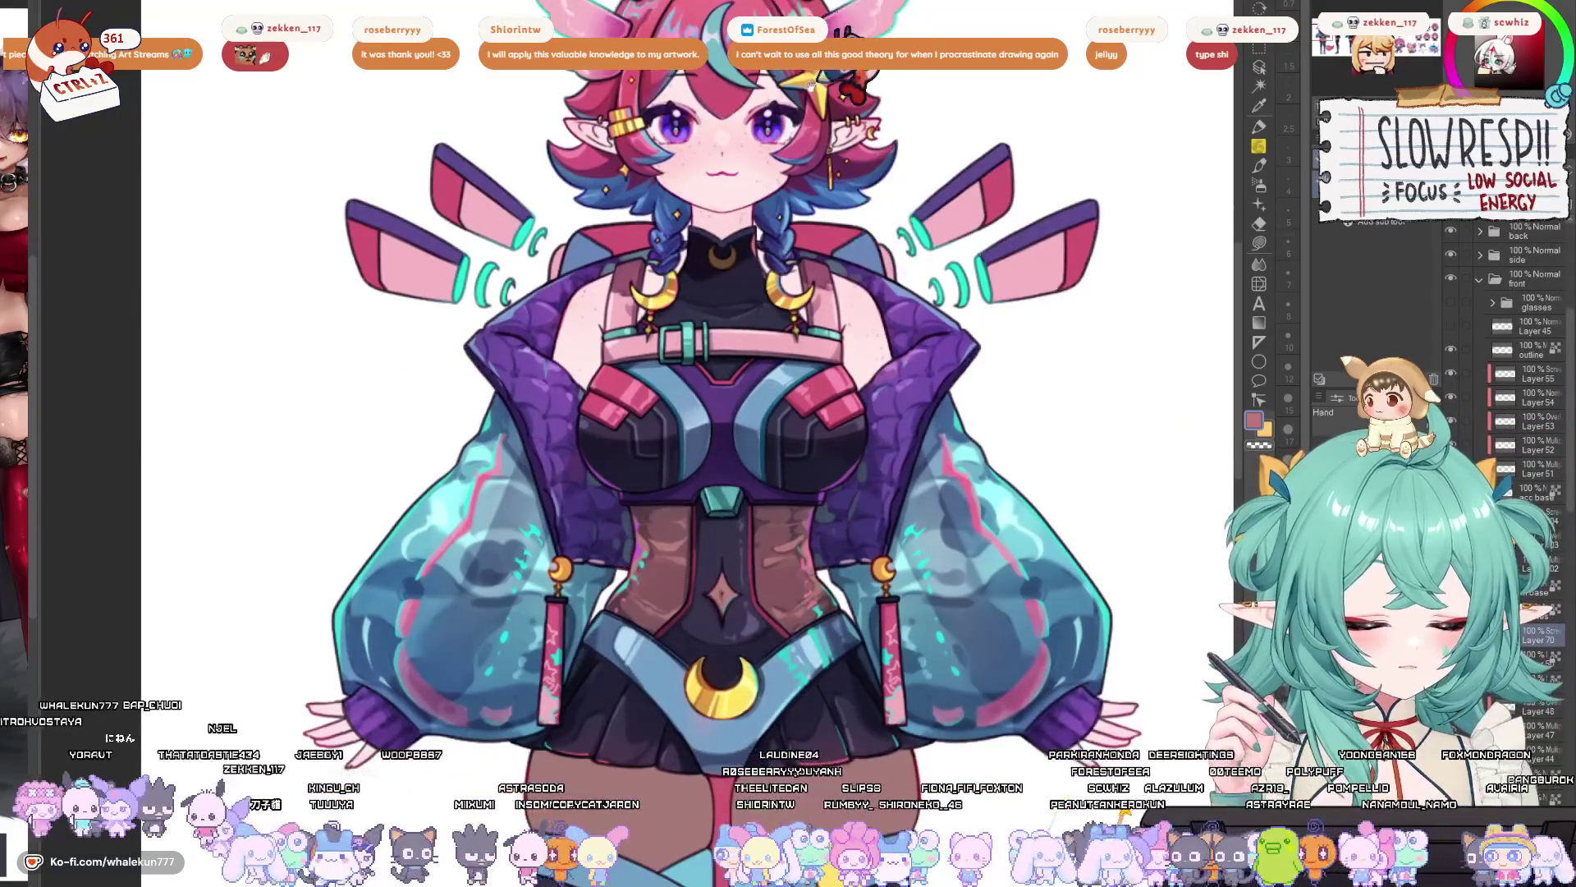
pyautogui.moveTo(846, 172); pyautogui.dragTo(776, 312)
pyautogui.moveTo(903, 427)
pyautogui.mouseDown()
pyautogui.moveTo(820, 362)
pyautogui.moveTo(854, 275)
pyautogui.mouseUp()
pyautogui.scroll(-5, 790, 505)
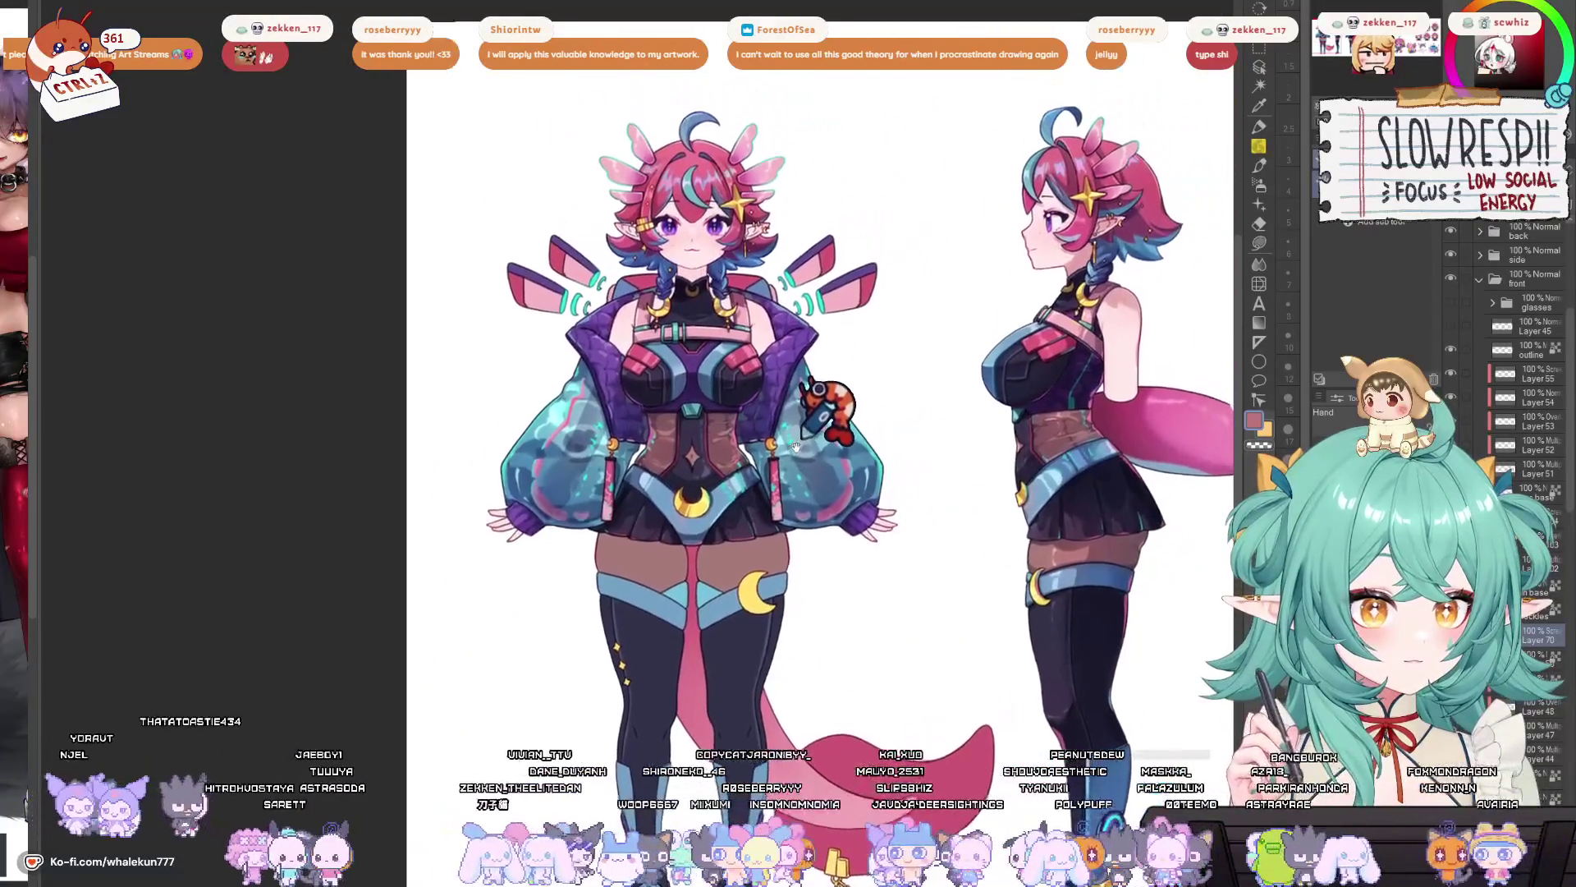
pyautogui.scroll(2, 1519, 328)
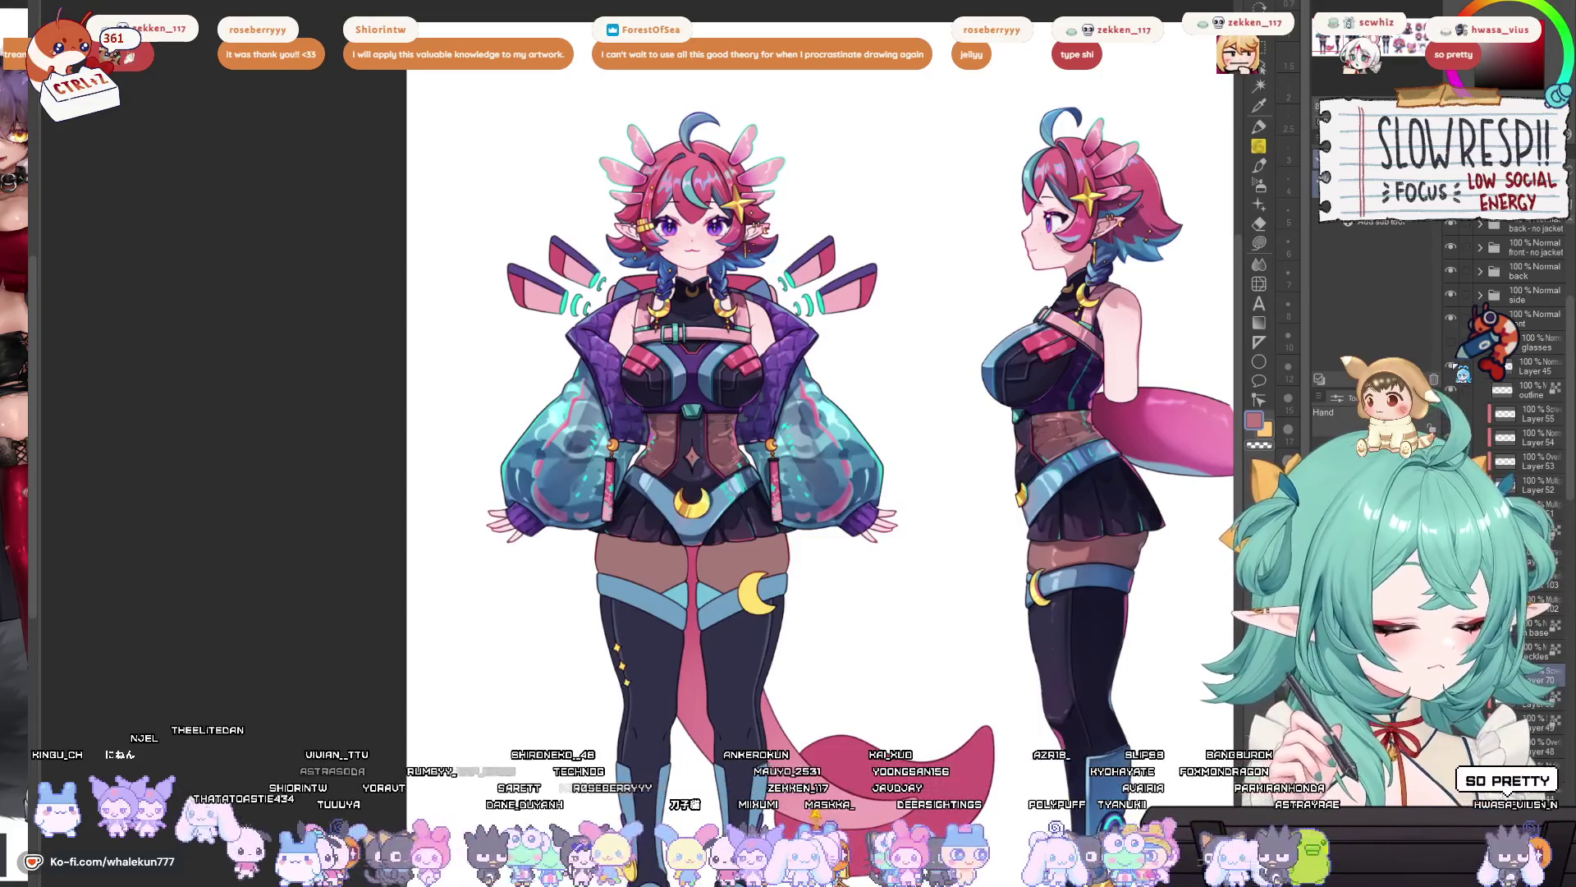
pyautogui.scroll(1, 651, 431)
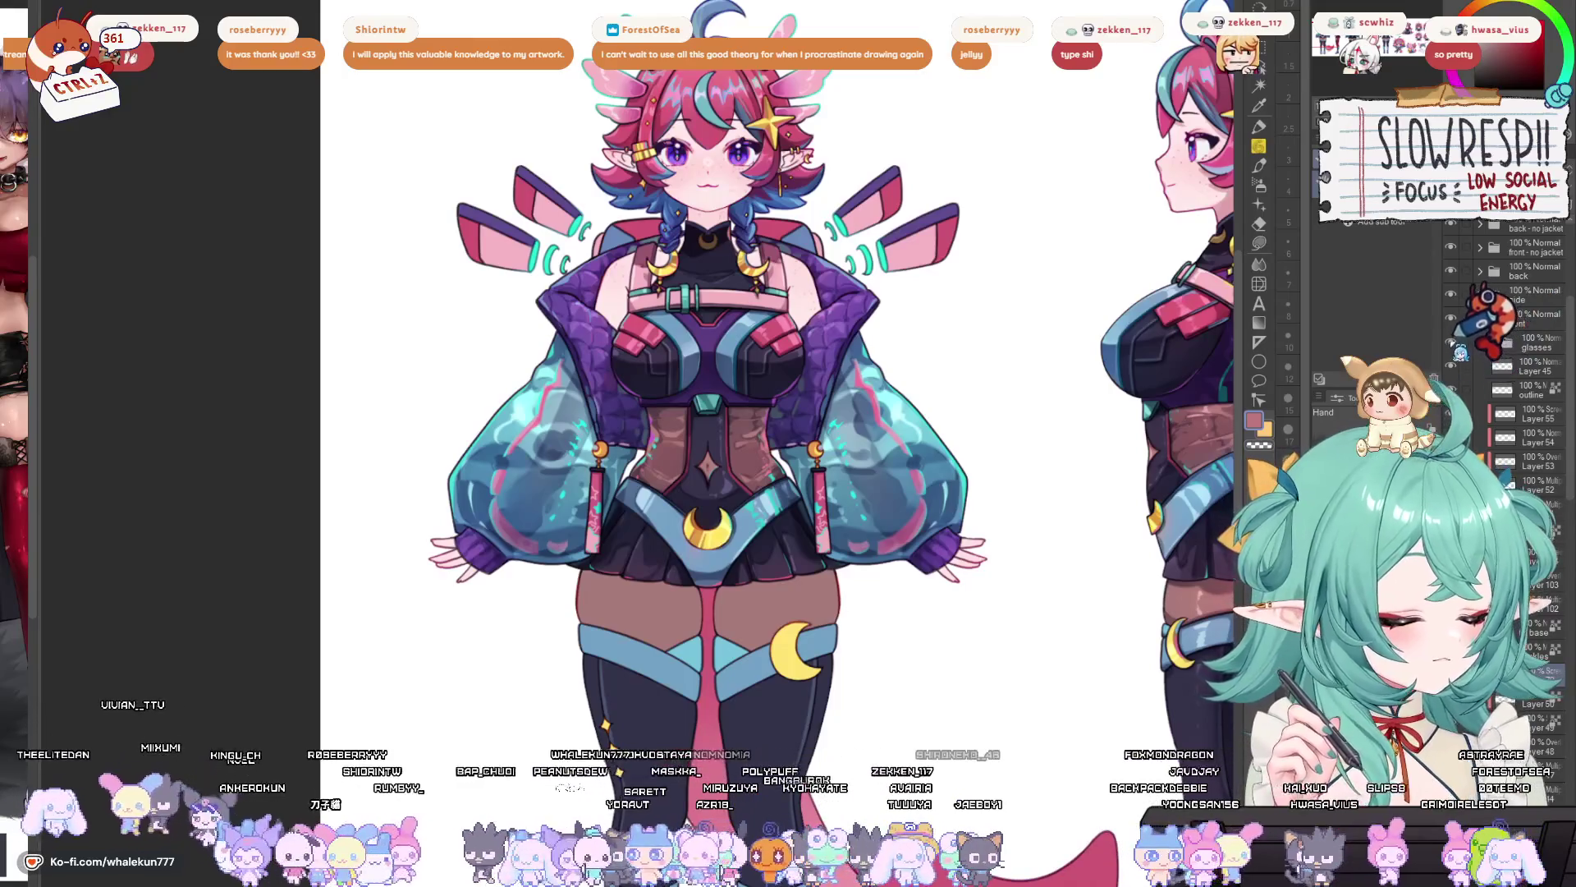
pyautogui.scroll(-5, 1507, 492)
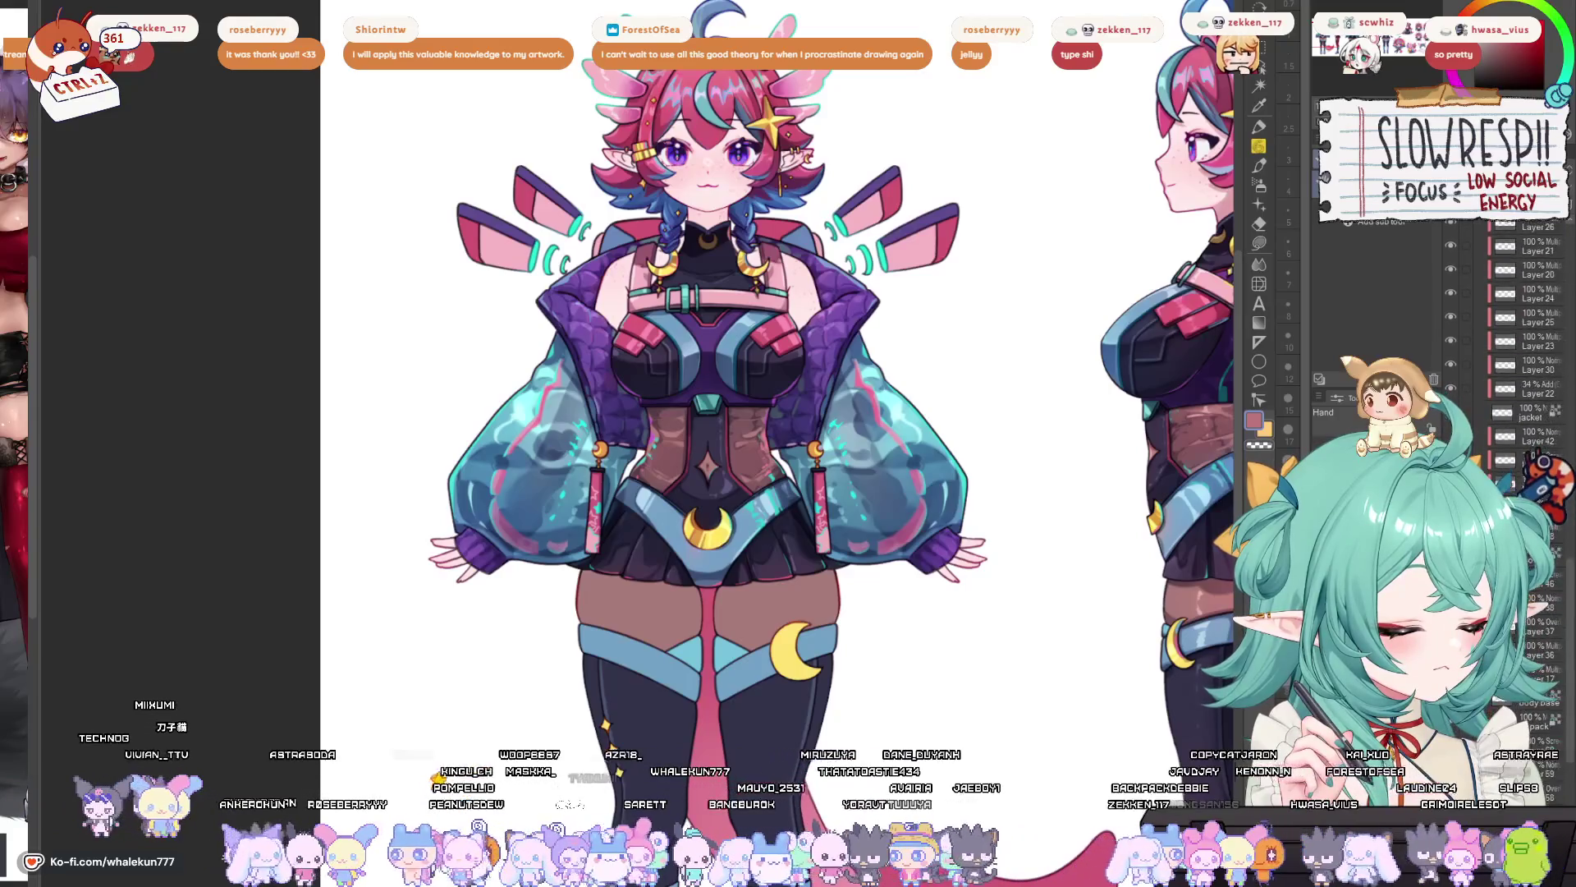
pyautogui.scroll(-2, 1519, 345)
pyautogui.scroll(-5, 764, 369)
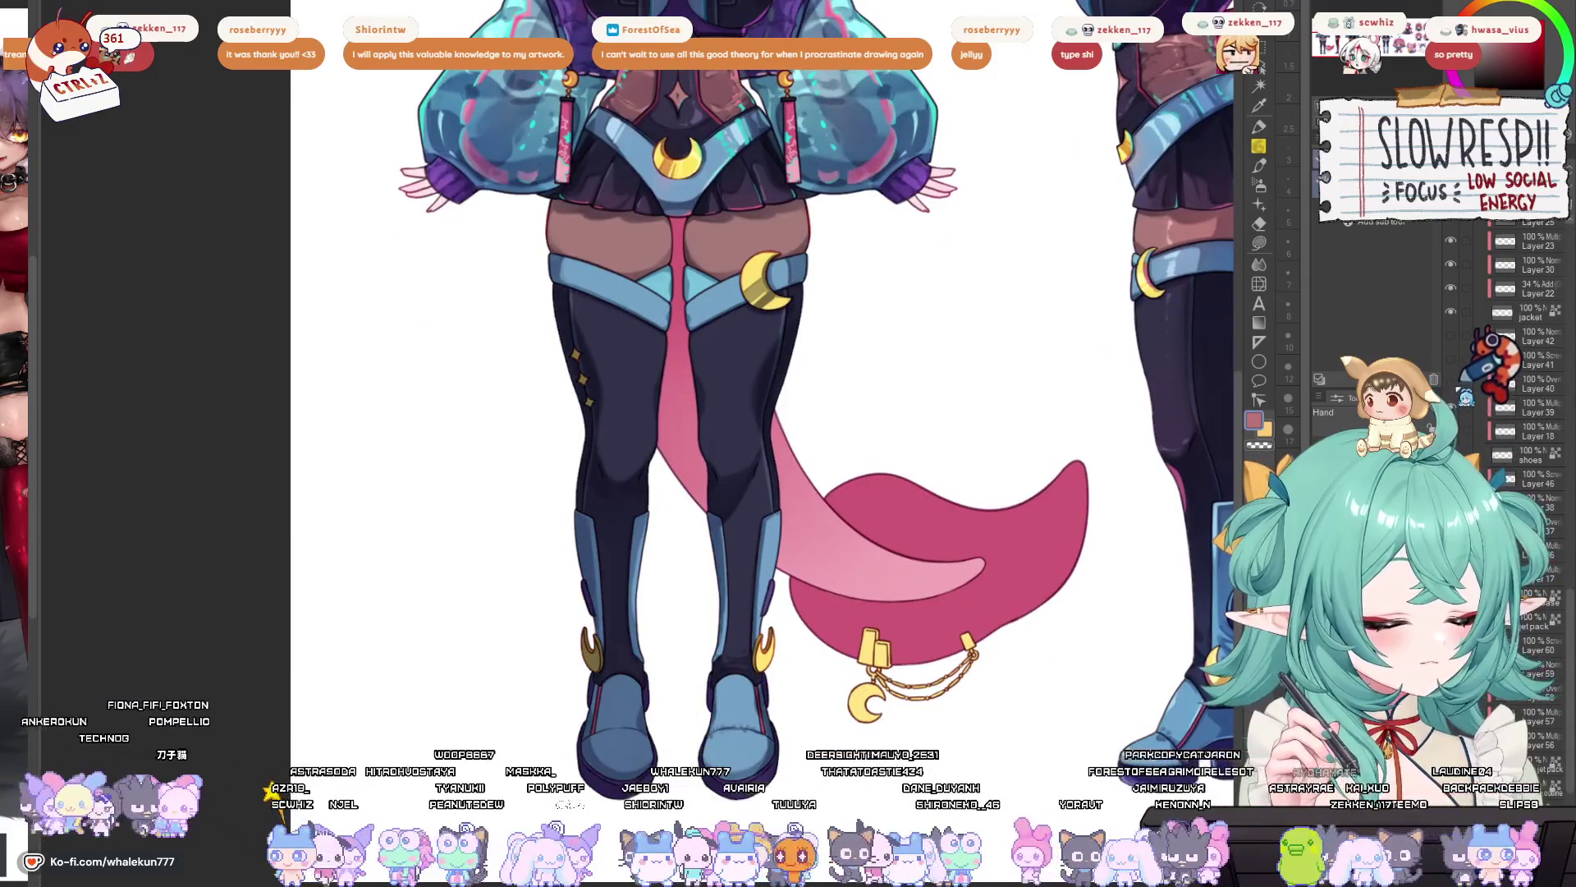
# - Show the glossy, brightened highlight strips on both stocking tops
pyautogui.hotkey('ctrl', 'z')
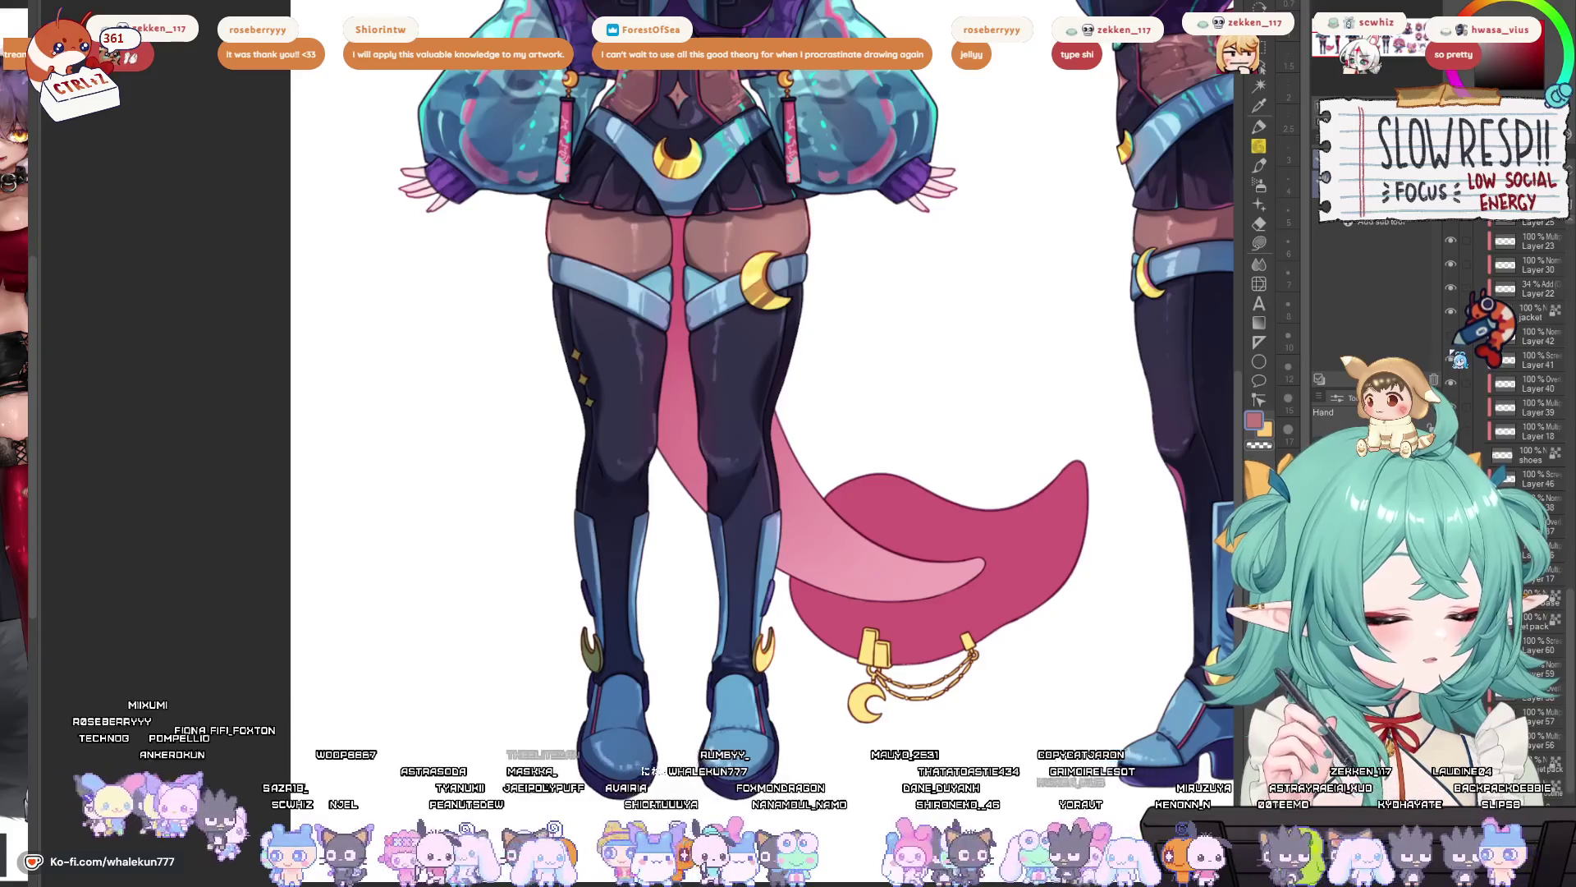
pyautogui.hotkey('ctrl', 'z')
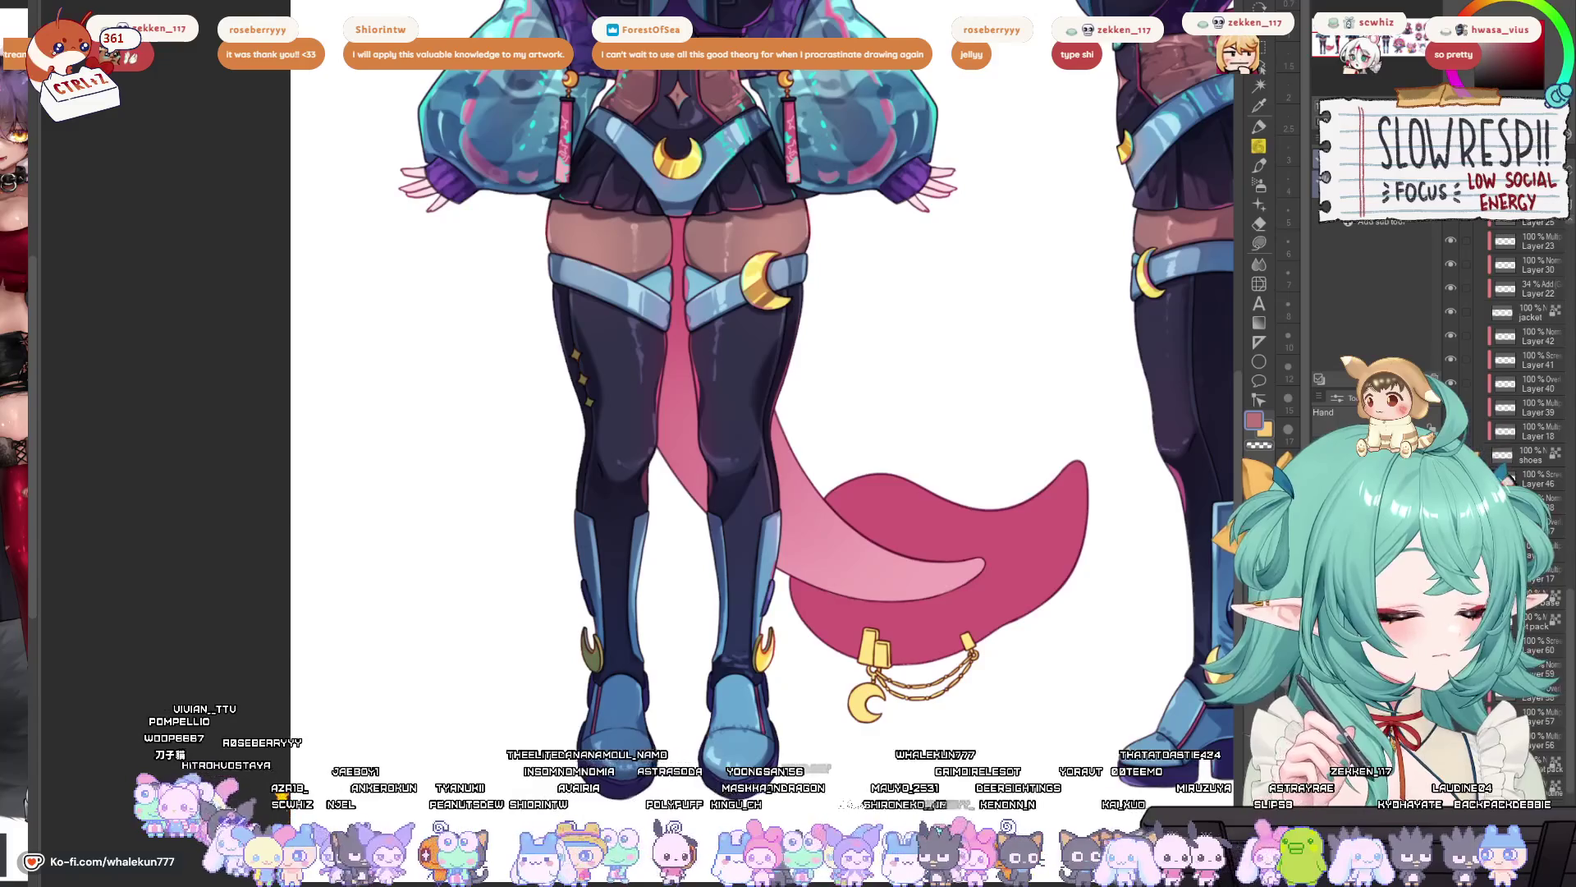
pyautogui.scroll(-5, 1523, 460)
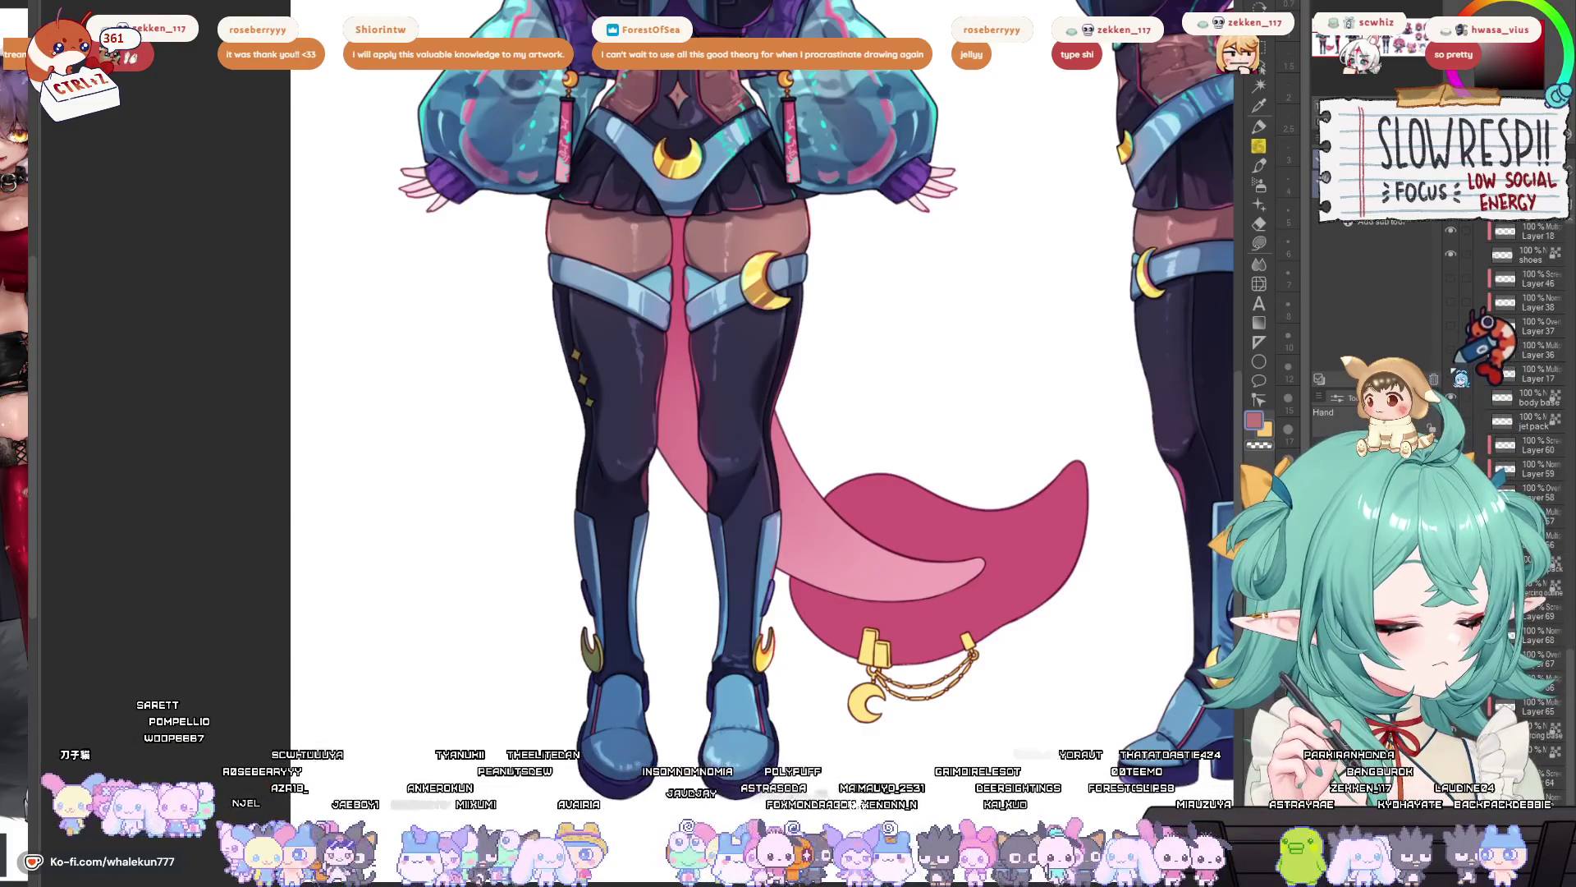
pyautogui.scroll(3, 753, 355)
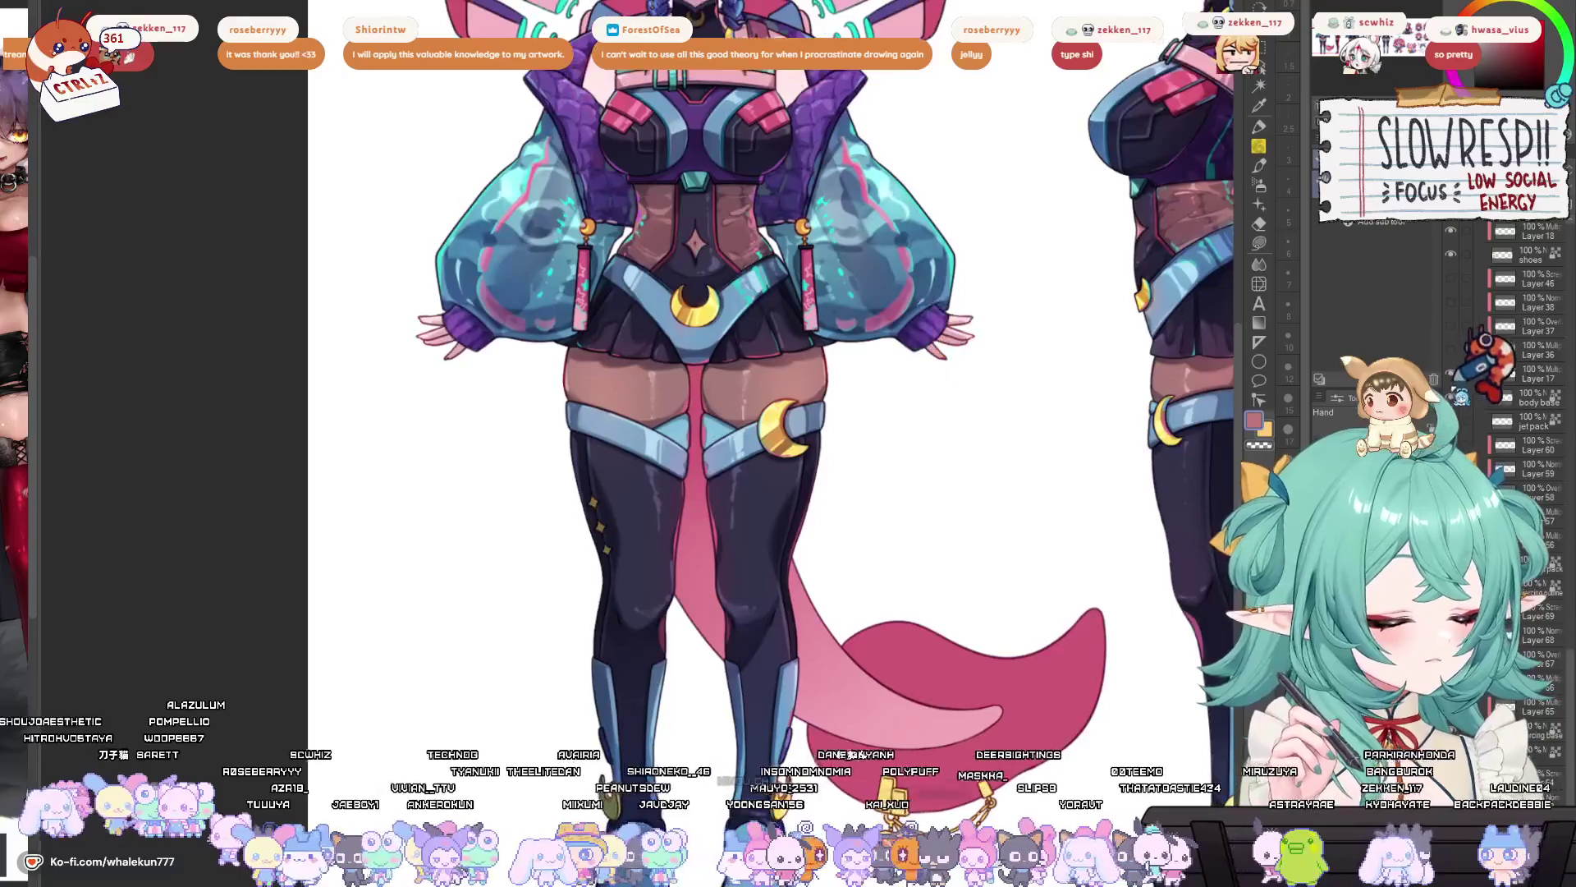
# - Zoom out from the legs to the full front, side and back turnaround
pyautogui.moveTo(987, 202)
pyautogui.mouseDown()
pyautogui.moveTo(996, 382)
pyautogui.moveTo(1026, 111)
pyautogui.mouseUp()
pyautogui.scroll(-3, 1488, 444)
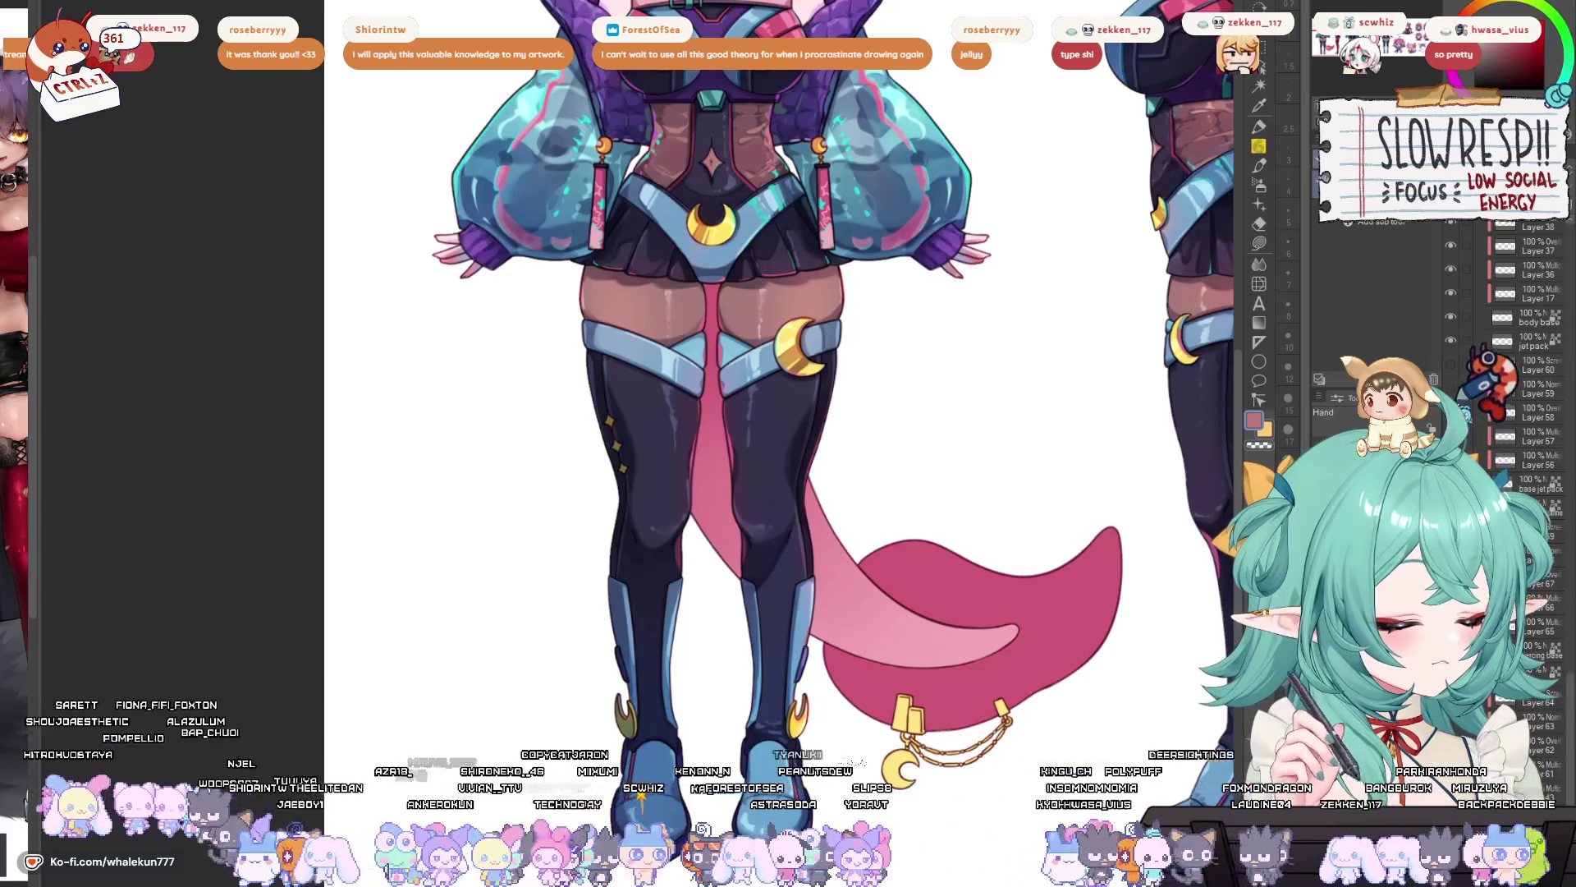
pyautogui.scroll(-3, 1511, 443)
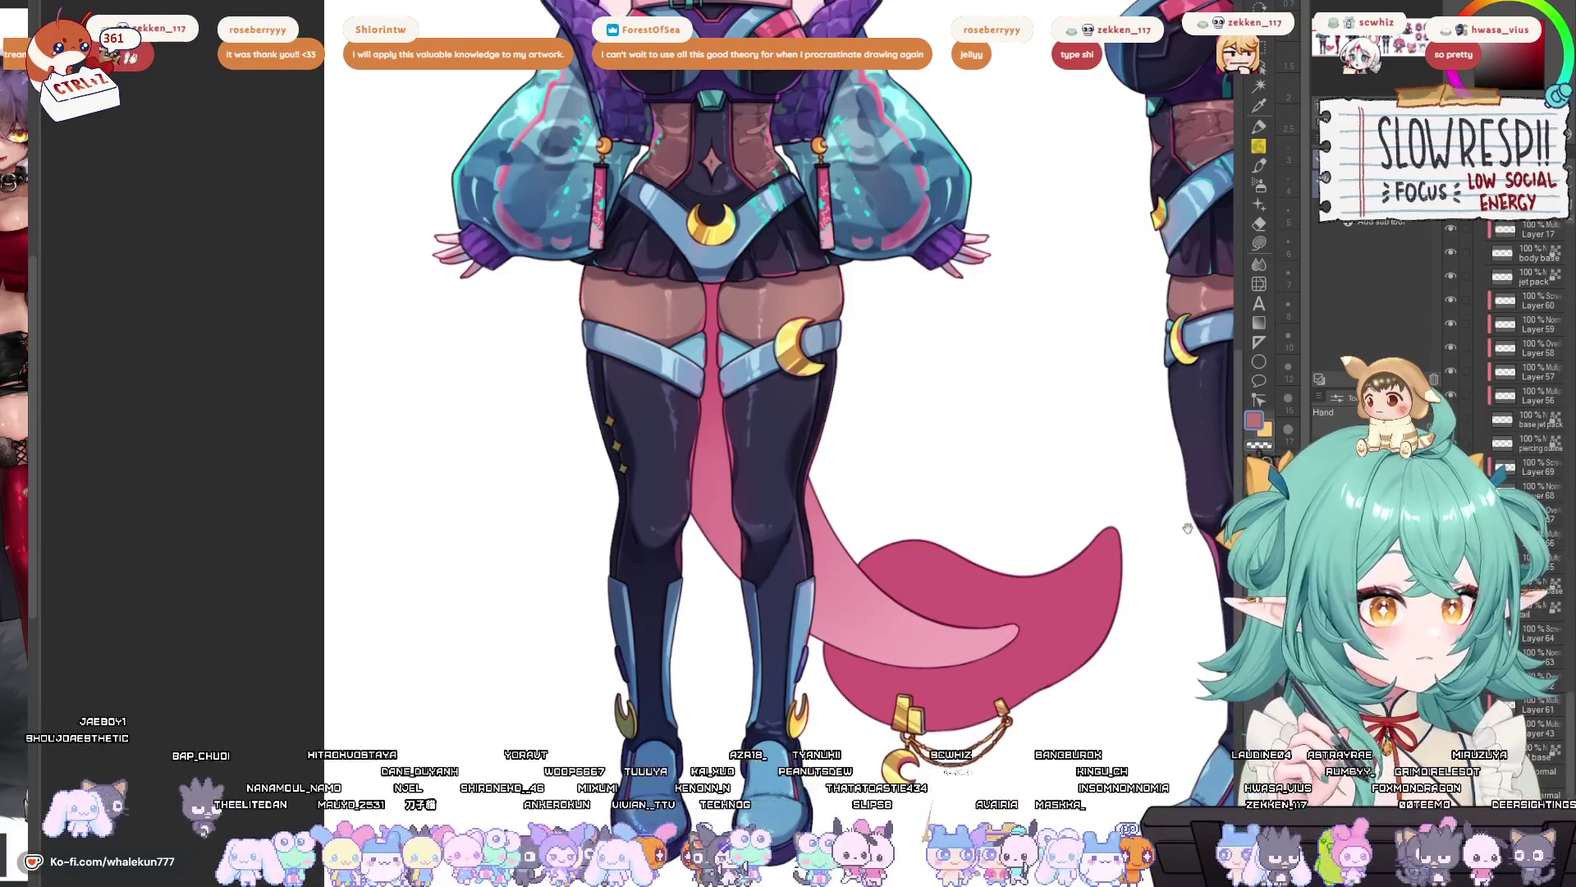
pyautogui.scroll(-3, 788, 444)
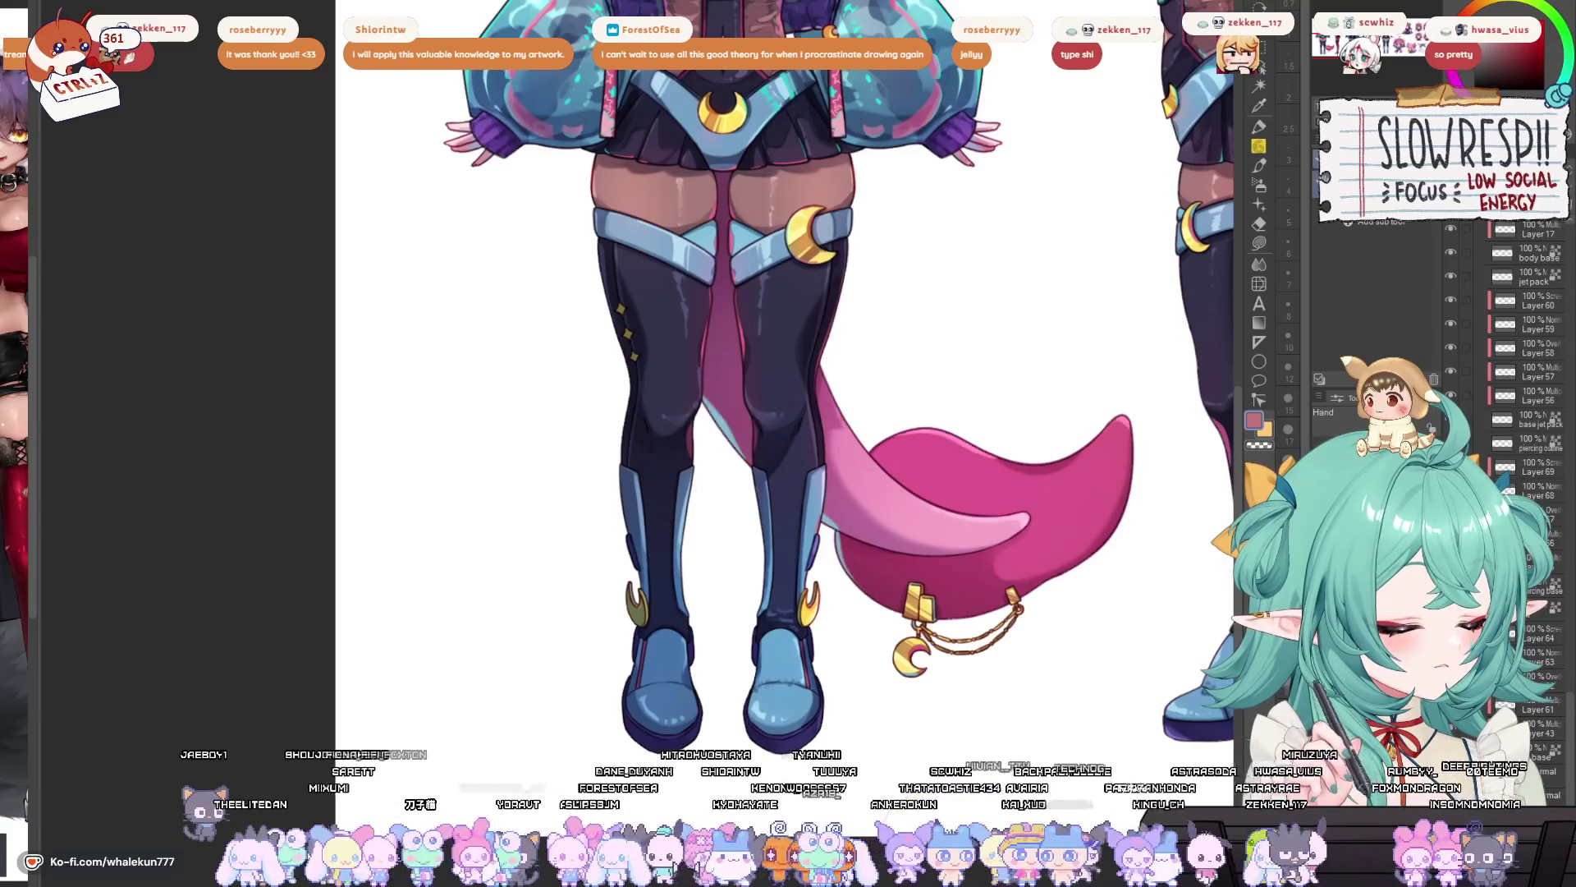
pyautogui.scroll(-5, 733, 437)
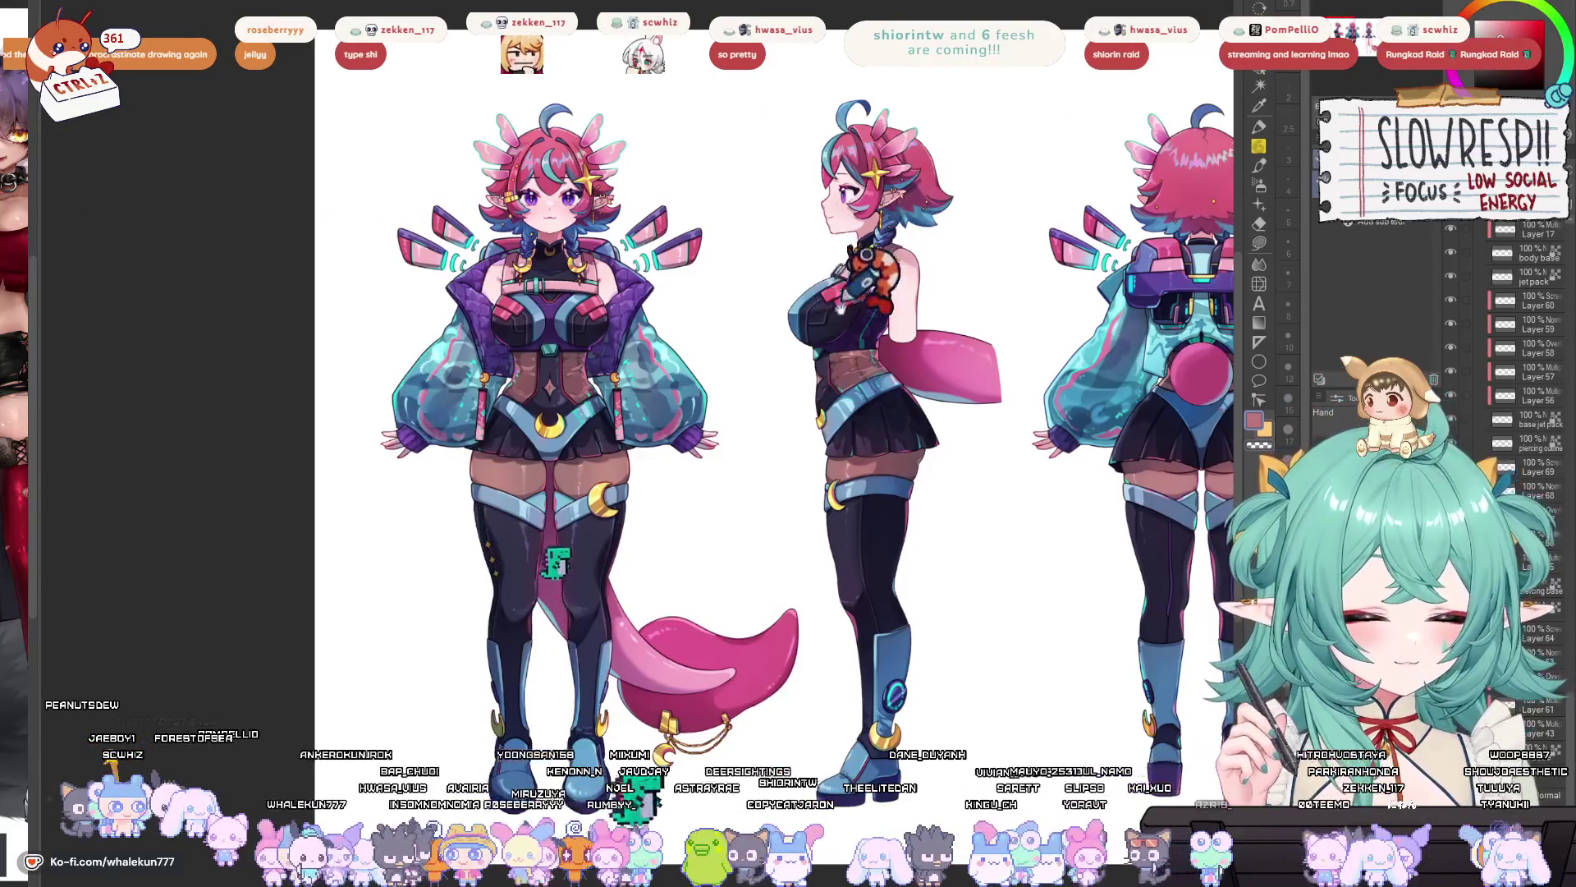
# - Close astro_commission without saving, revealing the whale palette sheet and colour theory chart
pyautogui.scroll(3, 878, 496)
pyautogui.moveTo(878, 496)
pyautogui.mouseDown()
pyautogui.moveTo(32, 492)
pyautogui.moveTo(731, 446)
pyautogui.mouseUp()
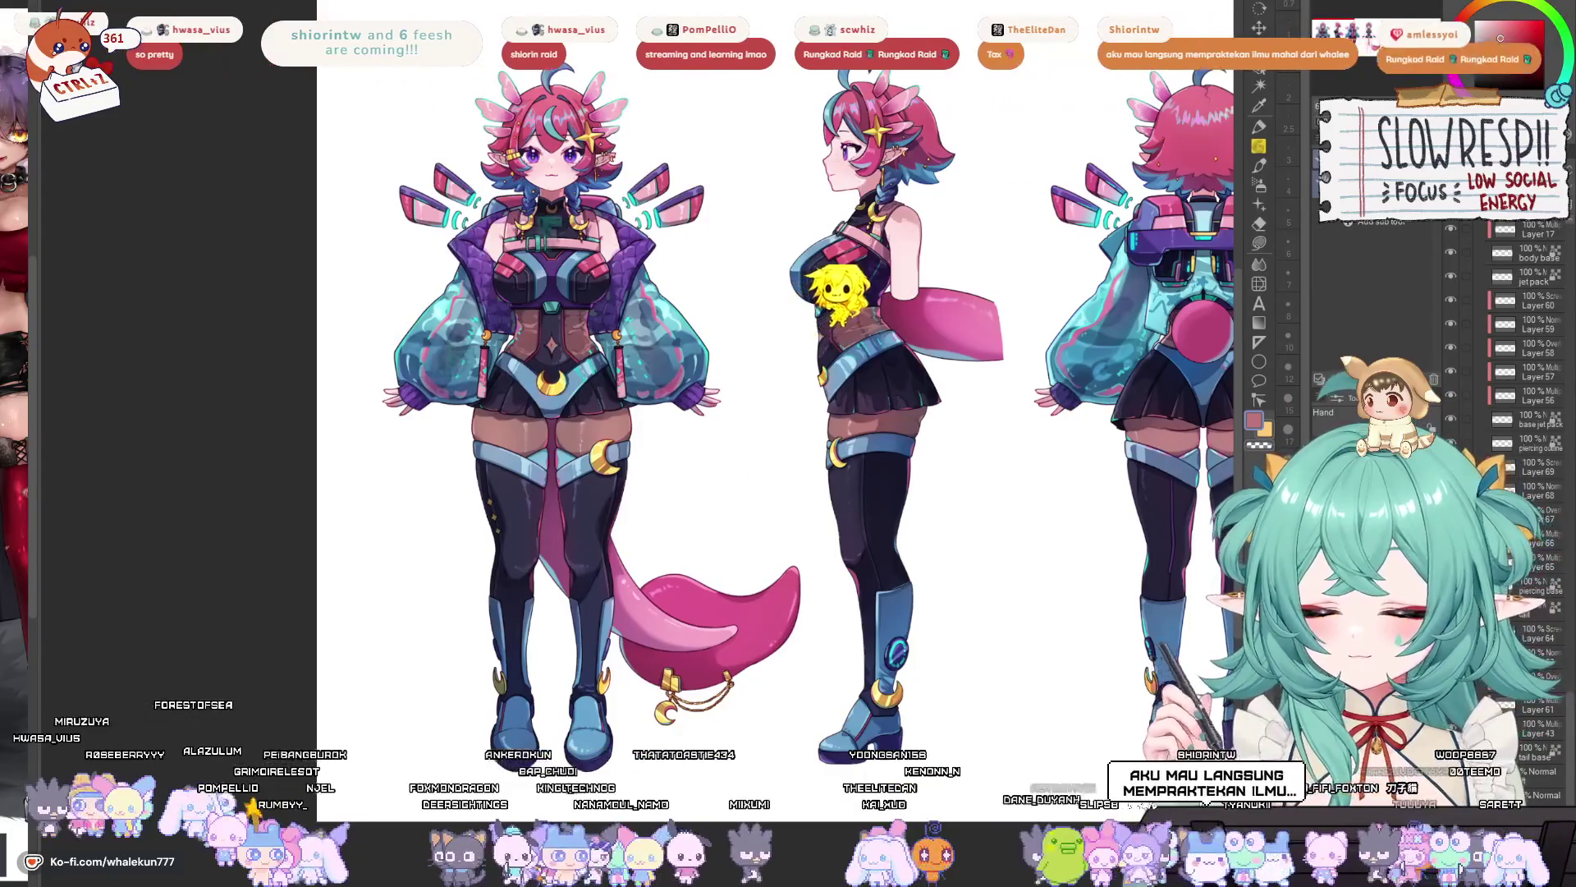
pyautogui.hotkey('ctrl', 'w')
pyautogui.click(808, 282)
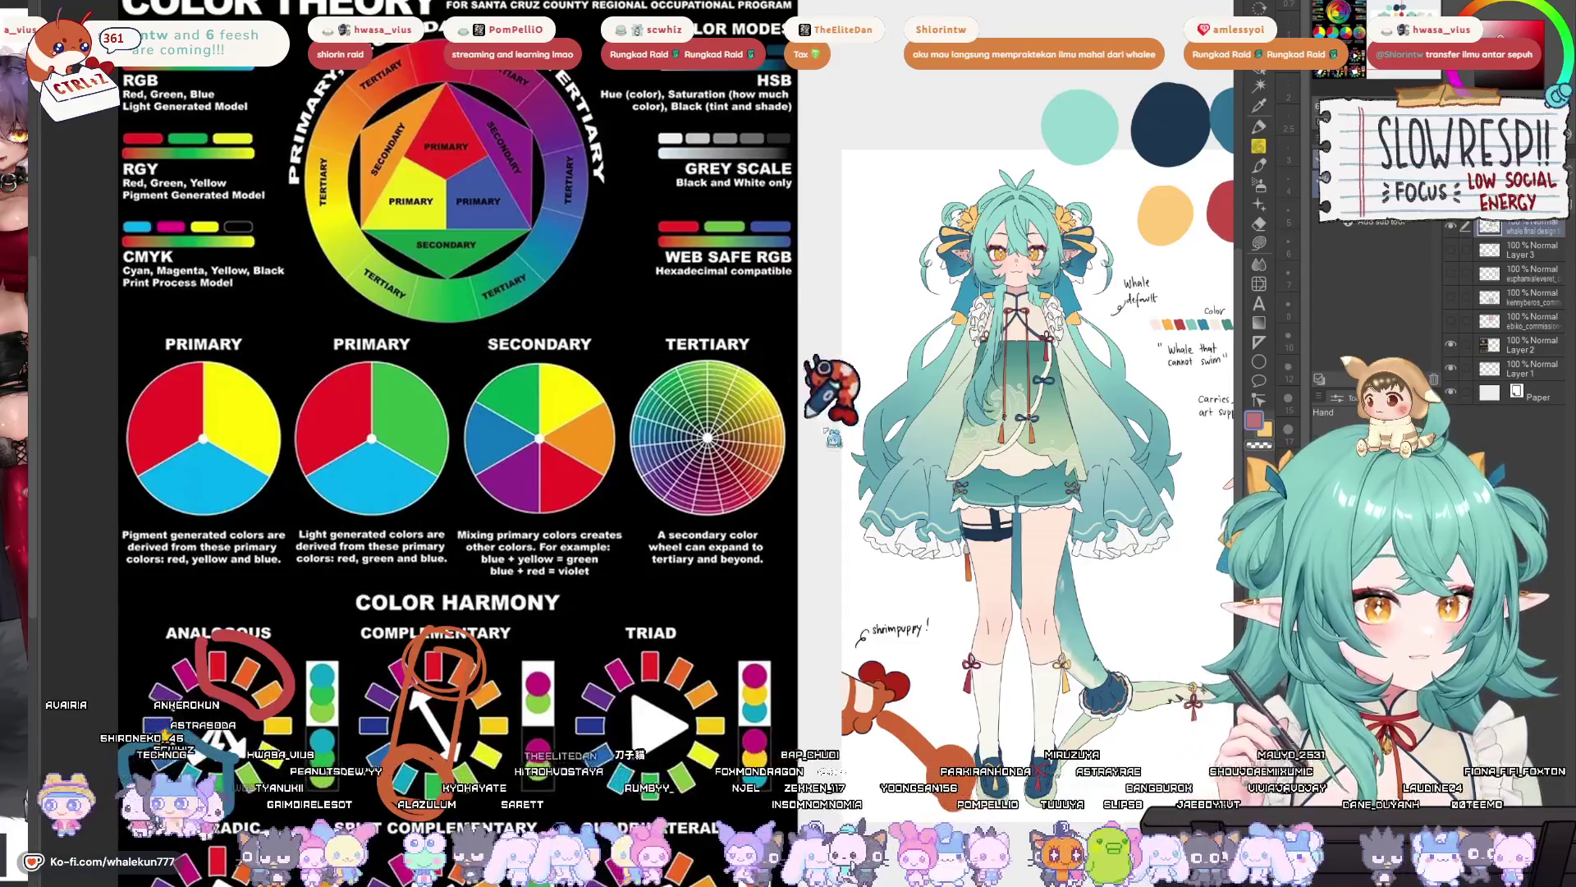
# - Pan across both whale character designs and zoom out to fit the poster
pyautogui.moveTo(945, 453); pyautogui.dragTo(860, 451)
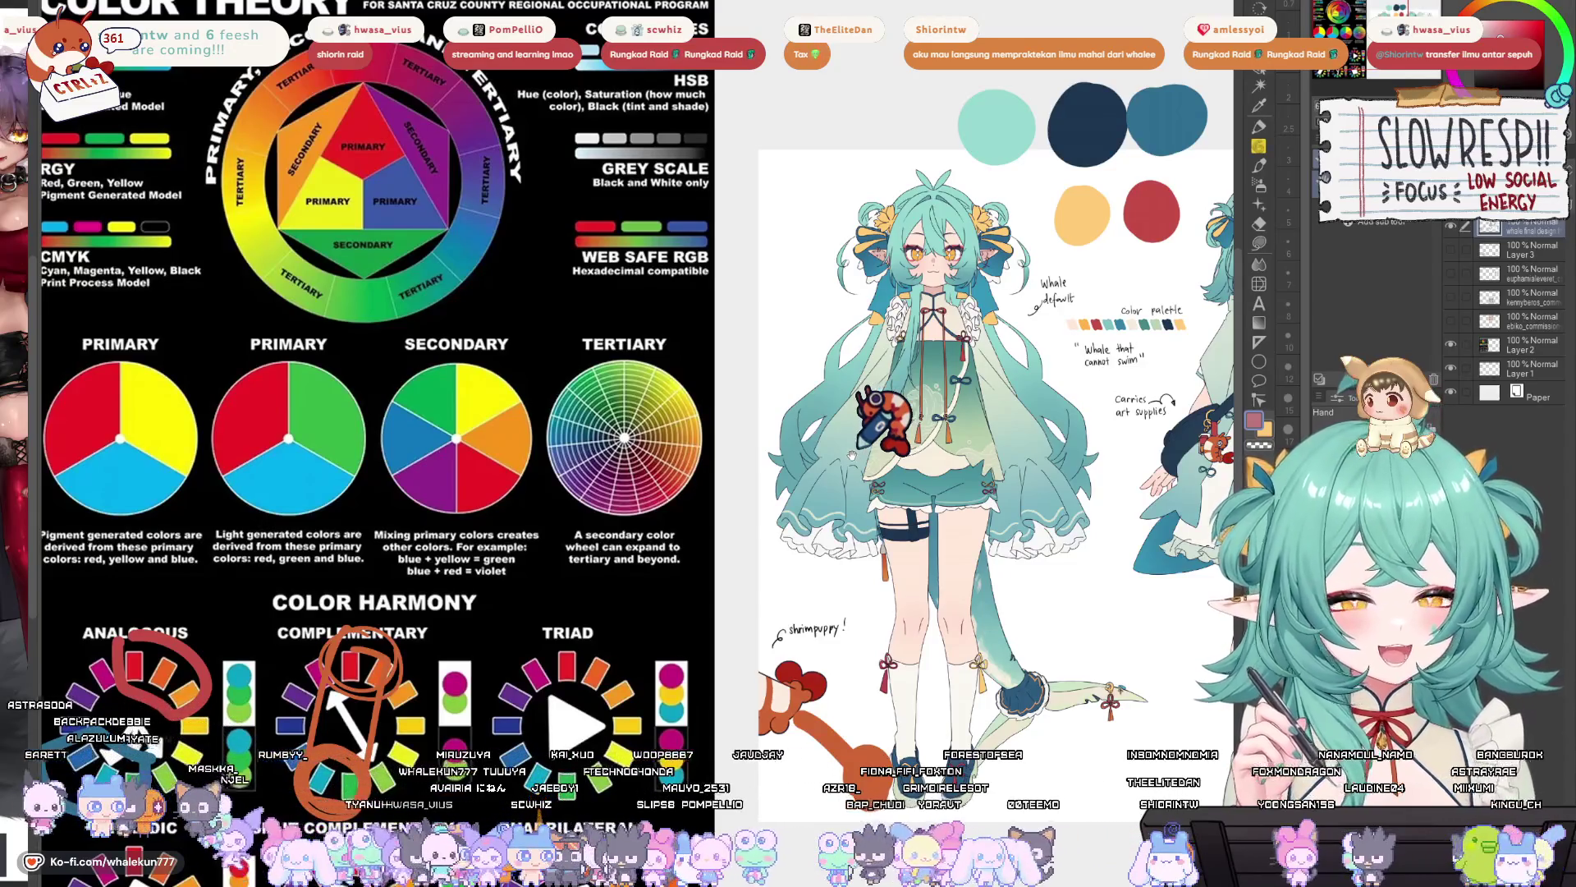
pyautogui.moveTo(914, 265)
pyautogui.mouseDown()
pyautogui.moveTo(815, 255)
pyautogui.moveTo(858, 242)
pyautogui.moveTo(875, 266)
pyautogui.moveTo(661, 292)
pyautogui.moveTo(680, 292)
pyautogui.mouseUp()
pyautogui.scroll(-2, 842, 218)
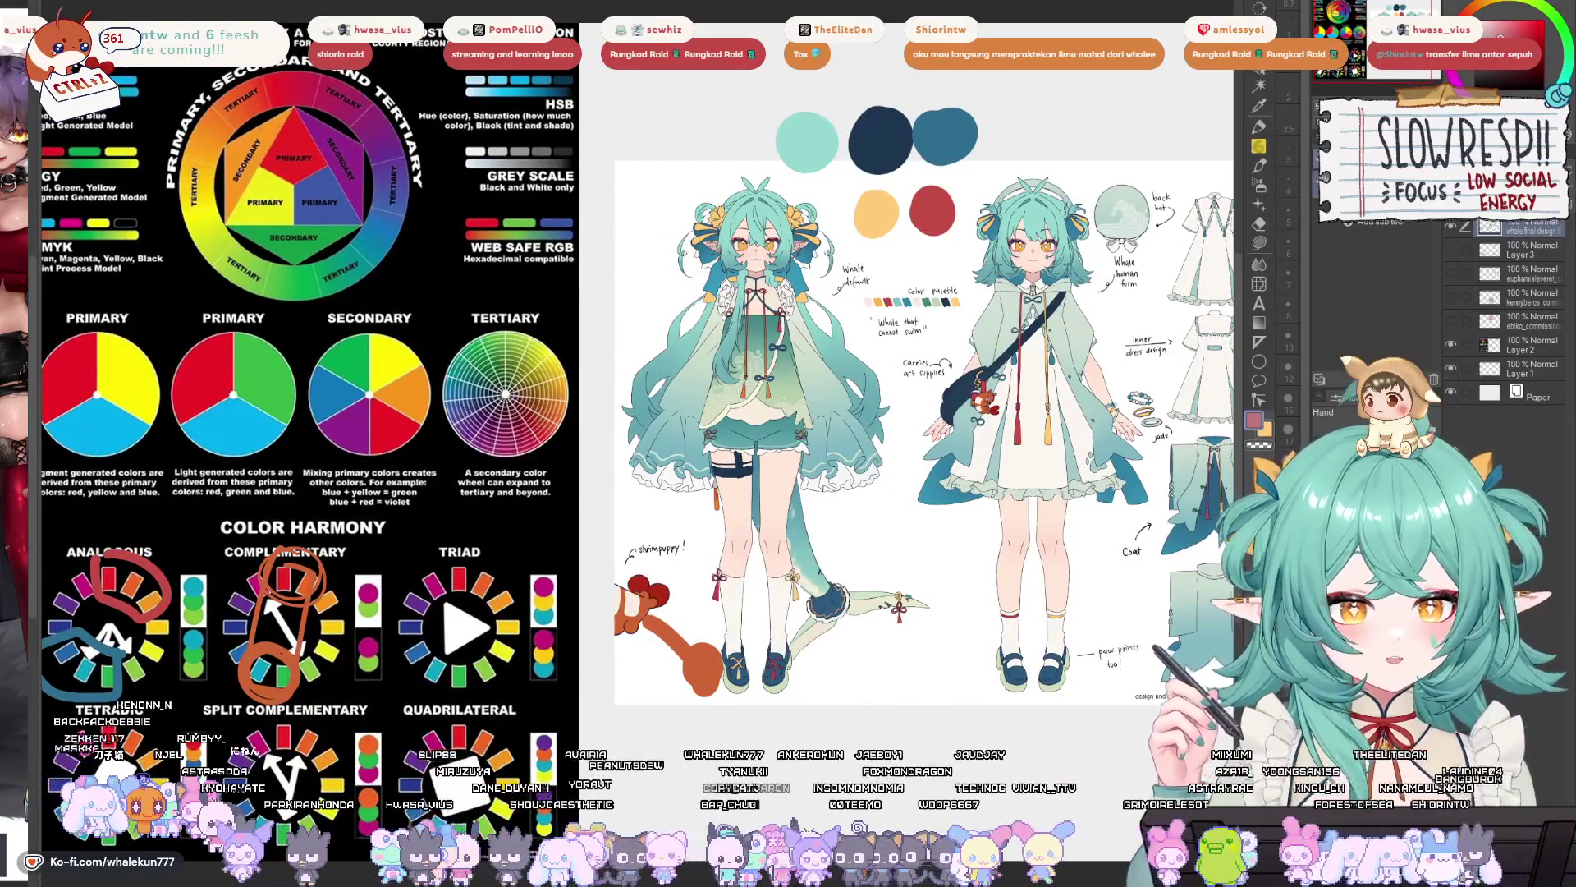
# - Bring up the pink witch emote sheet beside the numbered teal-haired emote grid
pyautogui.moveTo(680, 291); pyautogui.dragTo(679, 290)
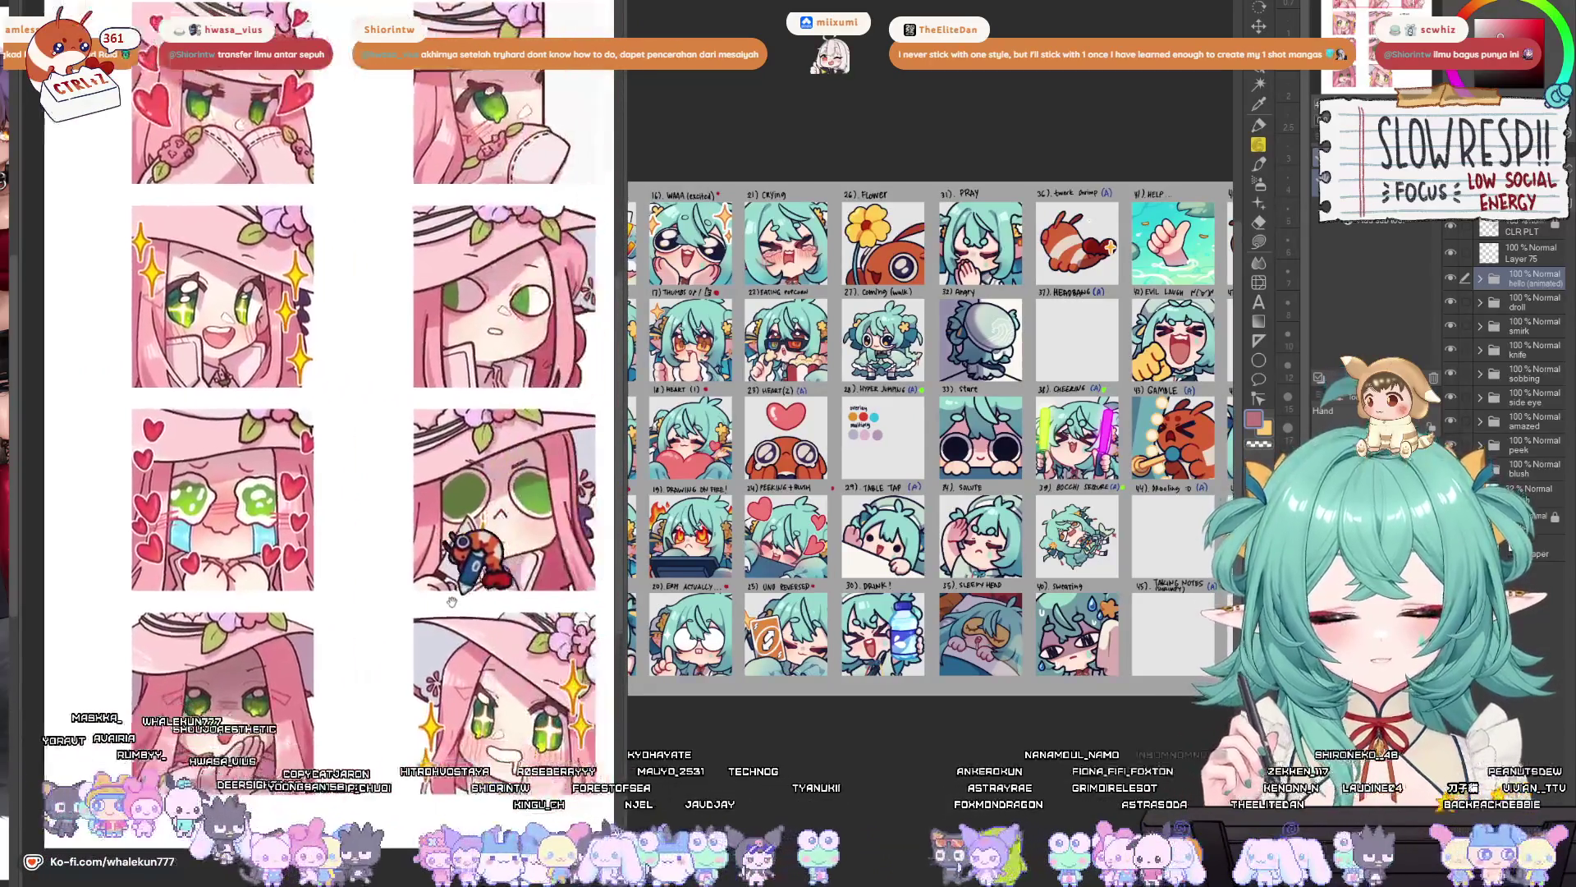
# - Zoom out and raise the pink emote sheet, then switch to the whale emote grid
pyautogui.scroll(-3, 269, 339)
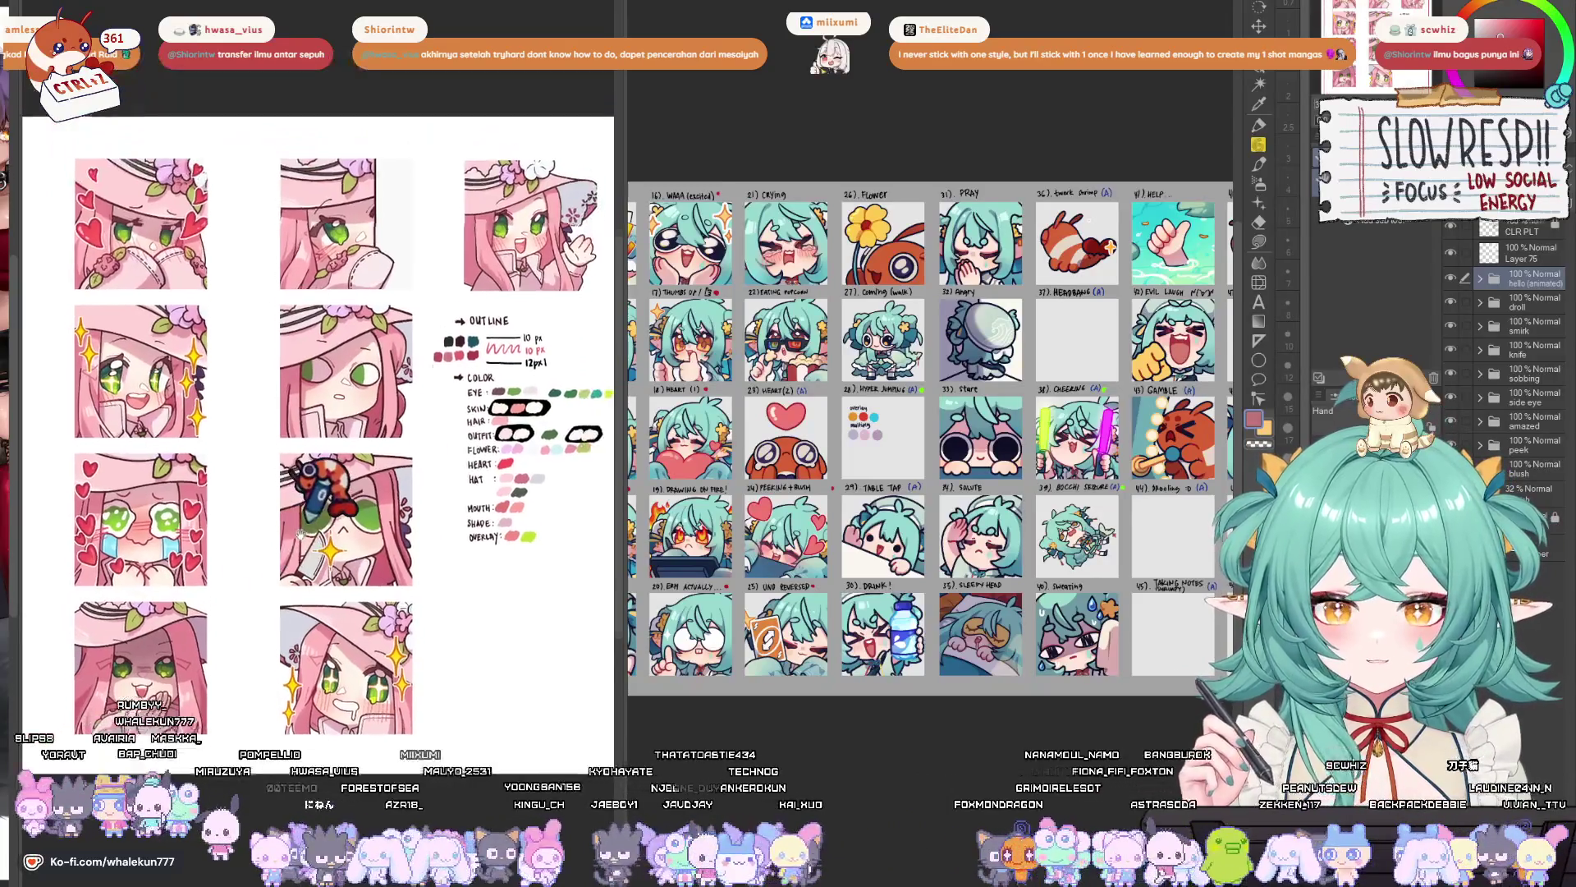
pyautogui.moveTo(303, 558); pyautogui.dragTo(308, 519)
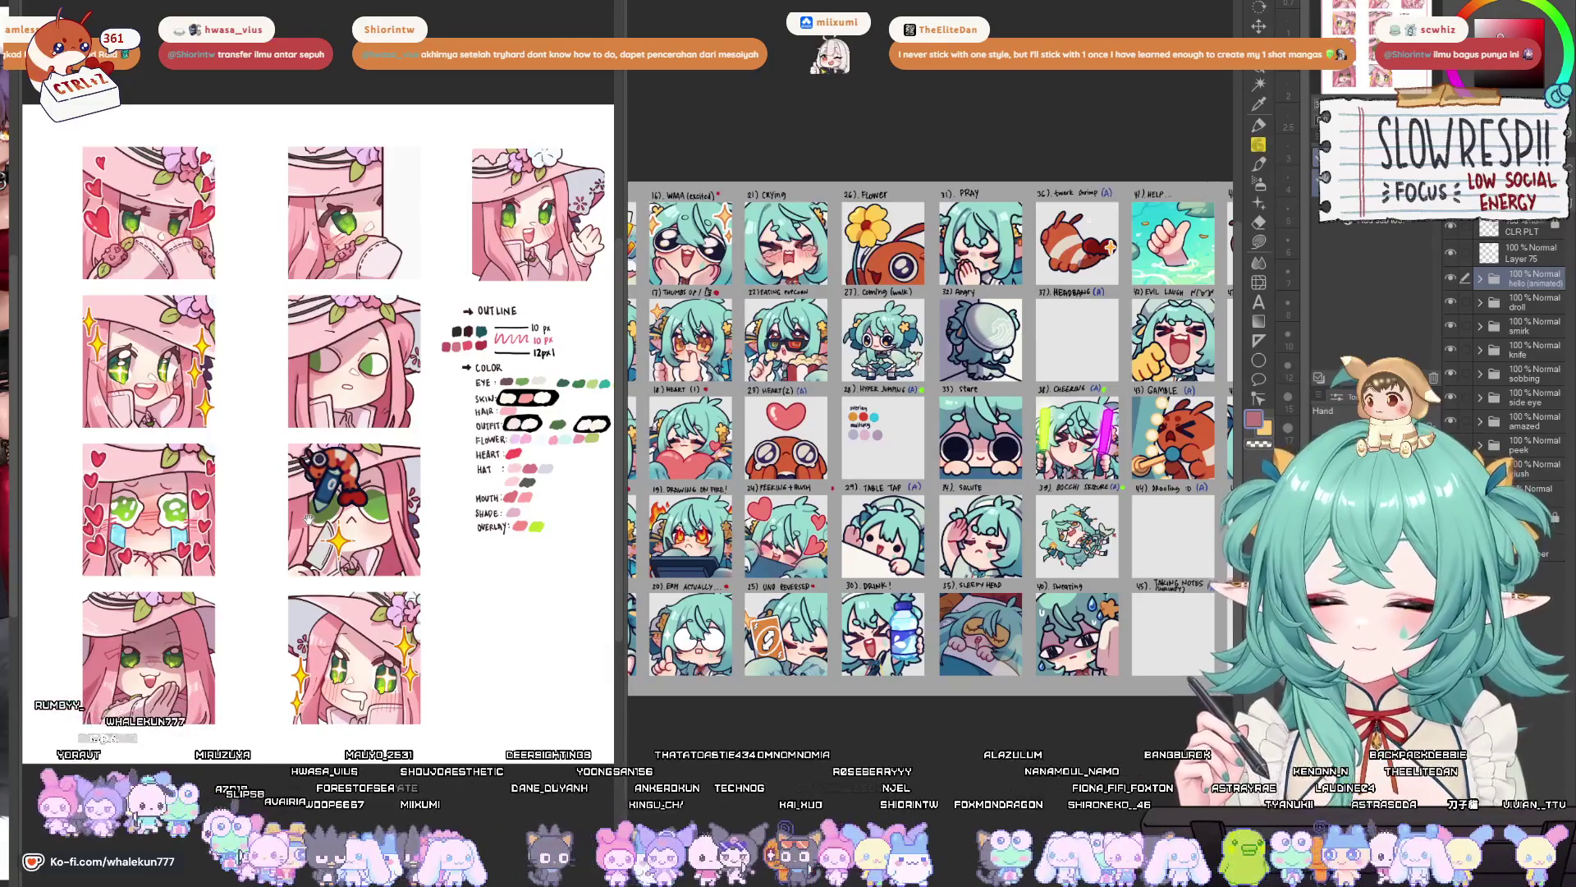
pyautogui.hotkey('ctrl', 'Tab')
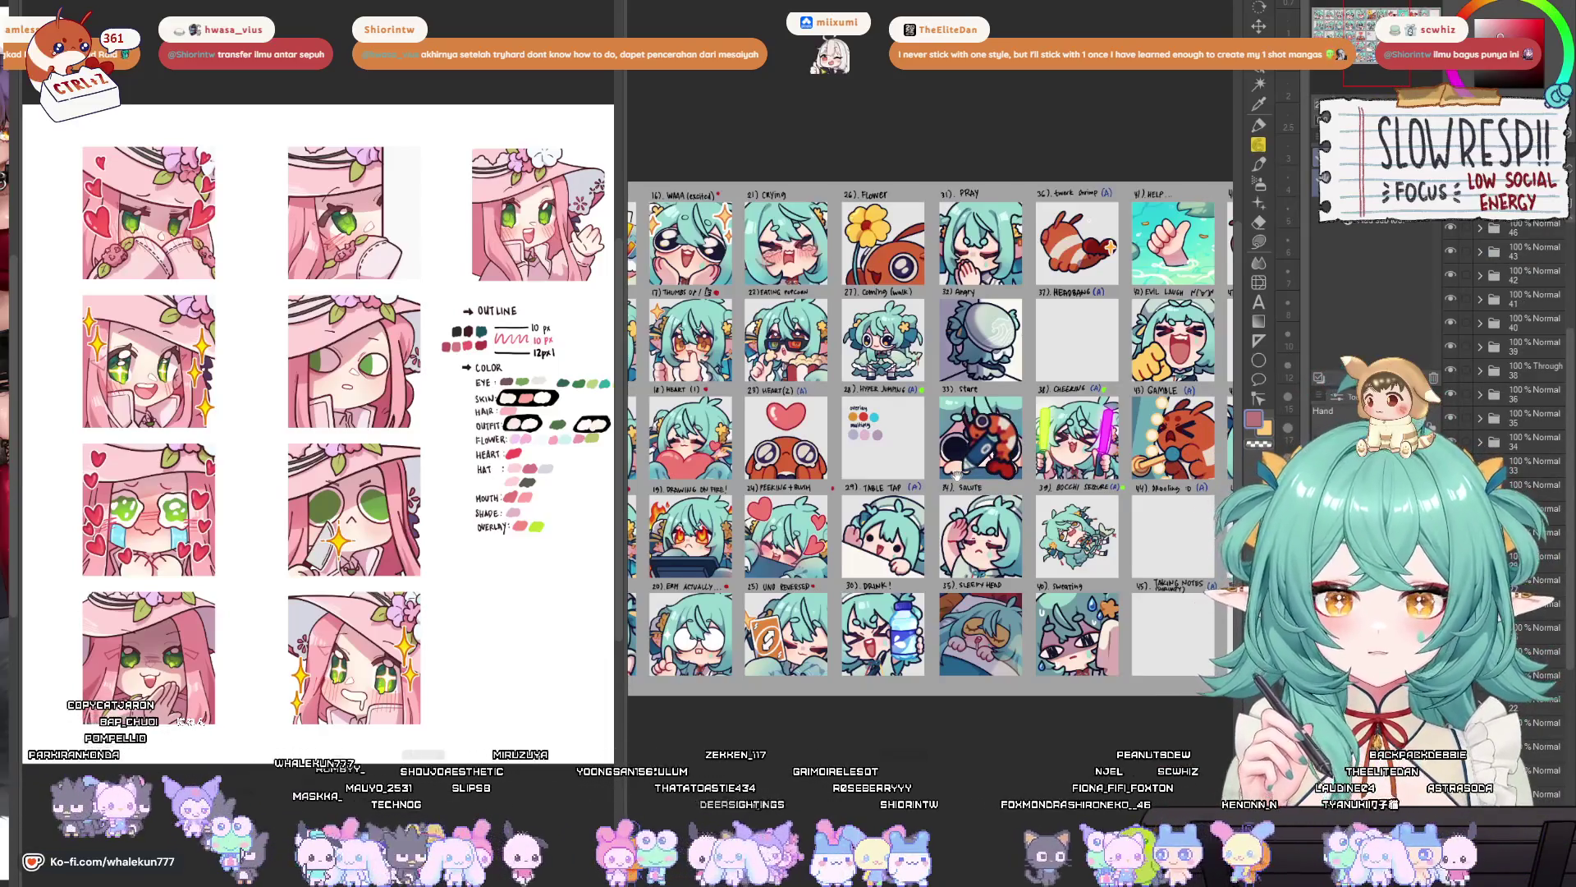
pyautogui.moveTo(958, 475); pyautogui.dragTo(1011, 478)
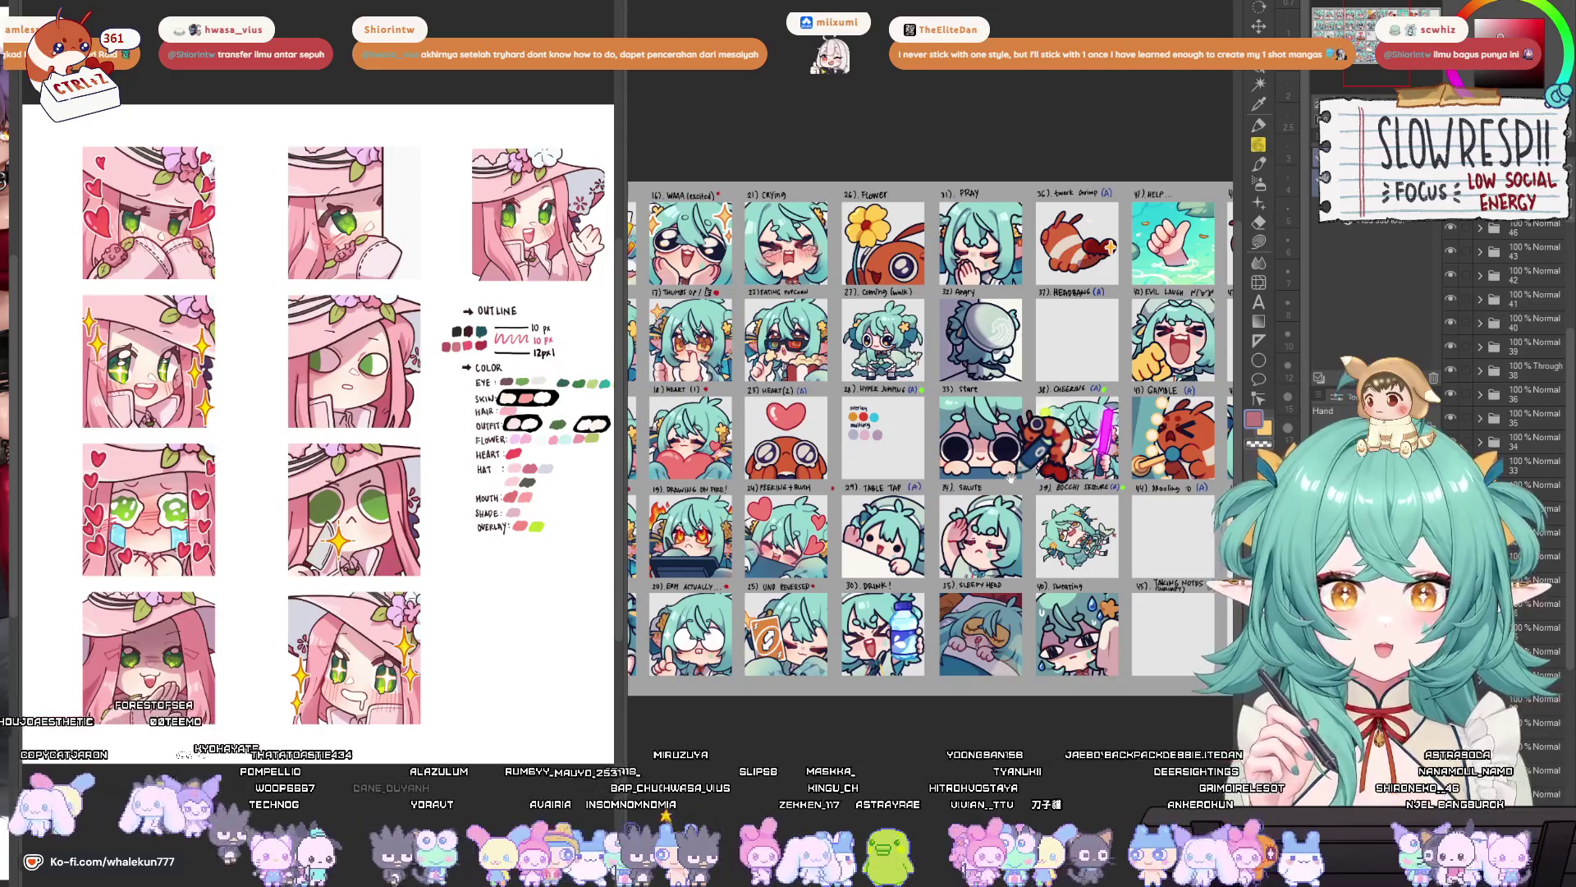
pyautogui.scroll(5, 1016, 496)
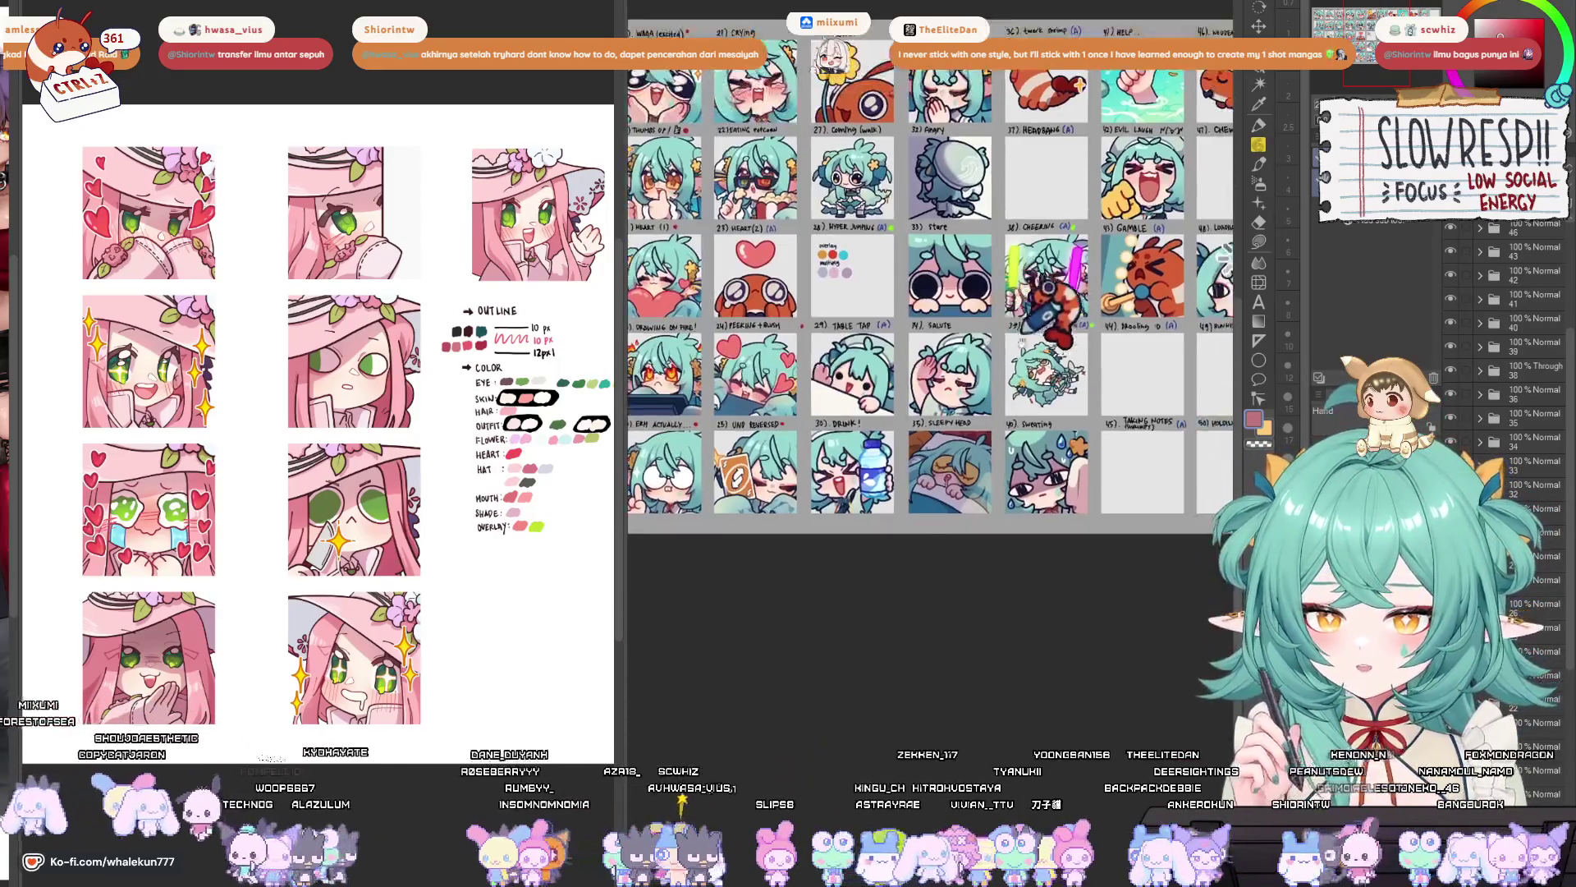
pyautogui.scroll(3, 1161, 532)
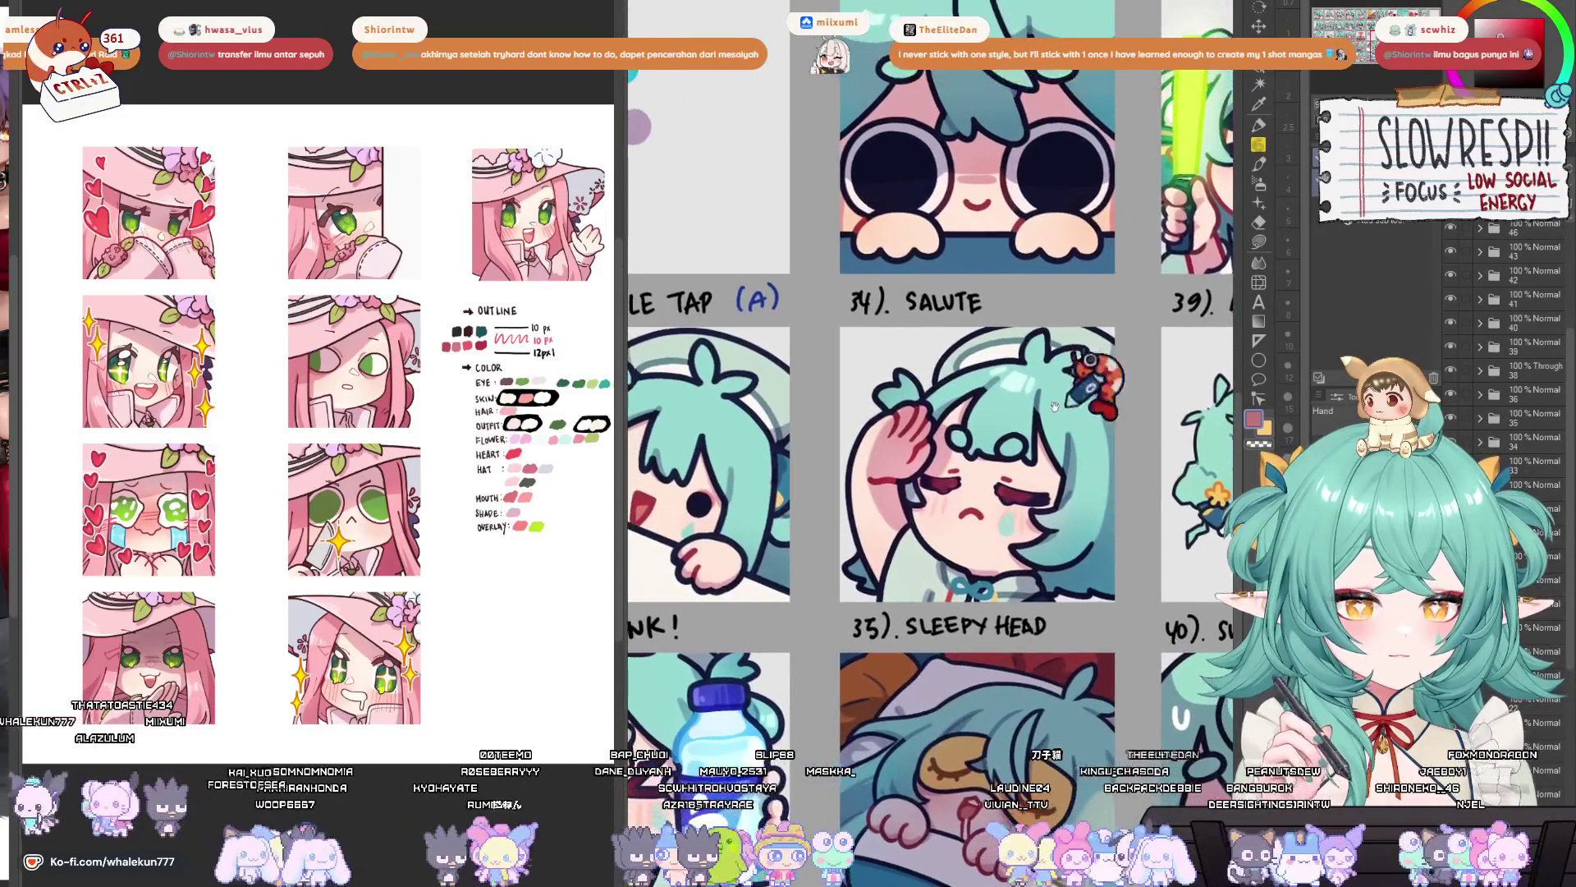
pyautogui.scroll(-3, 1069, 501)
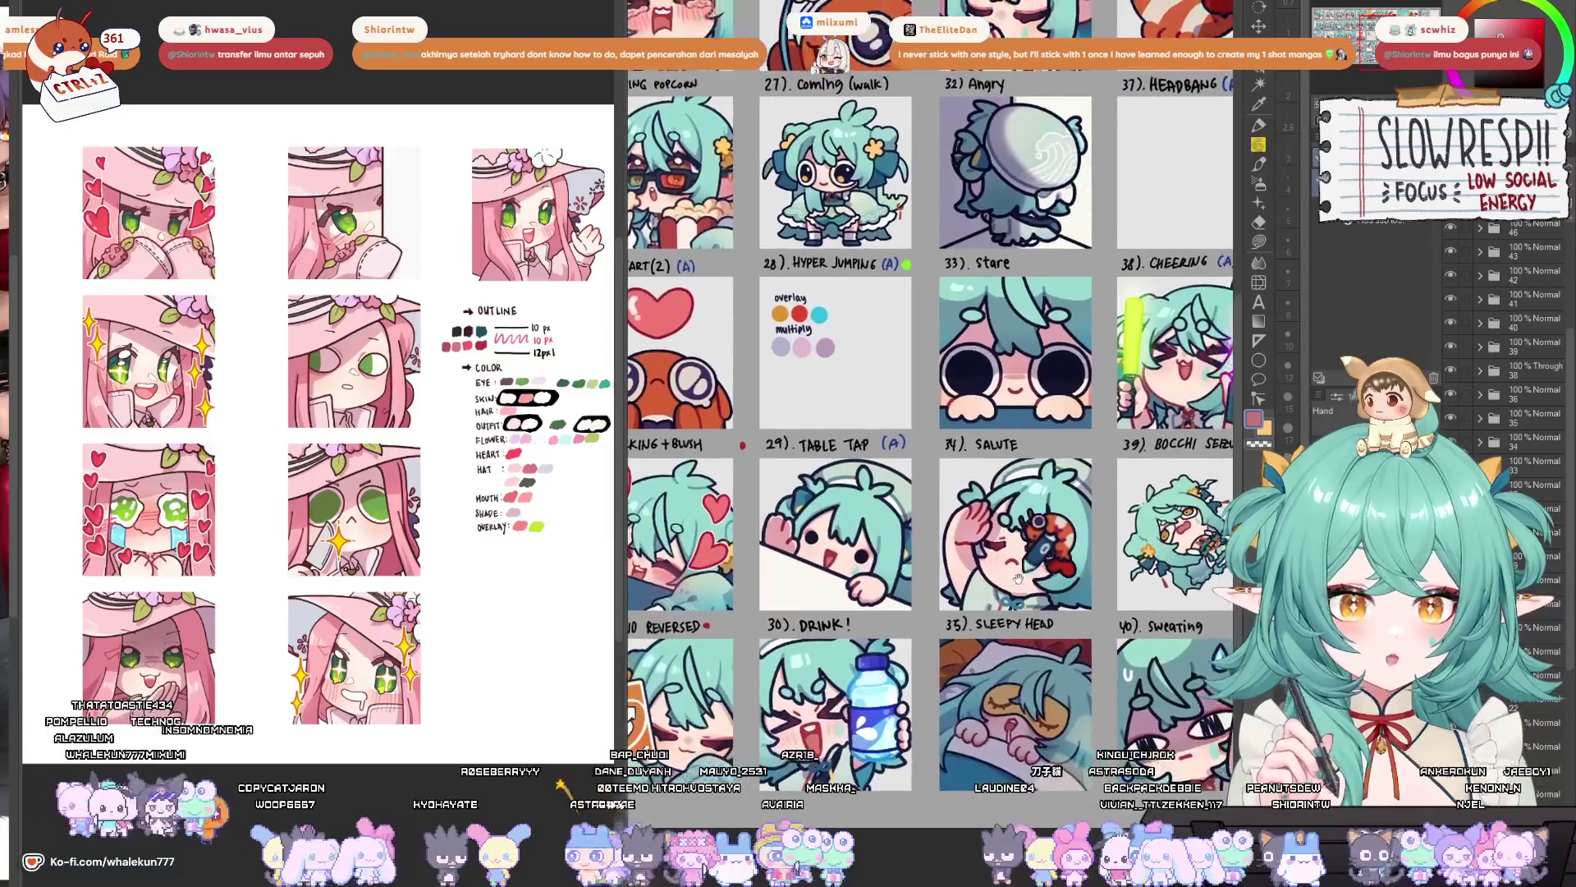
pyautogui.scroll(3, 1027, 563)
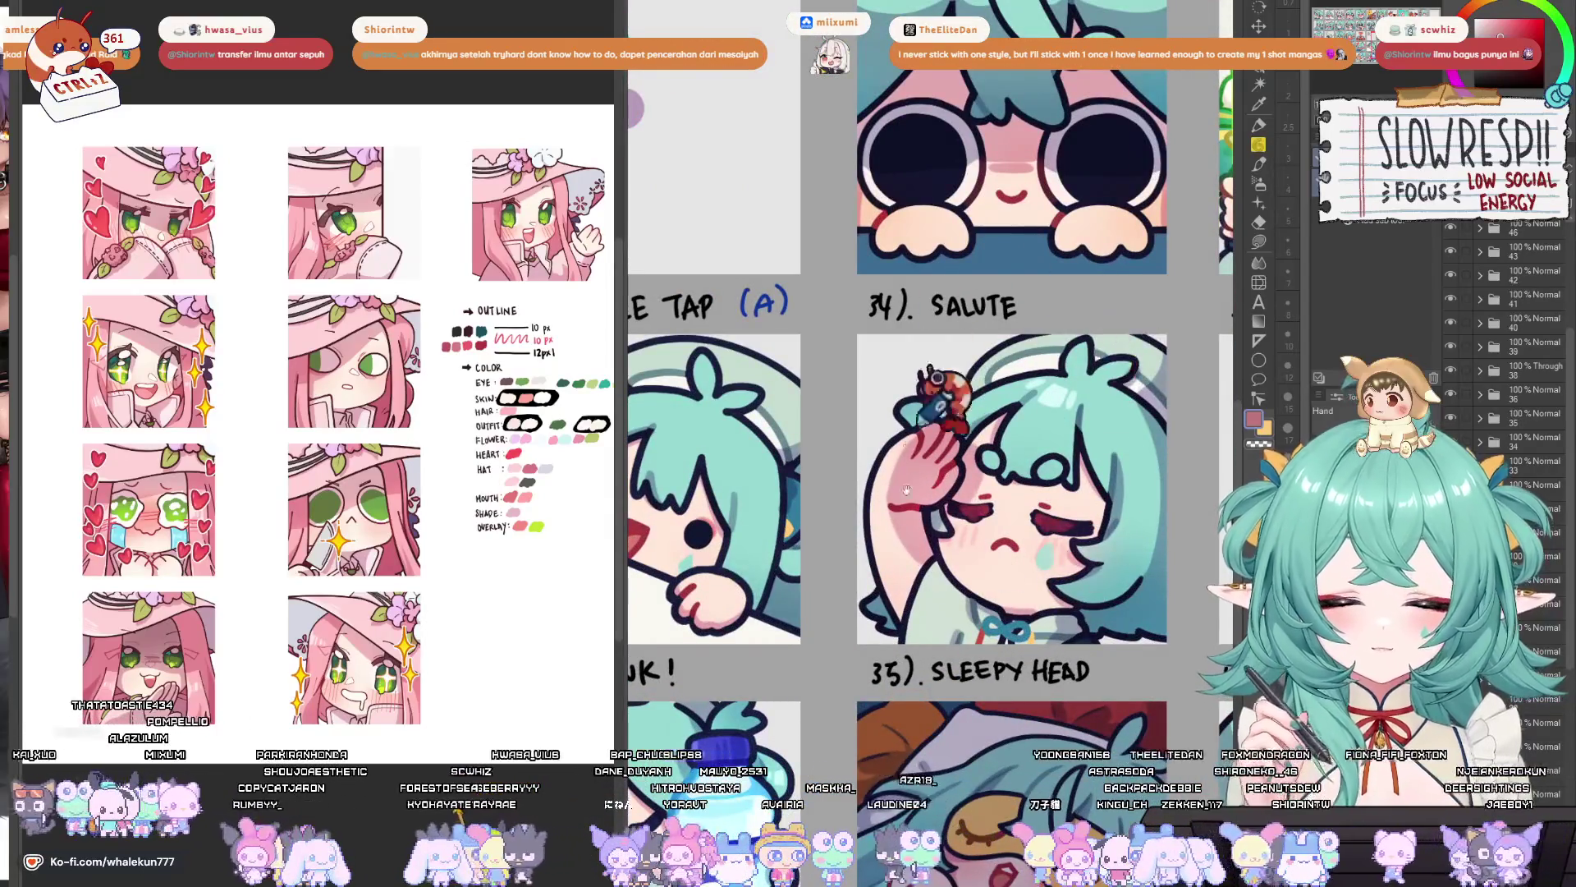
pyautogui.click(352, 464)
pyautogui.scroll(5, 351, 464)
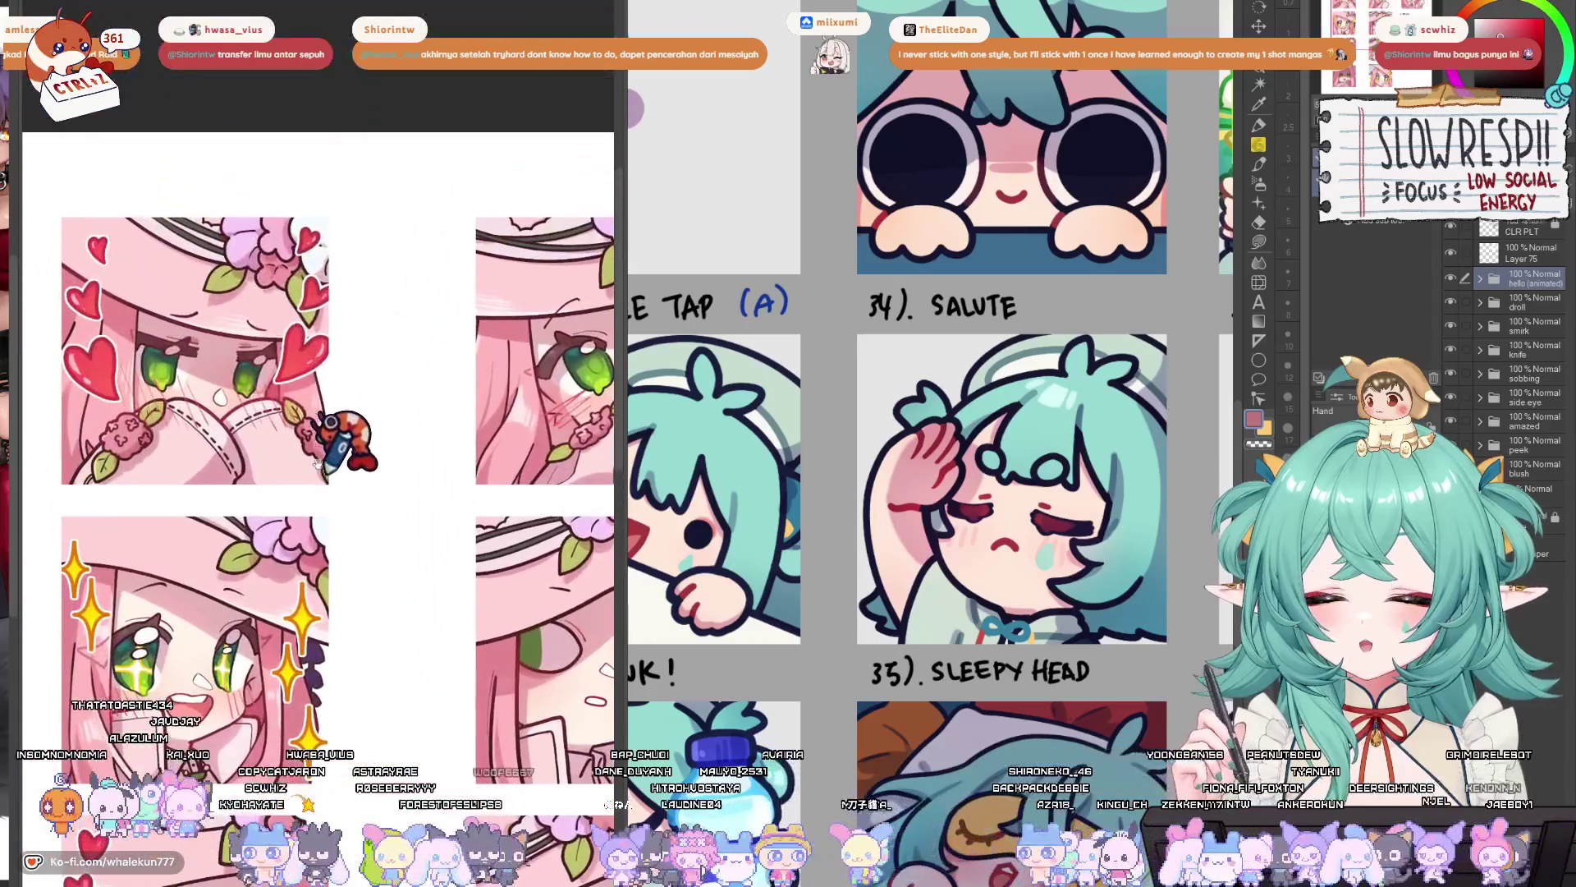
pyautogui.moveTo(318, 464)
pyautogui.mouseDown()
pyautogui.moveTo(345, 230)
pyautogui.moveTo(328, 299)
pyautogui.moveTo(417, 394)
pyautogui.moveTo(395, 483)
pyautogui.moveTo(361, 386)
pyautogui.moveTo(344, 509)
pyautogui.moveTo(386, 558)
pyautogui.mouseUp()
pyautogui.moveTo(733, 588)
pyautogui.mouseDown()
pyautogui.moveTo(895, 304)
pyautogui.moveTo(838, 446)
pyautogui.mouseUp()
pyautogui.moveTo(768, 374)
pyautogui.mouseDown()
pyautogui.moveTo(816, 312)
pyautogui.moveTo(1021, 411)
pyautogui.mouseUp()
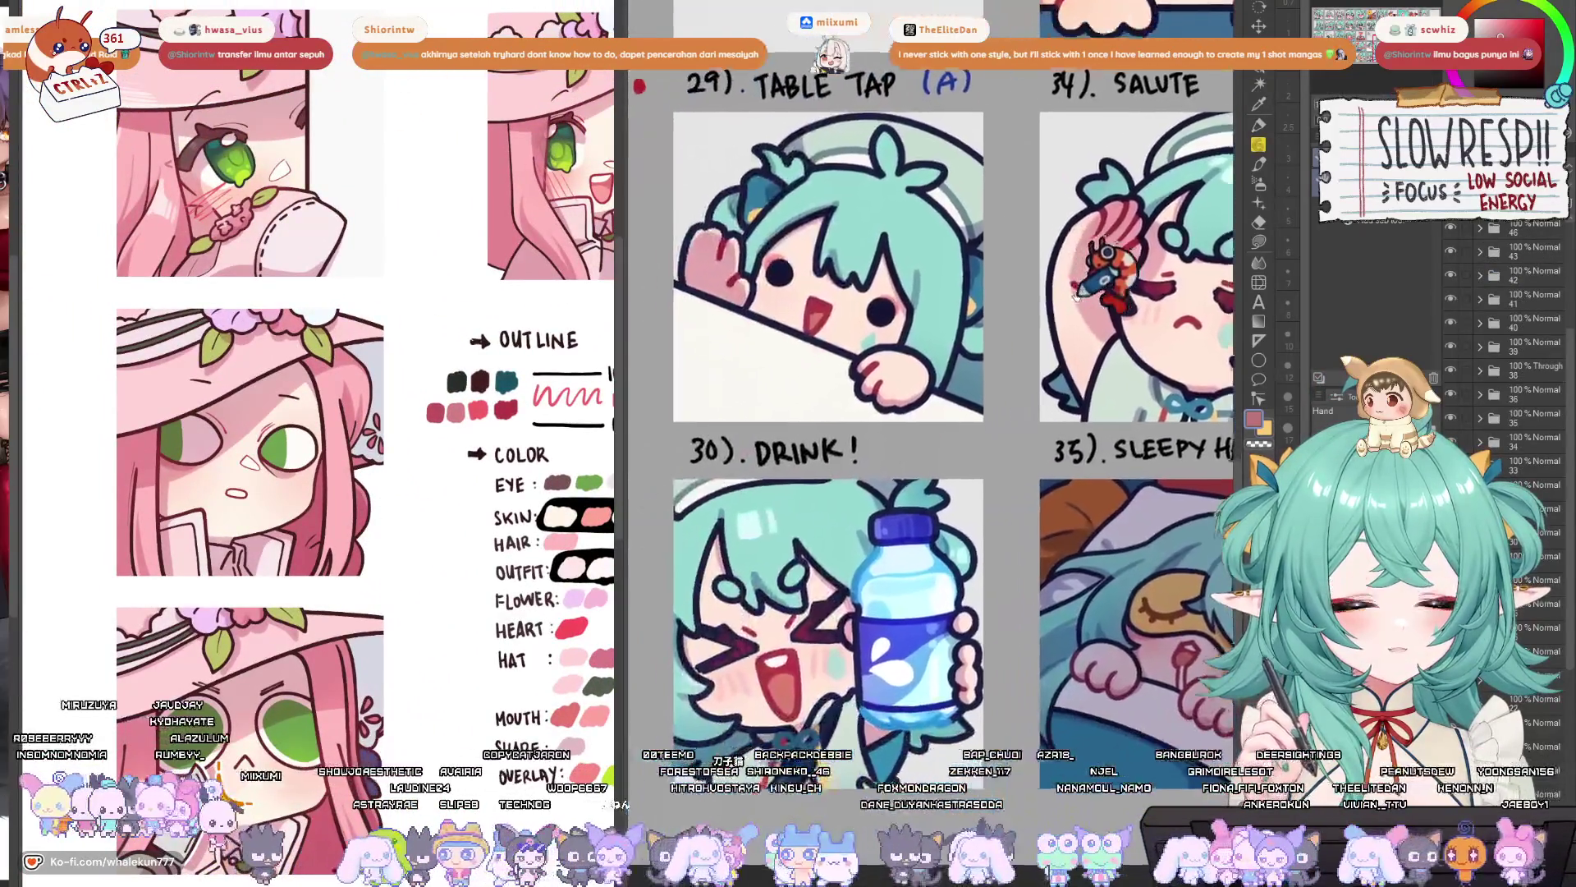
pyautogui.scroll(5, 992, 451)
pyautogui.scroll(-5, 992, 451)
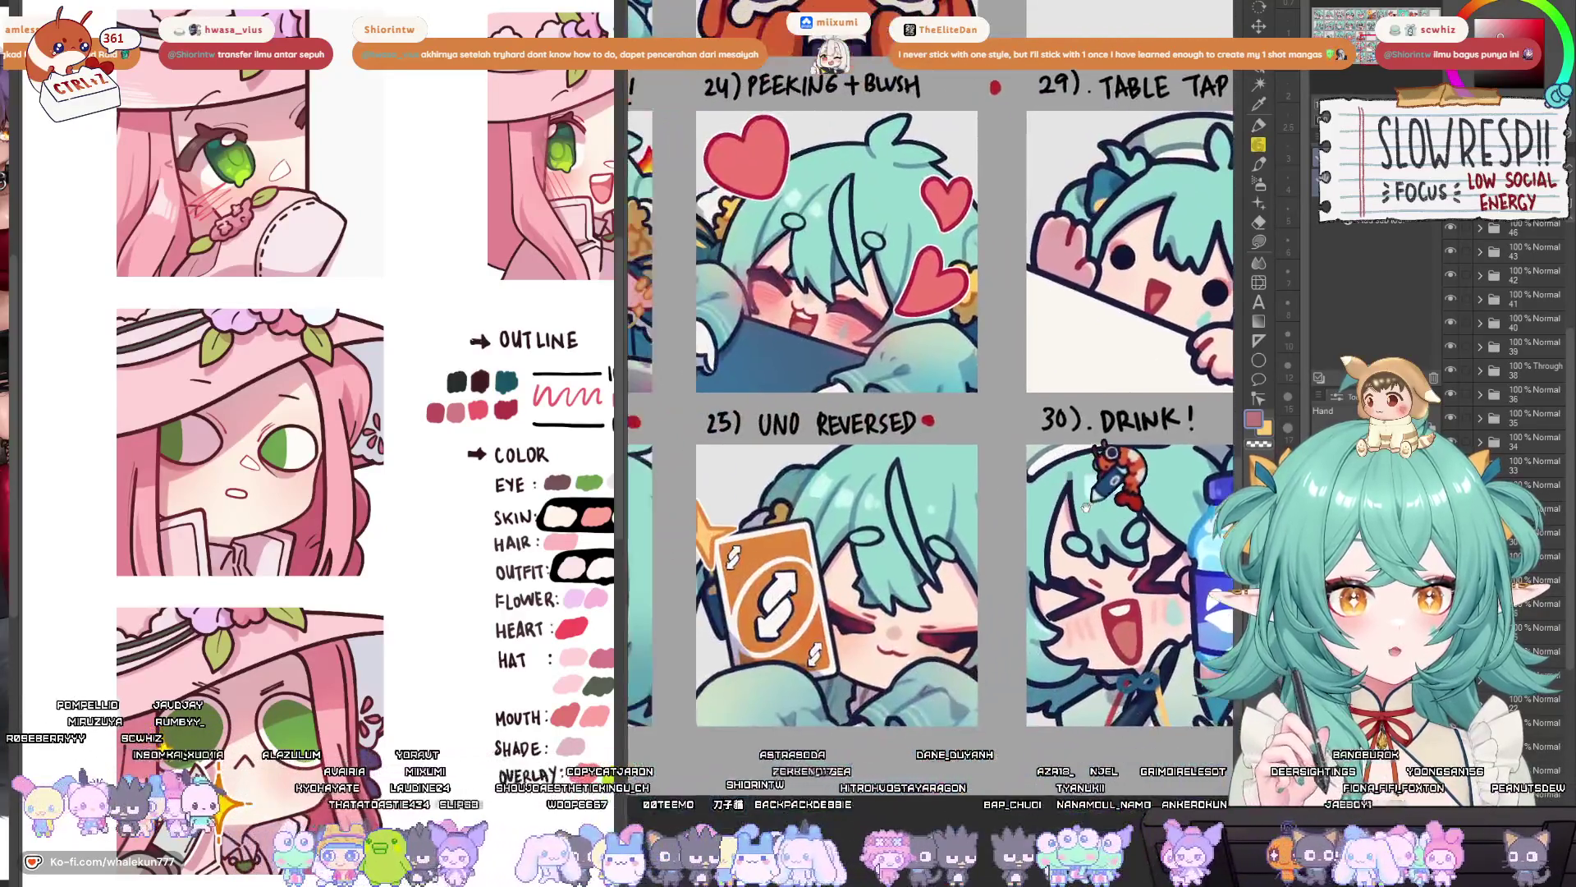
pyautogui.moveTo(1189, 626); pyautogui.dragTo(871, 533)
pyautogui.scroll(2, 869, 534)
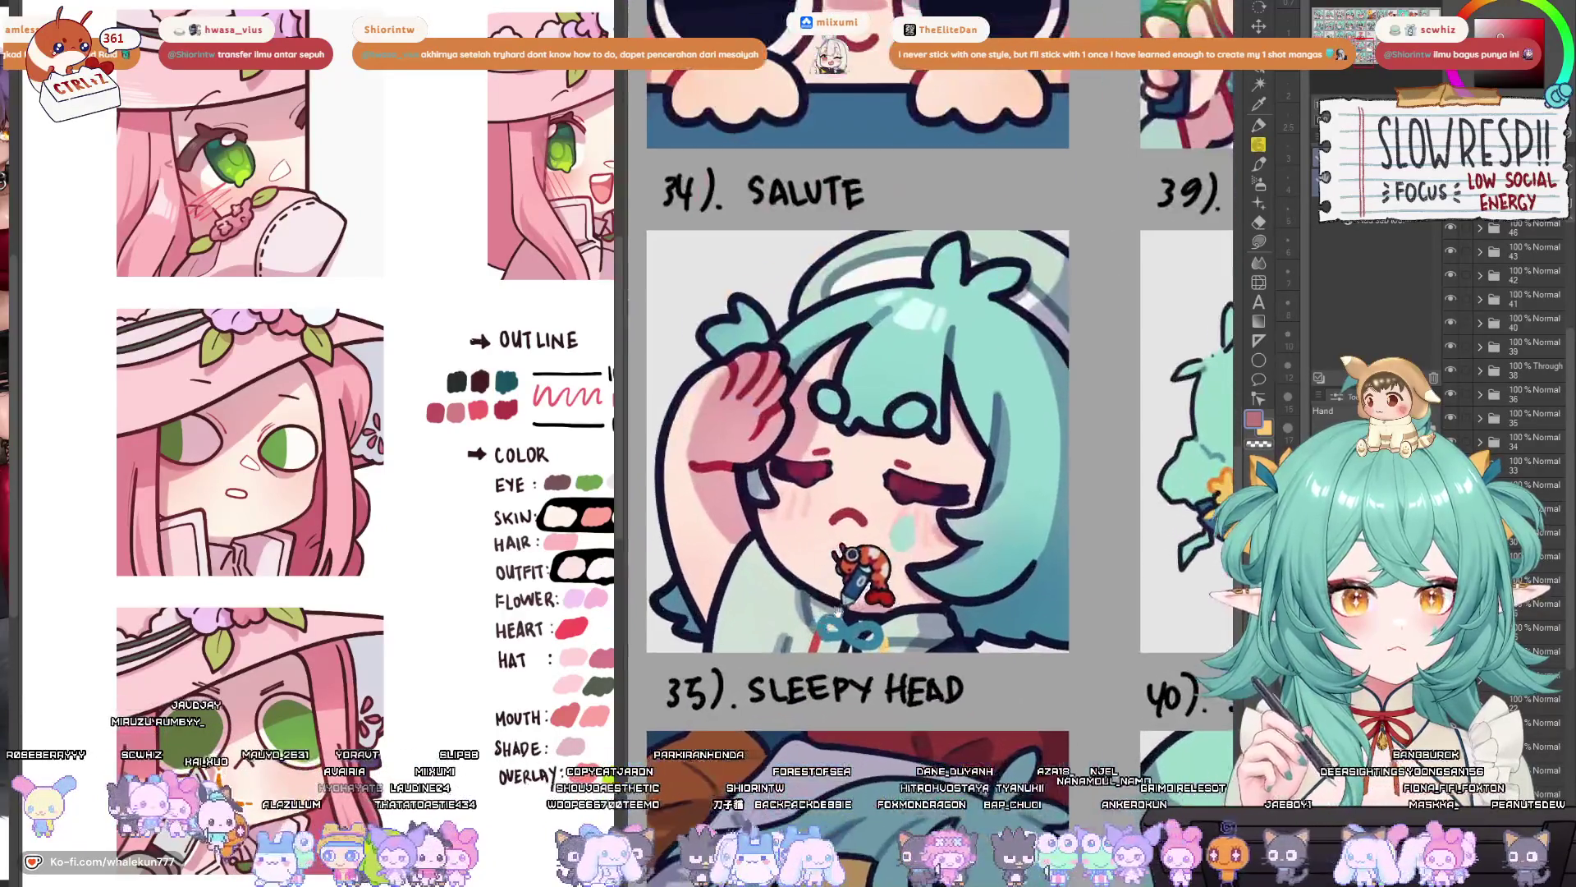
pyautogui.moveTo(639, 572)
pyautogui.mouseDown()
pyautogui.moveTo(1042, 365)
pyautogui.moveTo(670, 671)
pyautogui.mouseUp()
pyautogui.moveTo(827, 723)
pyautogui.mouseDown()
pyautogui.moveTo(829, 607)
pyautogui.moveTo(829, 636)
pyautogui.mouseUp()
pyautogui.scroll(-3, 1052, 429)
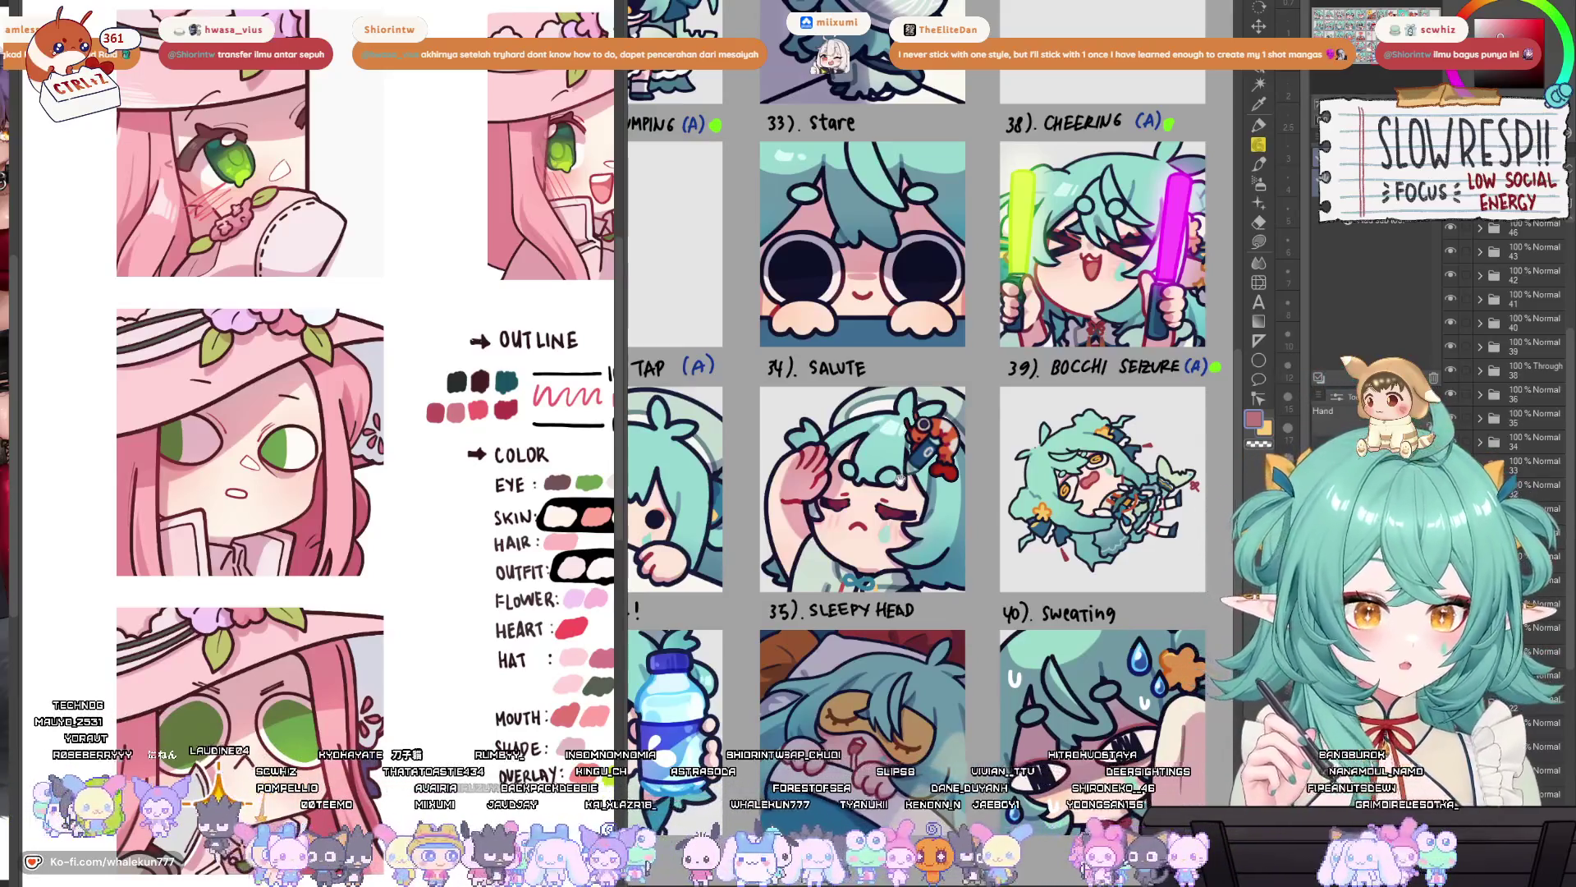
pyautogui.moveTo(912, 521)
pyautogui.mouseDown()
pyautogui.moveTo(854, 567)
pyautogui.moveTo(1003, 546)
pyautogui.moveTo(944, 575)
pyautogui.moveTo(1019, 529)
pyautogui.moveTo(1009, 597)
pyautogui.mouseUp()
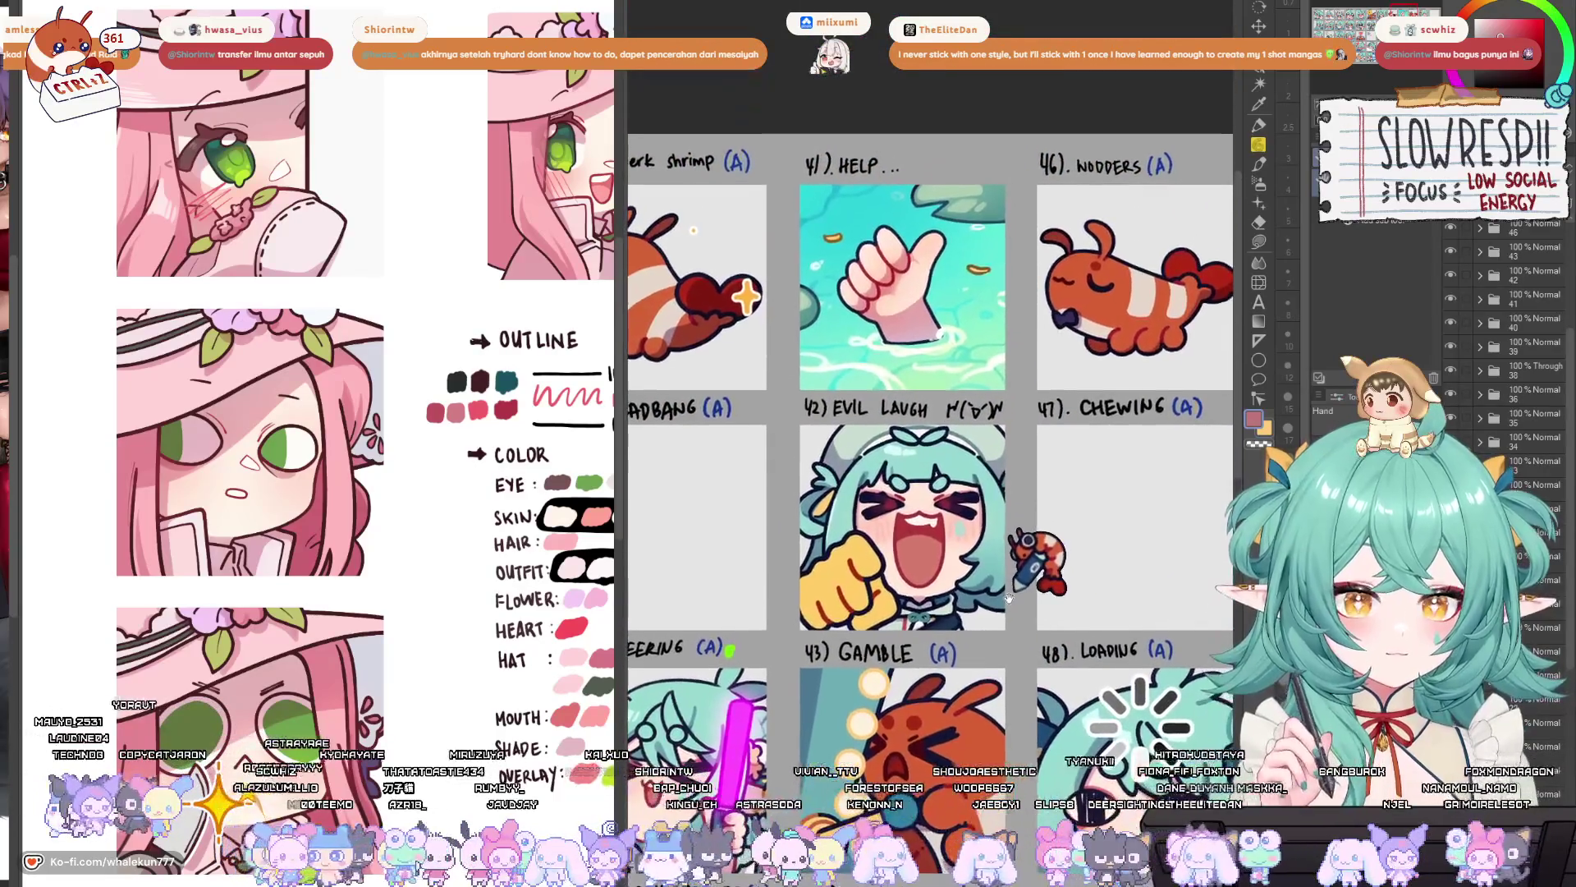
pyautogui.scroll(3, 985, 575)
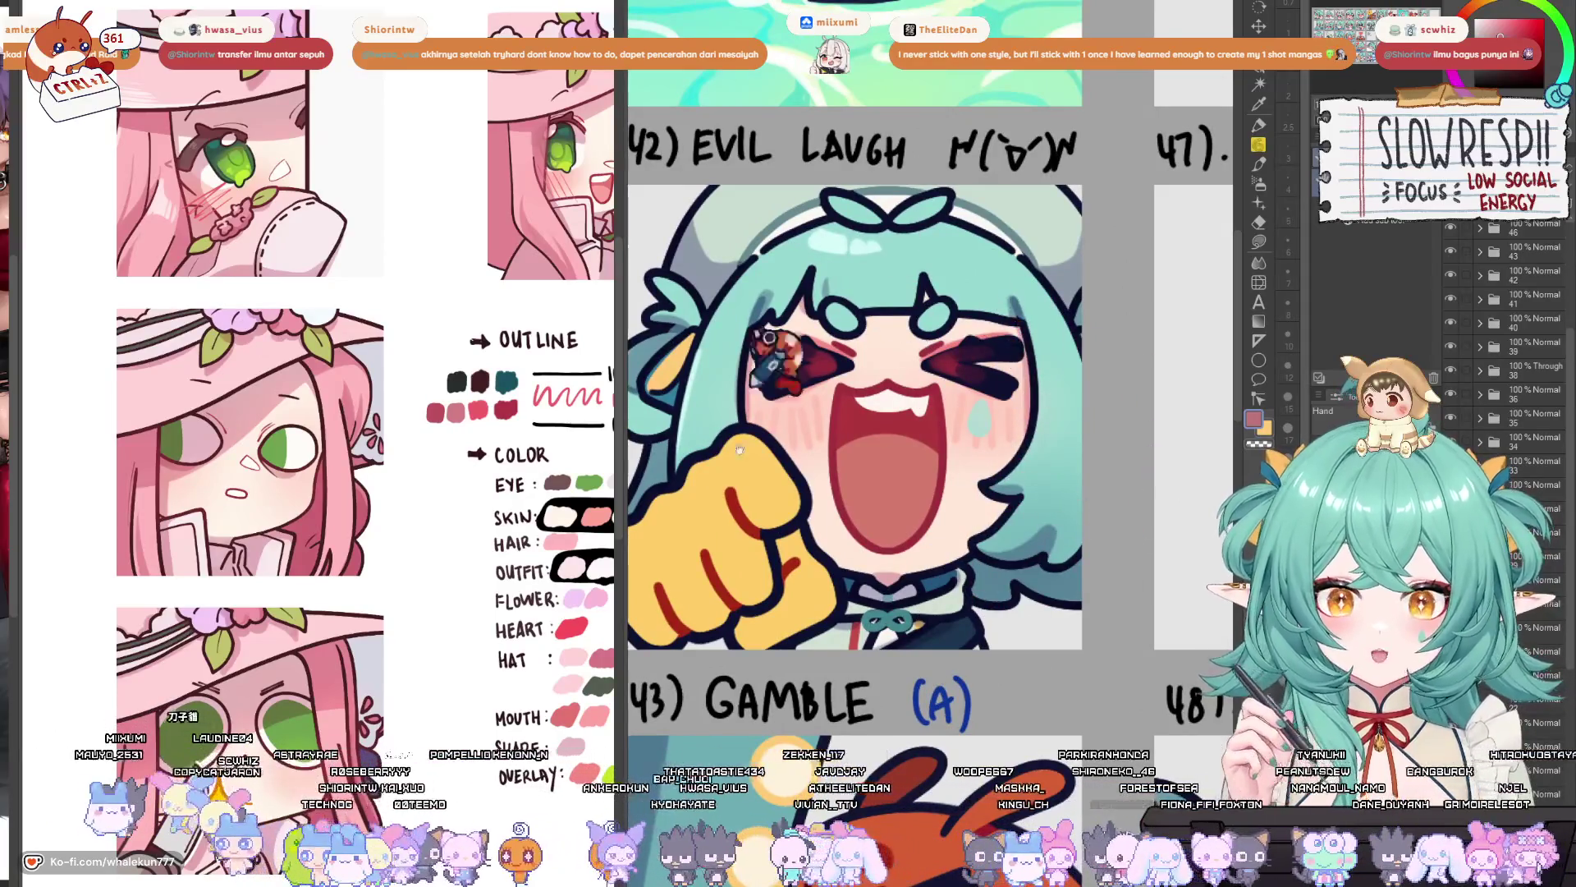
pyautogui.scroll(-5, 912, 558)
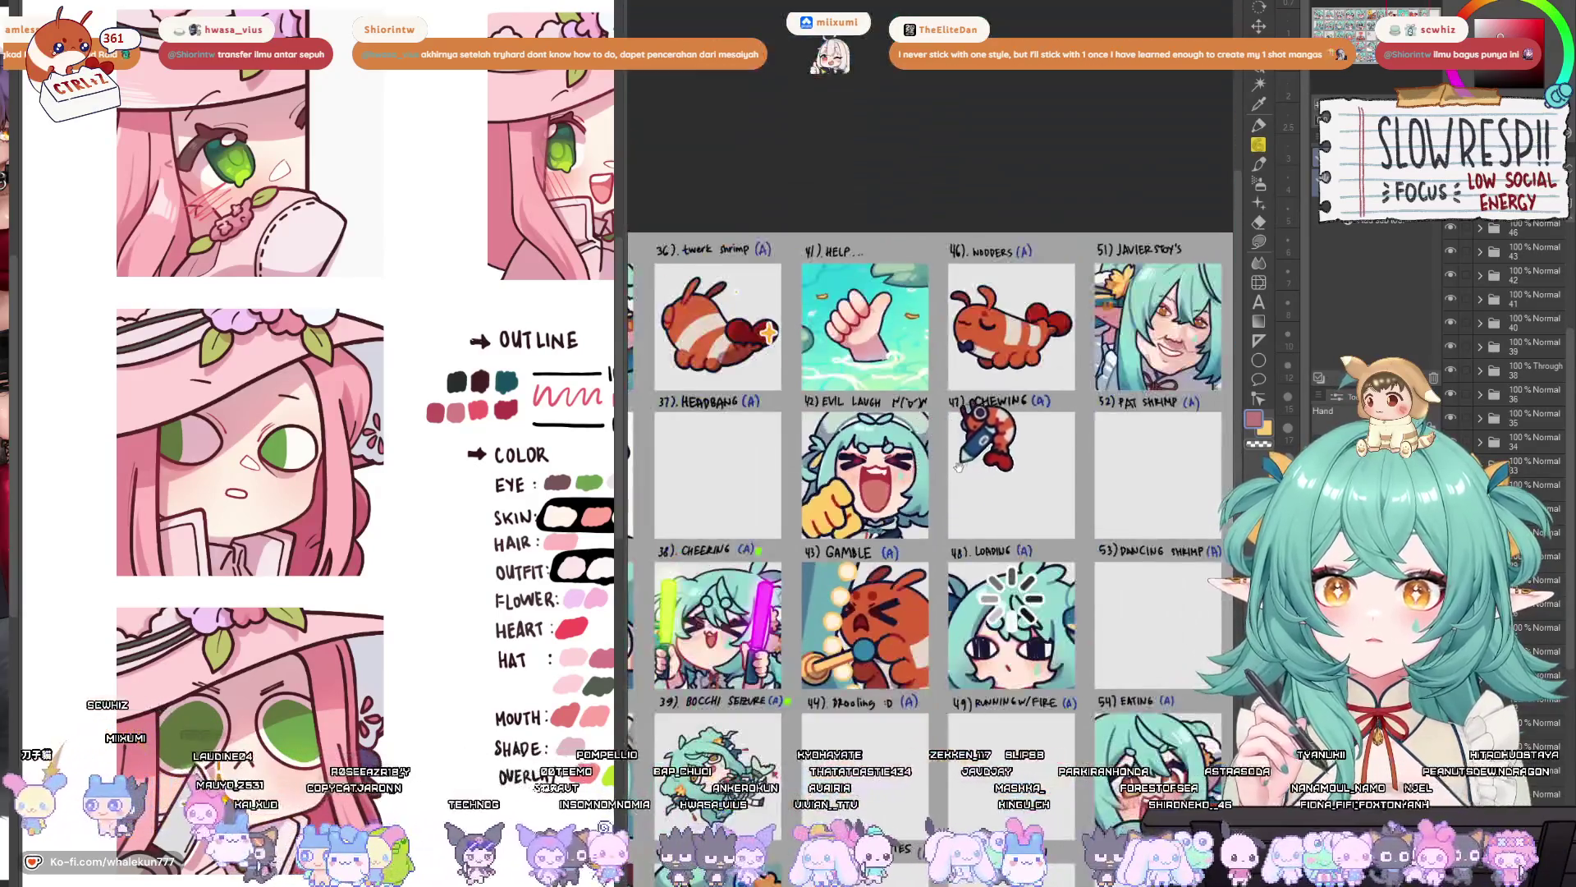
pyautogui.moveTo(959, 466)
pyautogui.mouseDown()
pyautogui.moveTo(971, 504)
pyautogui.moveTo(1019, 292)
pyautogui.moveTo(1040, 338)
pyautogui.moveTo(940, 384)
pyautogui.moveTo(792, 379)
pyautogui.moveTo(964, 411)
pyautogui.moveTo(1105, 409)
pyautogui.moveTo(932, 230)
pyautogui.mouseUp()
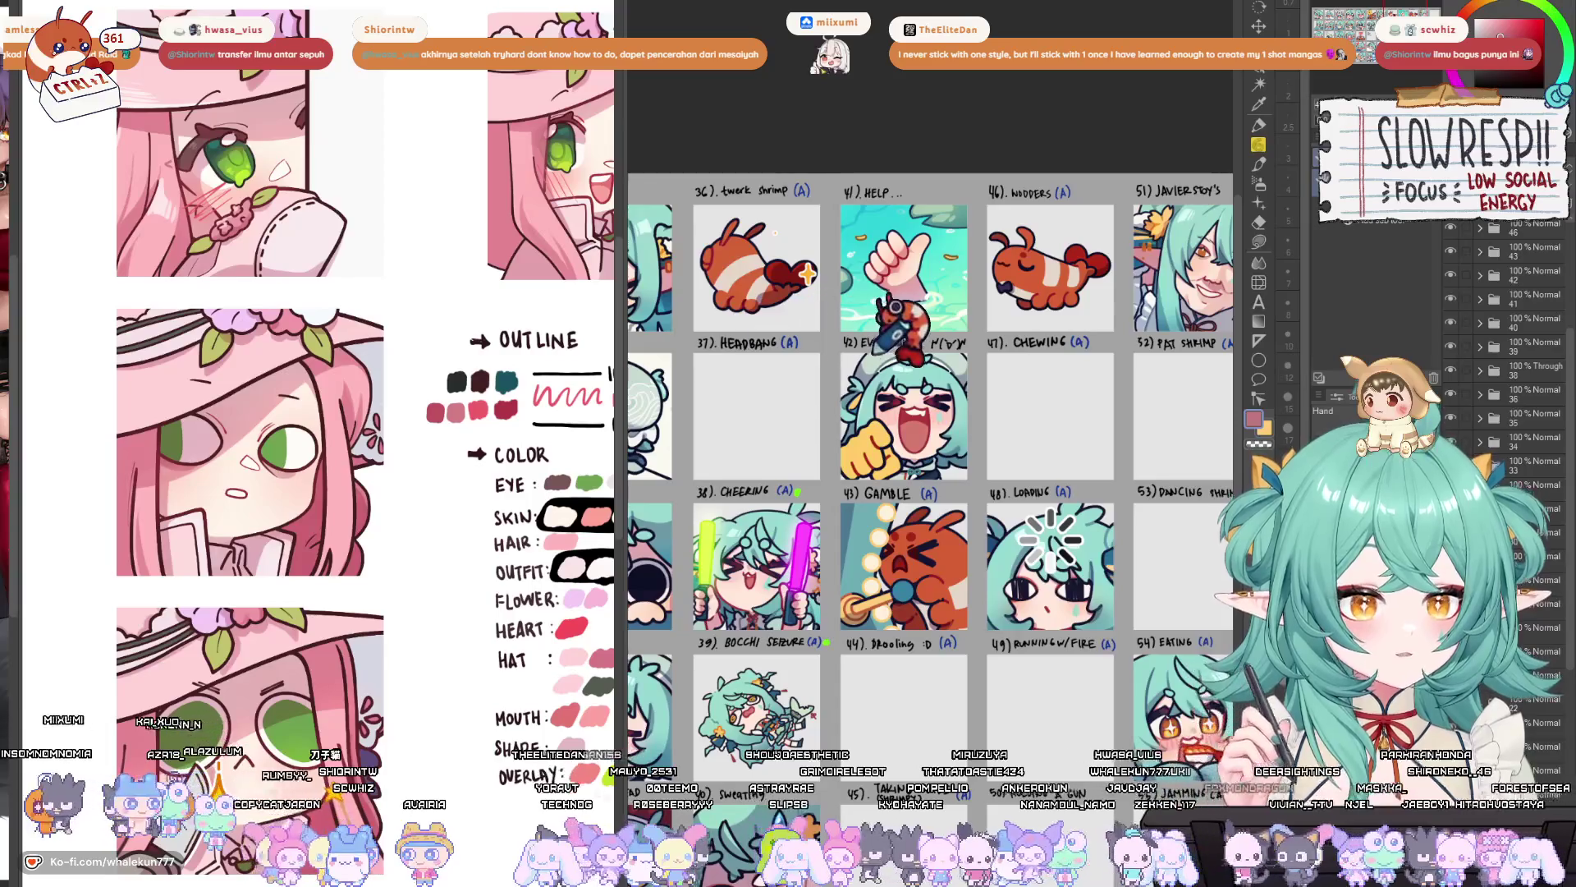
pyautogui.hotkey('ctrl', 'Tab')
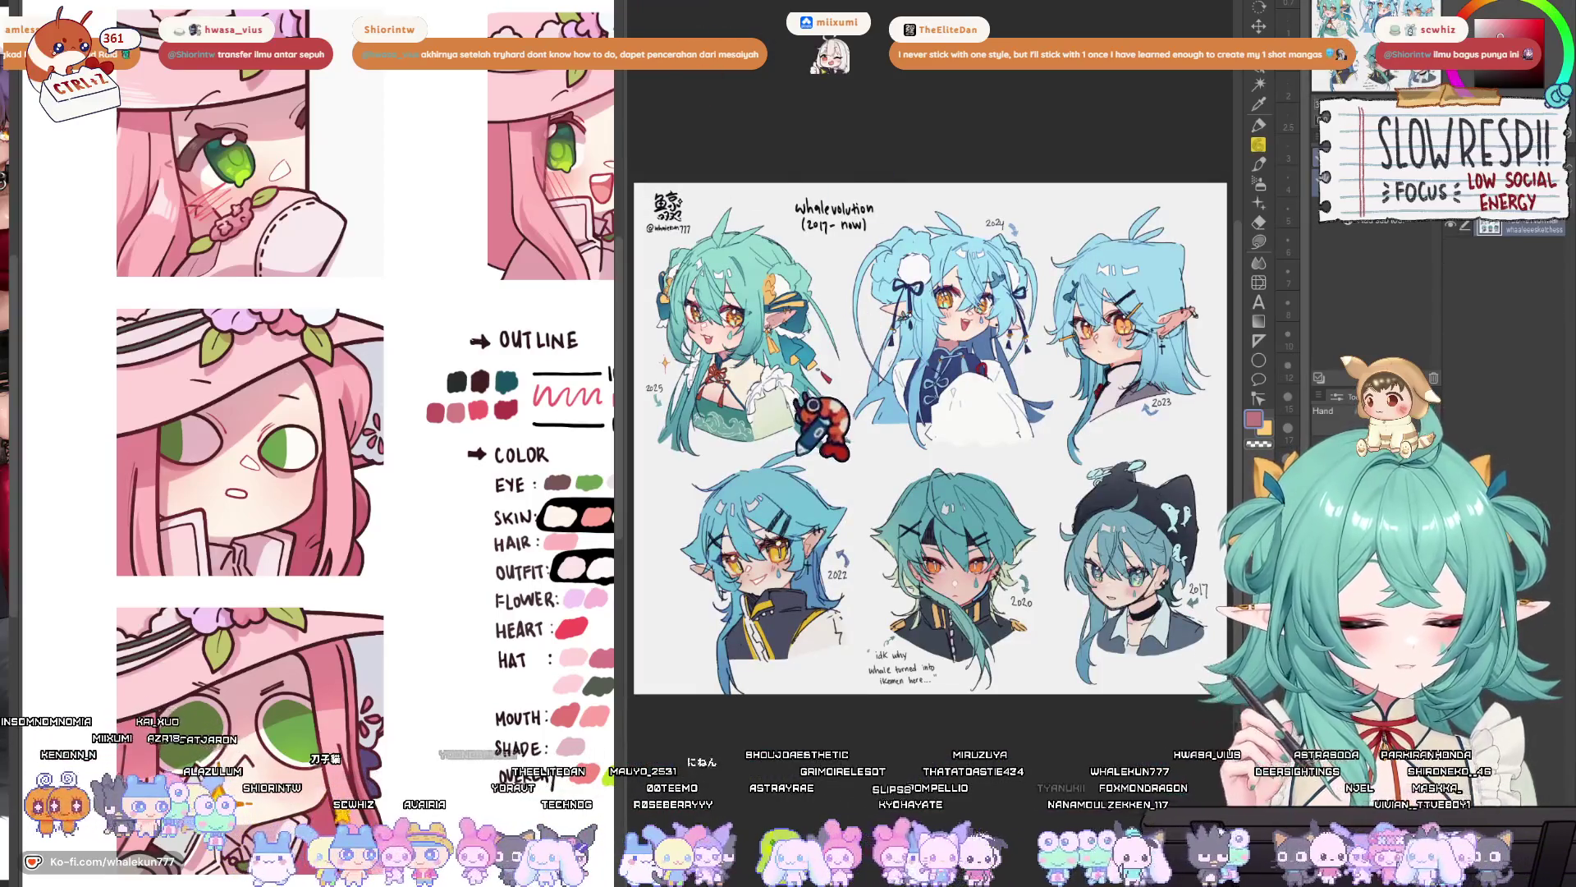
# - Fit the whalevolution (2017-now) sheet, then zoom the reference art onto the character's face
pyautogui.scroll(2, 796, 462)
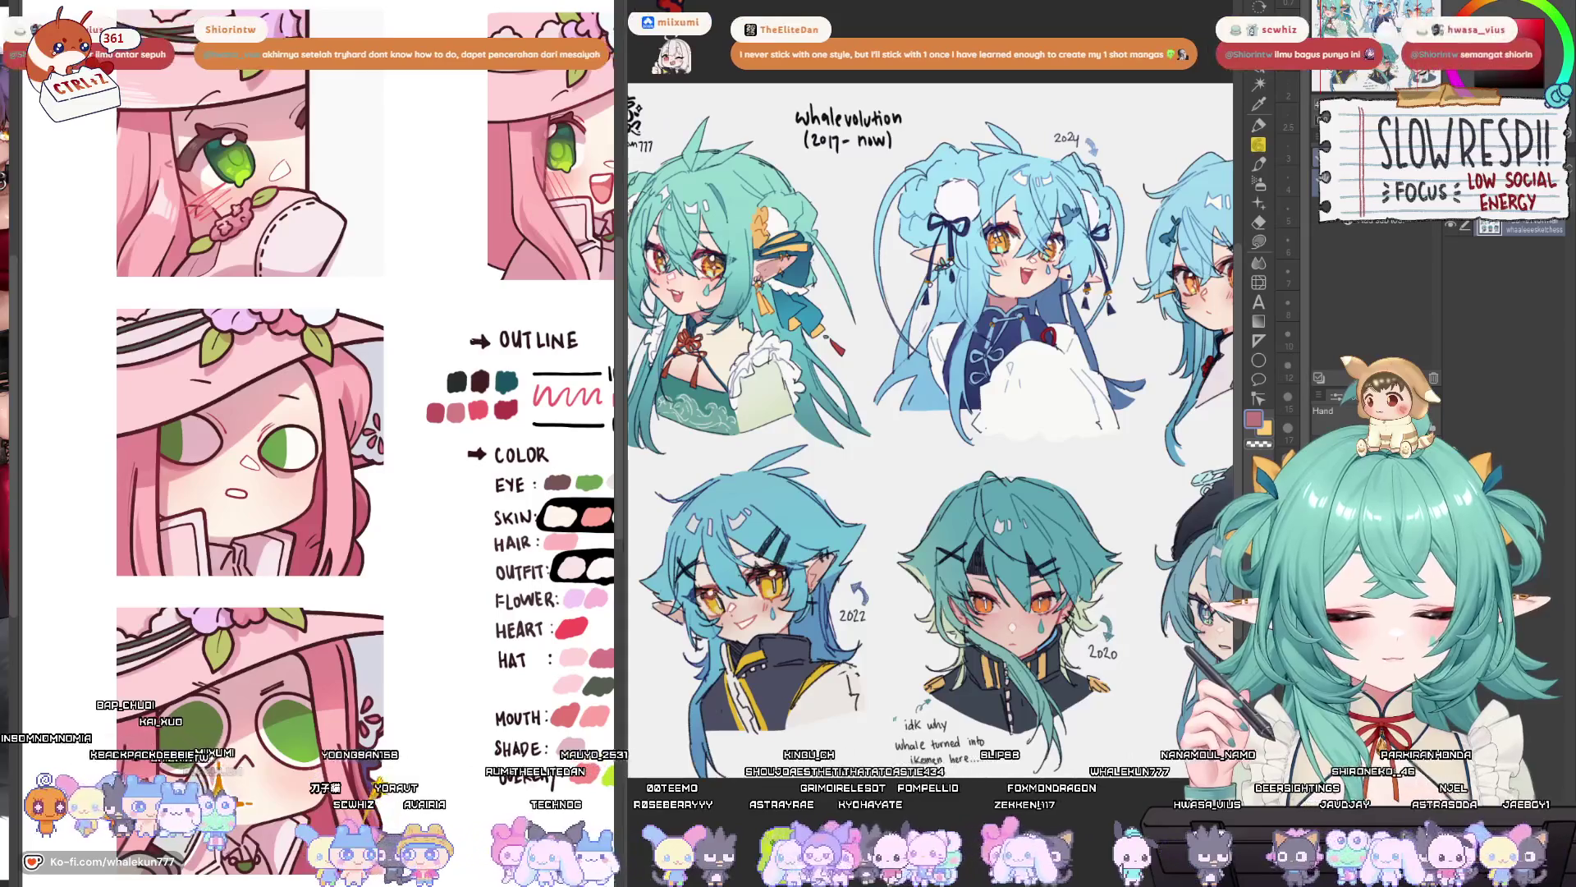
pyautogui.scroll(-3, 862, 386)
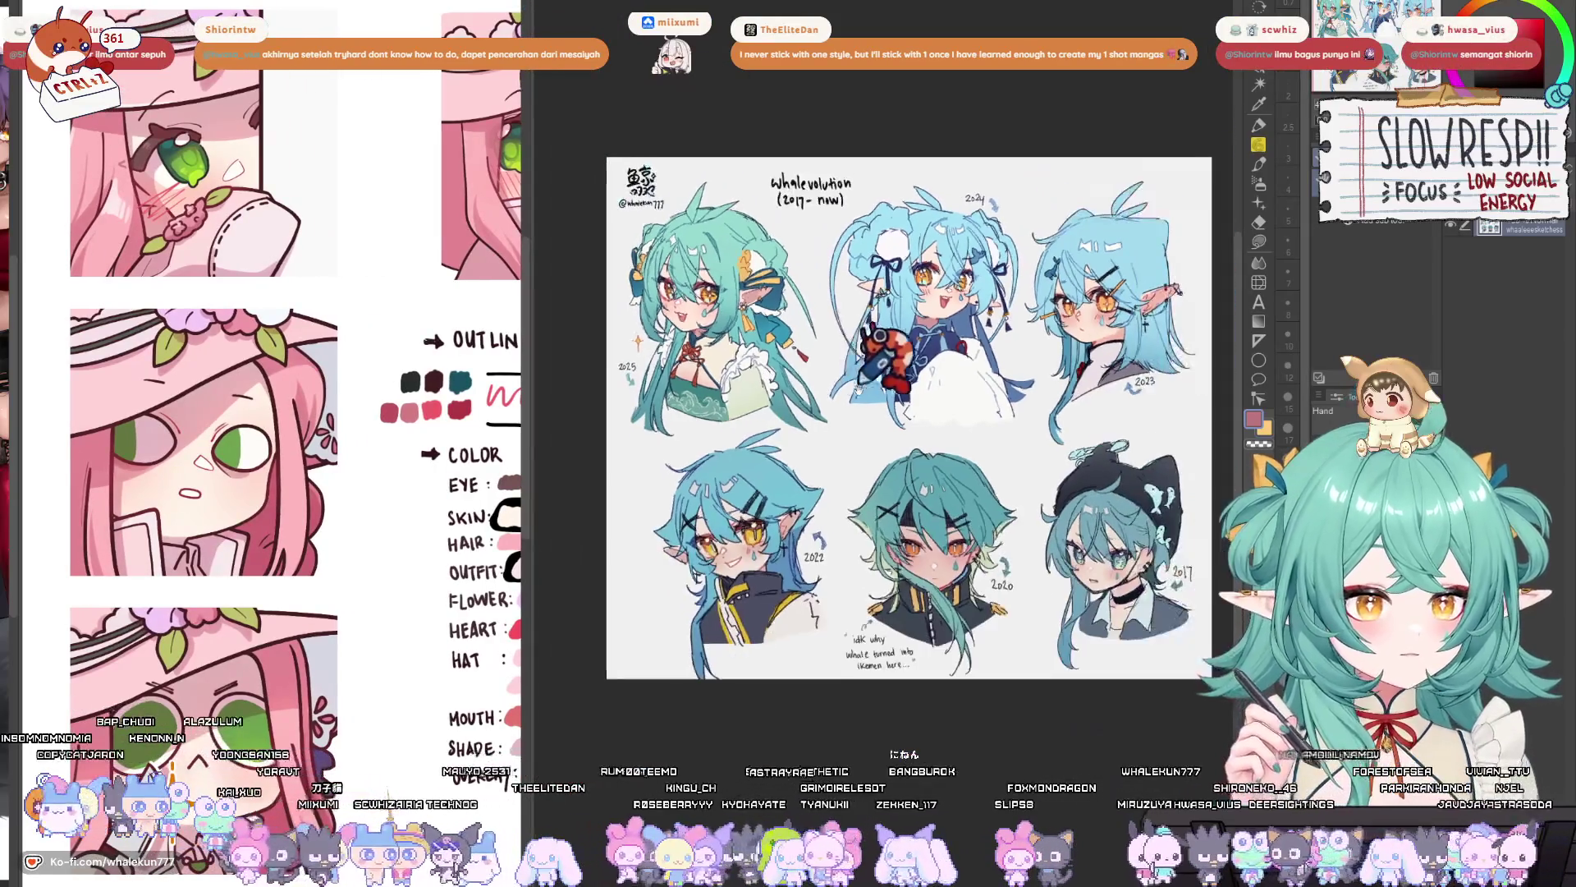
pyautogui.scroll(1, 839, 418)
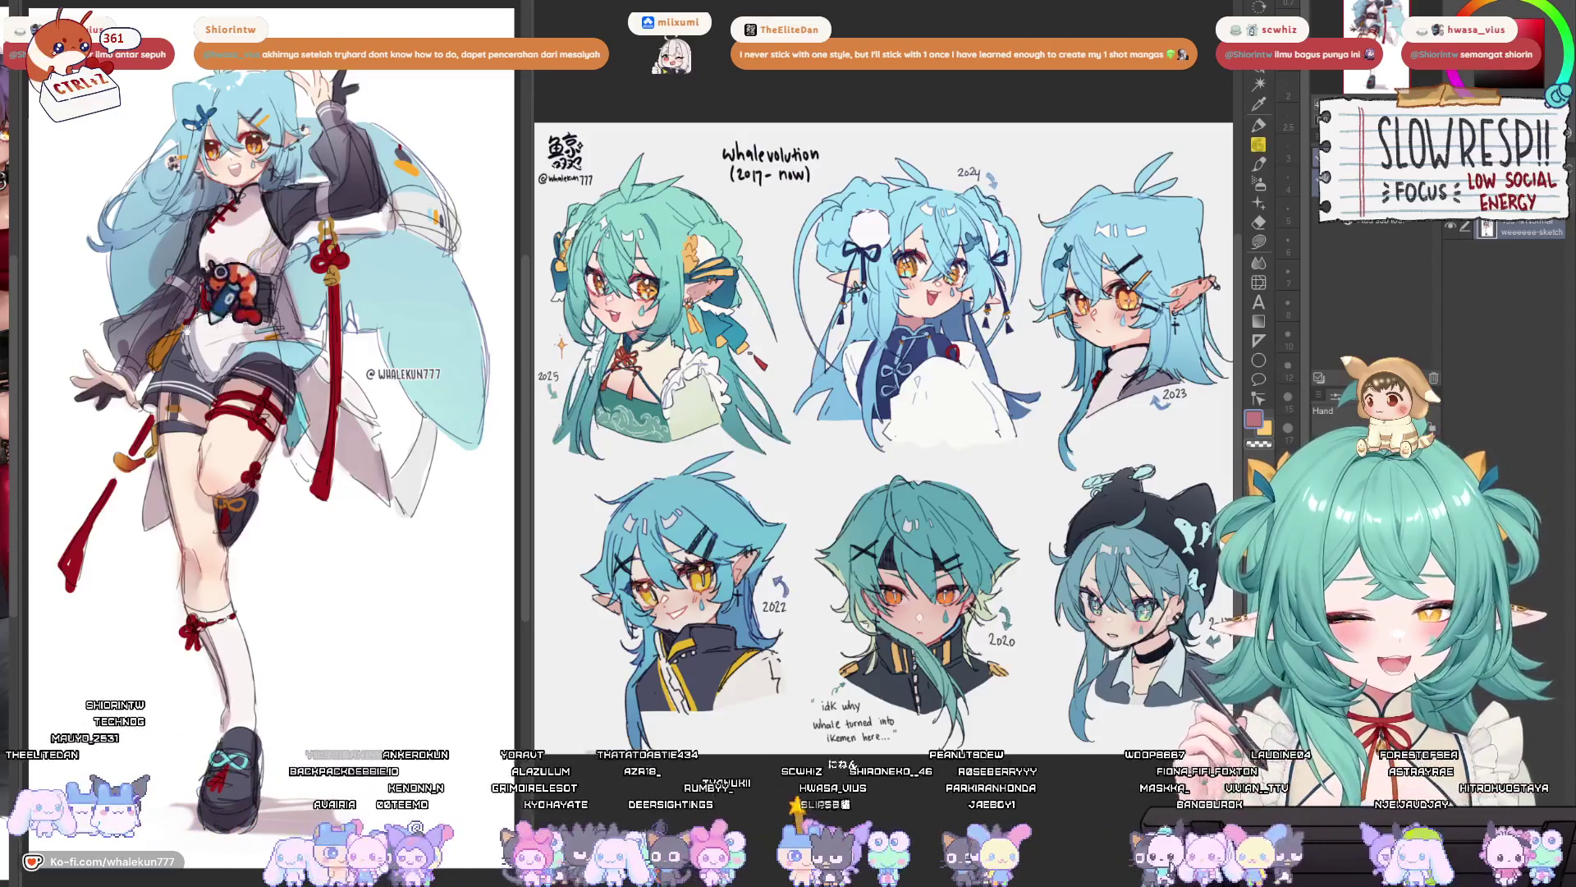
pyautogui.moveTo(297, 360)
pyautogui.mouseDown()
pyautogui.moveTo(283, 347)
pyautogui.moveTo(303, 351)
pyautogui.mouseUp()
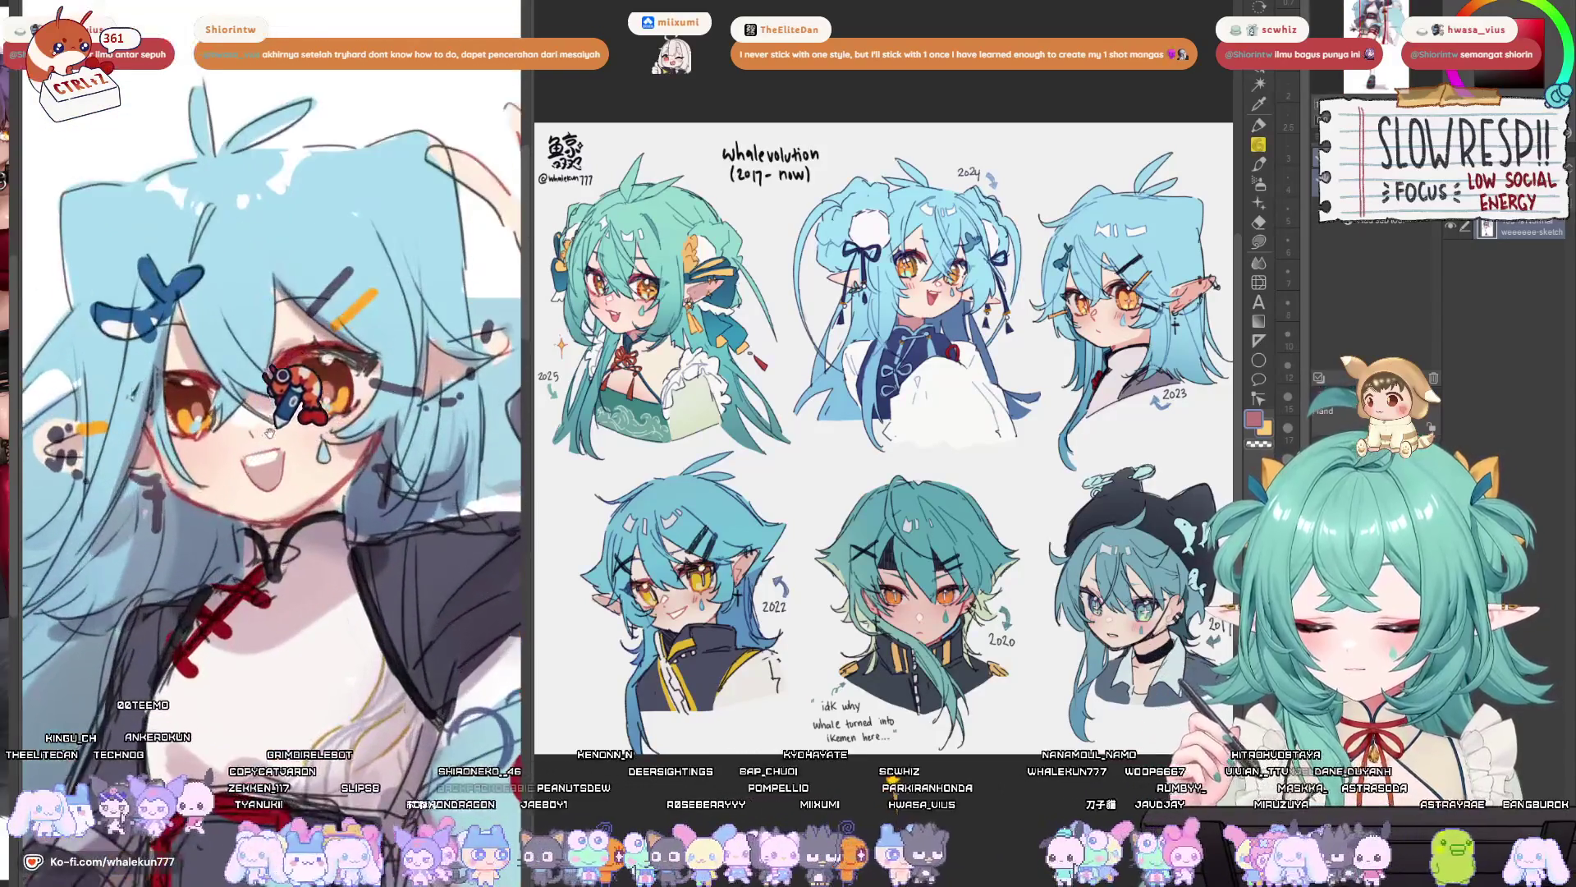
# - Zoom and pan to compare the reference character's face and raised arm with the 2023 head sketch
pyautogui.scroll(3, 821, 353)
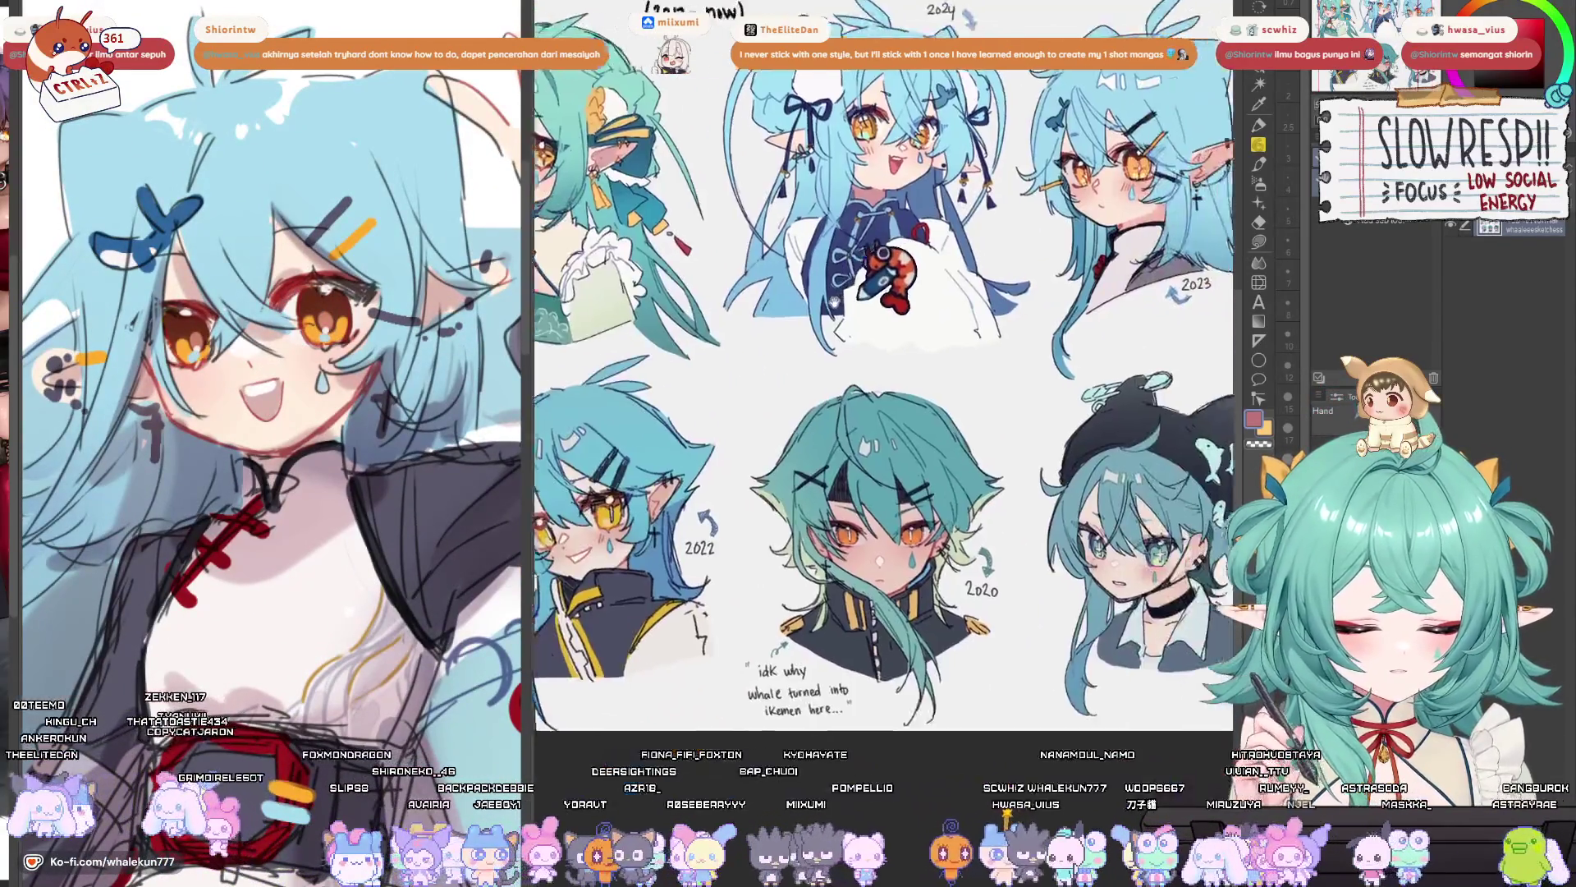
pyautogui.scroll(5, 877, 316)
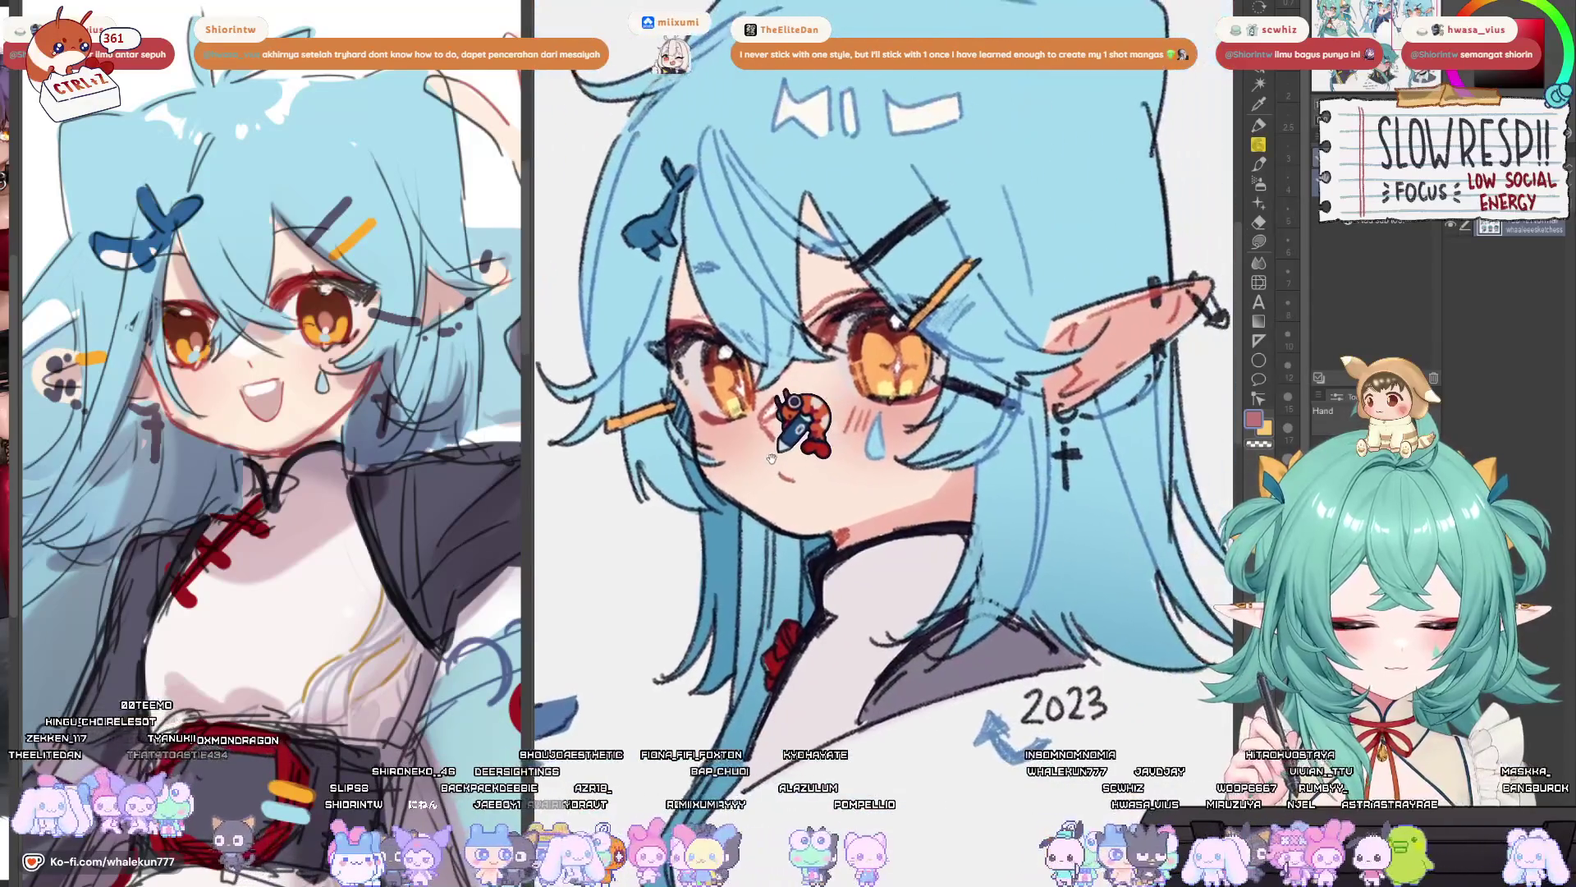
pyautogui.moveTo(819, 448); pyautogui.dragTo(804, 437)
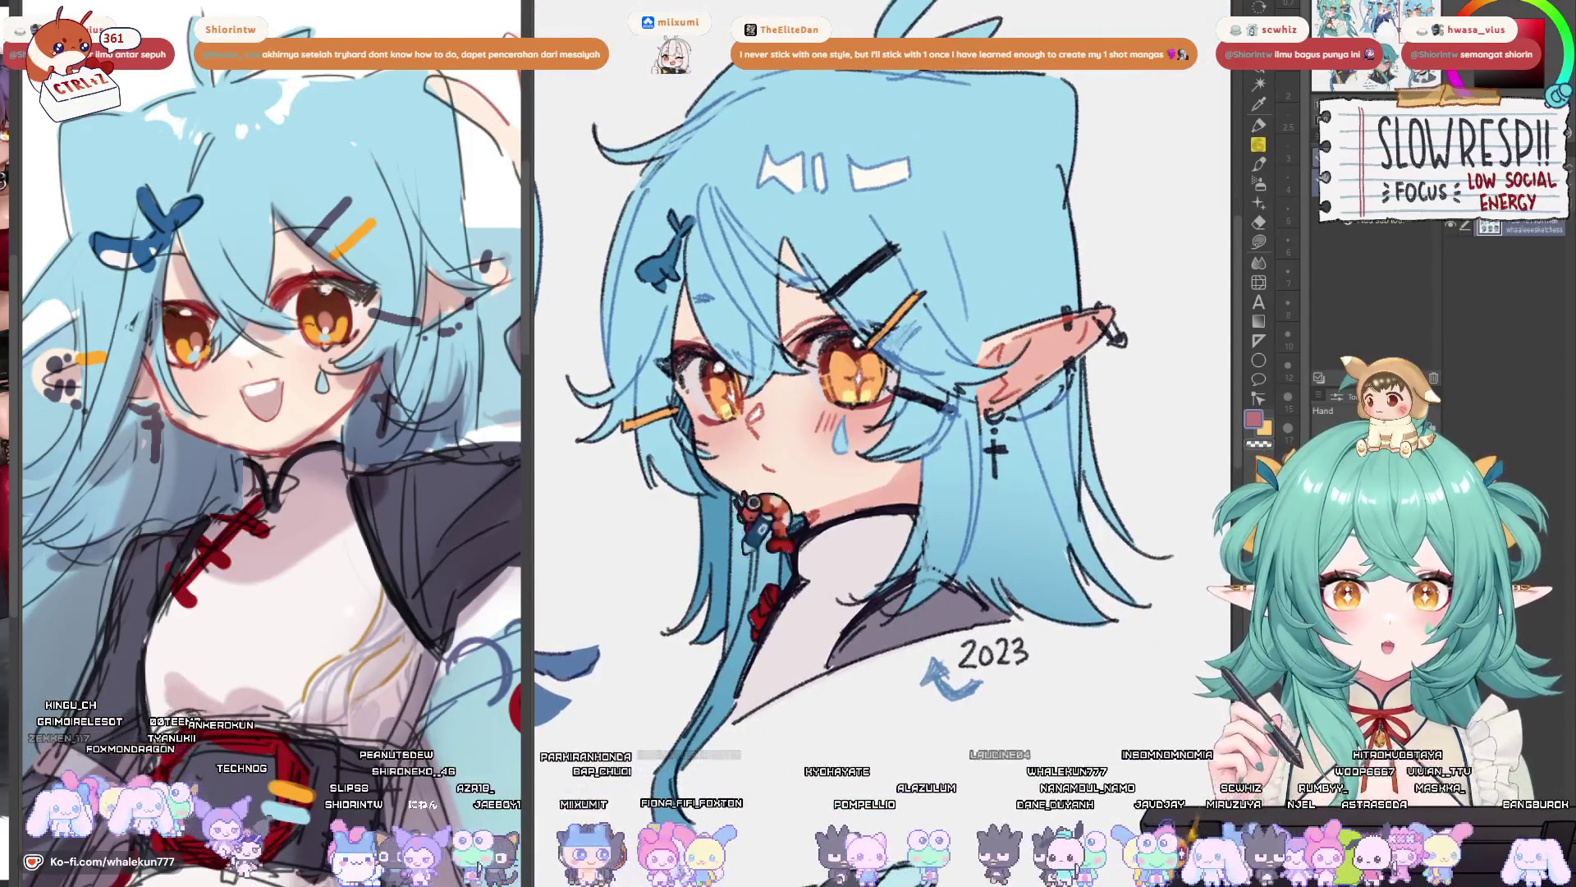
pyautogui.moveTo(845, 306); pyautogui.dragTo(852, 384)
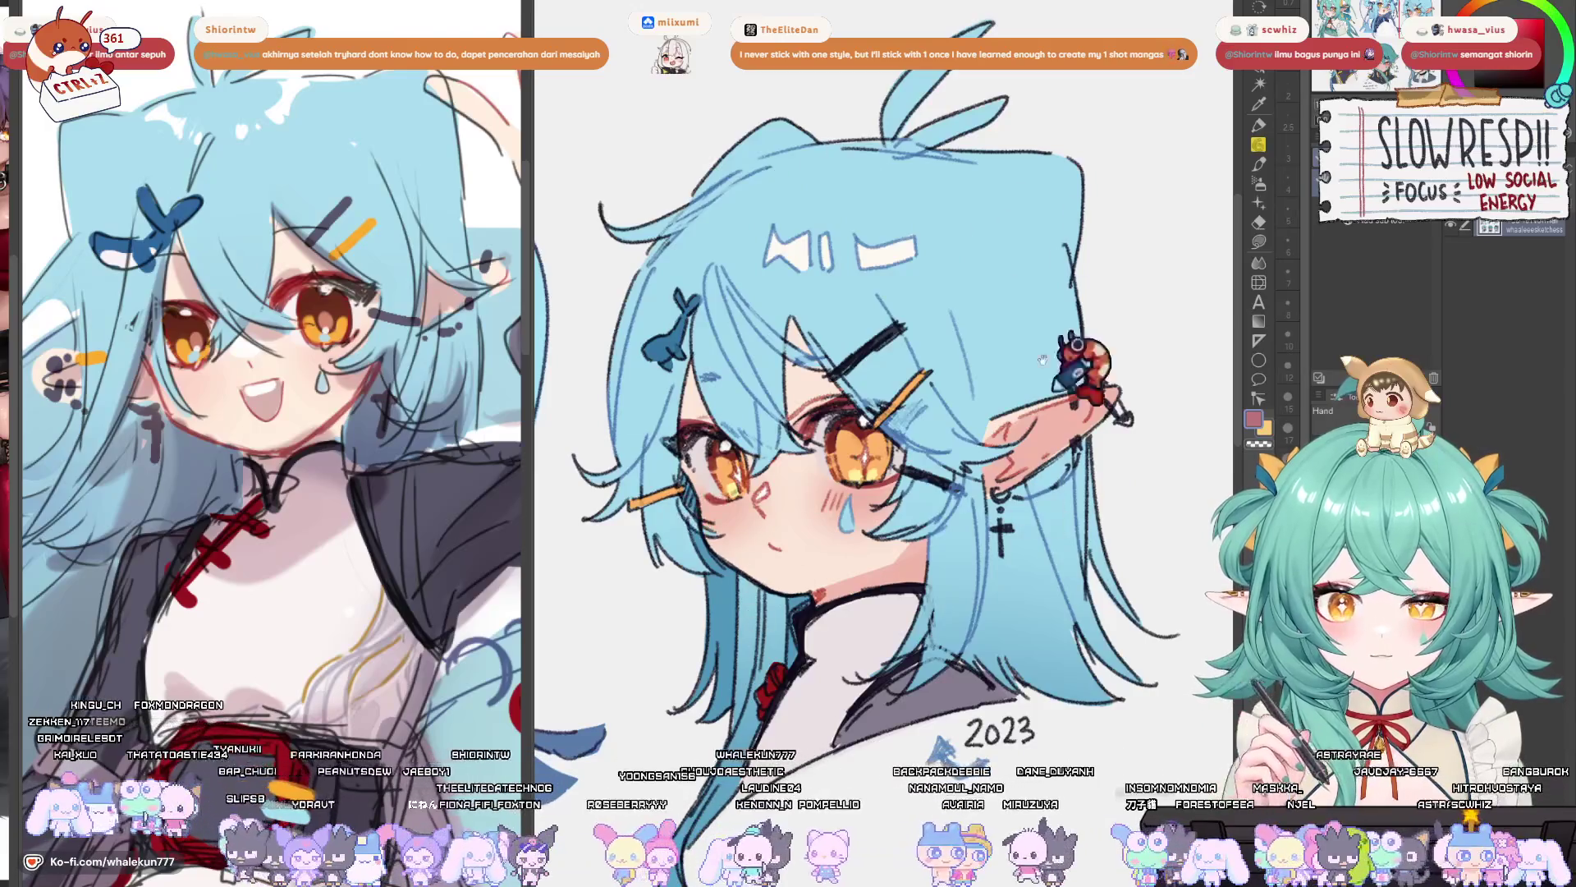
pyautogui.moveTo(269, 367); pyautogui.dragTo(267, 289)
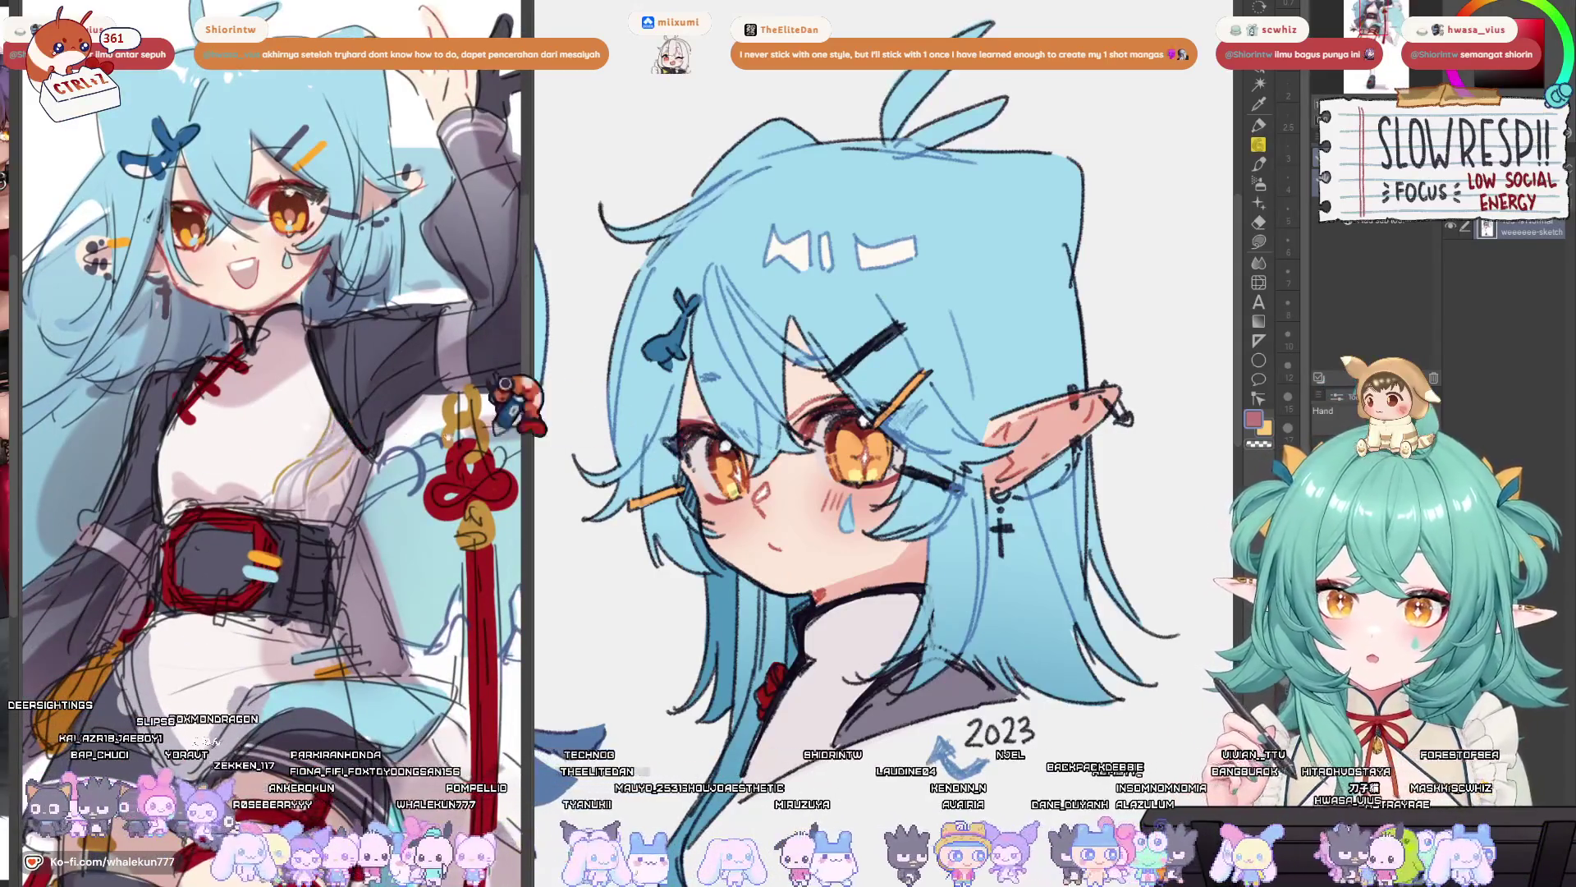
pyautogui.moveTo(499, 444); pyautogui.dragTo(462, 563)
pyautogui.moveTo(807, 524)
pyautogui.mouseDown()
pyautogui.moveTo(912, 534)
pyautogui.moveTo(869, 532)
pyautogui.mouseUp()
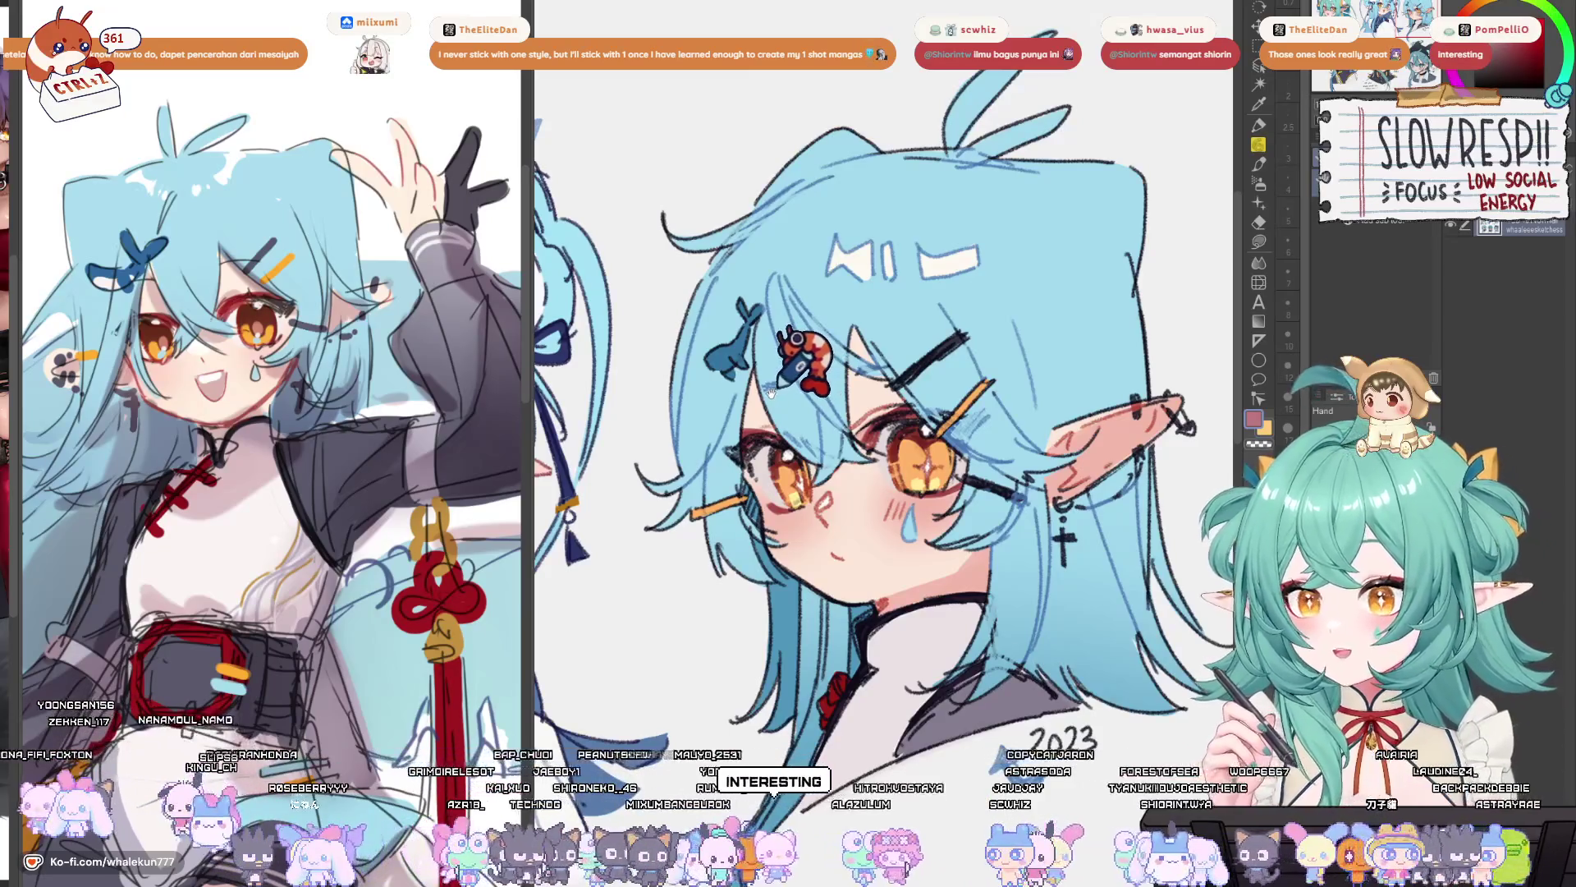
pyautogui.moveTo(747, 390)
pyautogui.mouseDown()
pyautogui.moveTo(877, 486)
pyautogui.moveTo(919, 575)
pyautogui.moveTo(804, 574)
pyautogui.moveTo(758, 533)
pyautogui.moveTo(788, 468)
pyautogui.moveTo(1182, 454)
pyautogui.mouseUp()
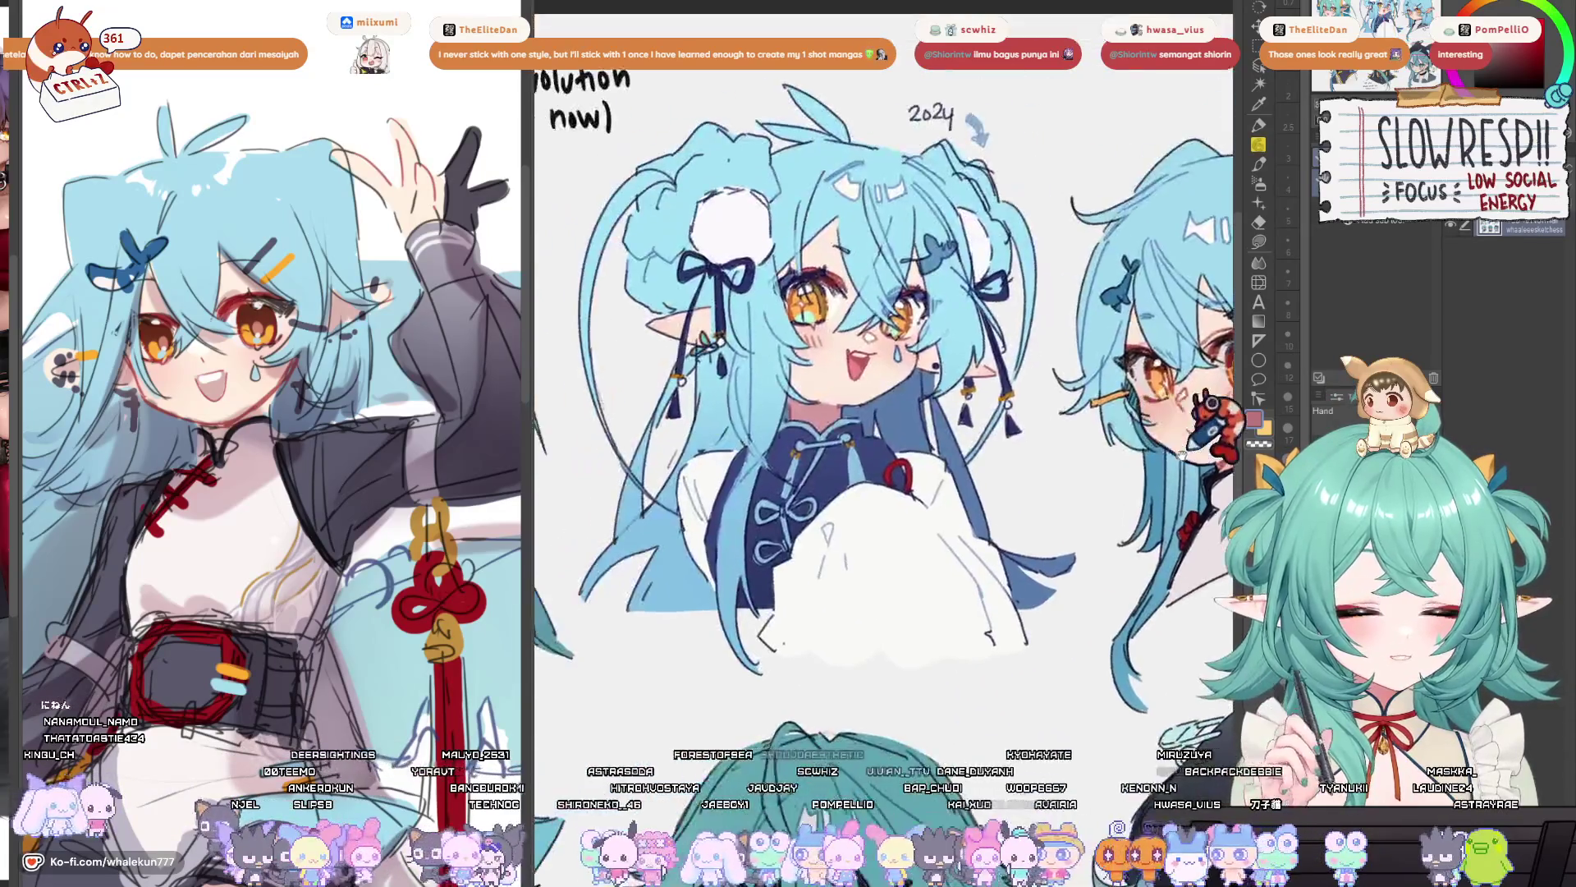
# - Pan across the 2024, green 2025, 2022 and 2017 cat-hat head sketches on the sheet
pyautogui.moveTo(850, 460); pyautogui.dragTo(1043, 470)
pyautogui.moveTo(946, 424); pyautogui.dragTo(1198, 451)
pyautogui.scroll(3, 996, 504)
pyautogui.scroll(-2, 997, 505)
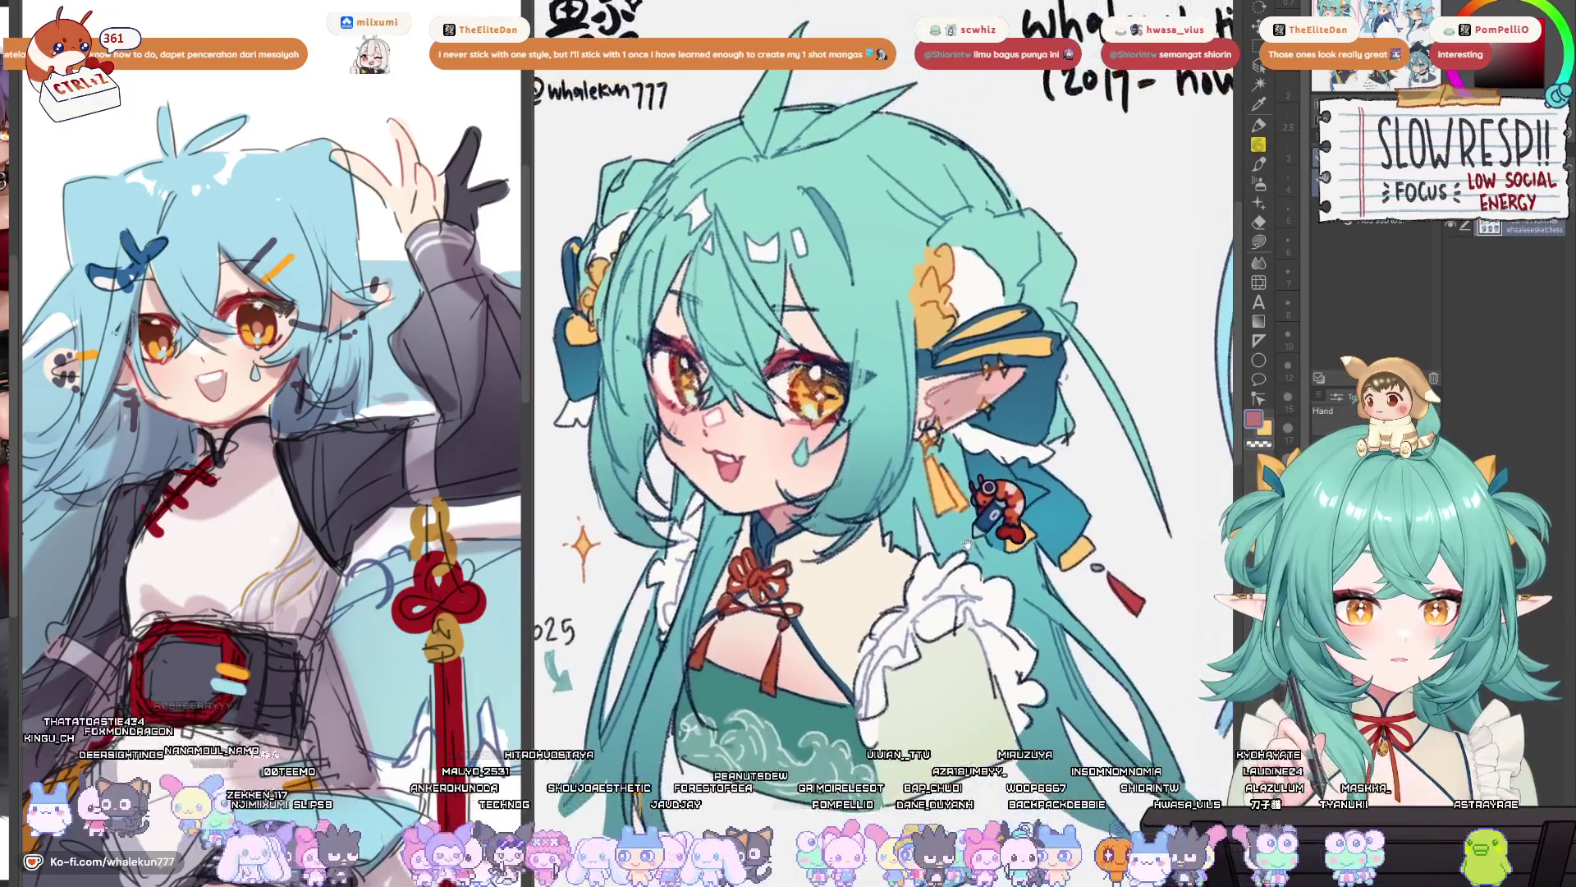
pyautogui.scroll(-5, 971, 552)
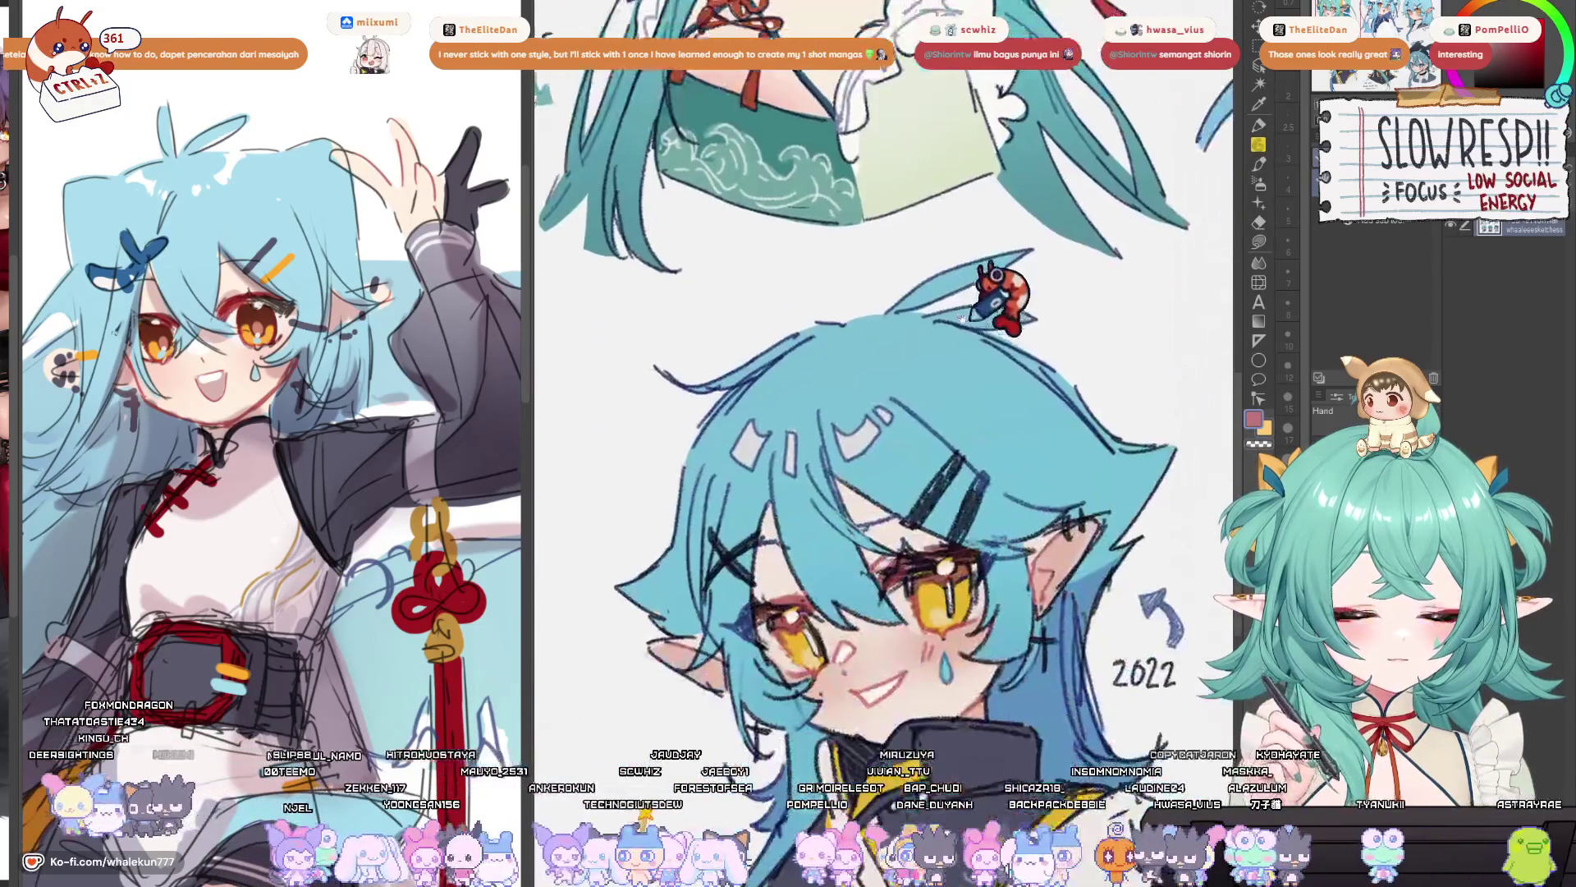
pyautogui.moveTo(787, 472)
pyautogui.mouseDown()
pyautogui.moveTo(910, 469)
pyautogui.moveTo(471, 257)
pyautogui.mouseUp()
pyautogui.moveTo(844, 187)
pyautogui.mouseDown()
pyautogui.moveTo(651, 415)
pyautogui.moveTo(899, 437)
pyautogui.mouseUp()
# - Zoom in on the 2023 sketch, adjust its framing, then zoom the sheet back out
pyautogui.hscroll(-2, 377, 456)
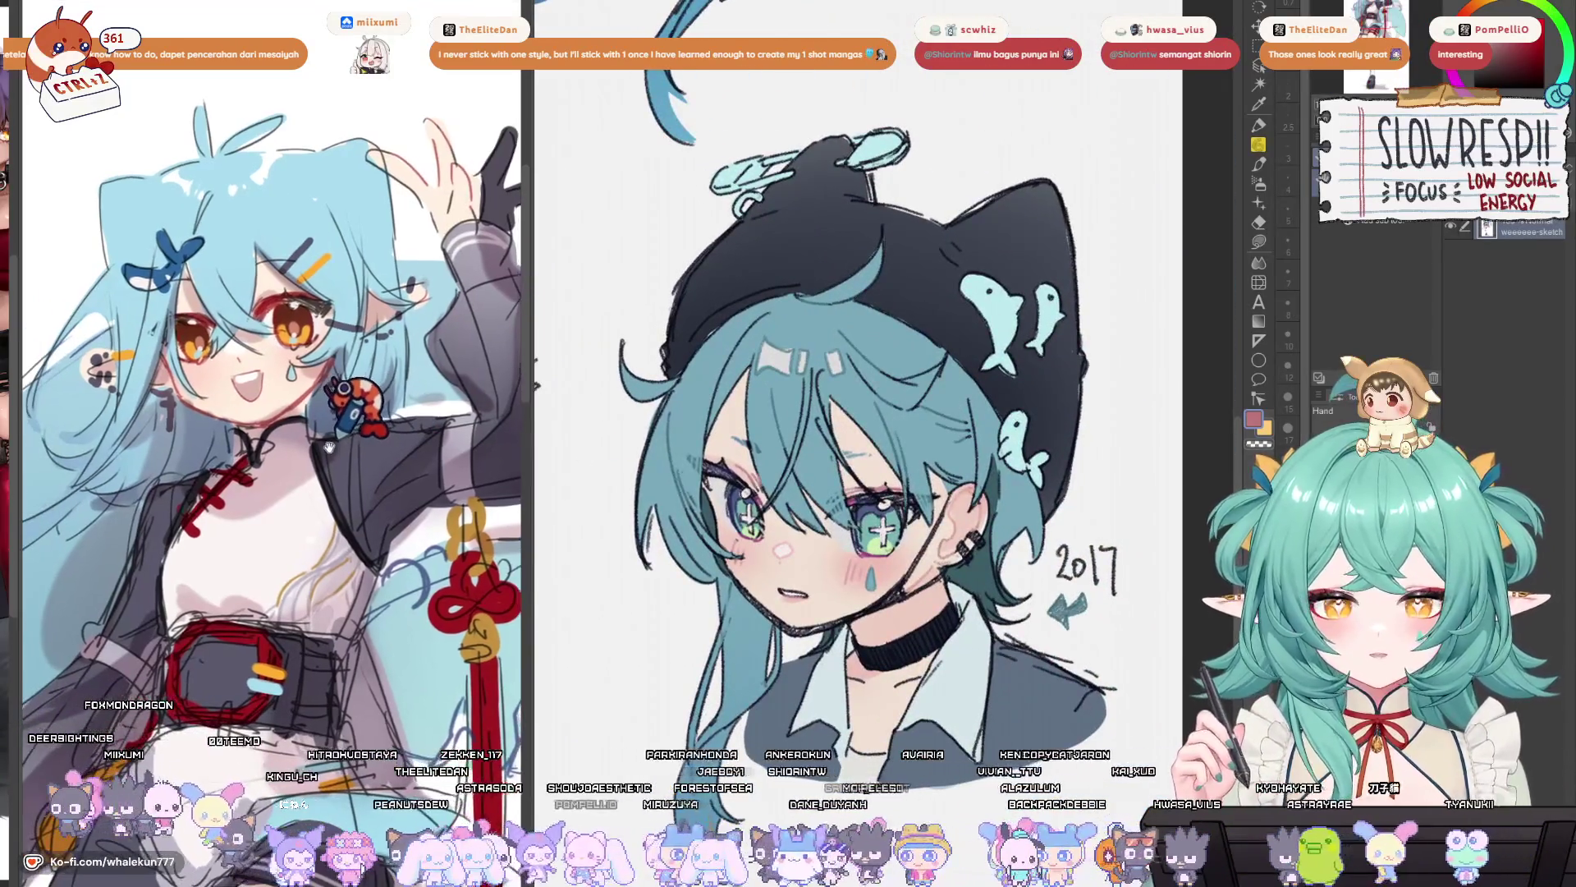
pyautogui.scroll(5, 862, 452)
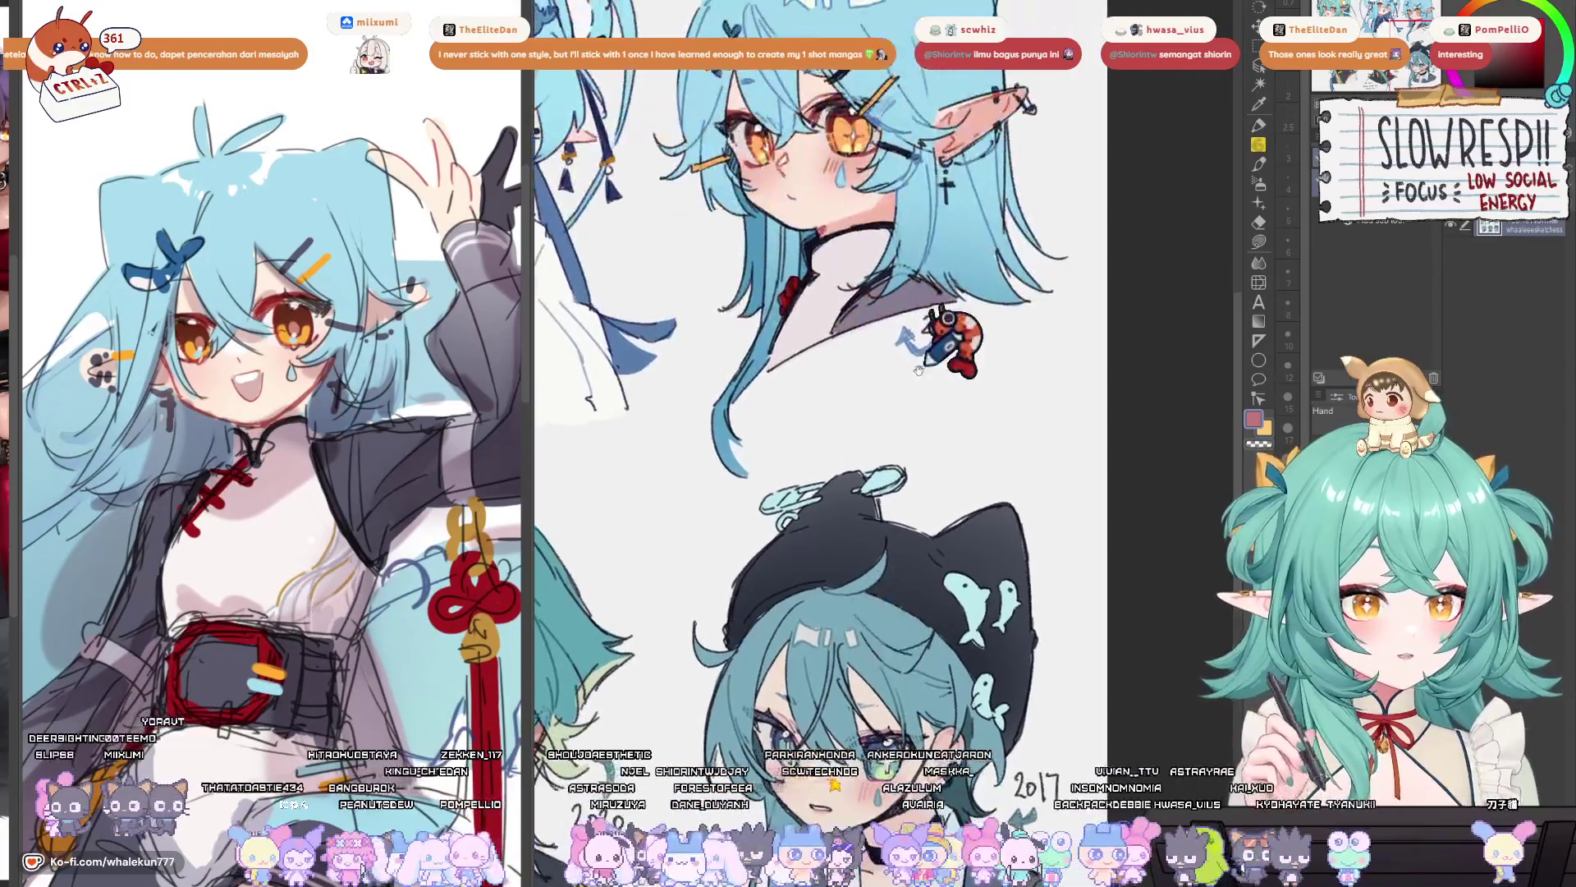
pyautogui.scroll(5, 899, 451)
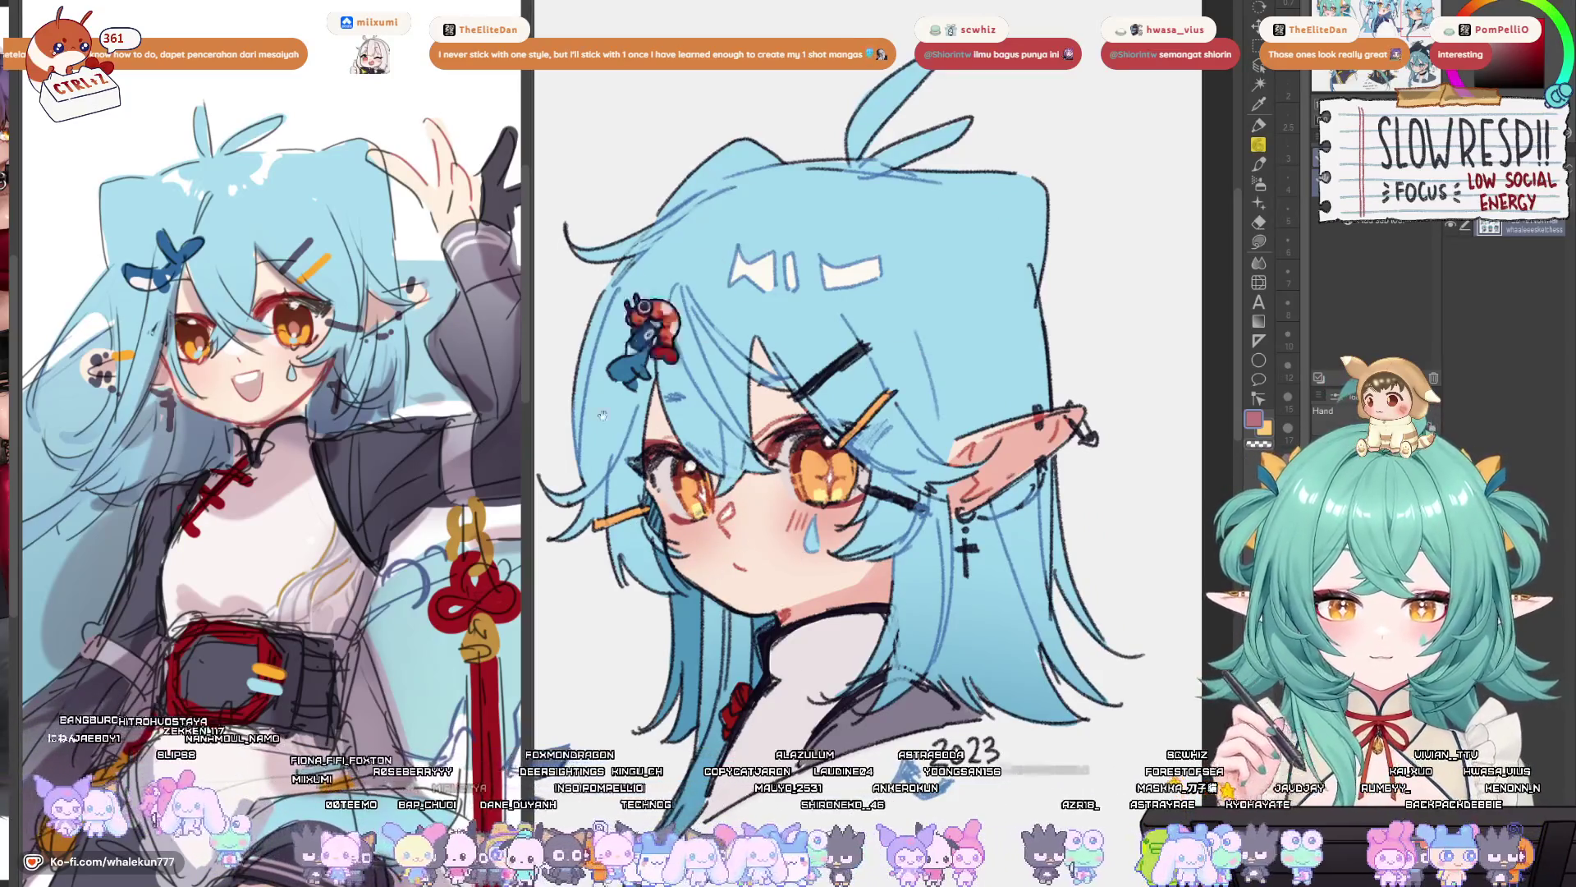
pyautogui.scroll(-3, 985, 290)
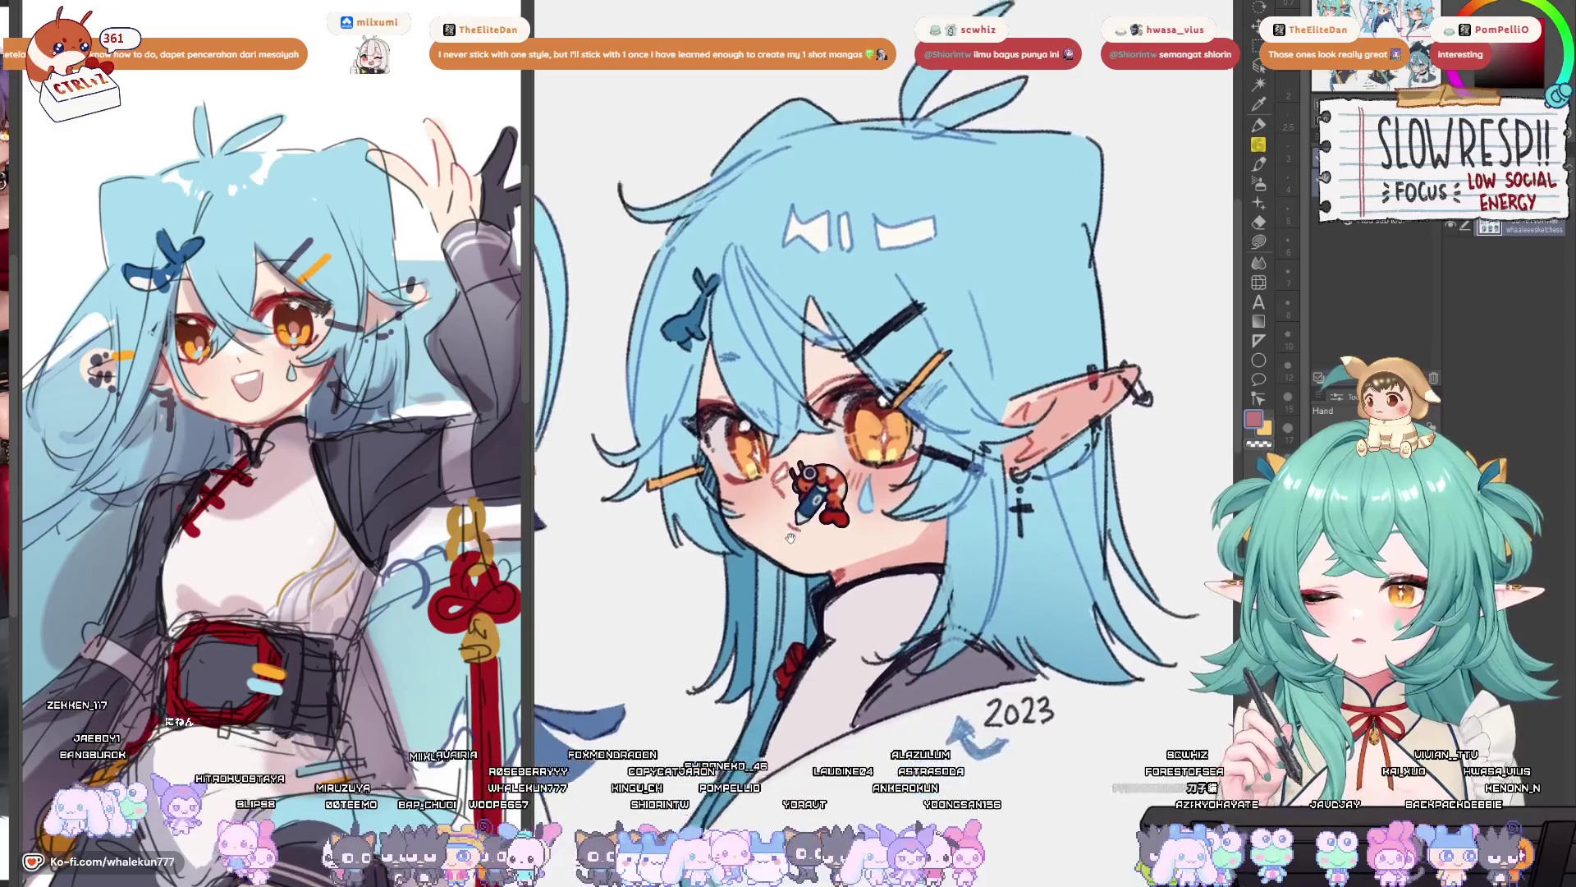
pyautogui.moveTo(803, 620); pyautogui.dragTo(790, 618)
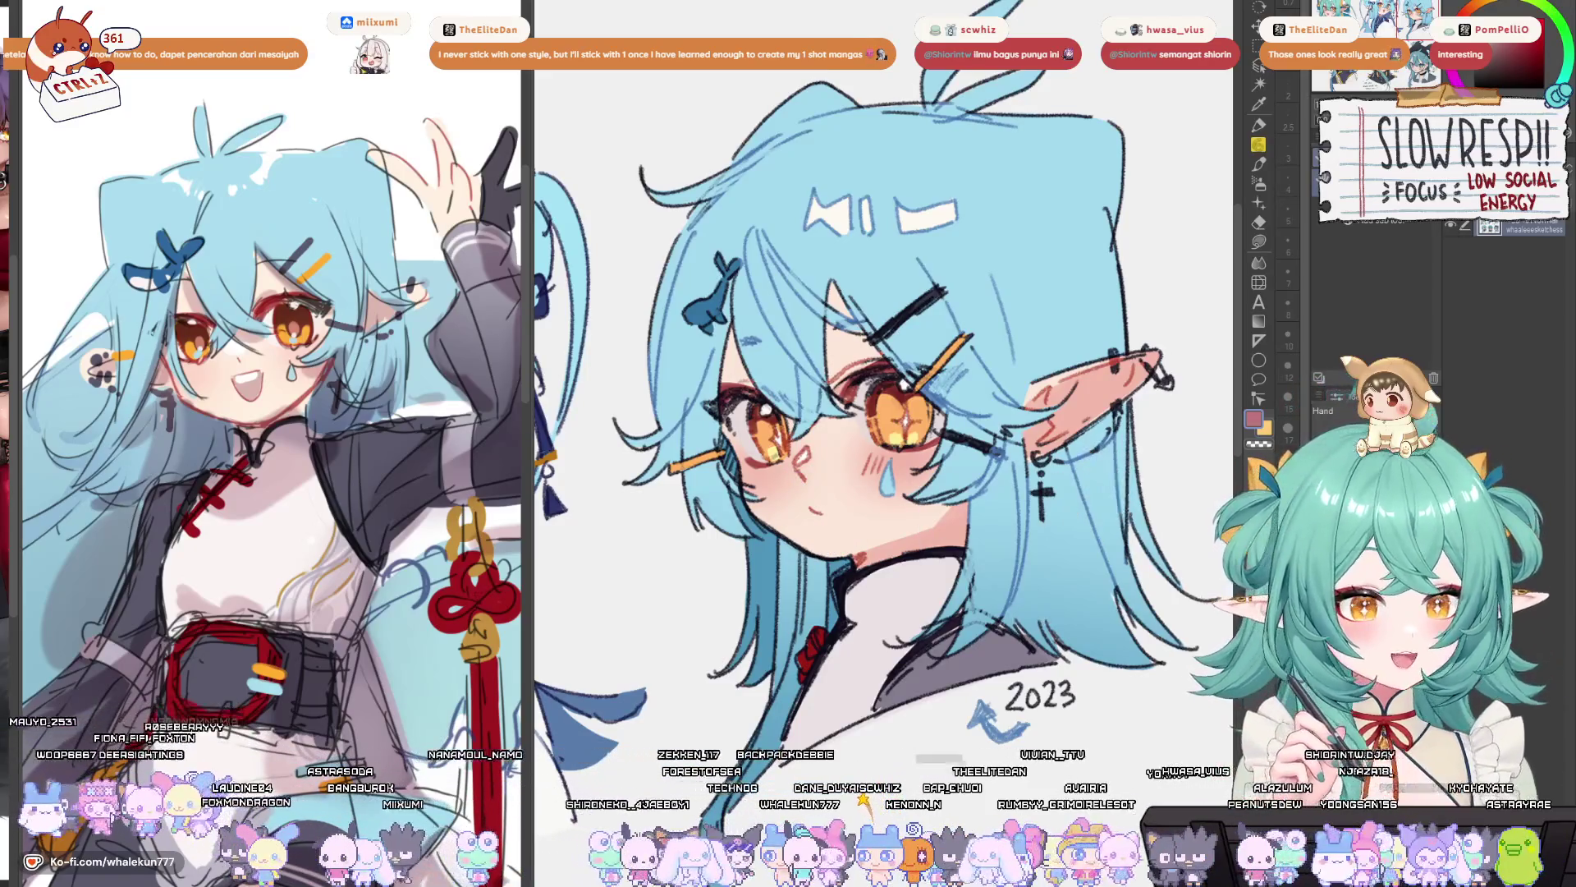
pyautogui.moveTo(872, 421); pyautogui.dragTo(961, 381)
pyautogui.scroll(-5, 961, 381)
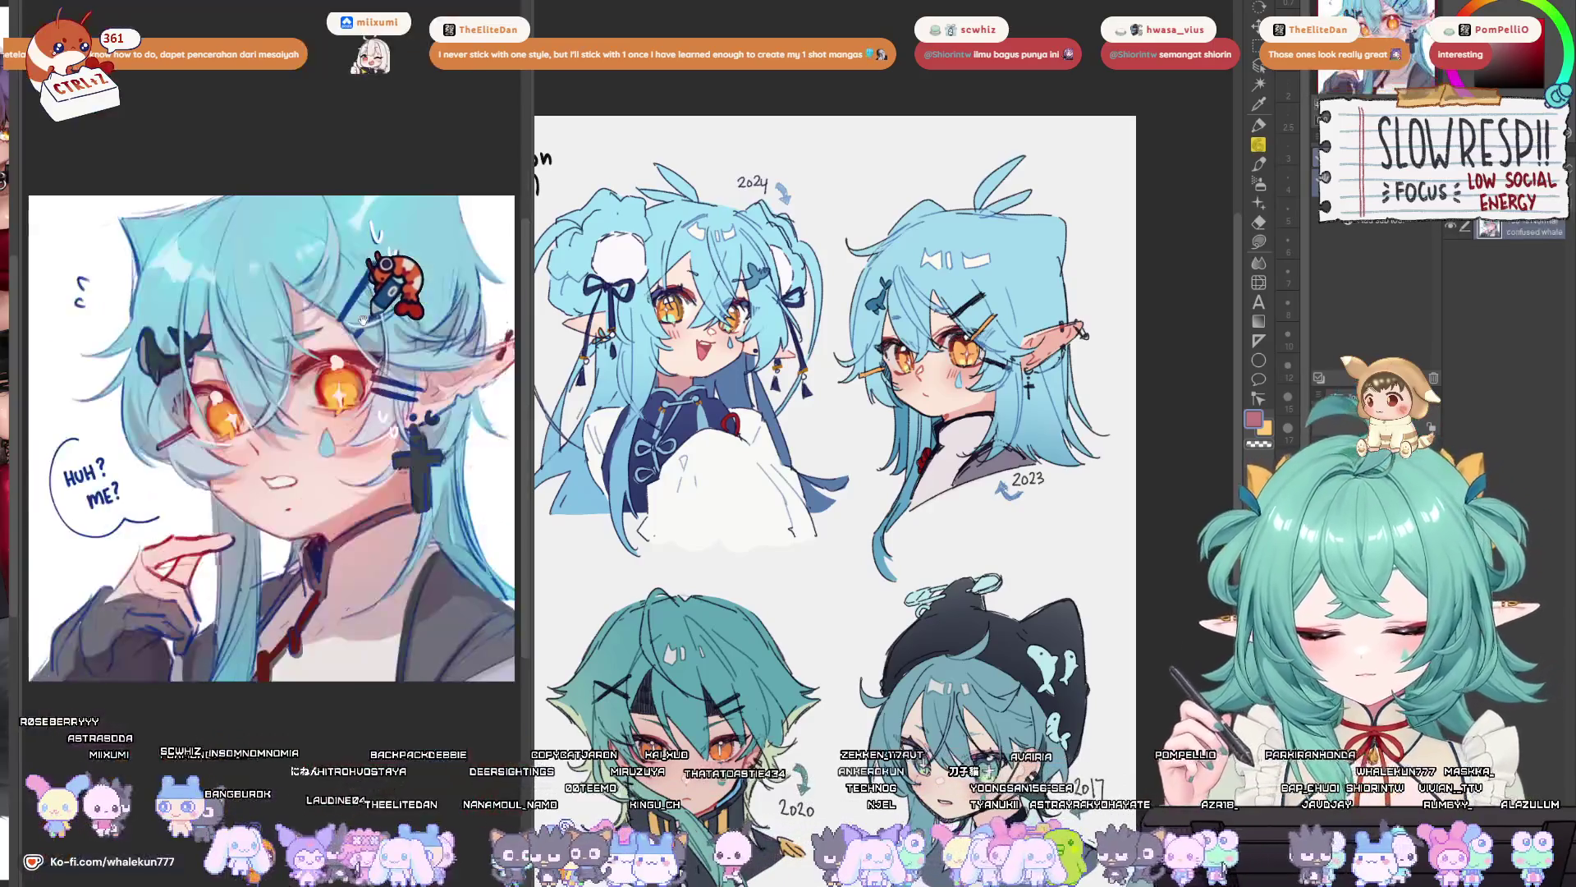
pyautogui.scroll(2, 936, 386)
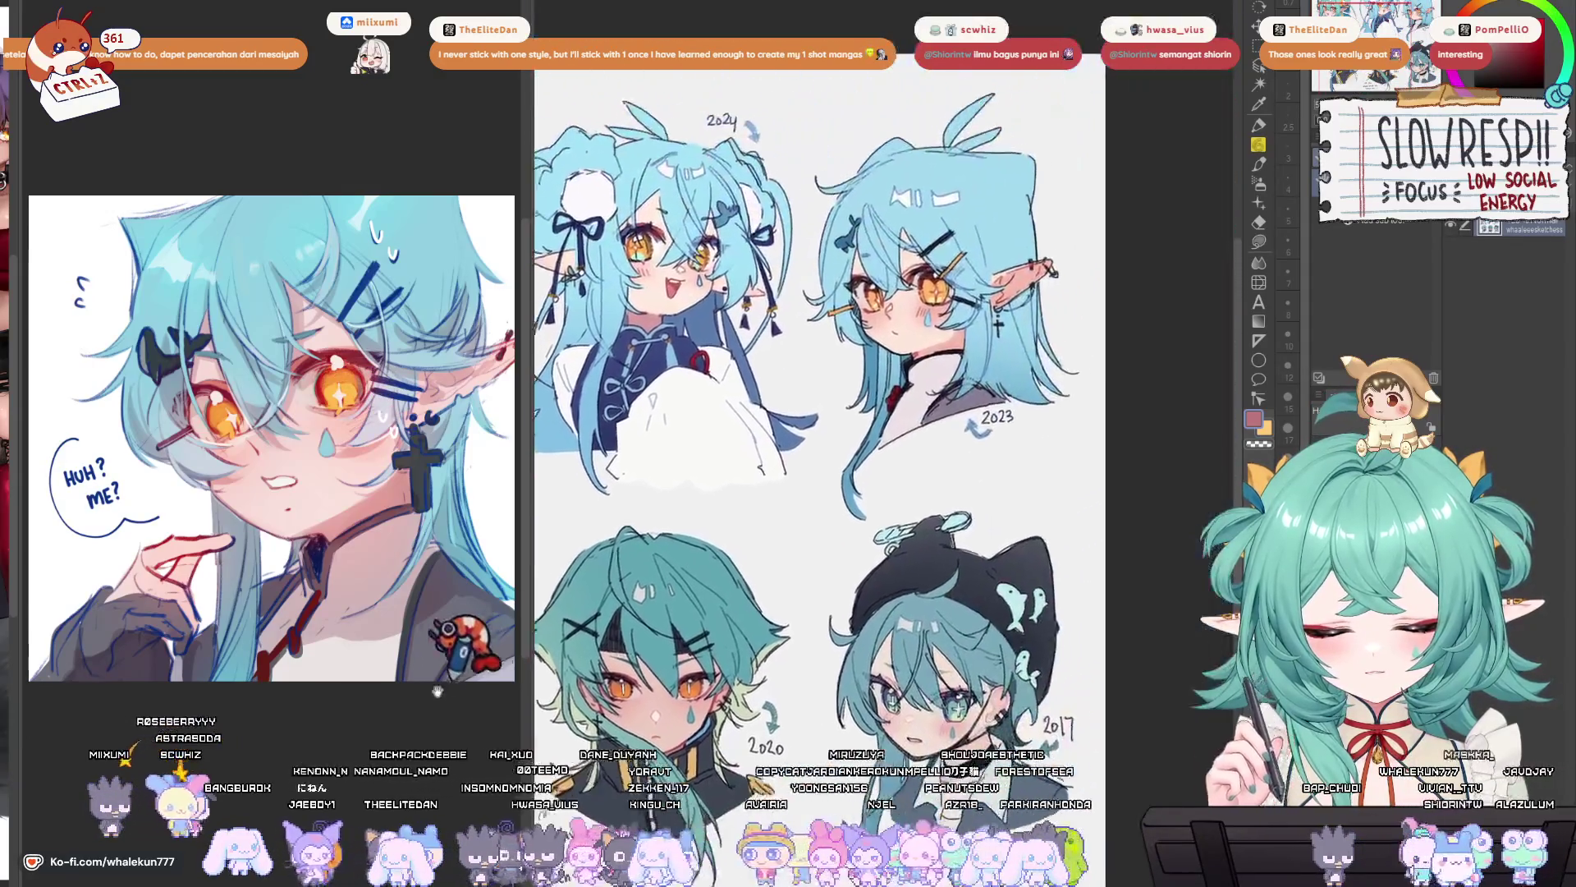
pyautogui.moveTo(438, 693); pyautogui.dragTo(505, 702)
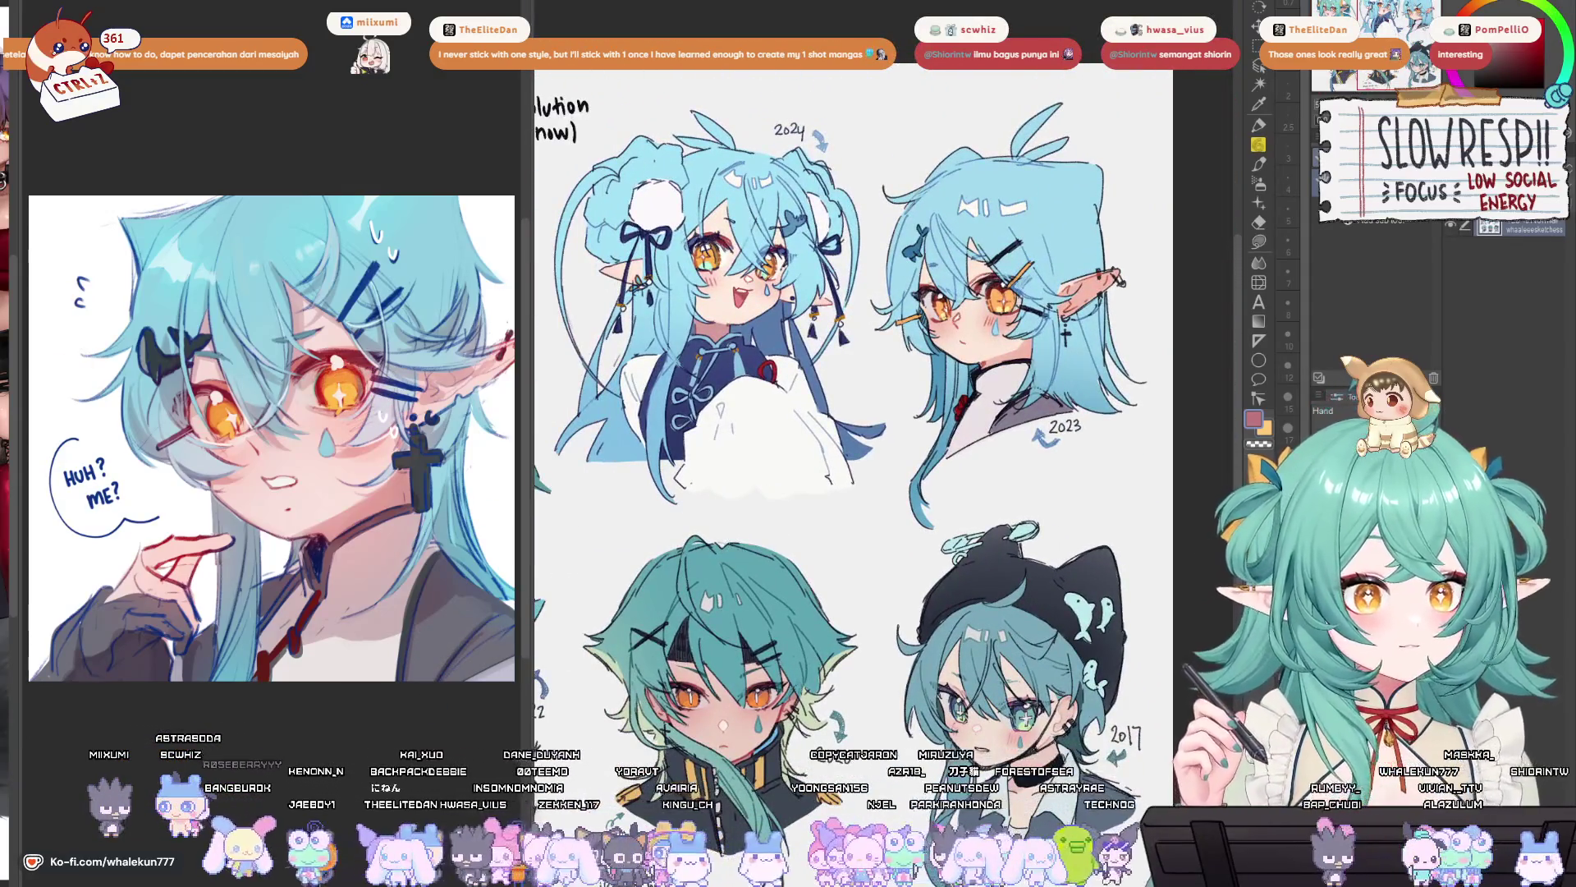
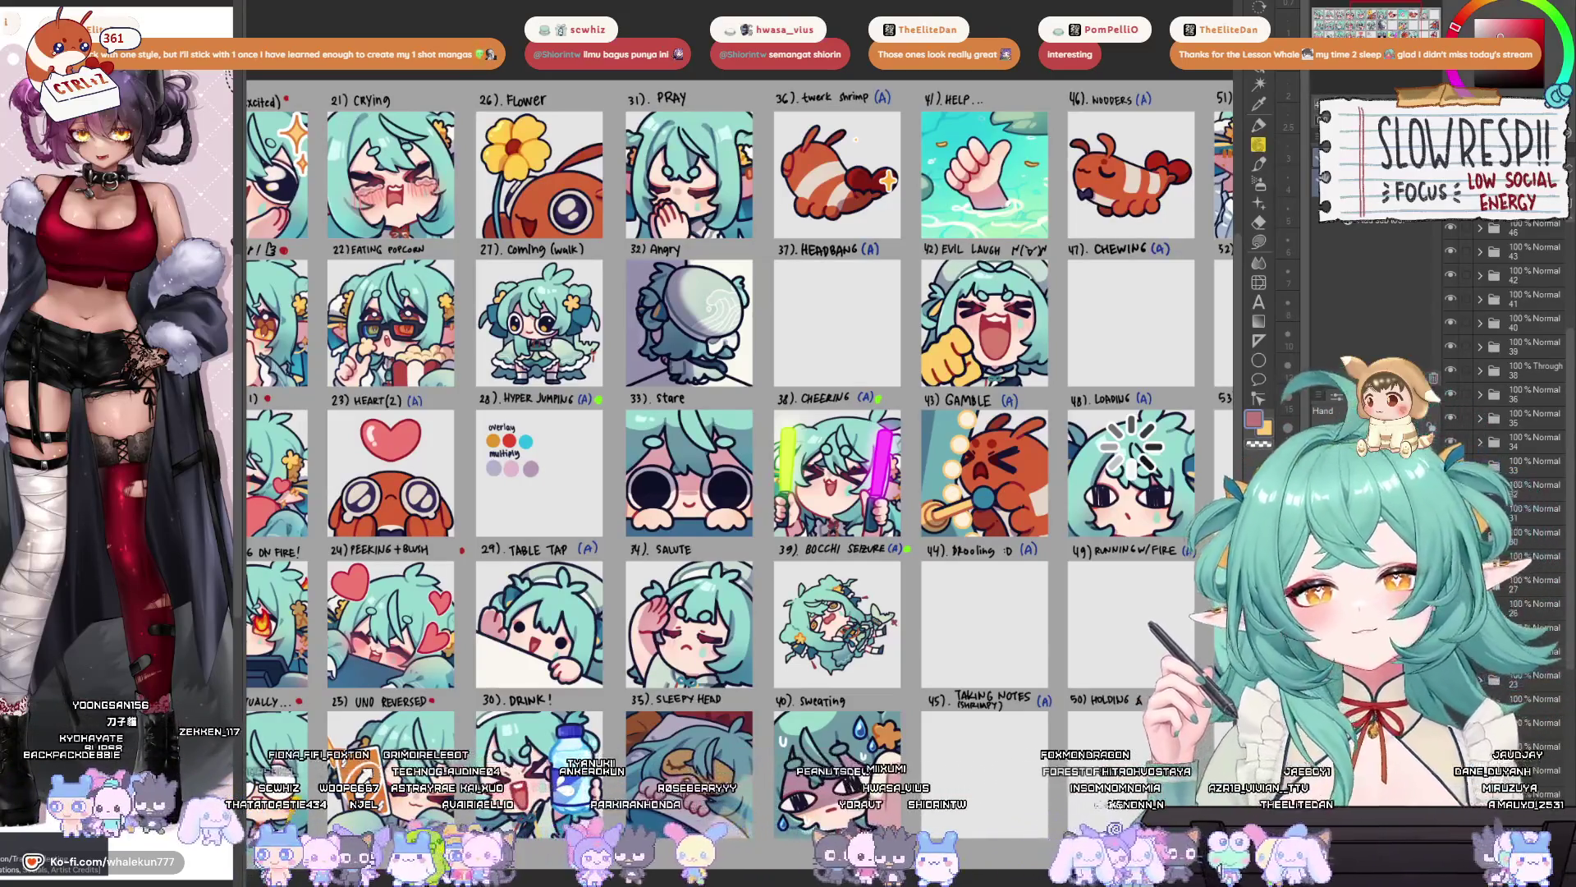
# - Switch from the emote sheet to the chibi lineart document with Ctrl+Tab
pyautogui.hotkey('ctrl', 'Tab')
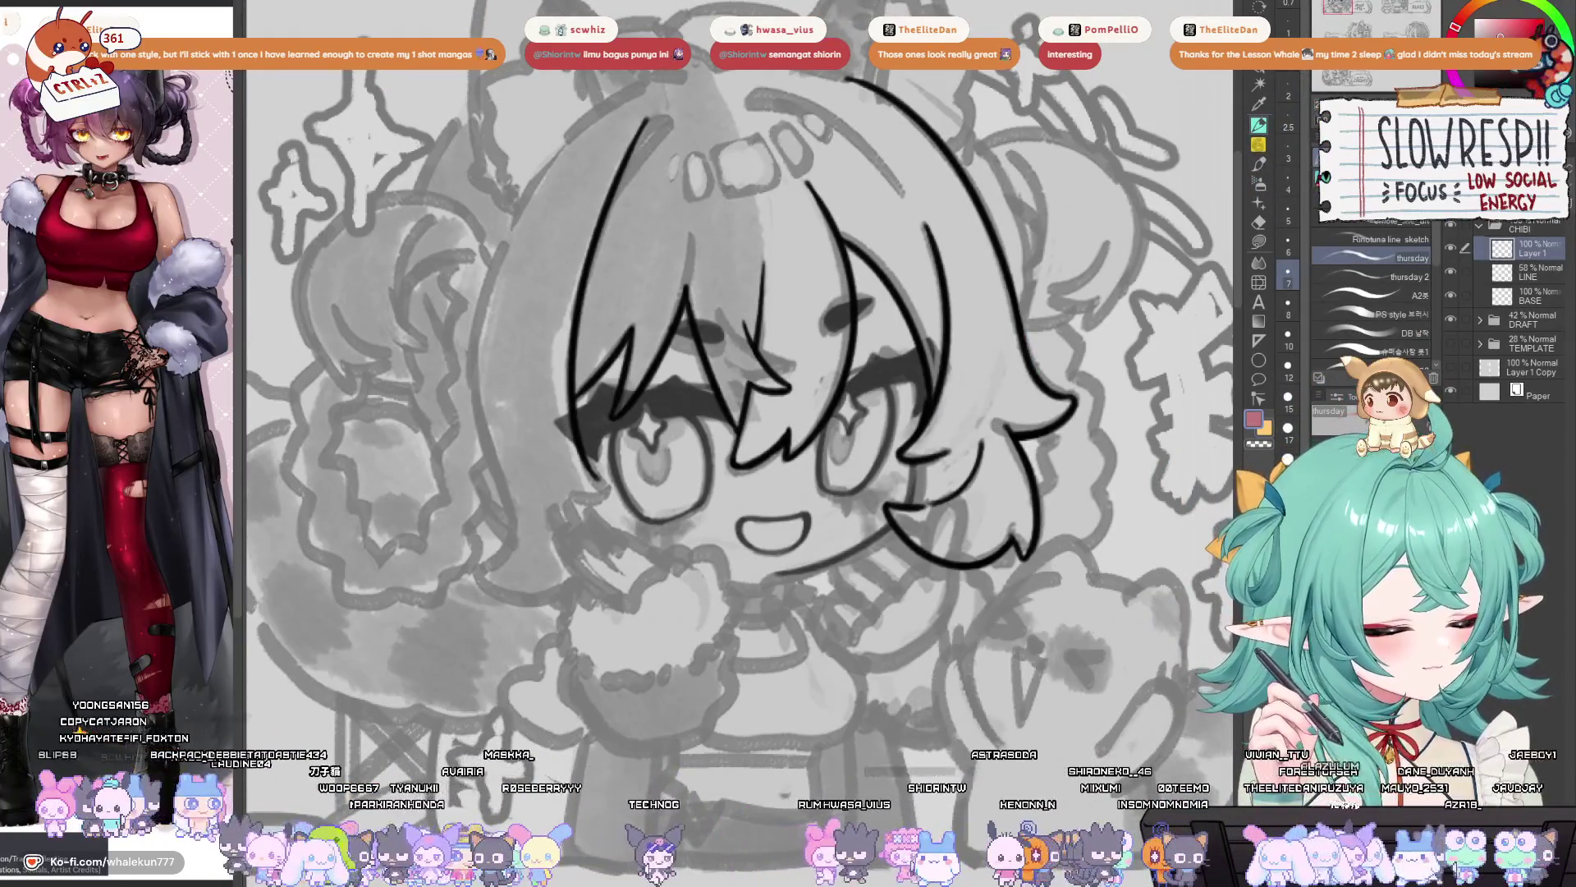
# - Flip the canvas horizontally to check the lineart, then zoom in around the eyes
pyautogui.press('h')
pyautogui.press('h')
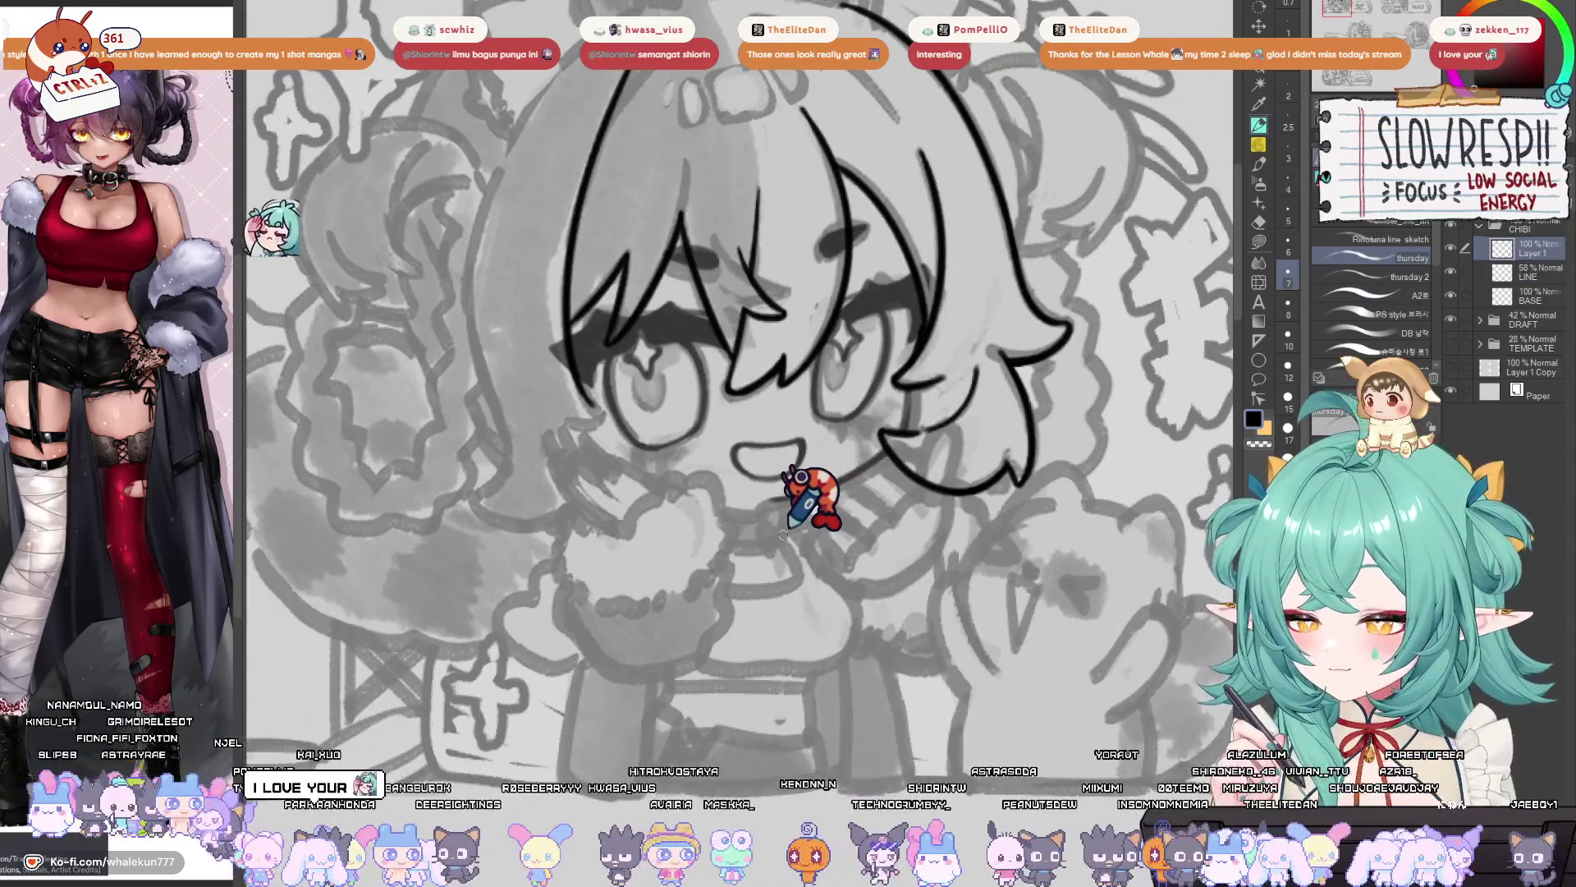
pyautogui.press('h')
pyautogui.press('h')
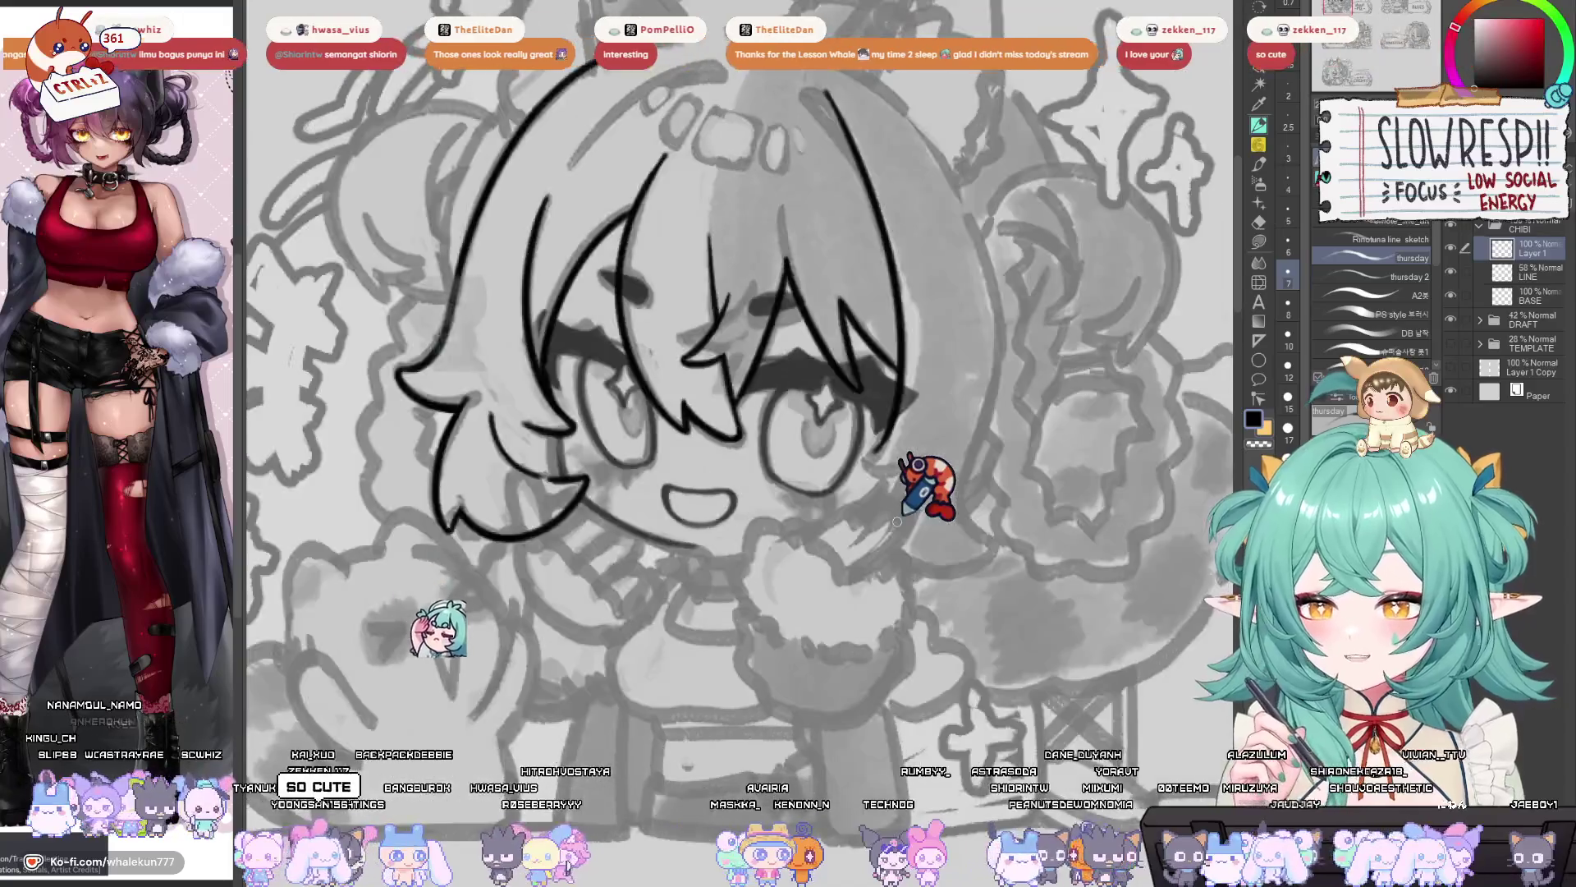
pyautogui.press('h')
pyautogui.press('h')
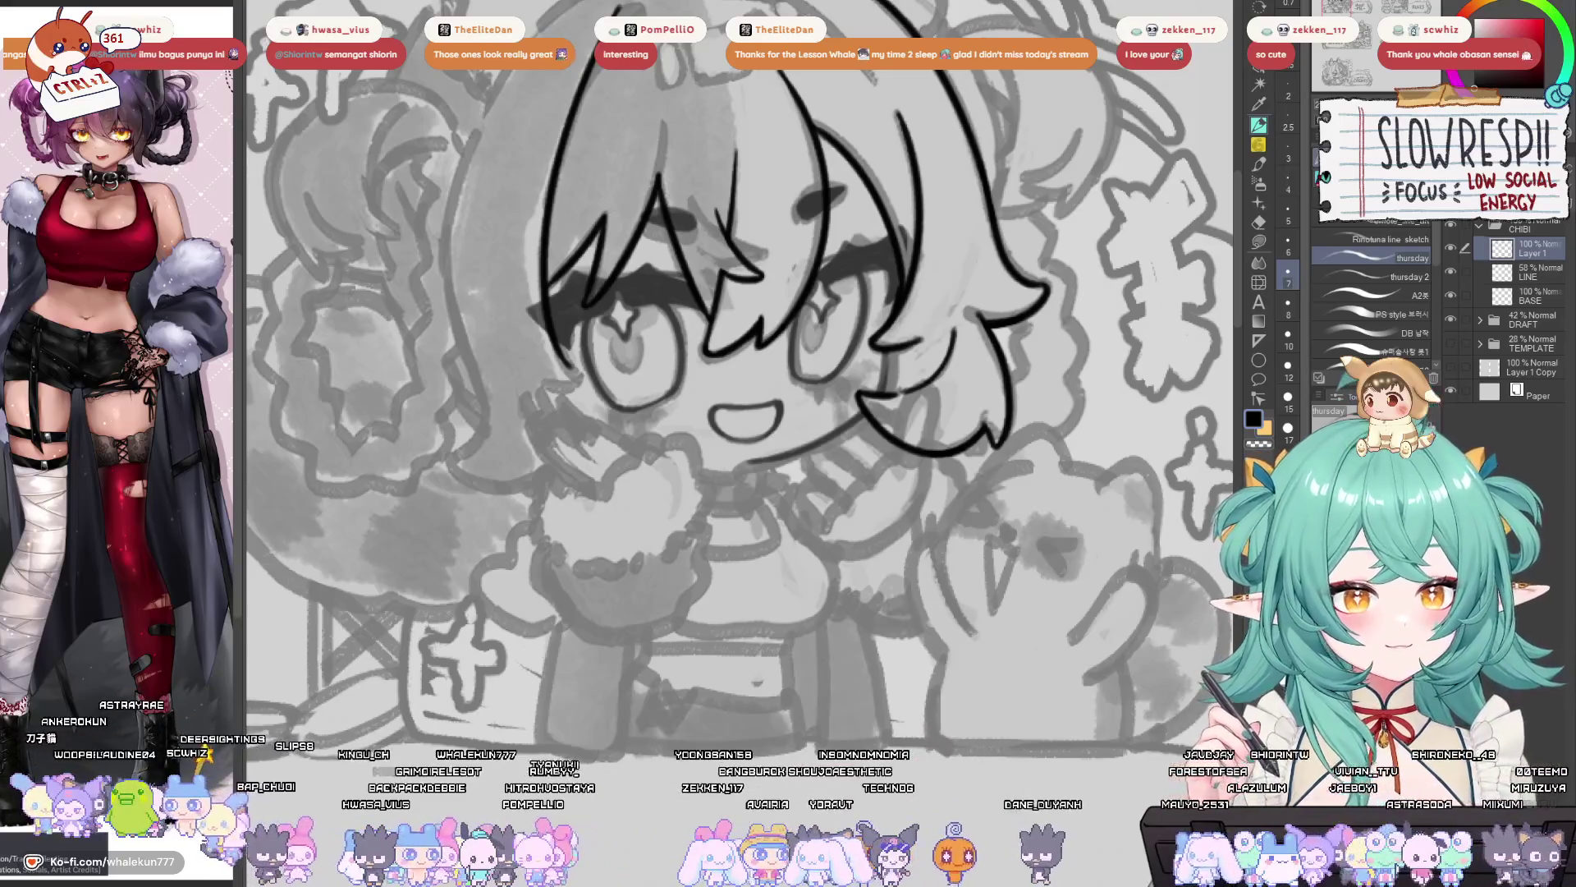
pyautogui.moveTo(1092, 295)
pyautogui.mouseDown()
pyautogui.moveTo(1009, 353)
pyautogui.moveTo(999, 414)
pyautogui.mouseUp()
pyautogui.scroll(2, 493, 353)
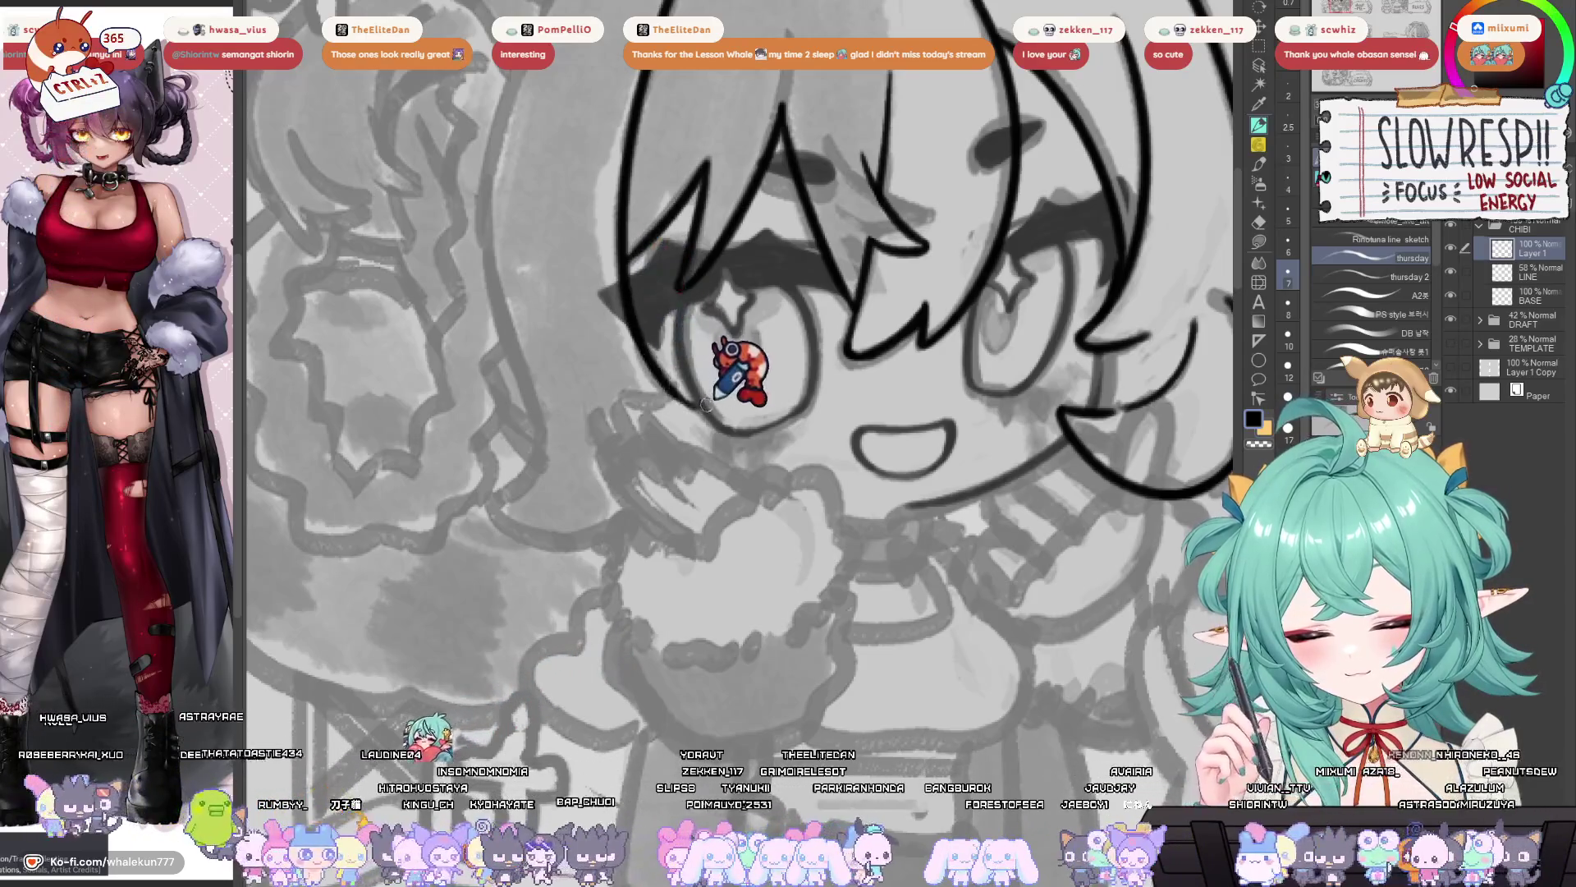
pyautogui.moveTo(667, 370)
pyautogui.mouseDown()
pyautogui.moveTo(668, 481)
pyautogui.moveTo(628, 411)
pyautogui.mouseUp()
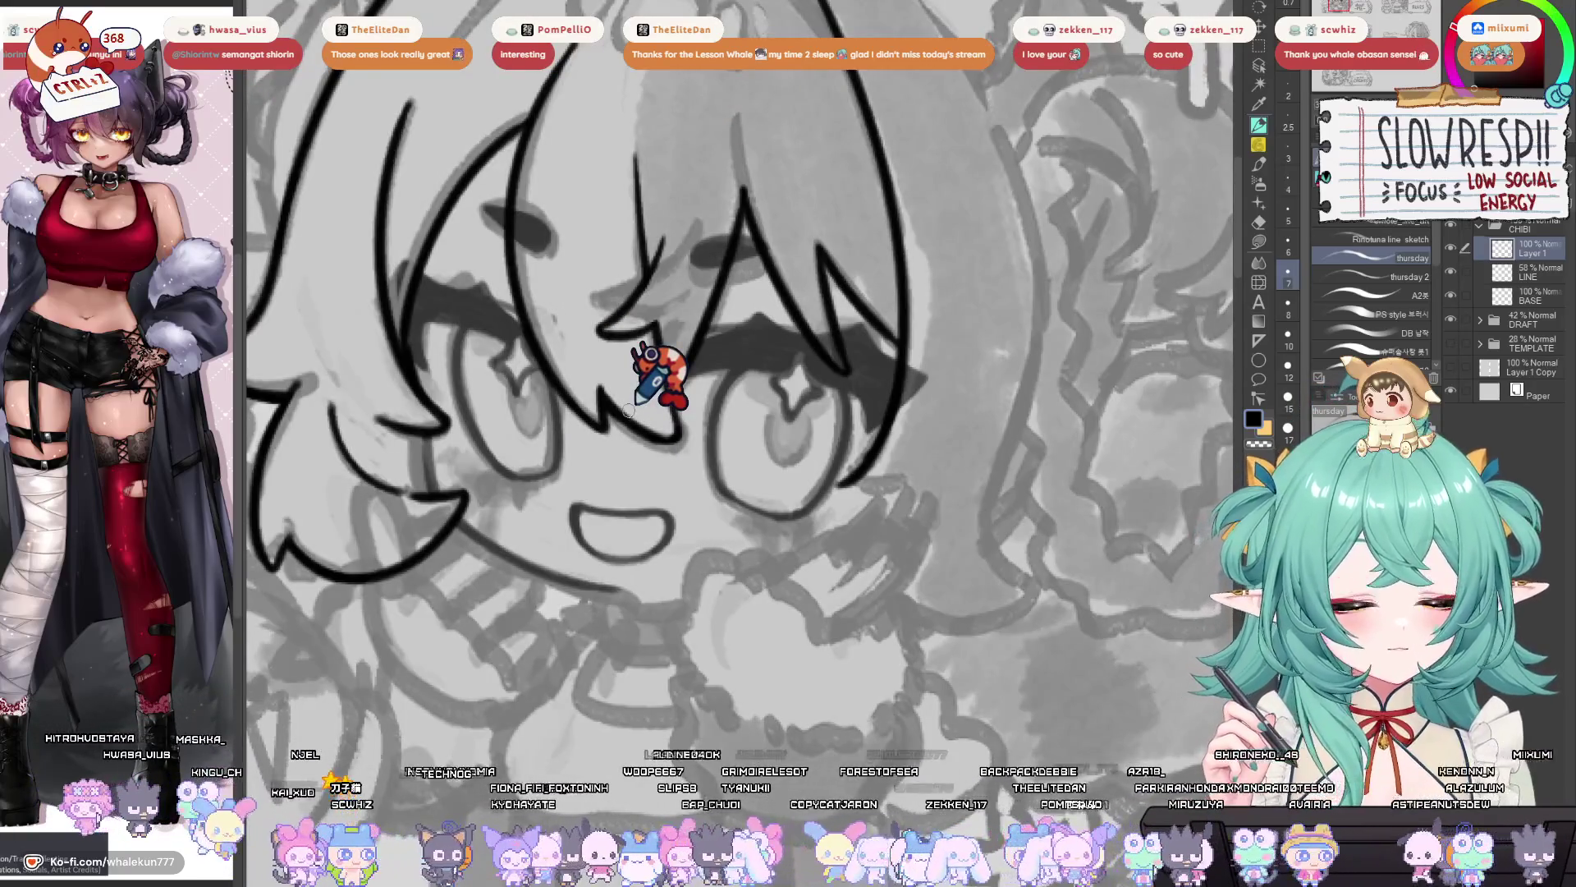
pyautogui.hscroll(-3, 628, 411)
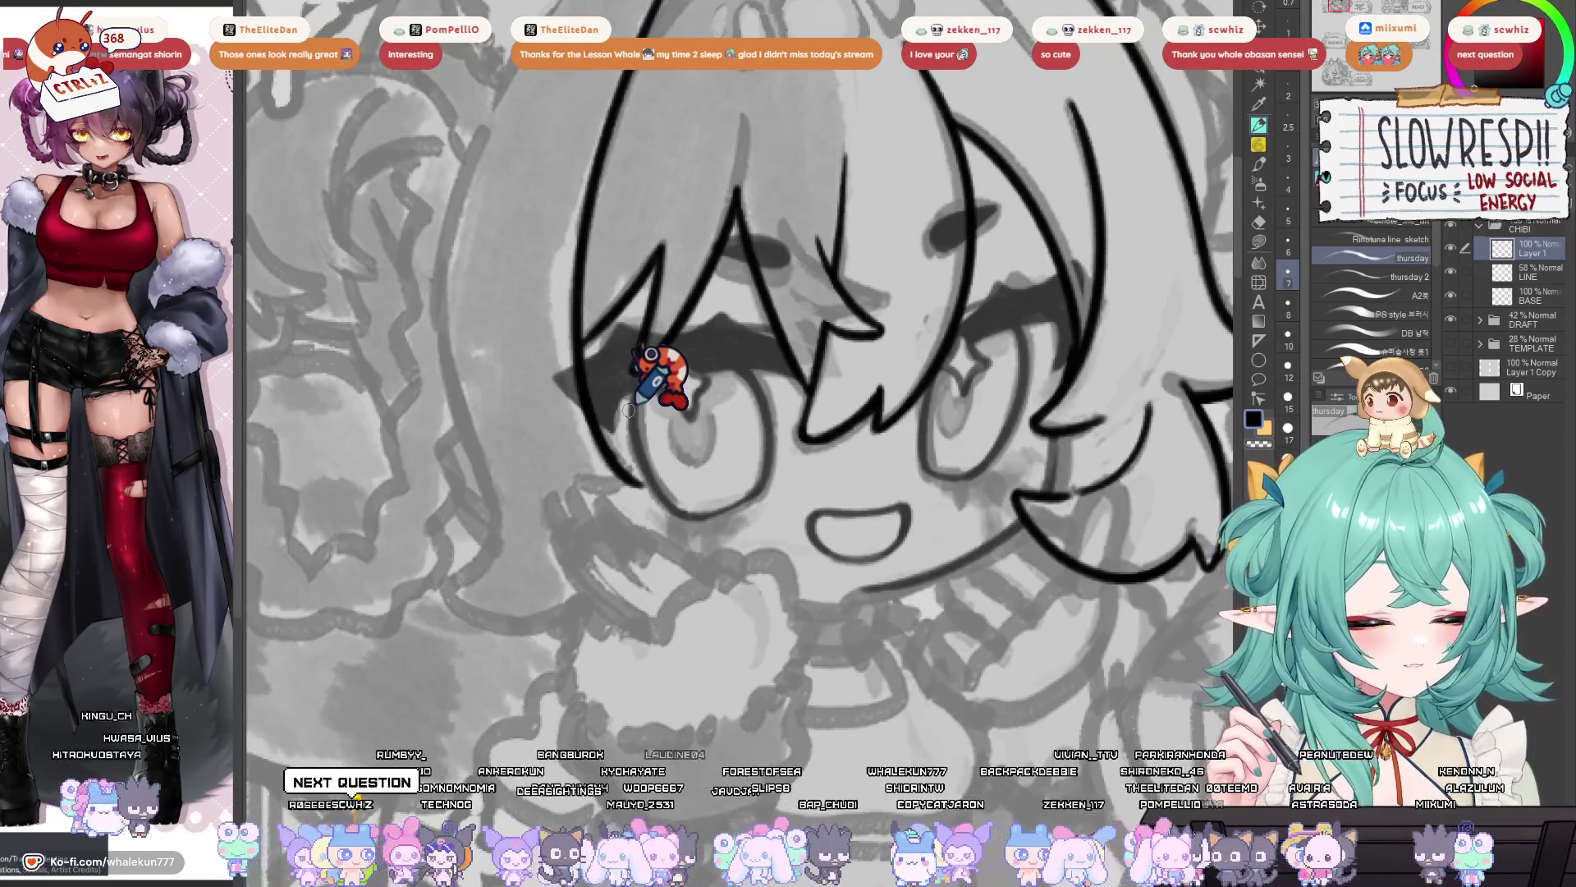
pyautogui.scroll(-3, 629, 410)
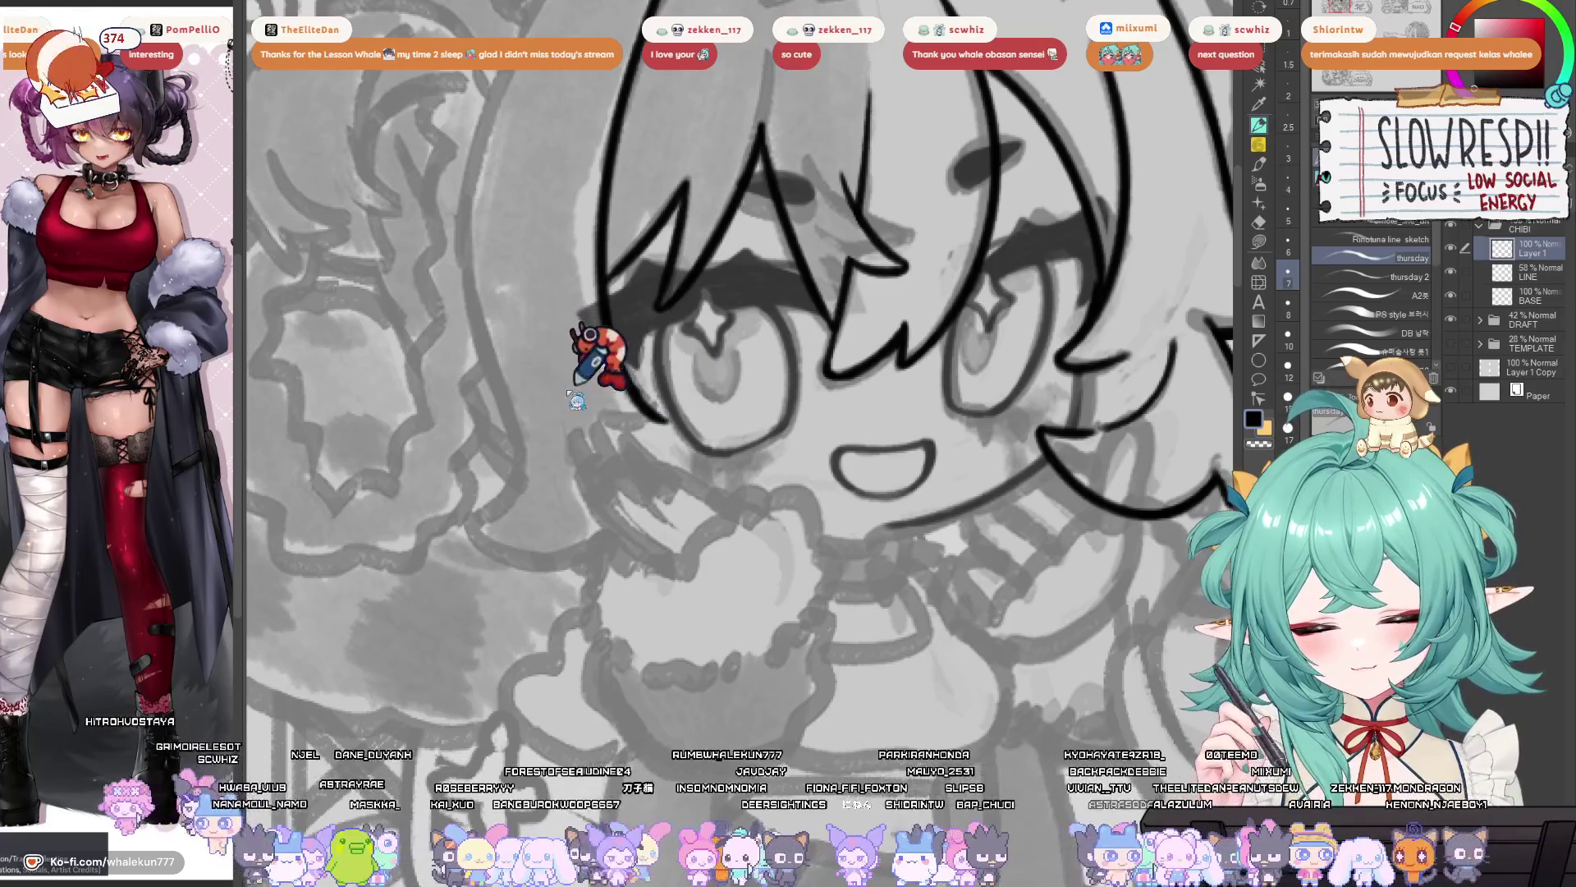
# - Ink the left eye's black upper lash line out and down to its corner
pyautogui.moveTo(661, 416); pyautogui.dragTo(544, 377)
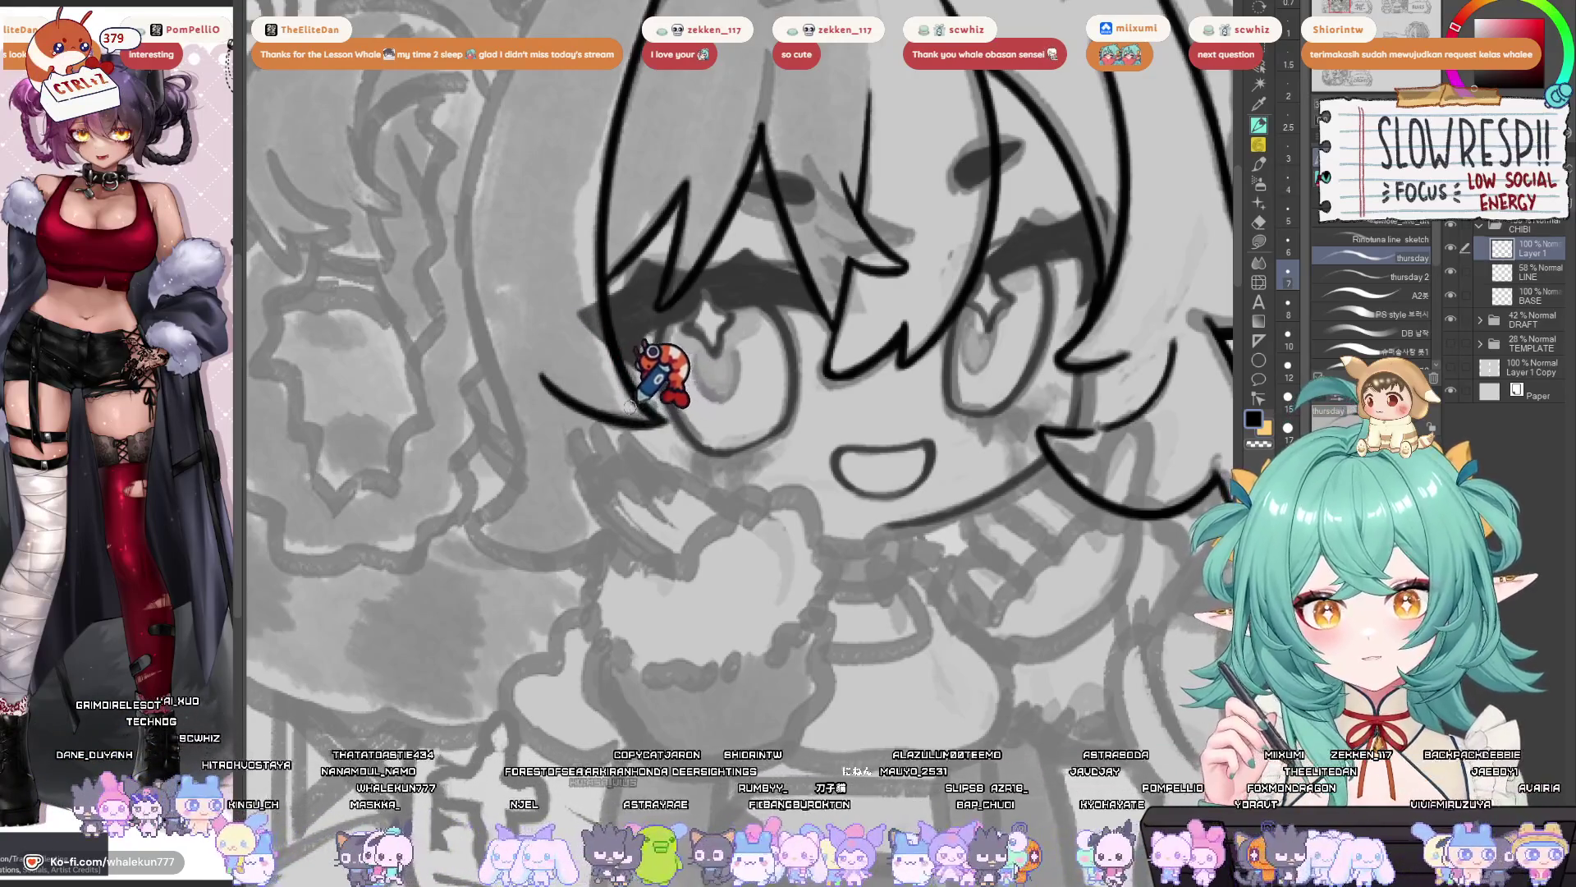
pyautogui.scroll(1, 641, 400)
pyautogui.moveTo(542, 384); pyautogui.dragTo(669, 431)
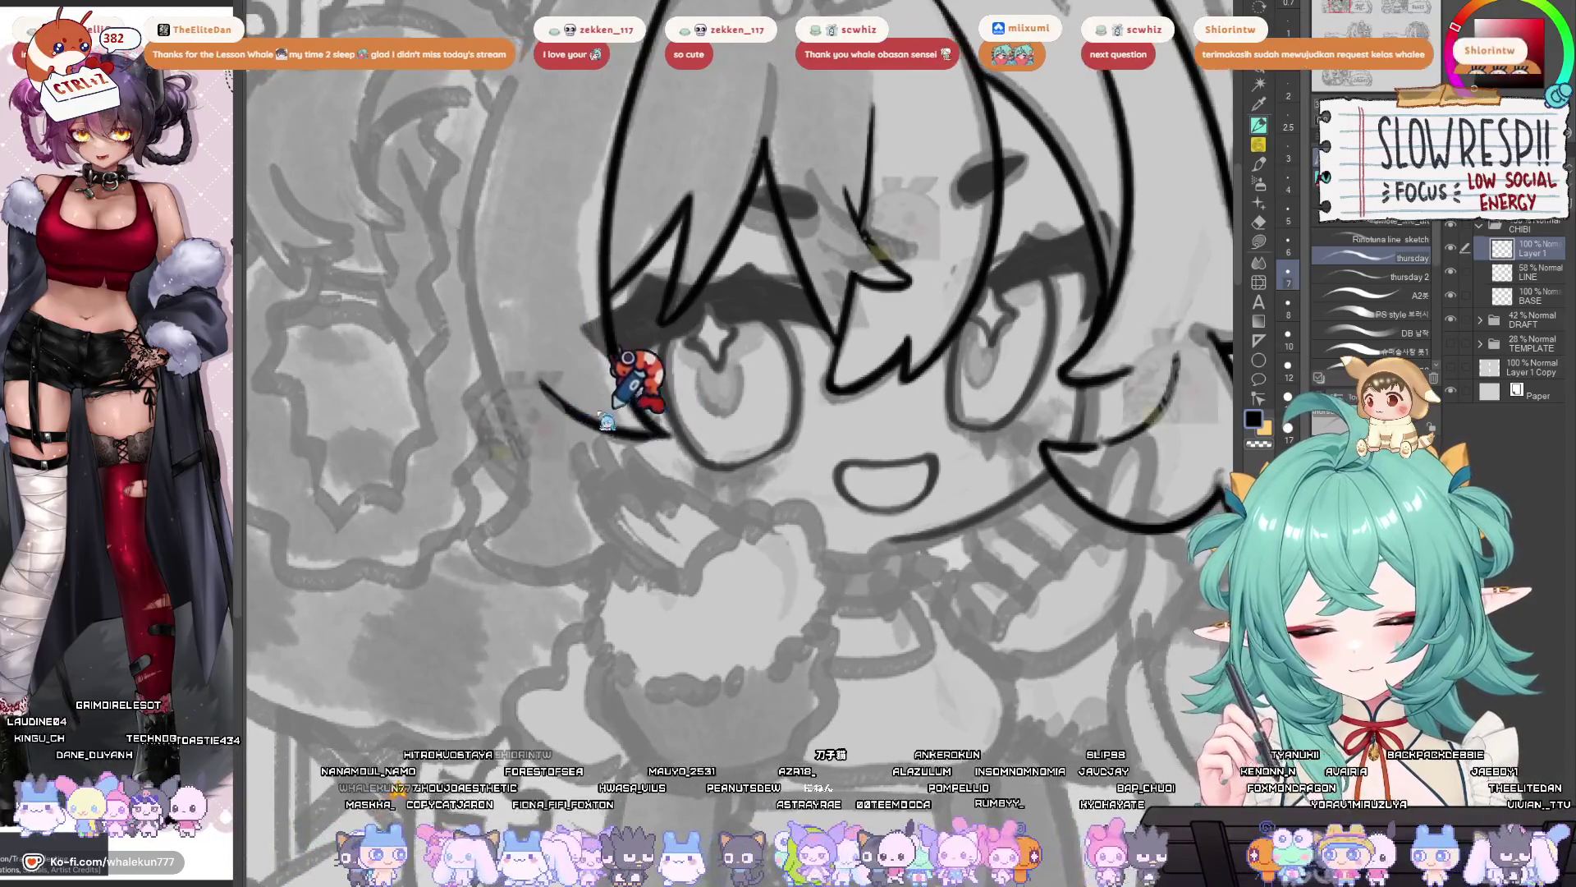
pyautogui.moveTo(610, 408)
pyautogui.mouseDown()
pyautogui.moveTo(999, 560)
pyautogui.moveTo(943, 585)
pyautogui.mouseUp()
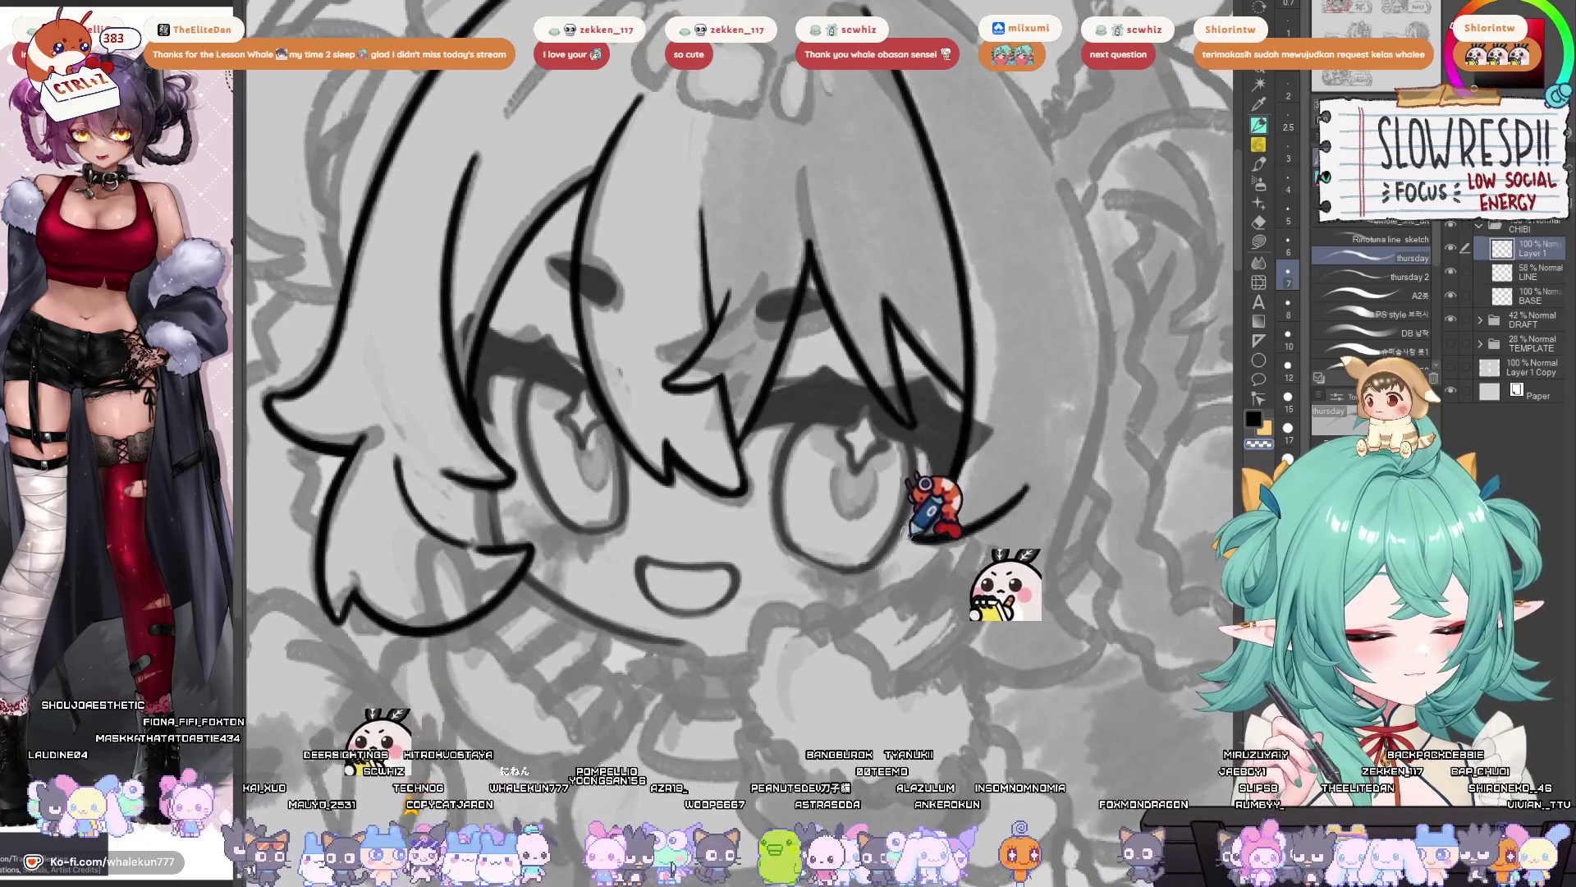
pyautogui.moveTo(985, 509); pyautogui.dragTo(944, 570)
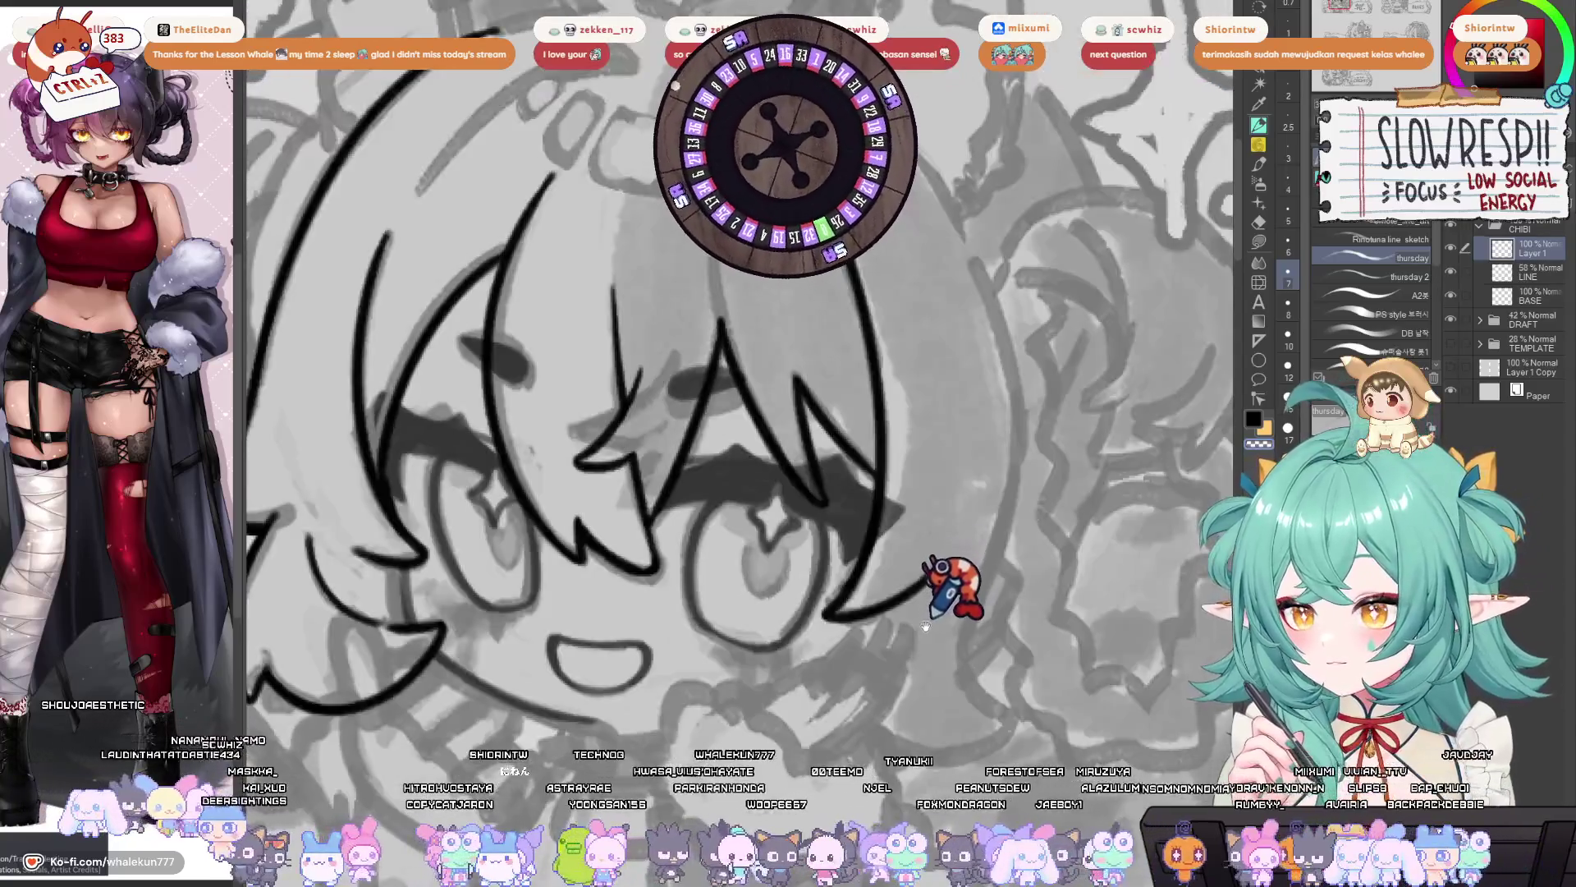
pyautogui.moveTo(925, 626); pyautogui.dragTo(946, 589)
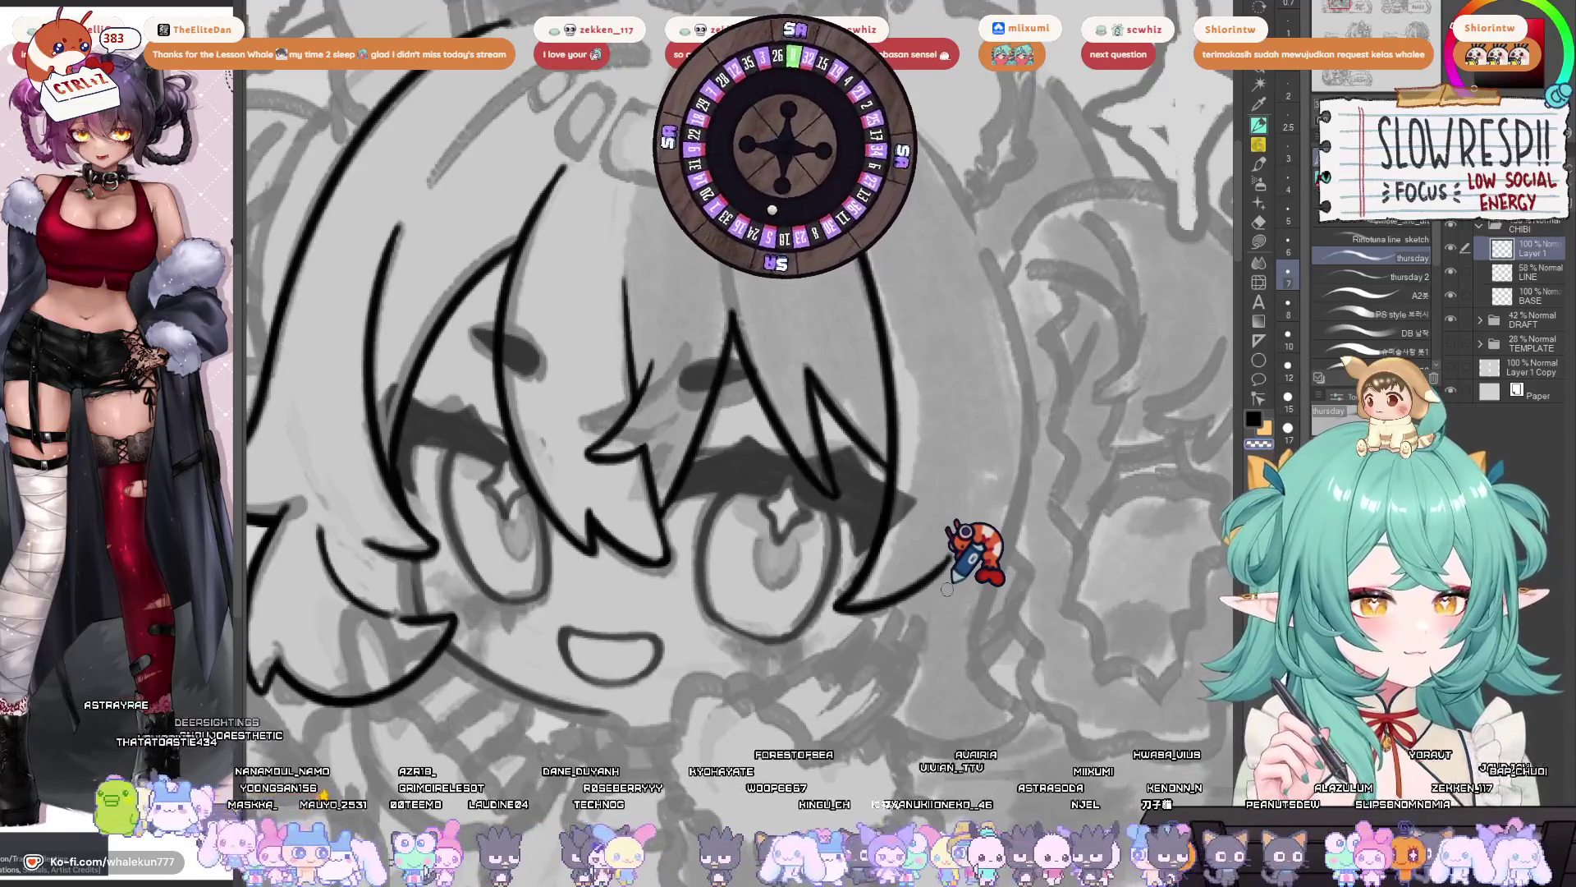
pyautogui.scroll(-2, 1008, 558)
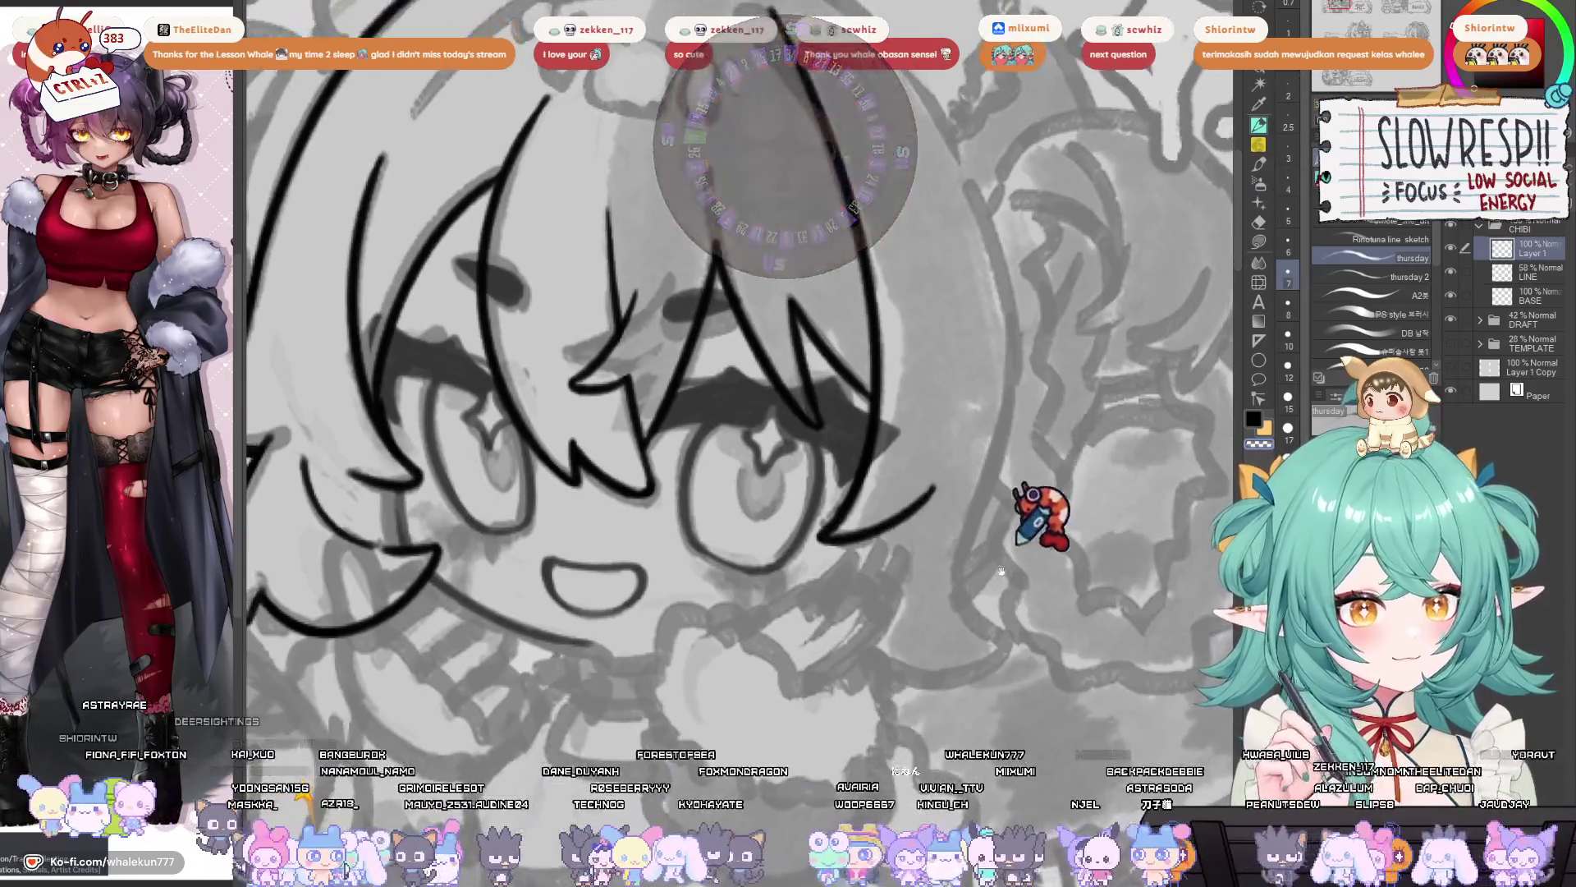
pyautogui.scroll(-2, 1006, 558)
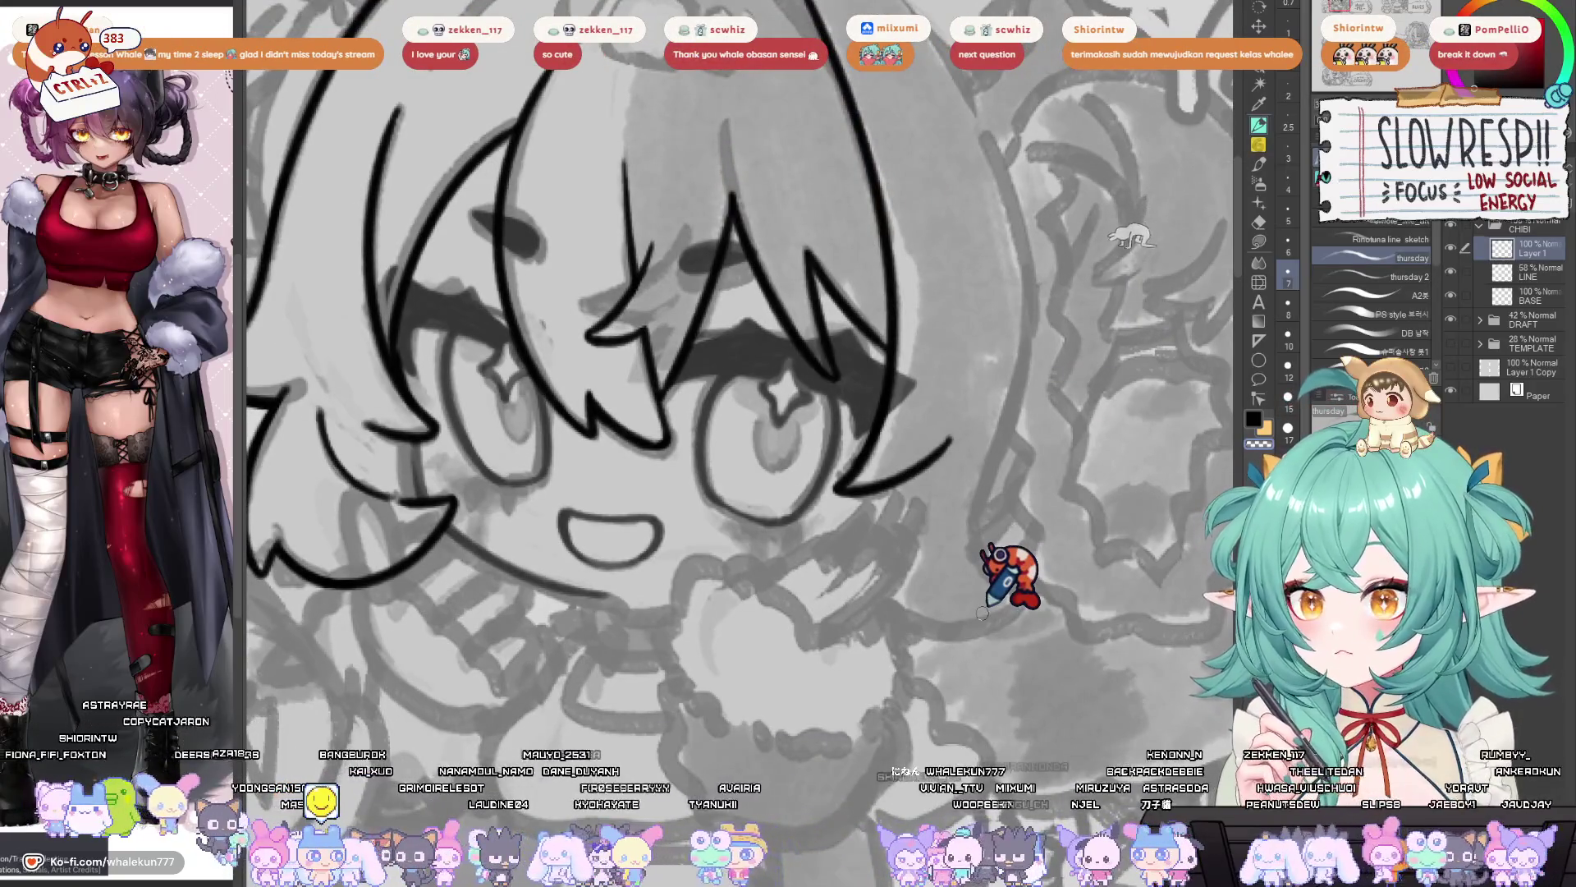
pyautogui.moveTo(982, 614); pyautogui.dragTo(947, 723)
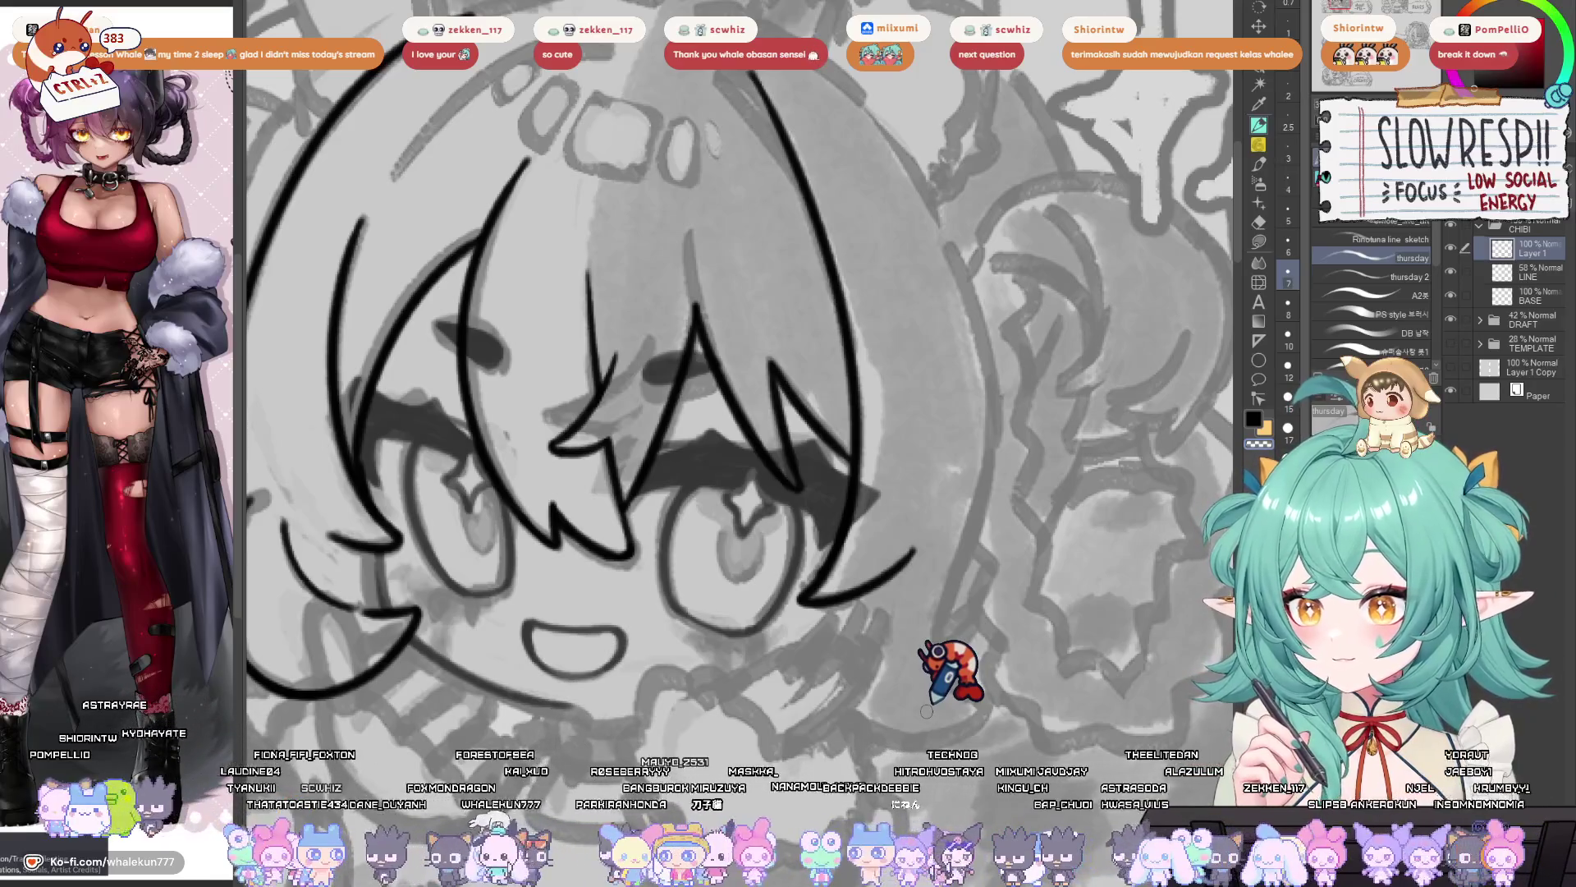
pyautogui.moveTo(944, 655)
pyautogui.mouseDown()
pyautogui.moveTo(887, 605)
pyautogui.moveTo(975, 630)
pyautogui.moveTo(1029, 538)
pyautogui.moveTo(993, 538)
pyautogui.moveTo(966, 608)
pyautogui.moveTo(980, 579)
pyautogui.mouseUp()
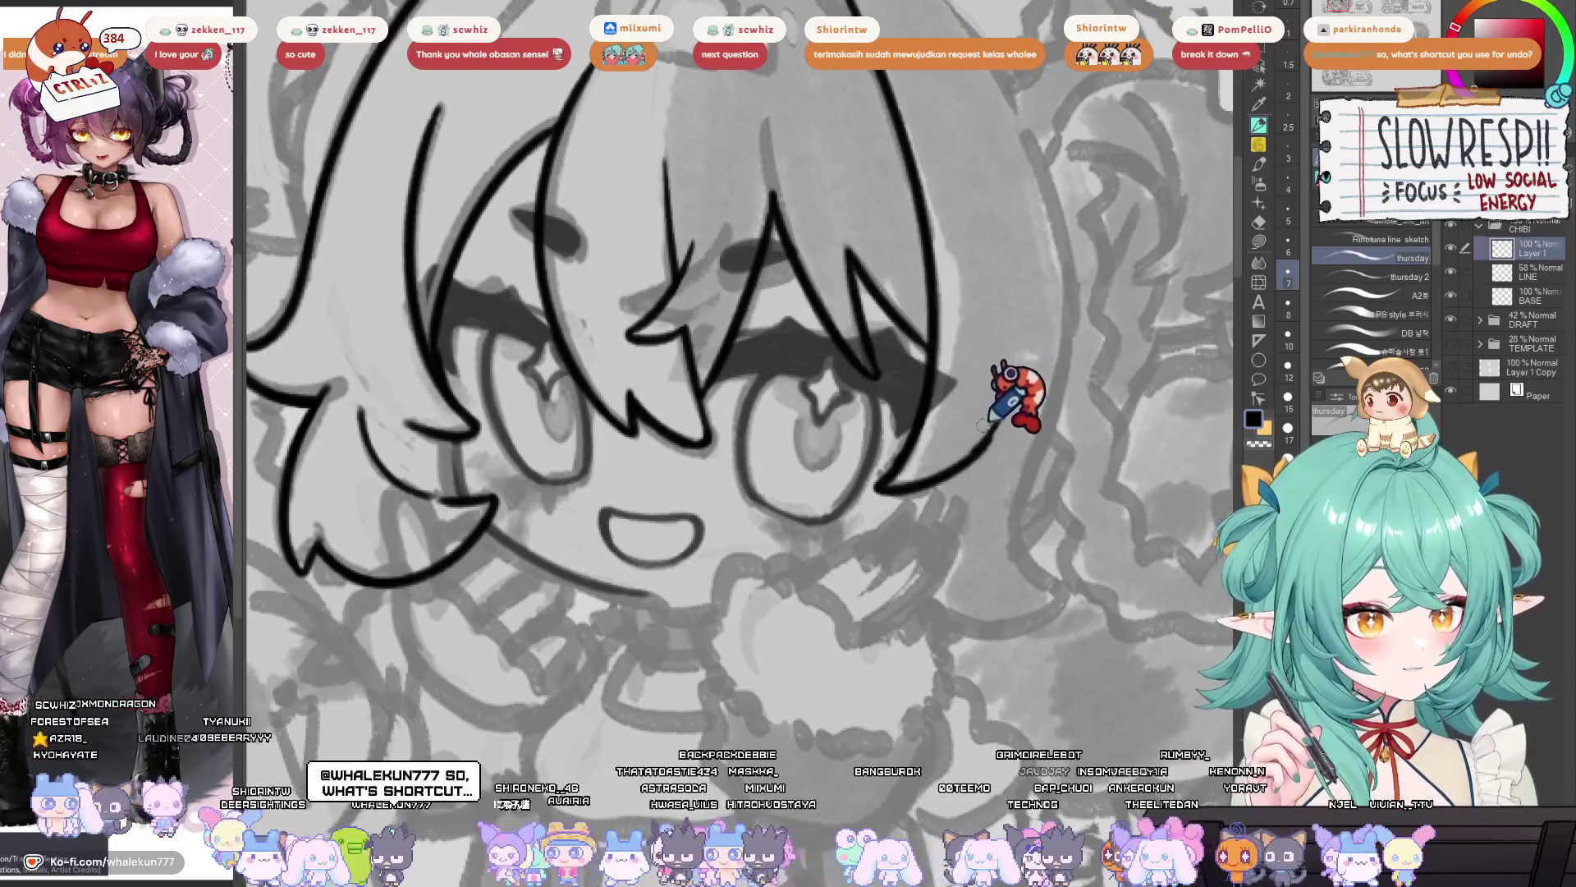
pyautogui.moveTo(964, 460); pyautogui.dragTo(1014, 402)
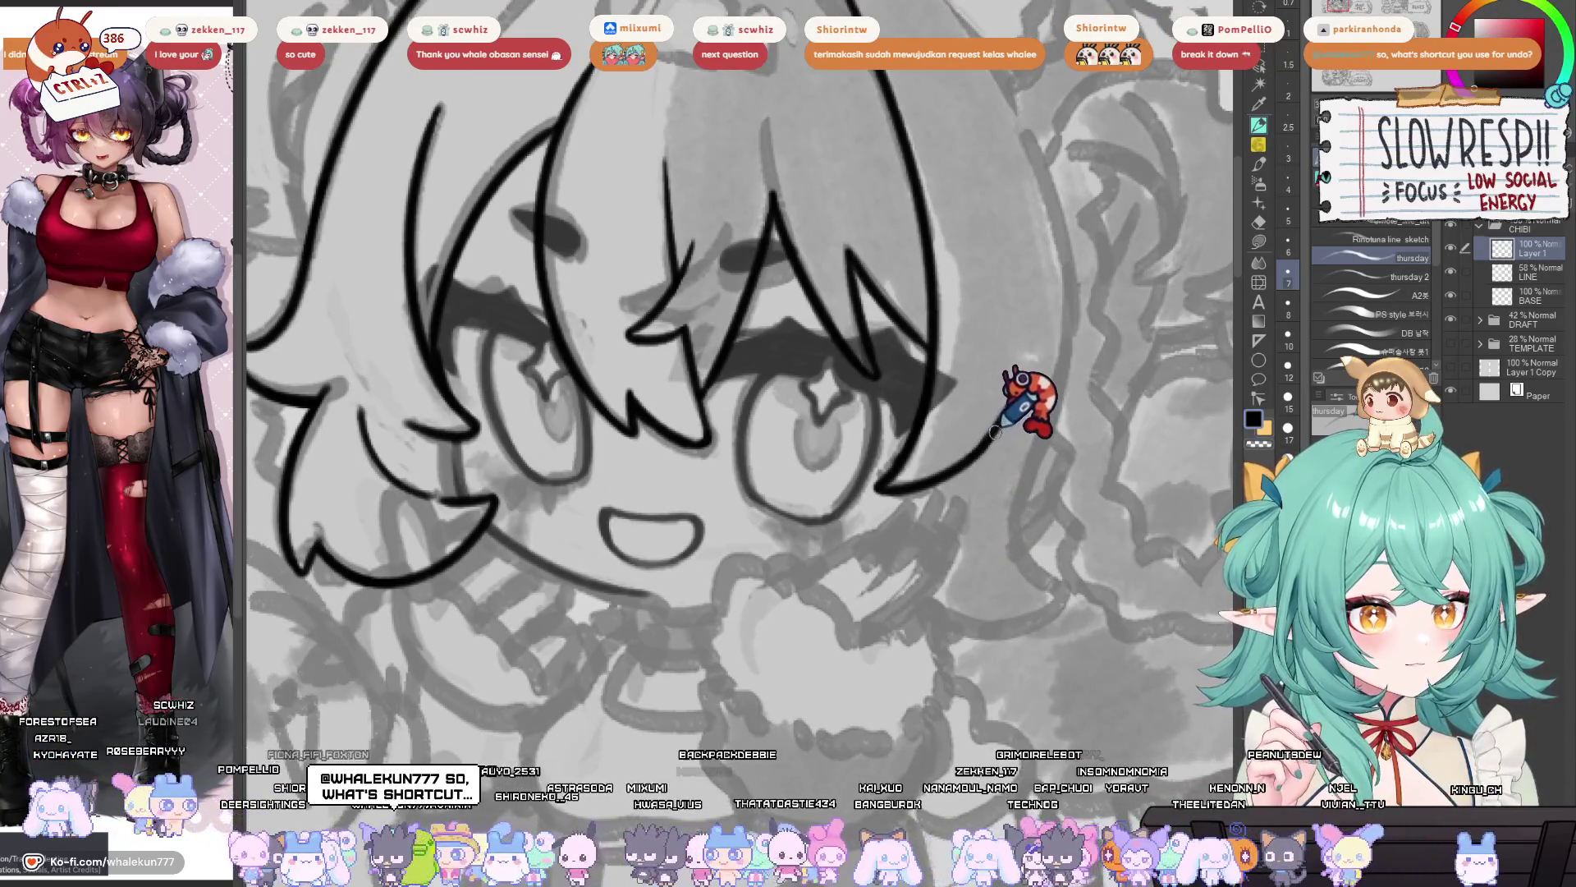
pyautogui.scroll(1, 1067, 394)
pyautogui.hotkey('ctrl', 'z')
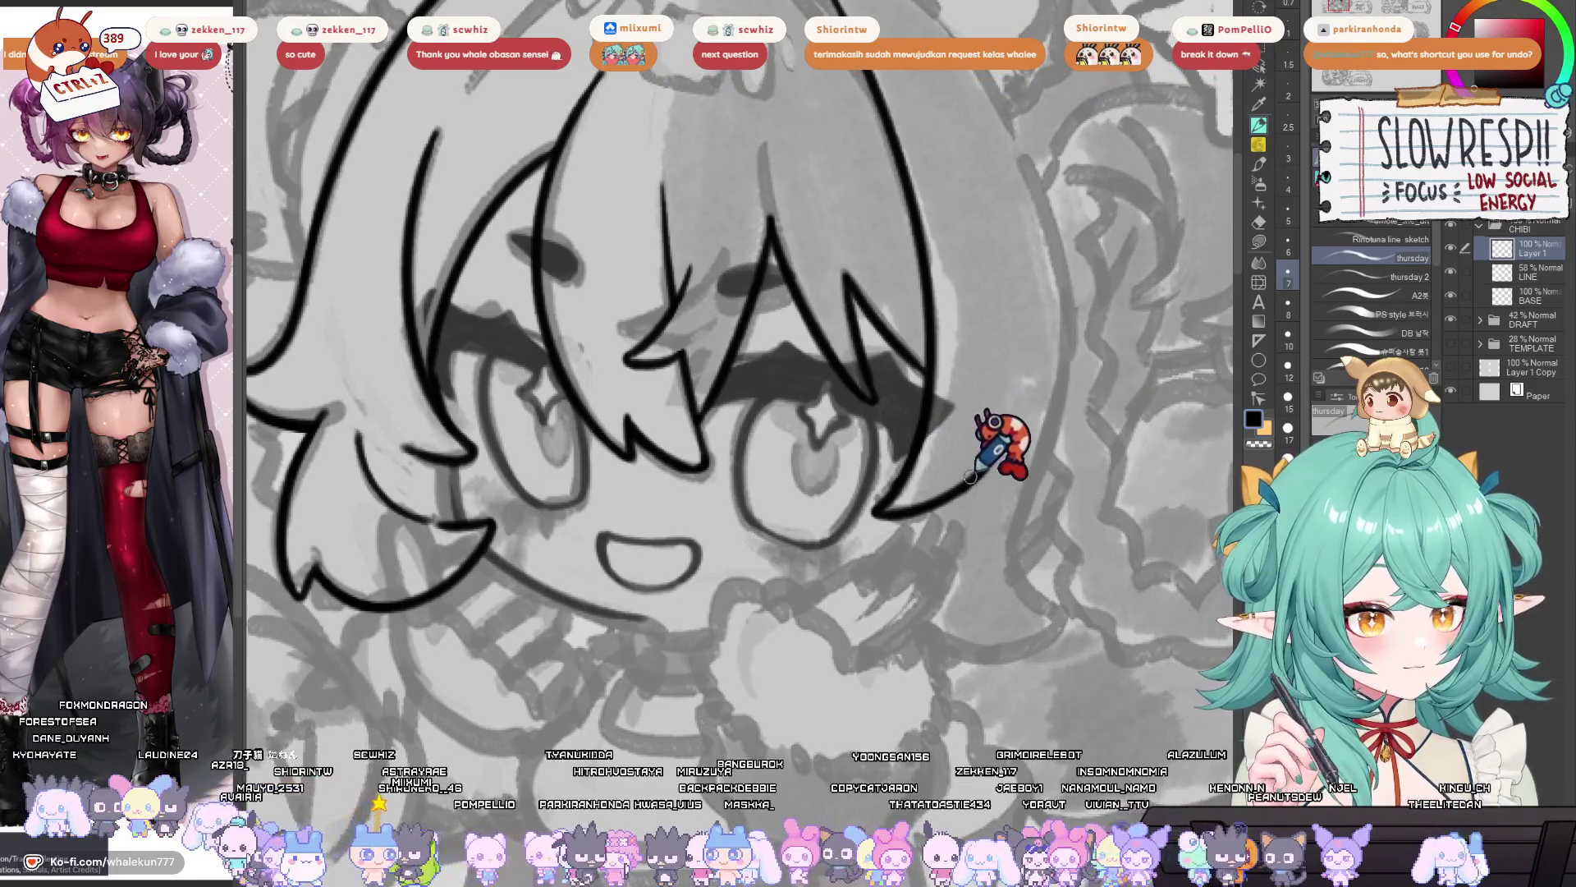
pyautogui.hotkey('ctrl', 'z')
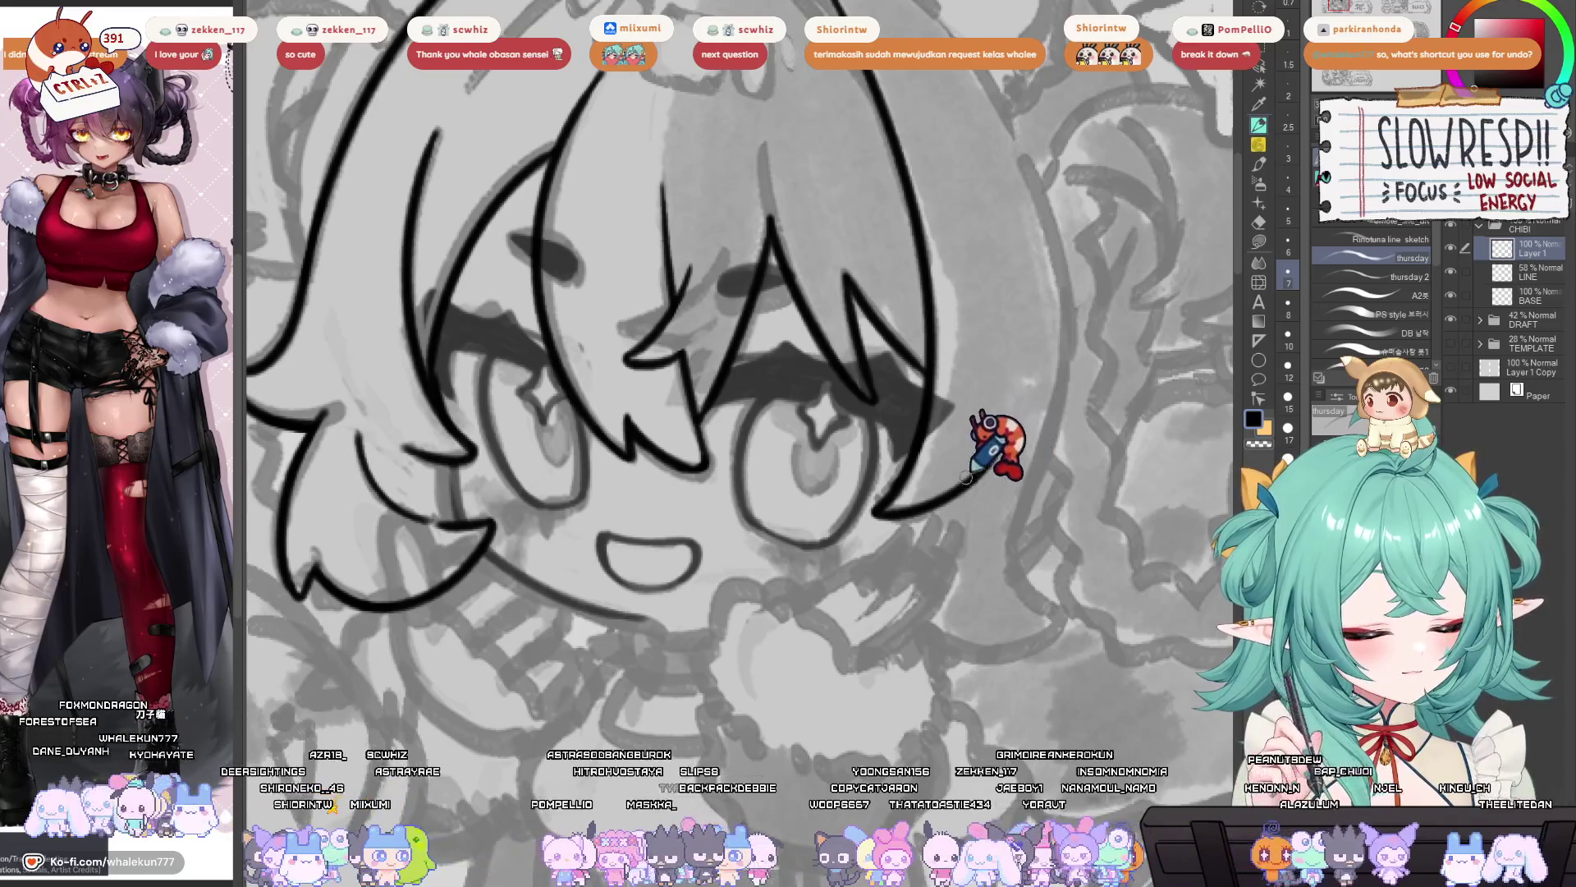
pyautogui.moveTo(979, 457); pyautogui.dragTo(923, 575)
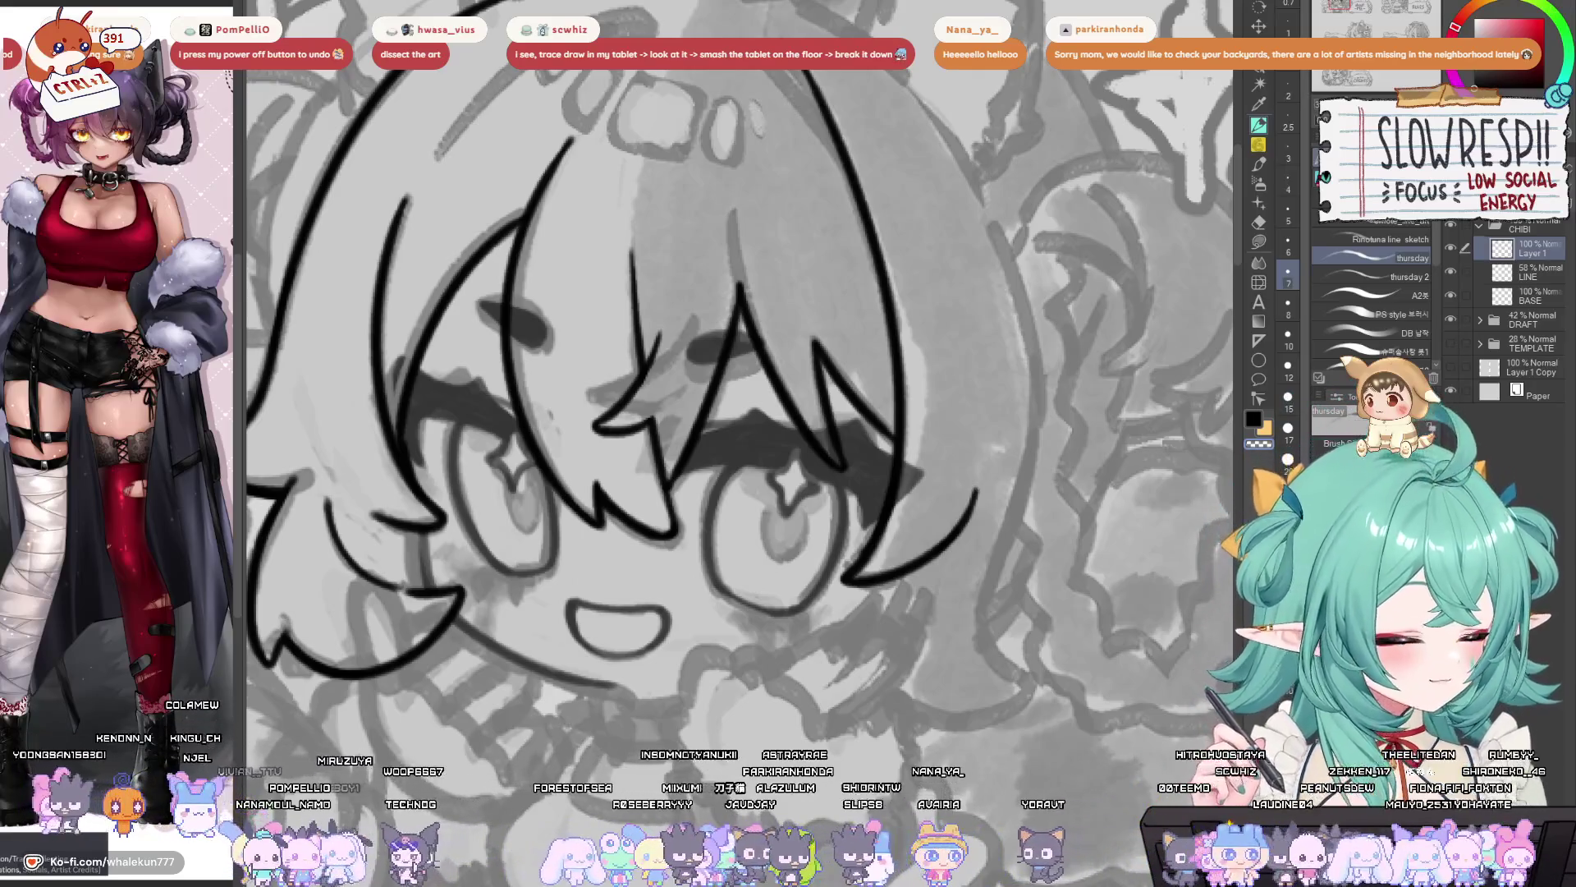
# - Zoom in on the face and draw a thin line down below the right jaw
pyautogui.moveTo(985, 246)
pyautogui.mouseDown()
pyautogui.moveTo(969, 386)
pyautogui.moveTo(879, 653)
pyautogui.mouseUp()
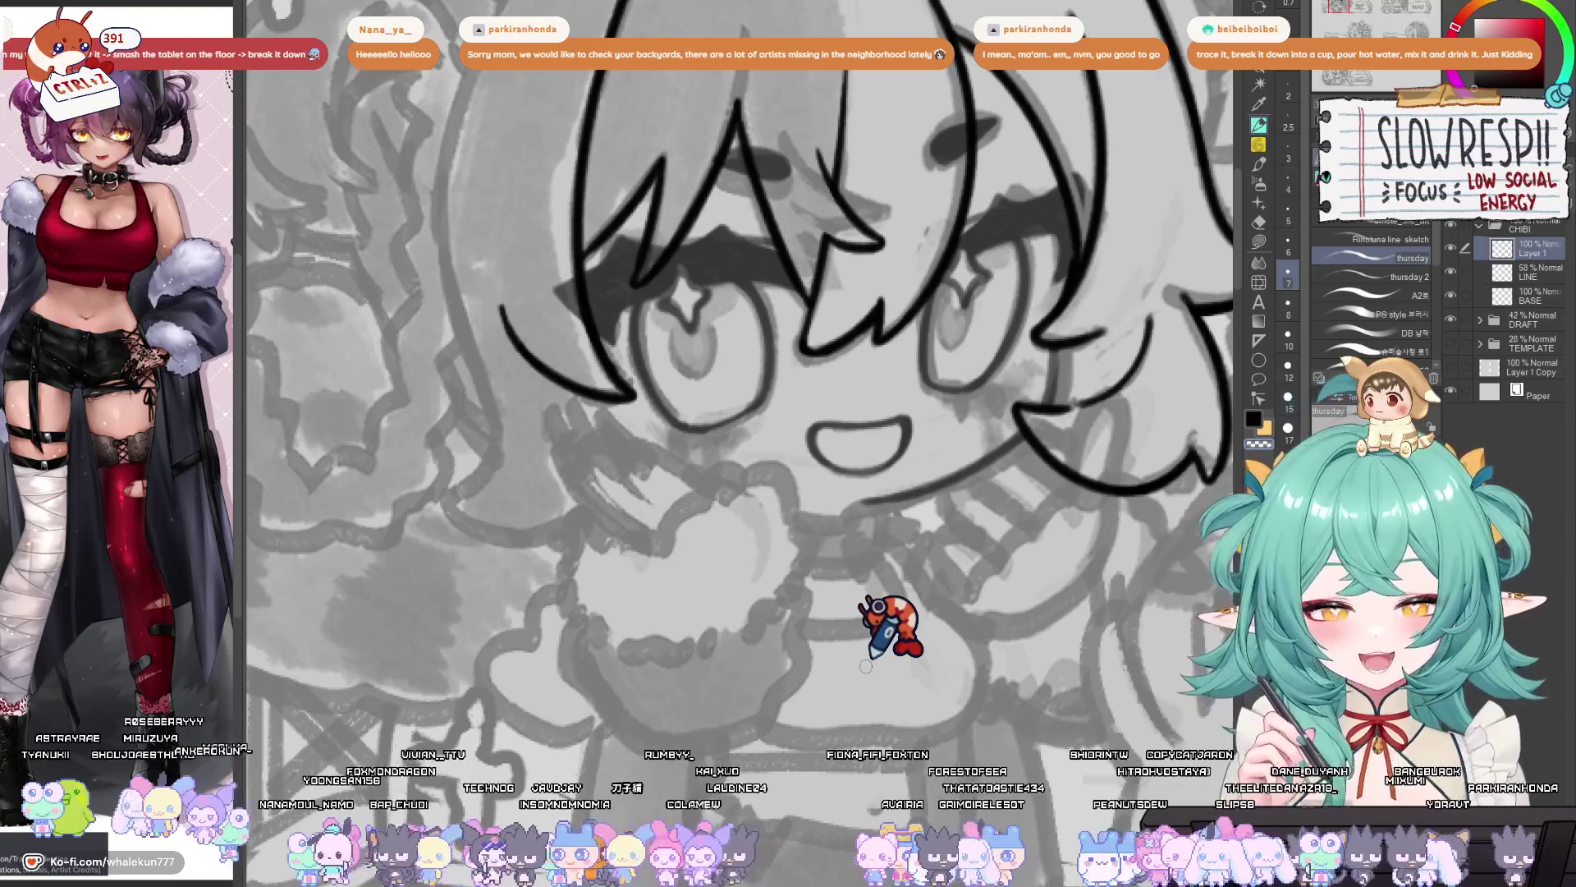
pyautogui.moveTo(925, 736)
pyautogui.mouseDown()
pyautogui.moveTo(848, 724)
pyautogui.moveTo(862, 769)
pyautogui.moveTo(873, 696)
pyautogui.mouseUp()
pyautogui.scroll(-3, 872, 696)
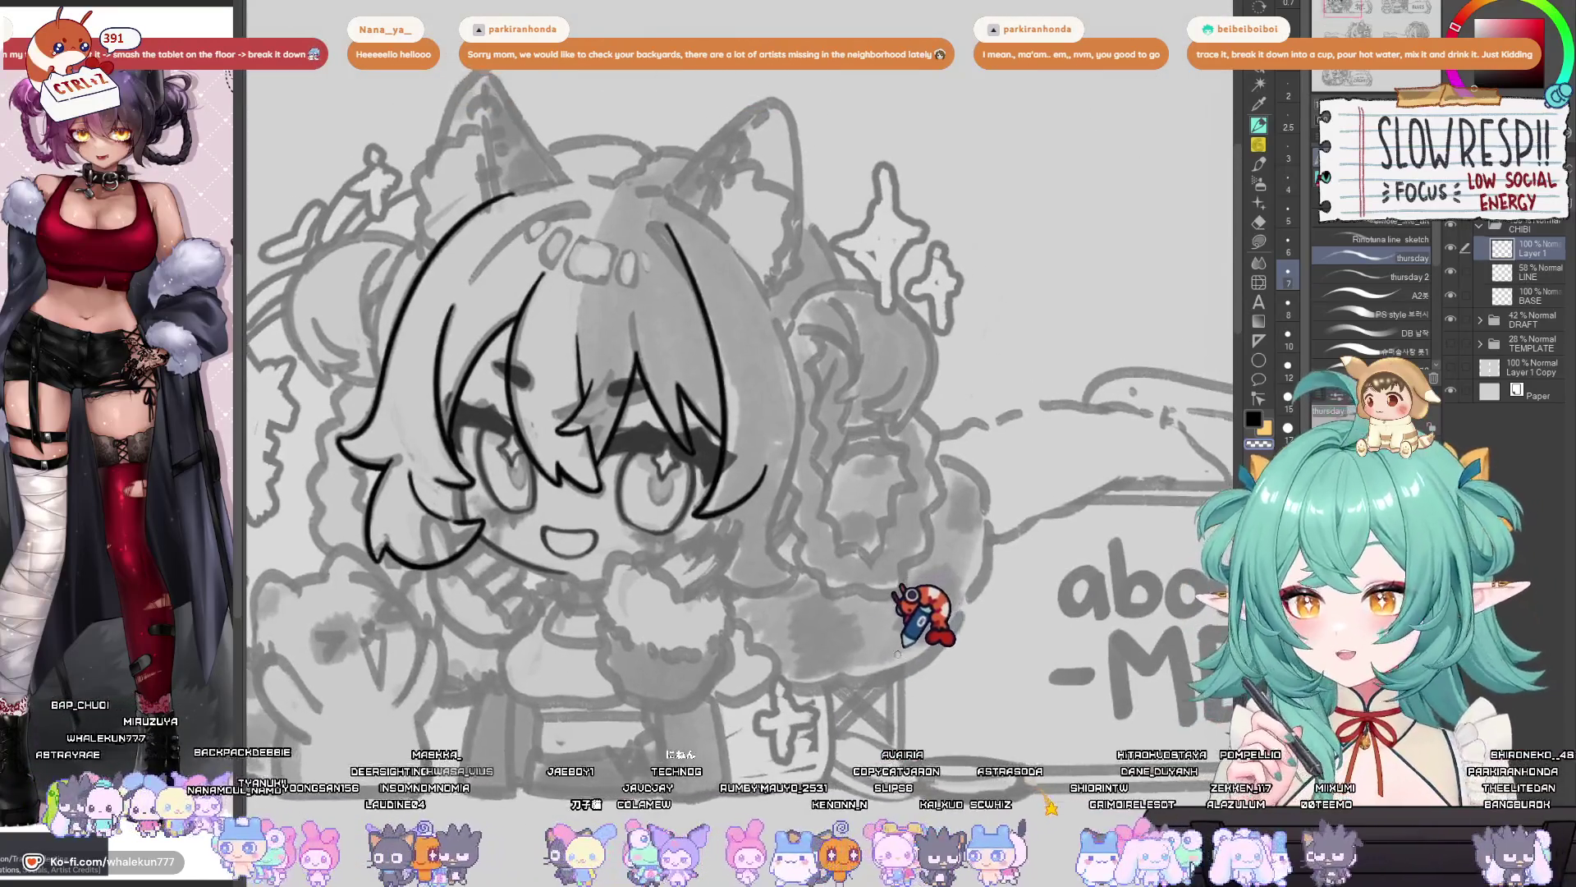
pyautogui.scroll(3, 919, 533)
pyautogui.moveTo(886, 648)
pyautogui.mouseDown()
pyautogui.moveTo(890, 622)
pyautogui.moveTo(862, 591)
pyautogui.moveTo(843, 649)
pyautogui.mouseUp()
pyautogui.scroll(-2, 890, 622)
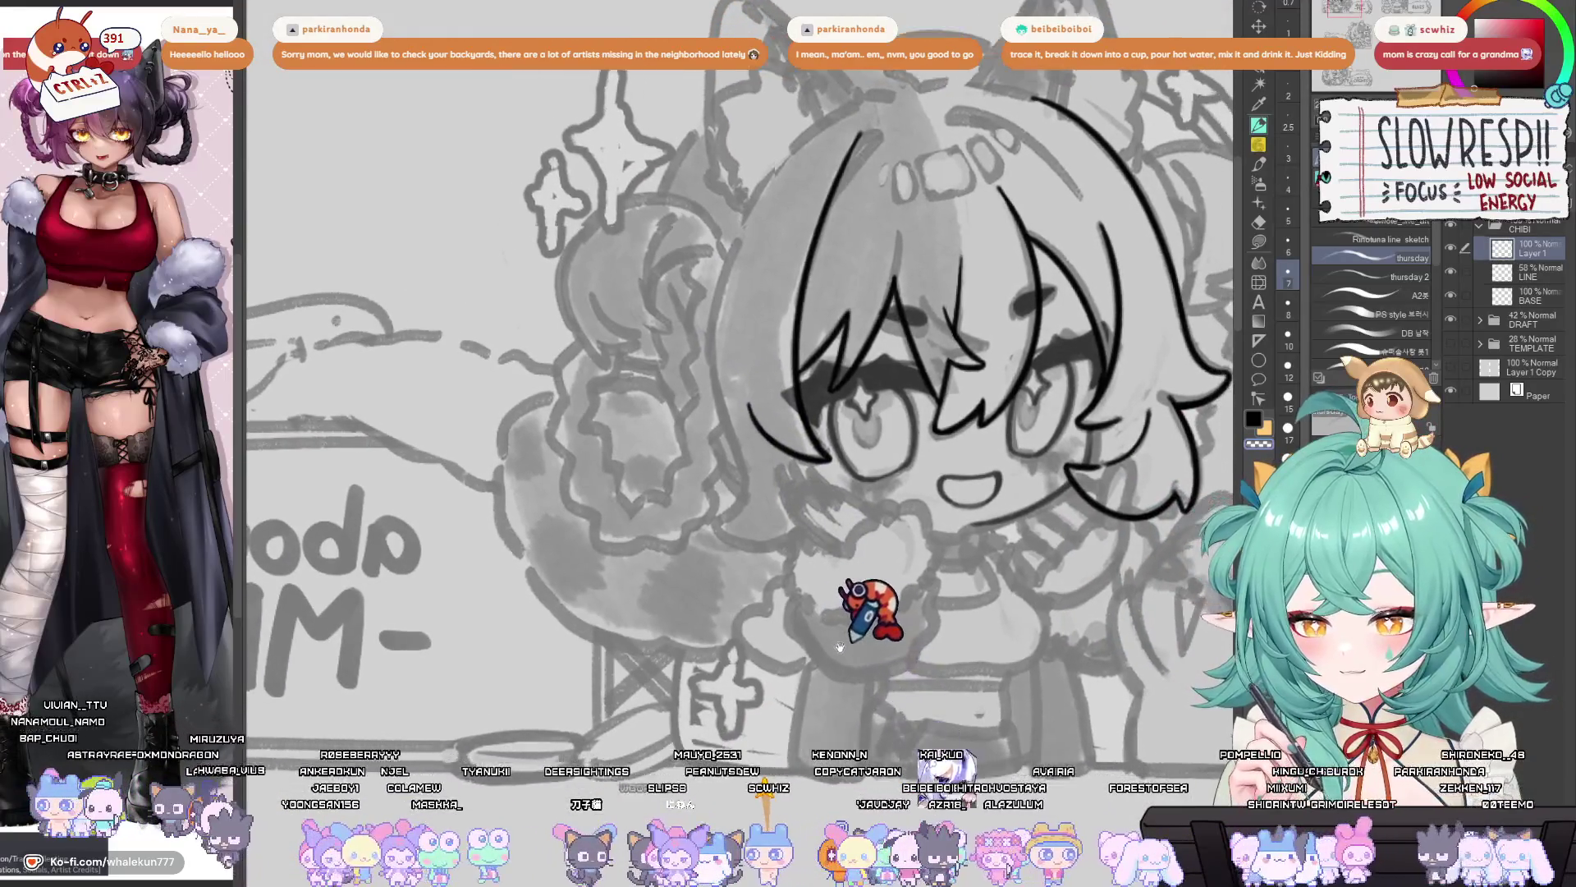
pyautogui.scroll(2, 867, 624)
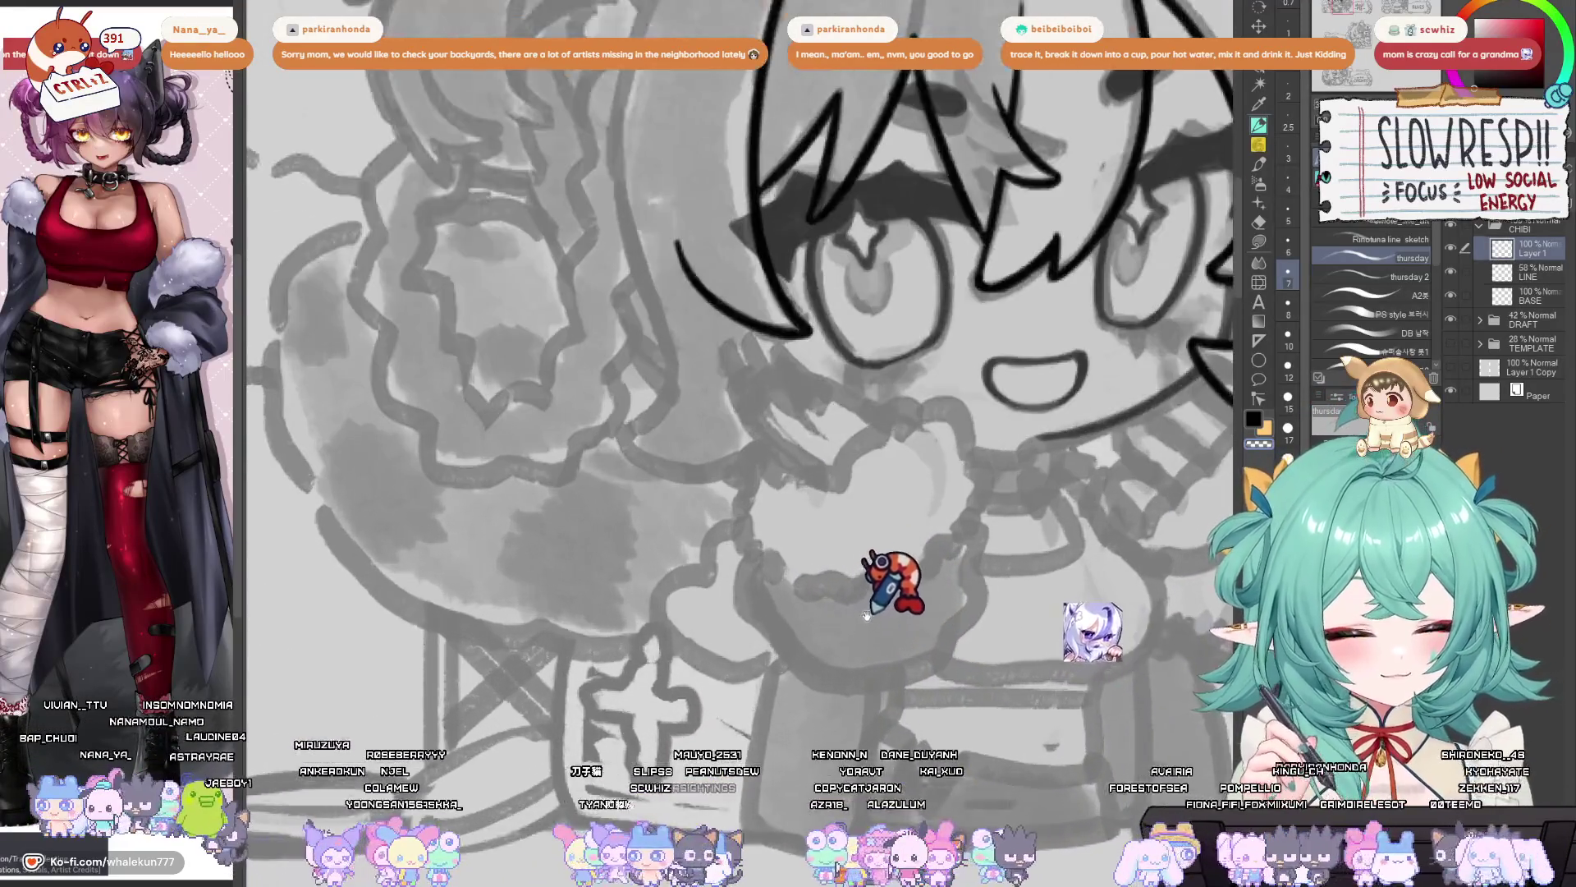
pyautogui.scroll(-3, 867, 620)
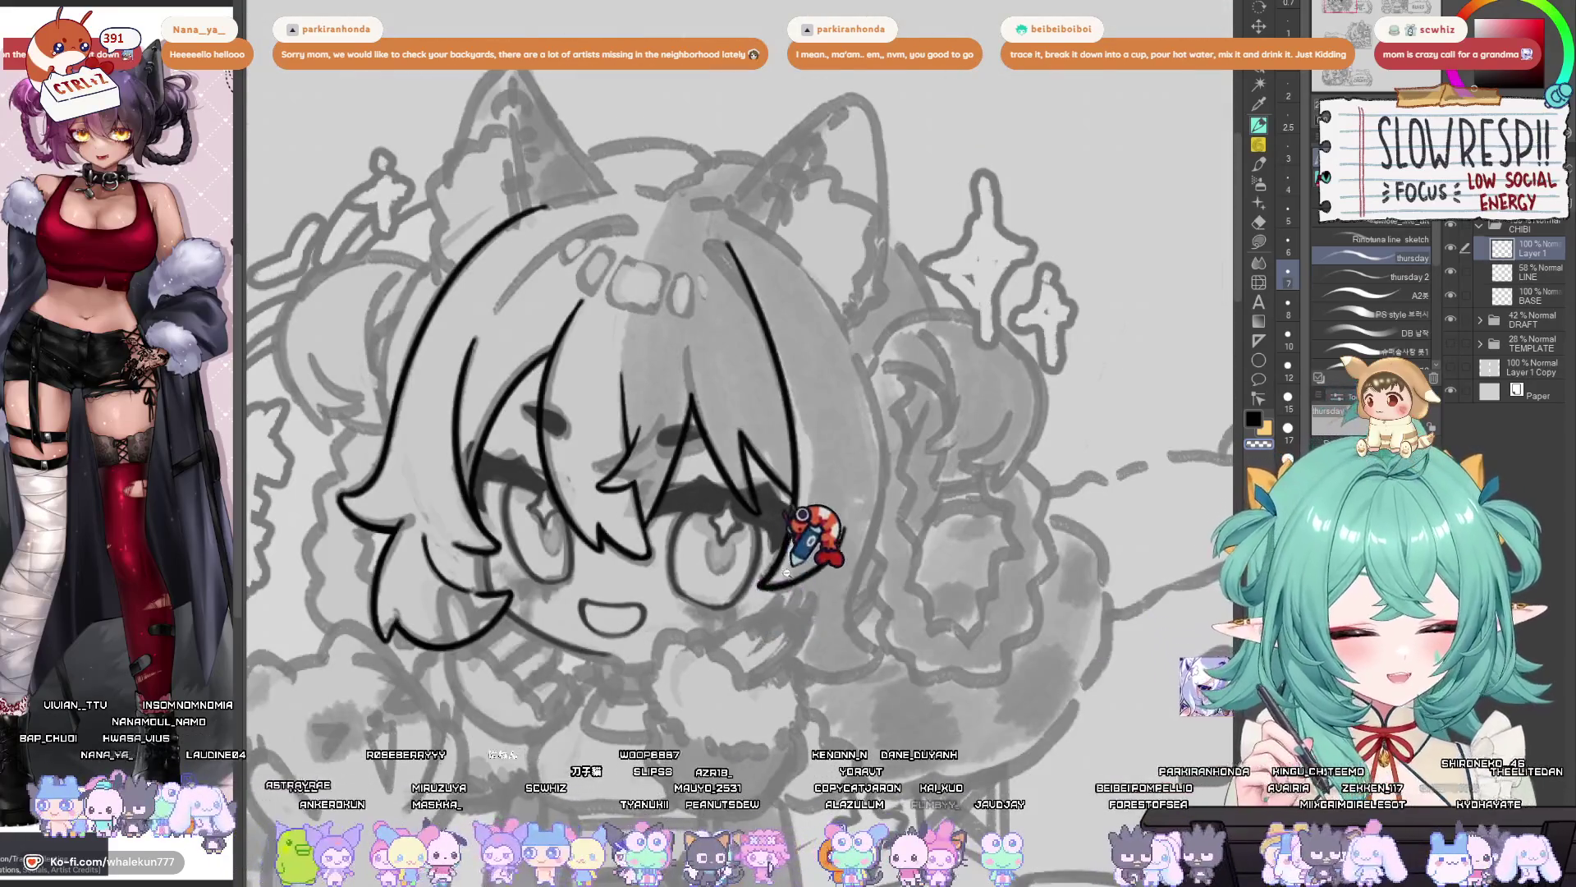
pyautogui.scroll(1, 786, 572)
pyautogui.moveTo(809, 546)
pyautogui.mouseDown()
pyautogui.moveTo(829, 632)
pyautogui.moveTo(921, 609)
pyautogui.mouseUp()
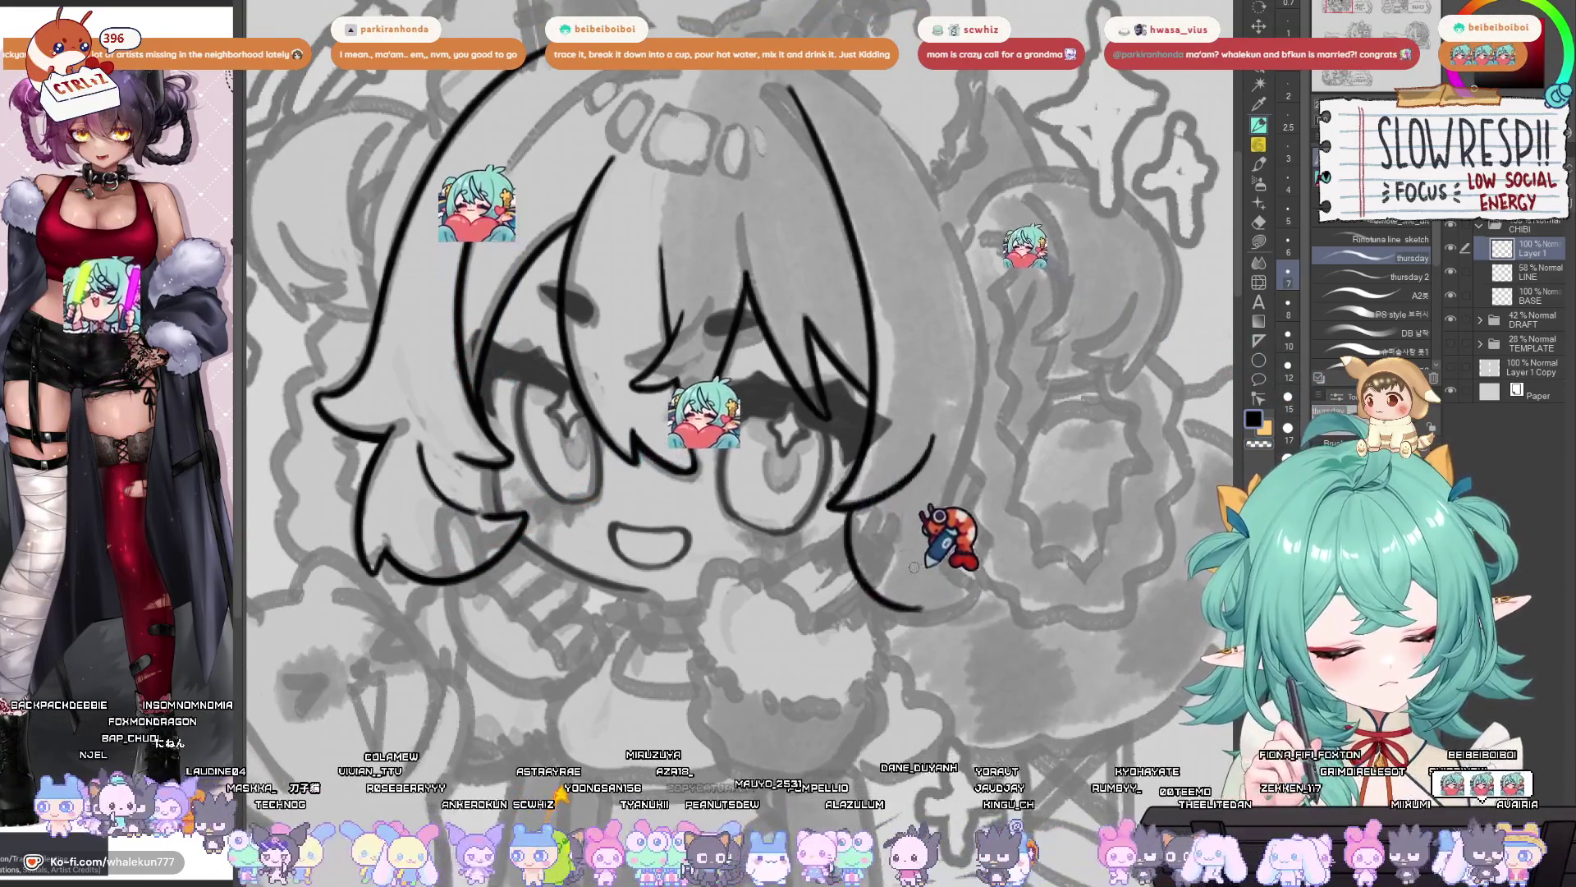
# - Mirror the view to check the drawing, then zoom in close on the chibi's face
pyautogui.press('h')
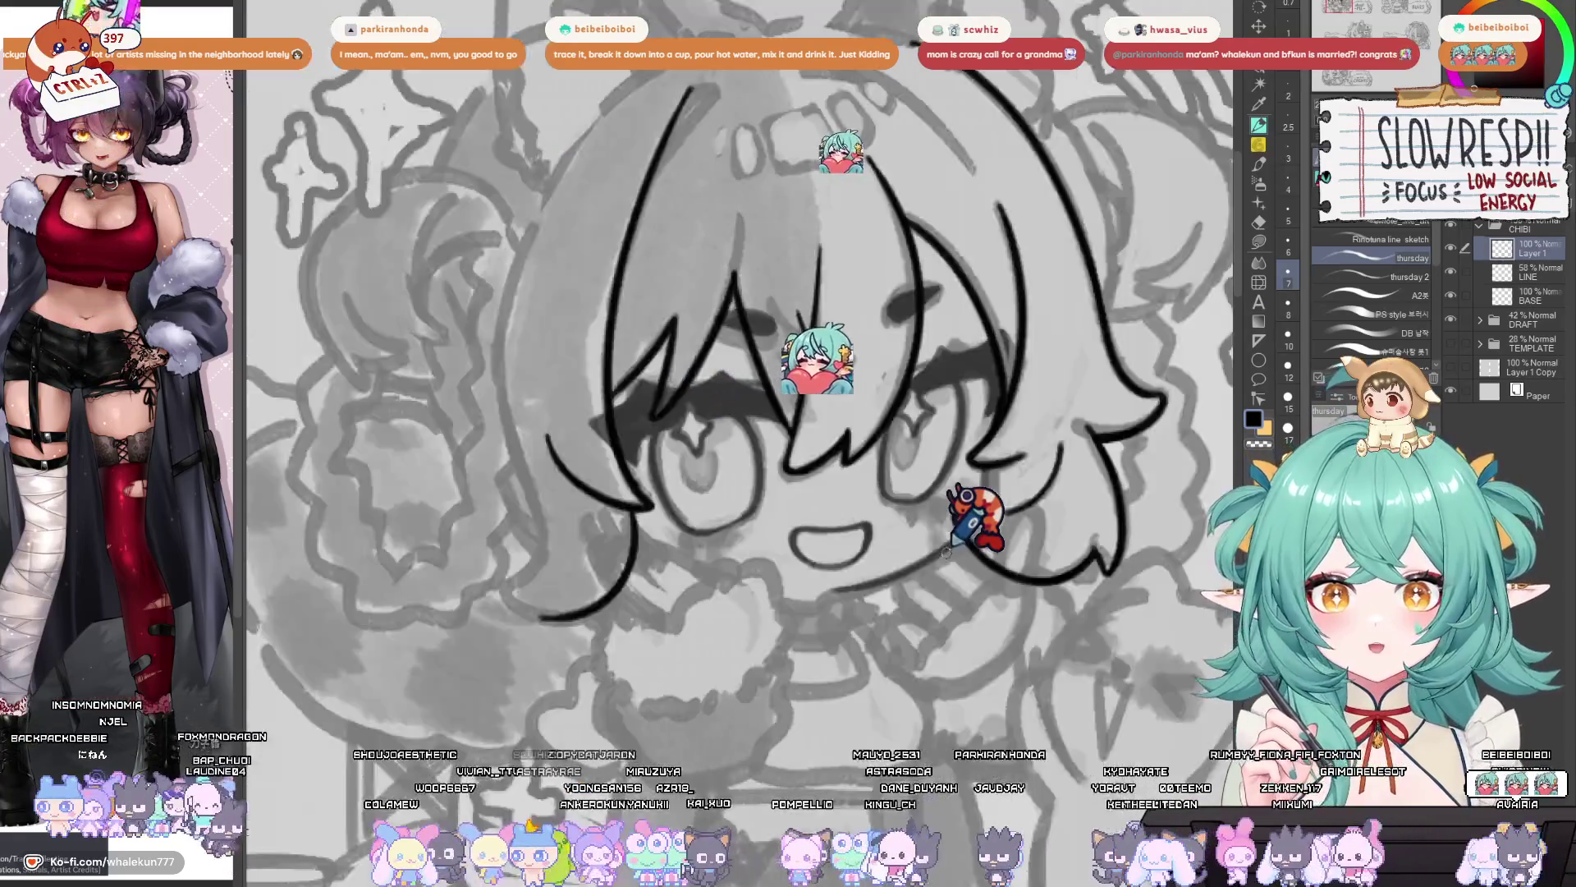
pyautogui.press('h')
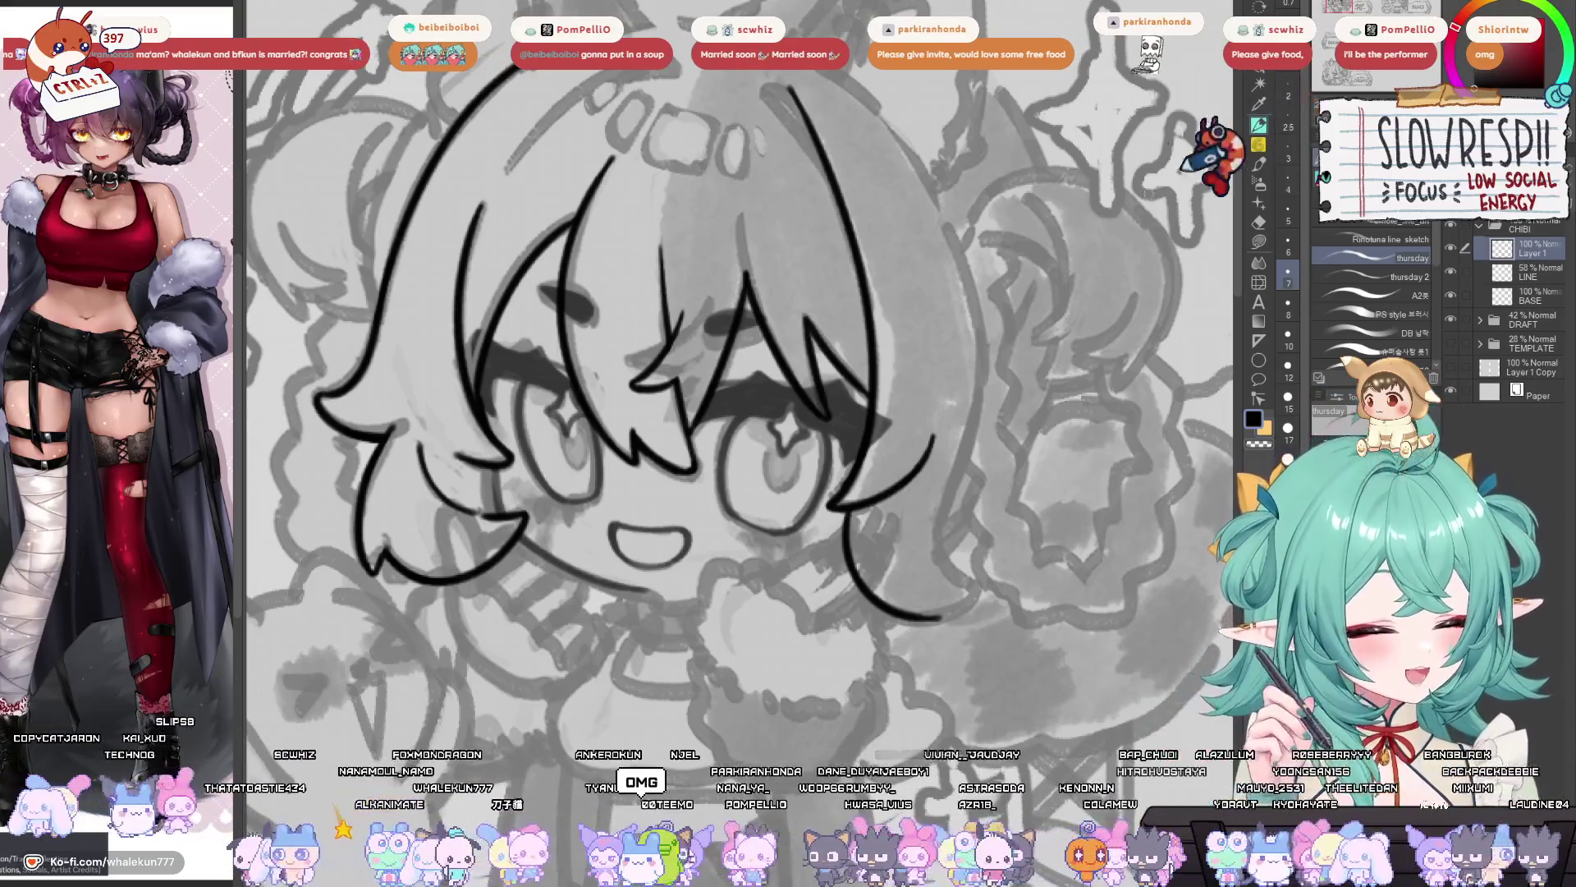
pyautogui.scroll(3, 961, 390)
pyautogui.moveTo(940, 411)
pyautogui.mouseDown()
pyautogui.moveTo(959, 433)
pyautogui.moveTo(996, 419)
pyautogui.moveTo(890, 490)
pyautogui.moveTo(626, 343)
pyautogui.mouseUp()
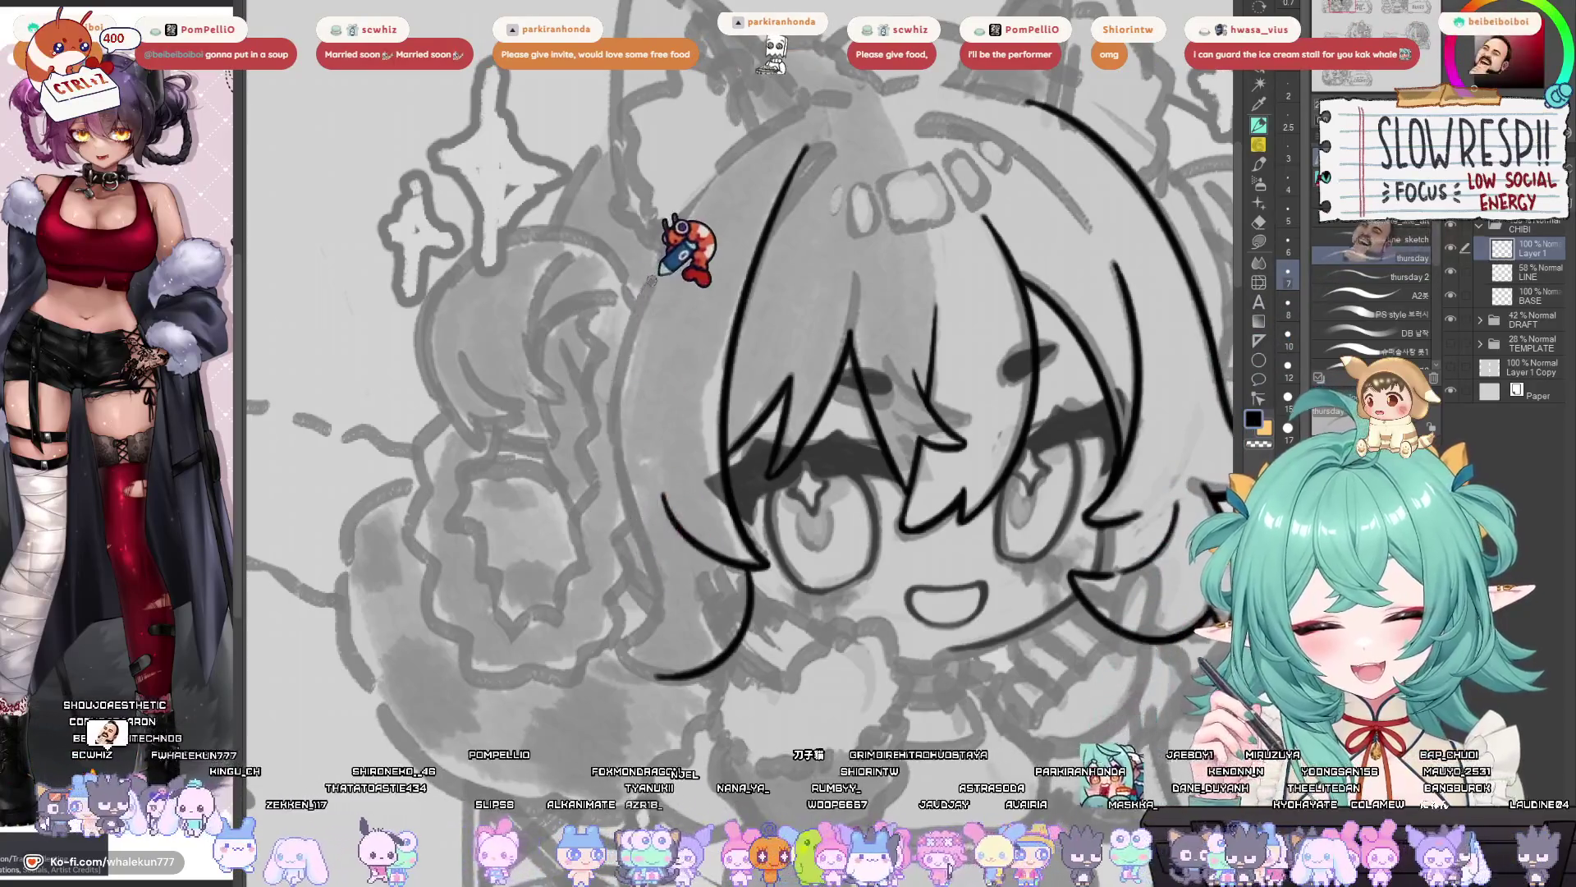
pyautogui.moveTo(640, 312)
pyautogui.mouseDown()
pyautogui.moveTo(700, 662)
pyautogui.moveTo(693, 570)
pyautogui.moveTo(879, 479)
pyautogui.moveTo(821, 537)
pyautogui.mouseUp()
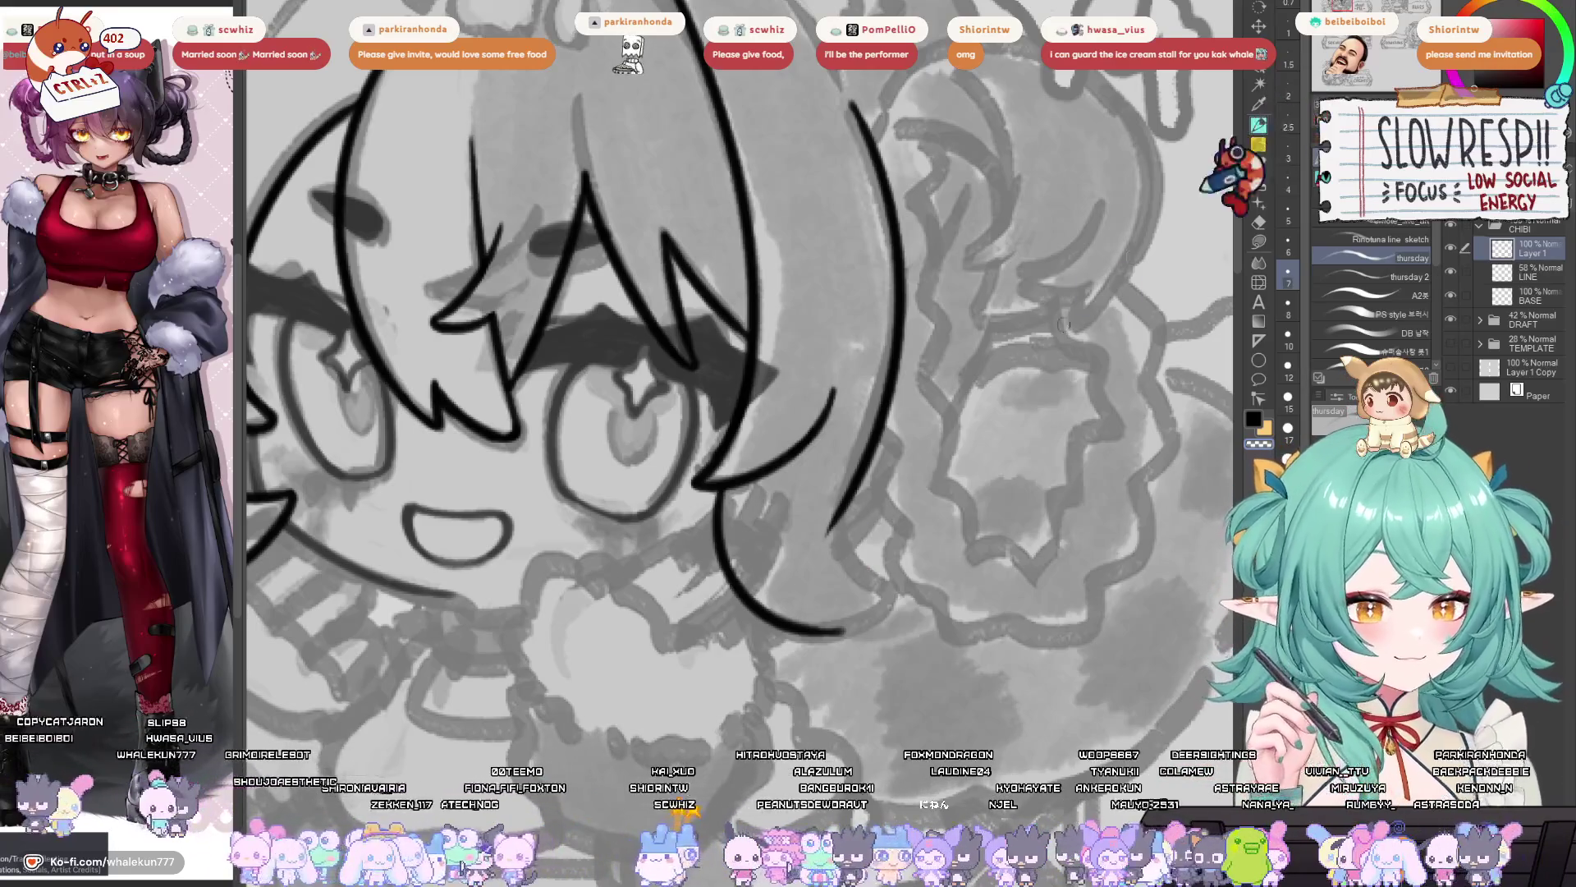
pyautogui.scroll(-2, 811, 575)
pyautogui.scroll(-1, 1036, 331)
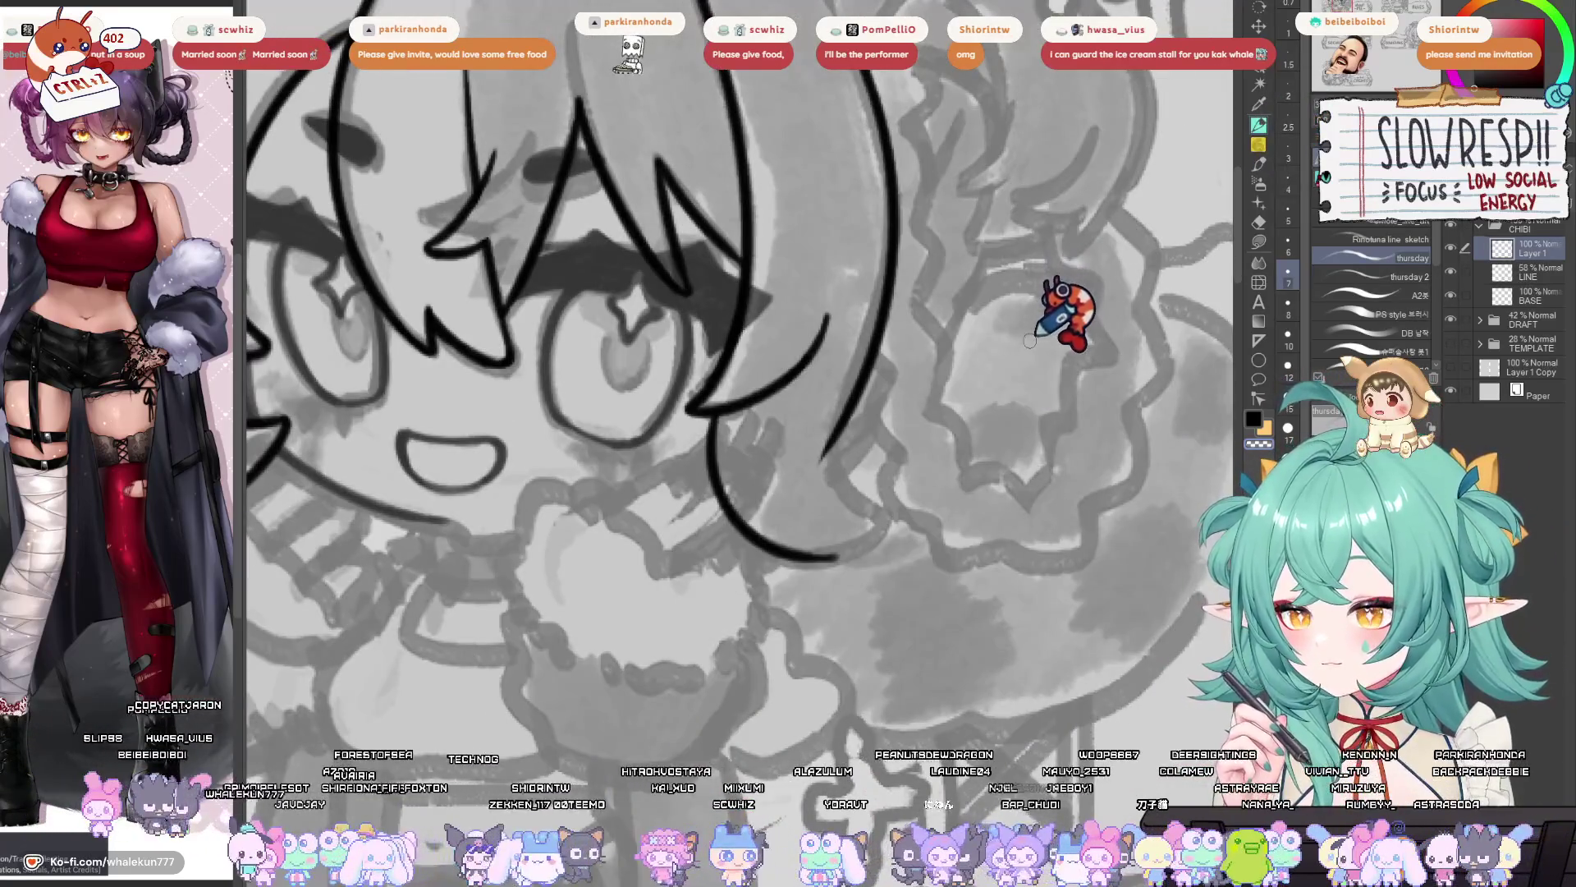
pyautogui.hscroll(-6, 1028, 365)
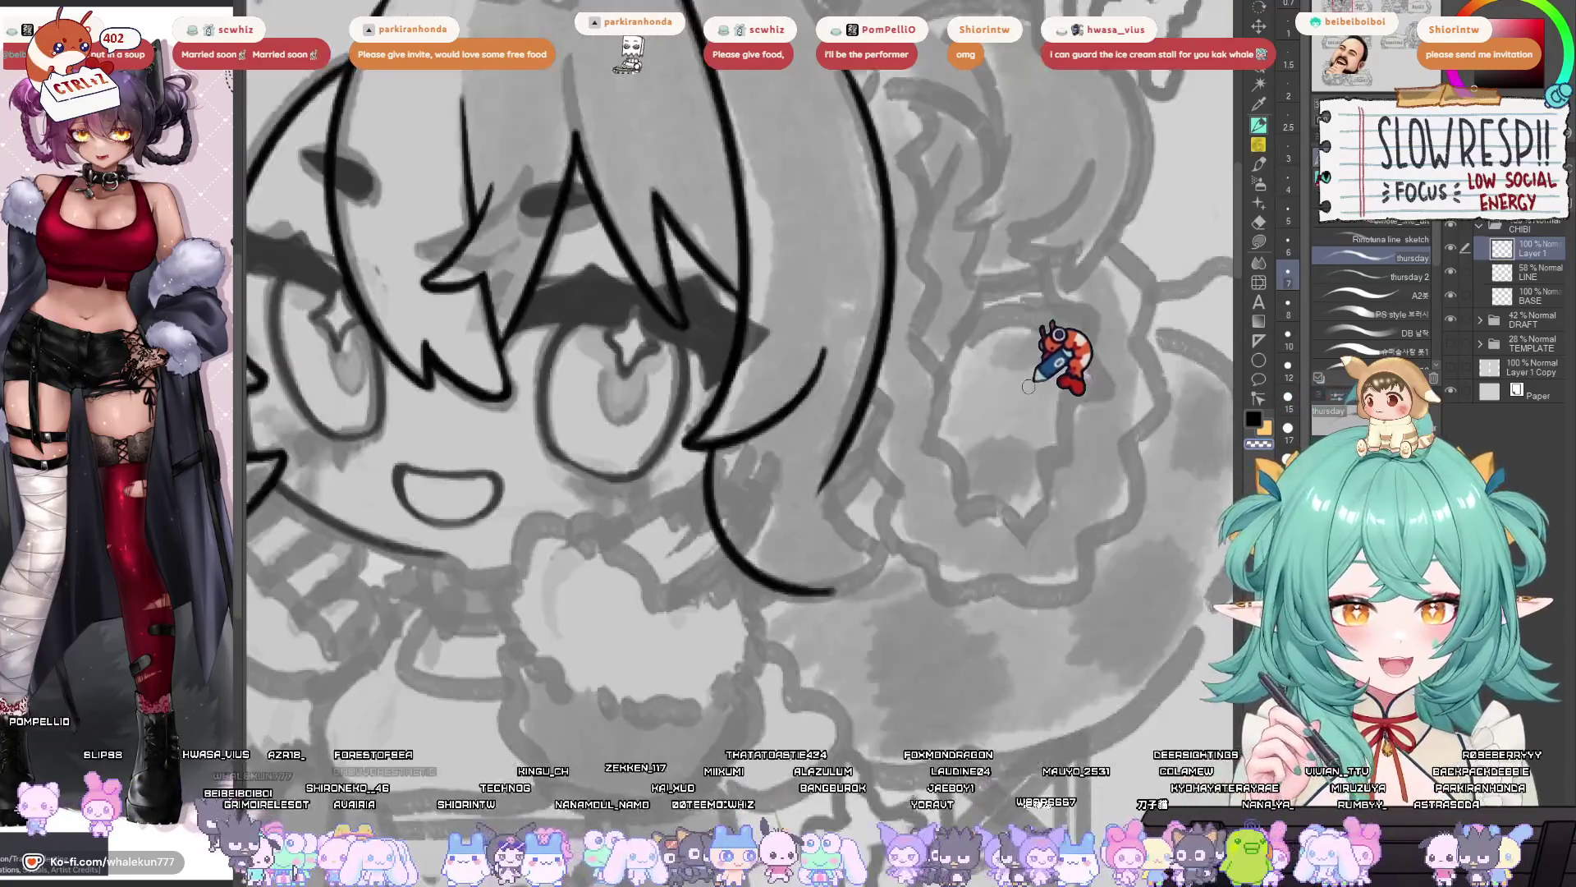
pyautogui.scroll(2, 1031, 386)
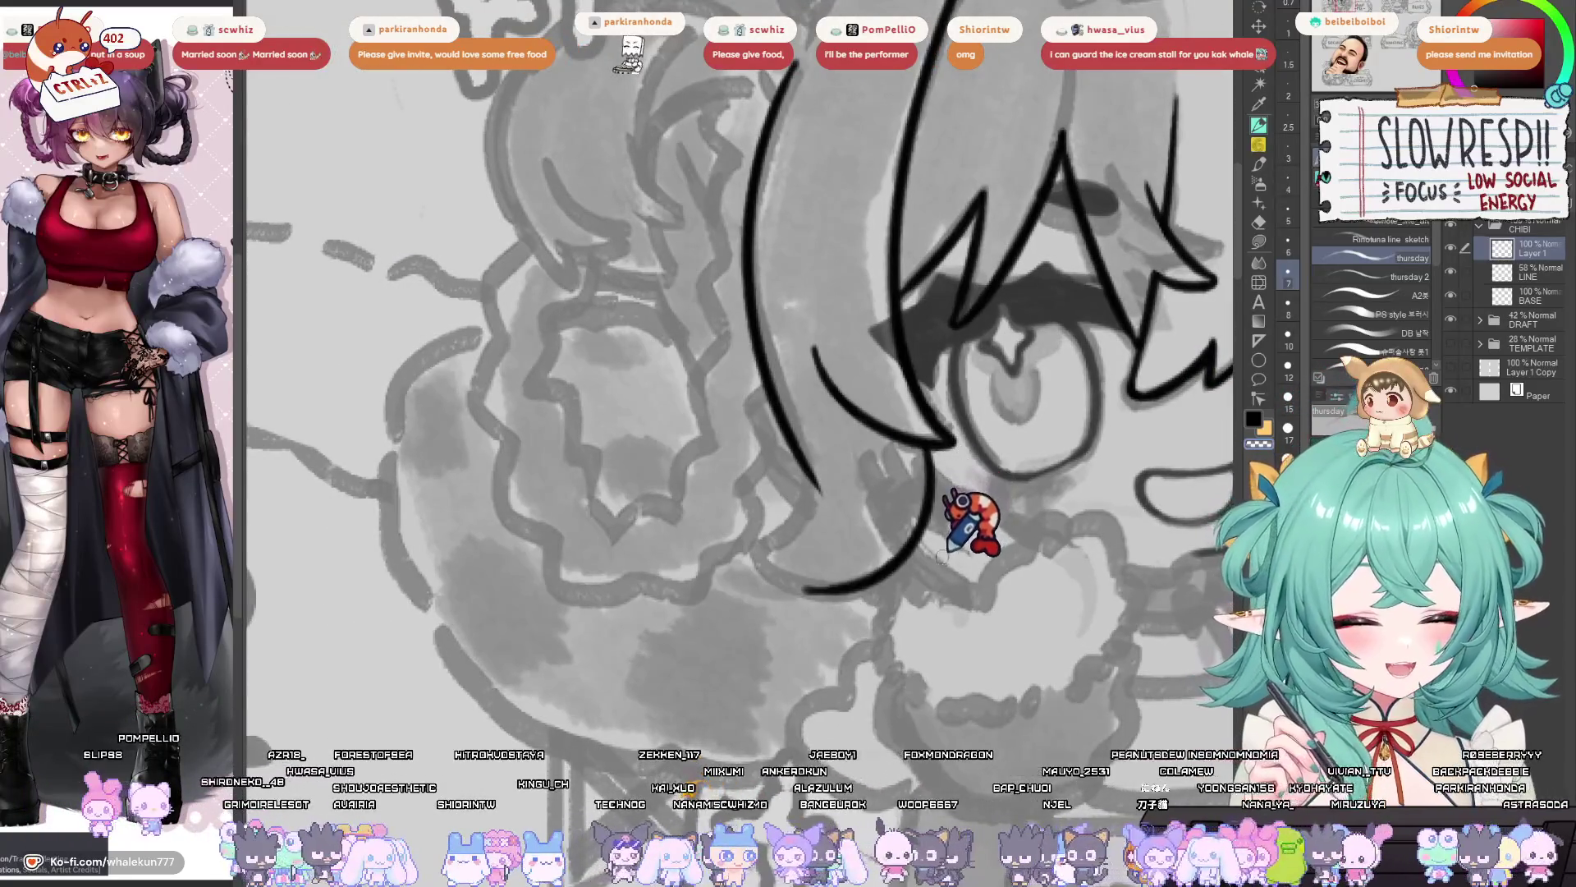
pyautogui.hscroll(-1, 951, 527)
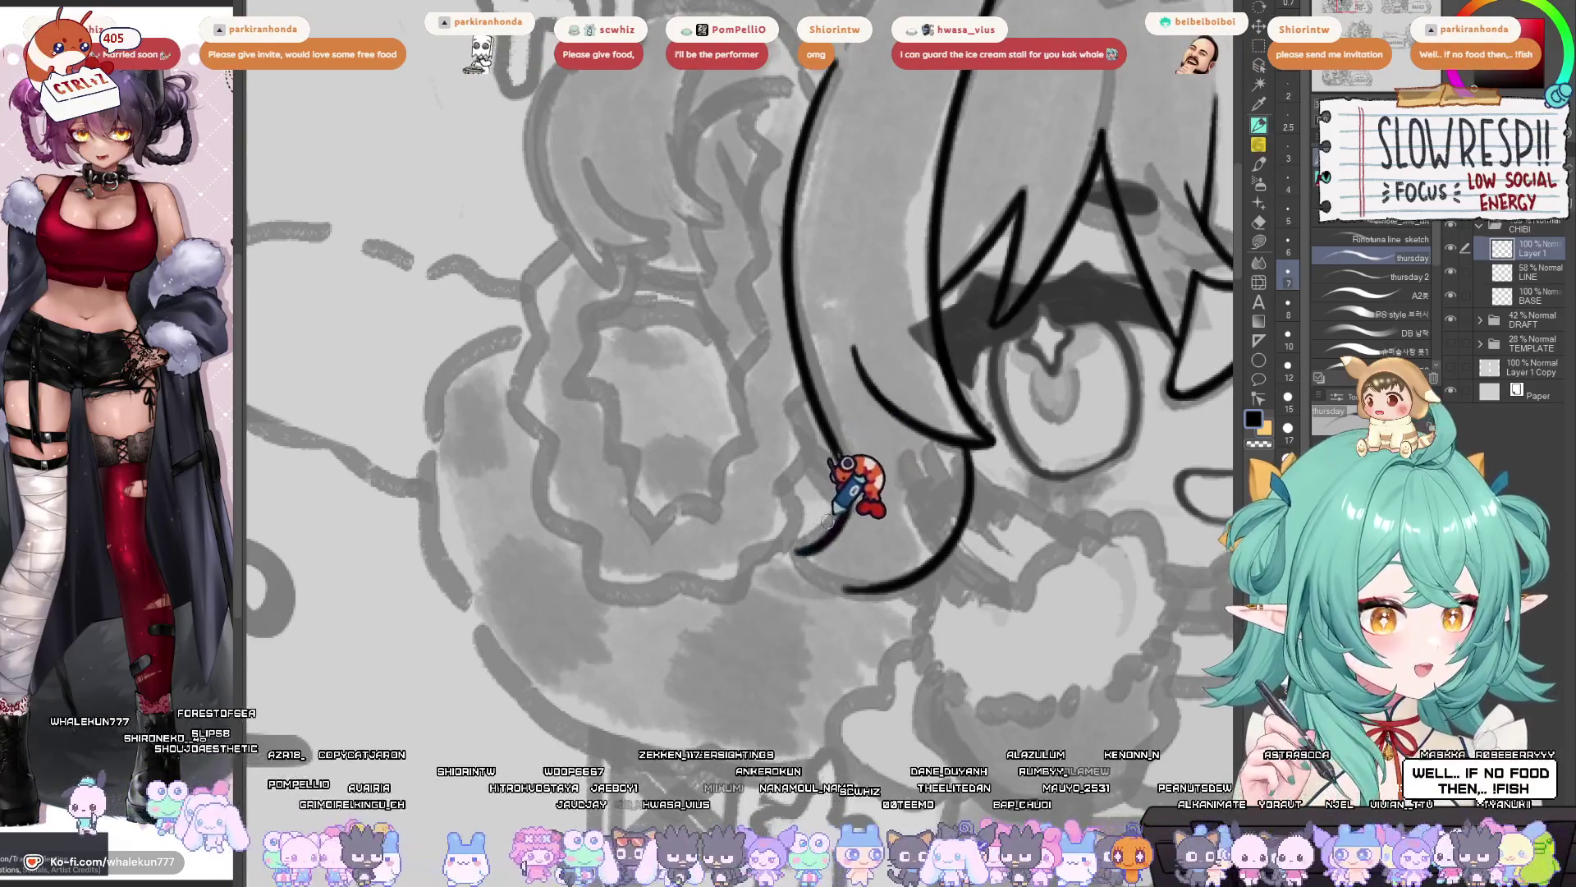
# - Flip the view back and forth to compare the curve of the side hair strand
pyautogui.press('h')
pyautogui.press('h')
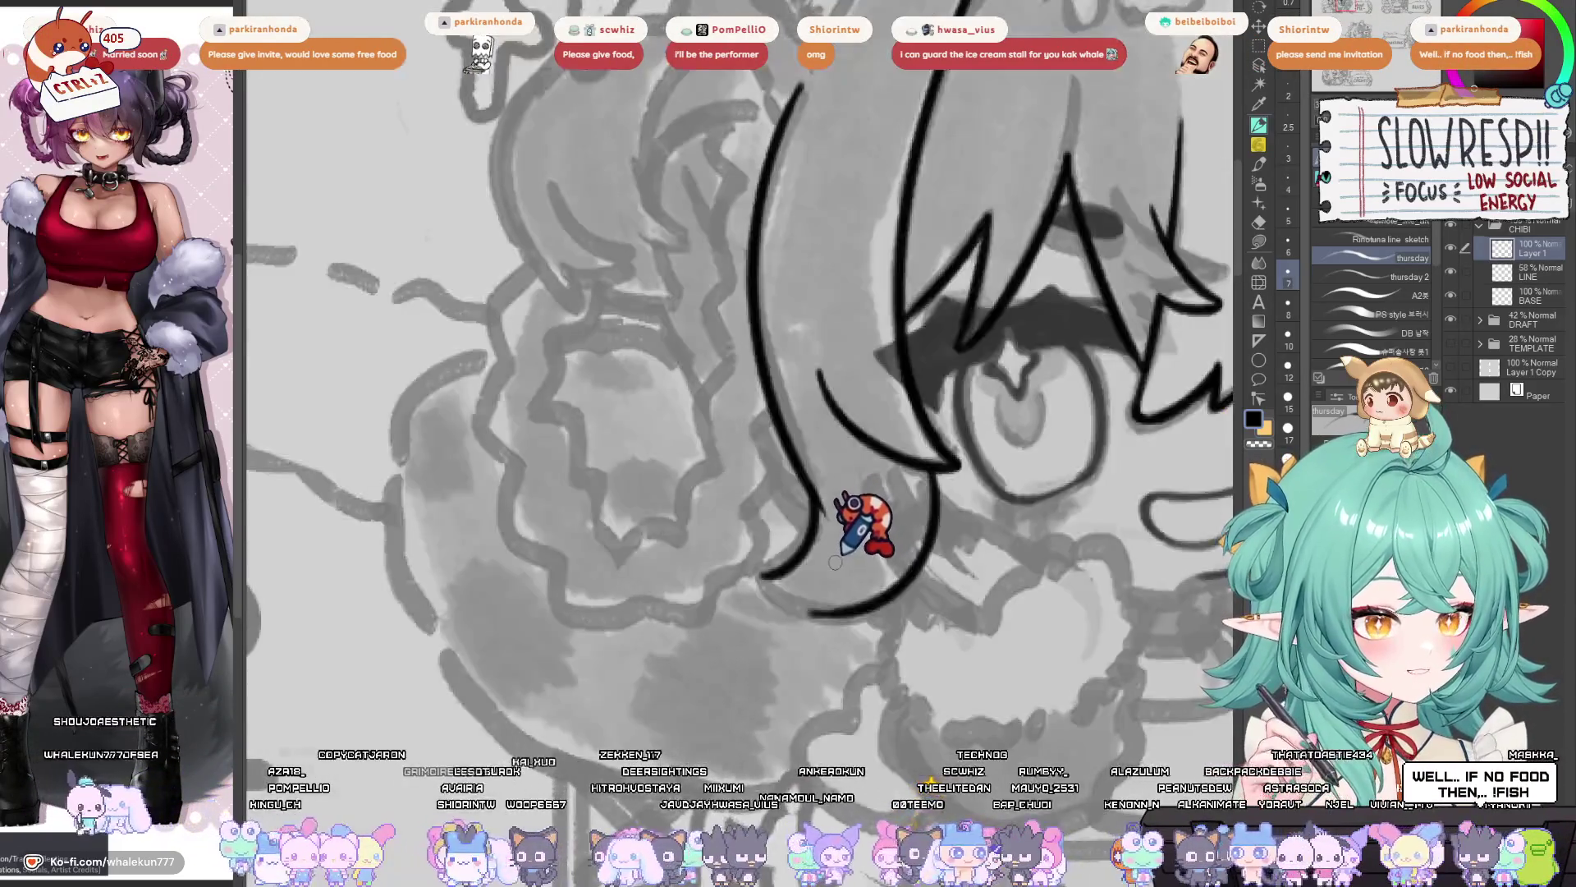
pyautogui.press('h')
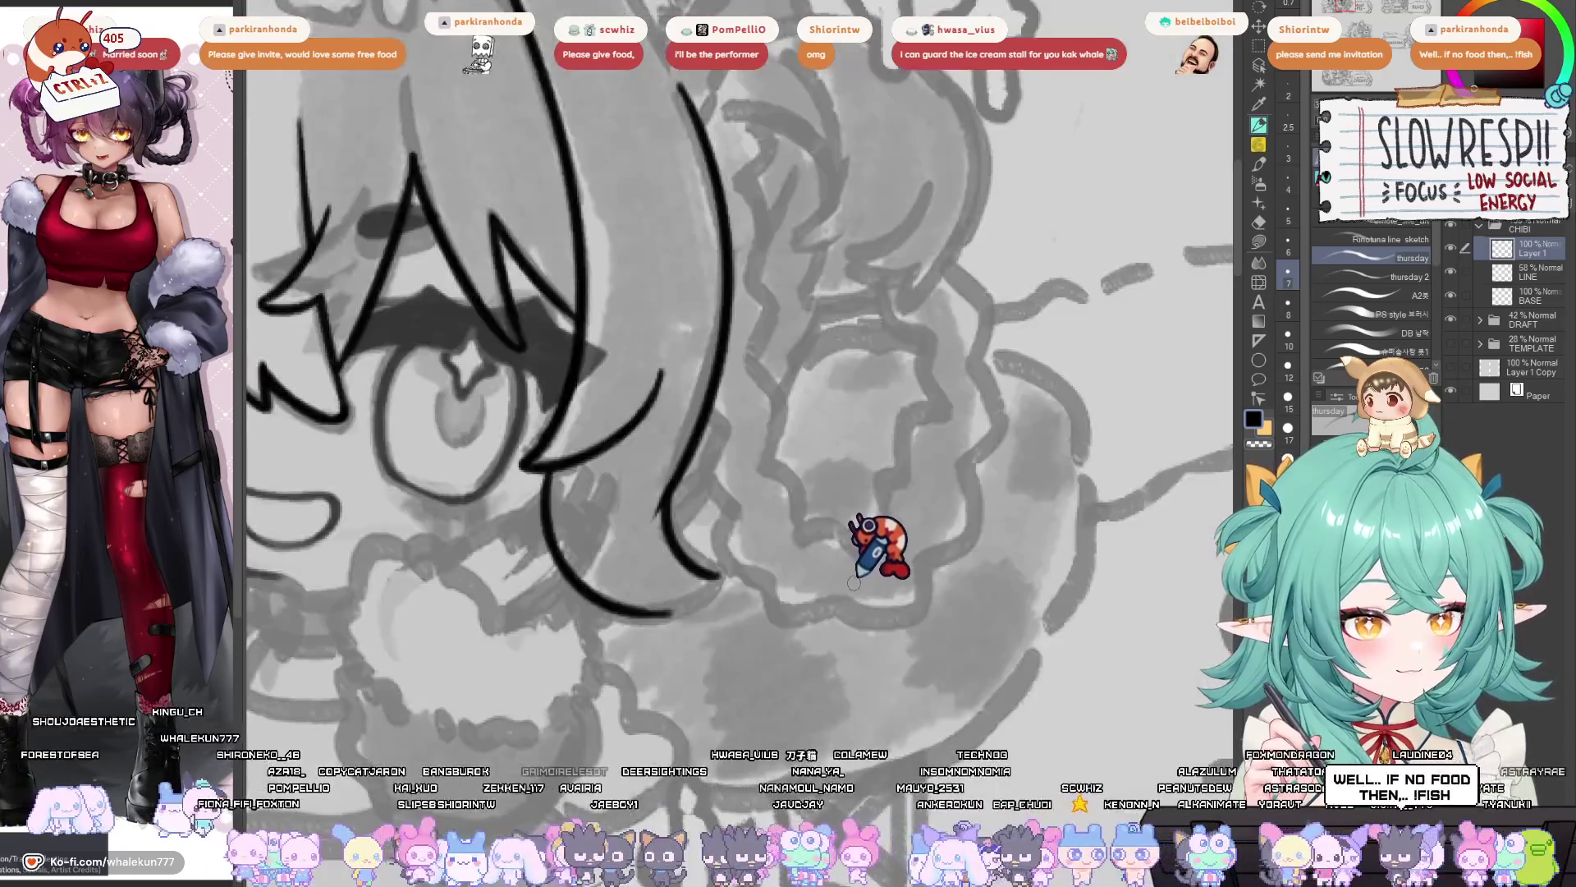
pyautogui.press('h')
pyautogui.press('h')
pyautogui.moveTo(896, 584)
pyautogui.mouseDown()
pyautogui.moveTo(948, 563)
pyautogui.moveTo(756, 457)
pyautogui.moveTo(720, 334)
pyautogui.moveTo(584, 418)
pyautogui.mouseUp()
pyautogui.press('h')
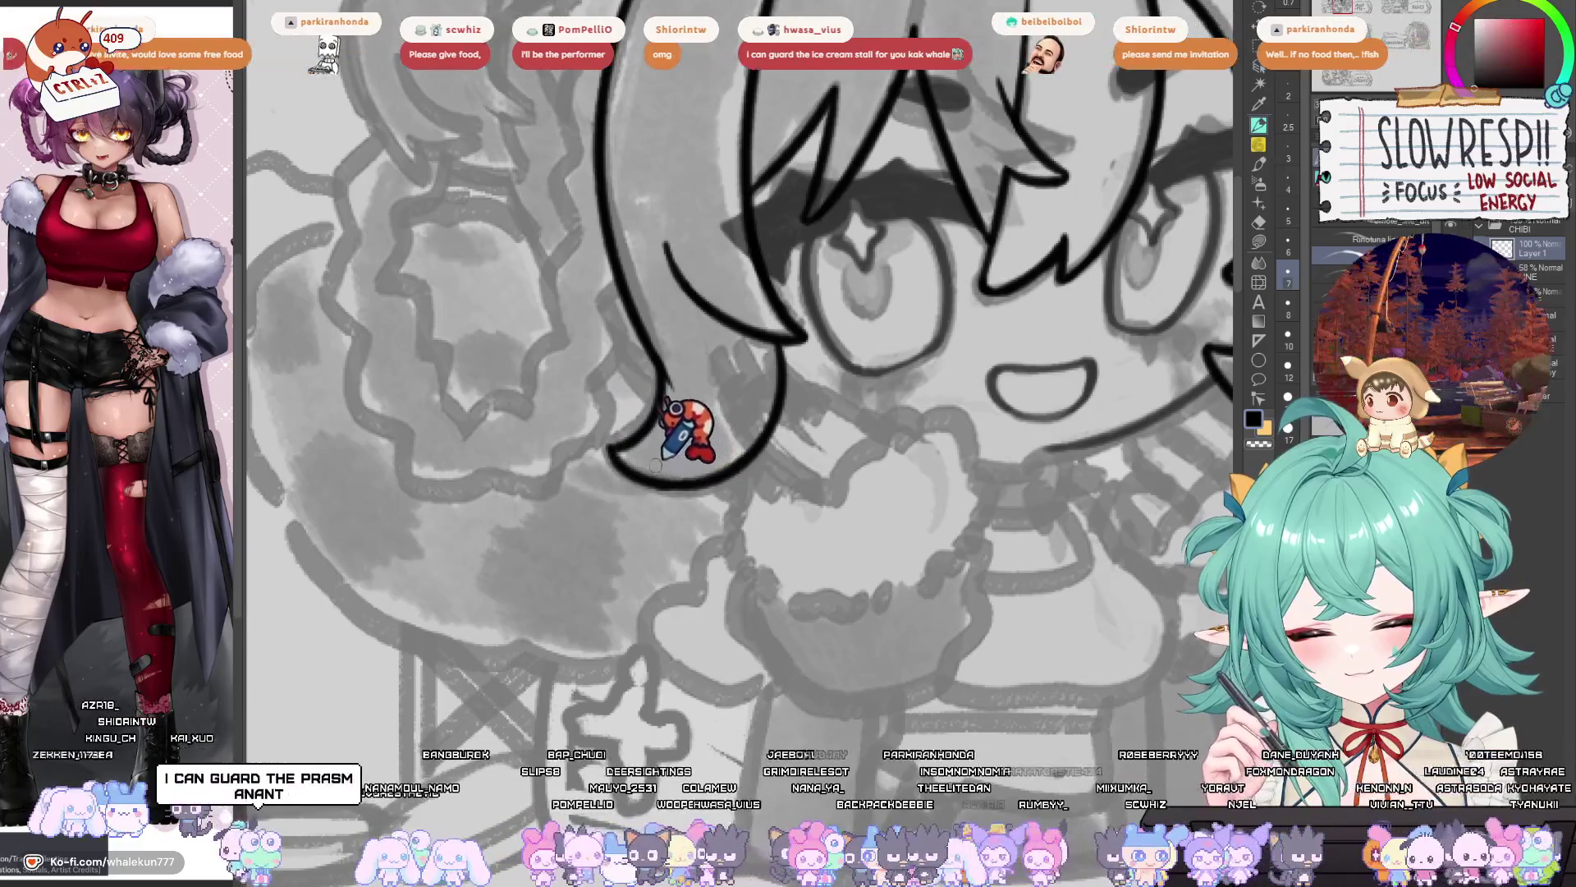
pyautogui.press('h')
pyautogui.moveTo(714, 443); pyautogui.dragTo(706, 497)
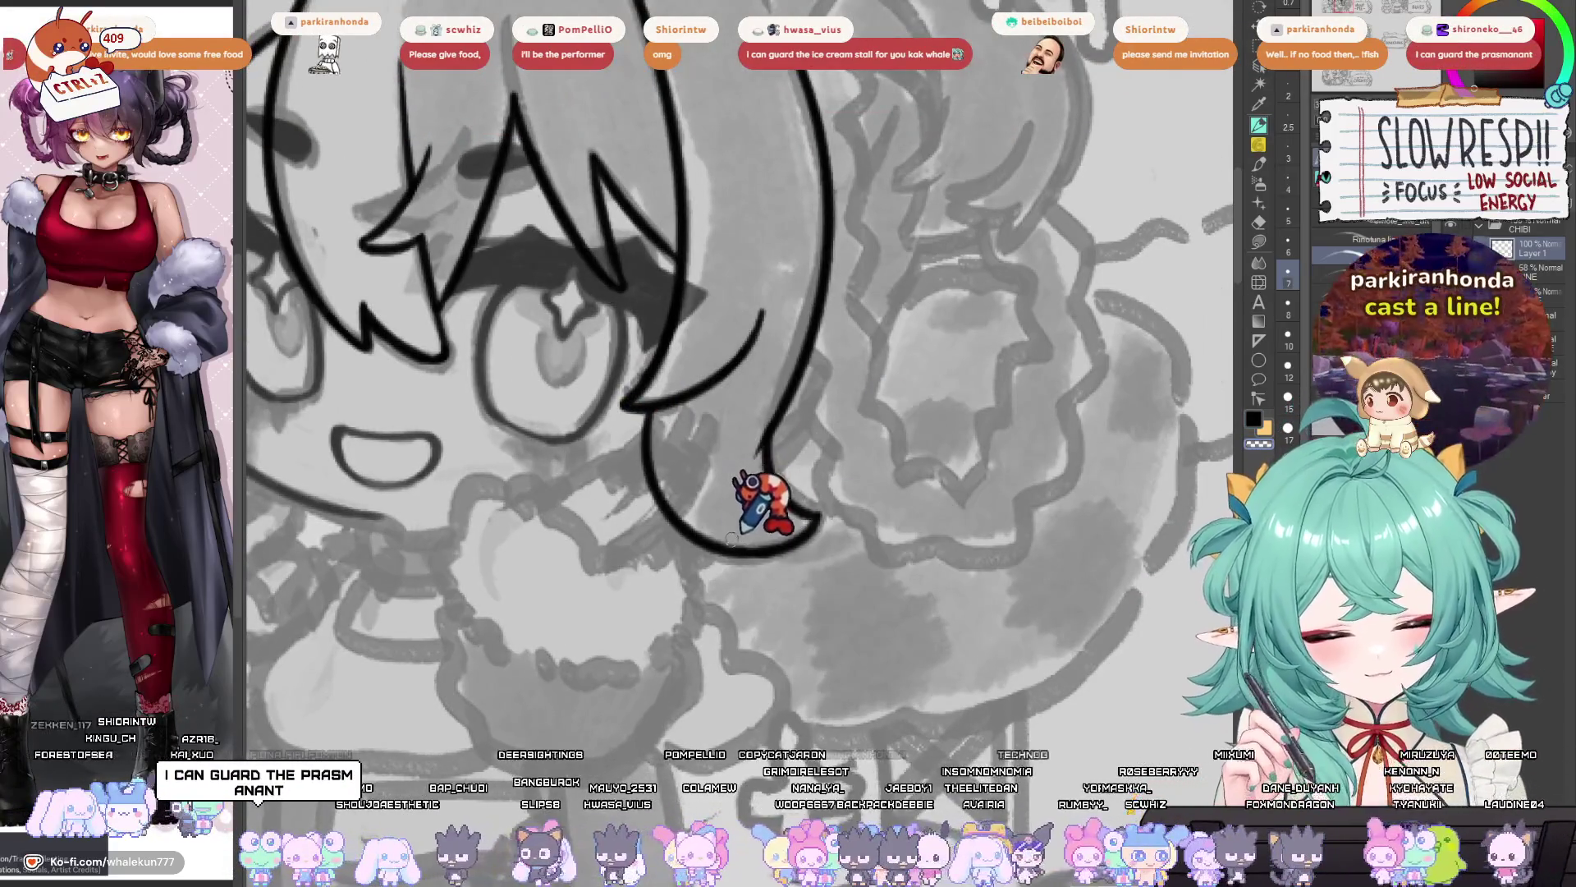
pyautogui.scroll(1, 764, 493)
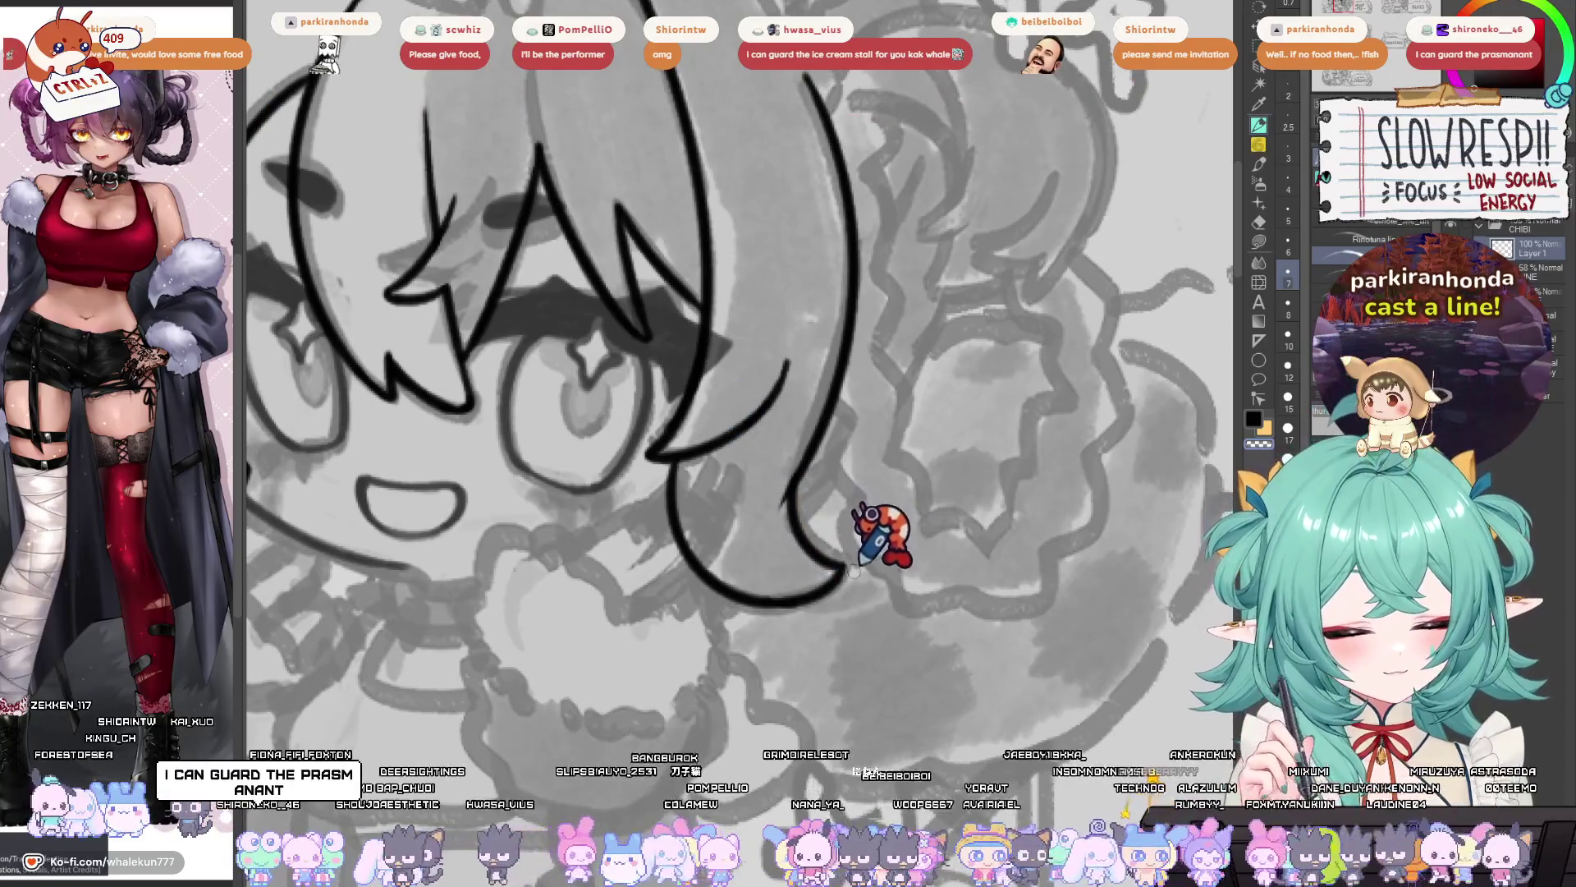
pyautogui.scroll(2, 862, 568)
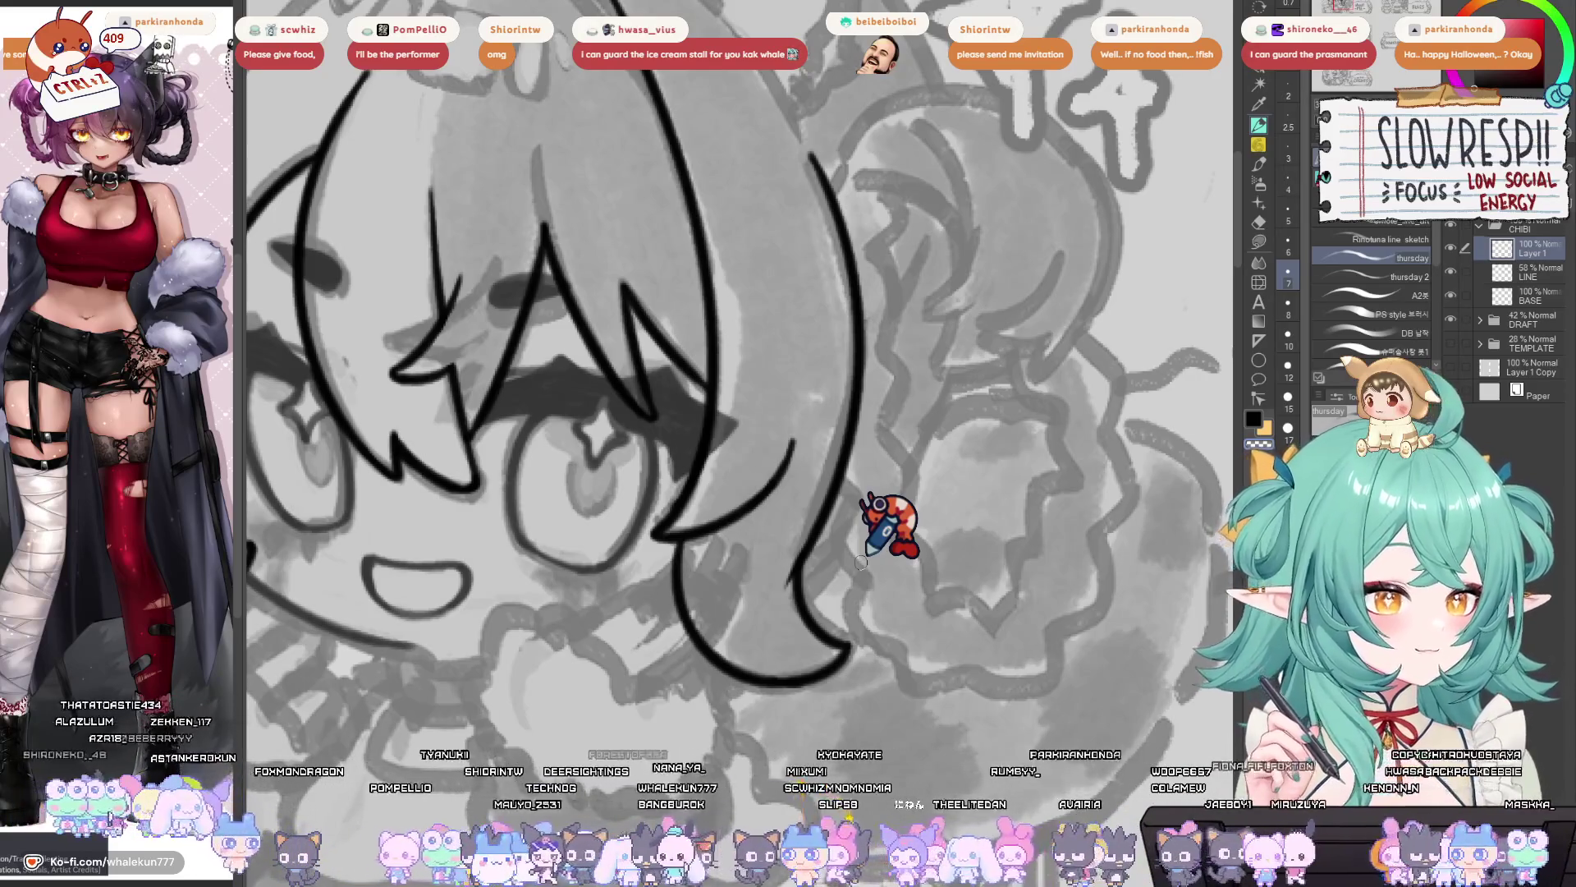
# - Rotate and zoom the view onto the face and hair, mirroring it once more
pyautogui.scroll(-2, 1041, 493)
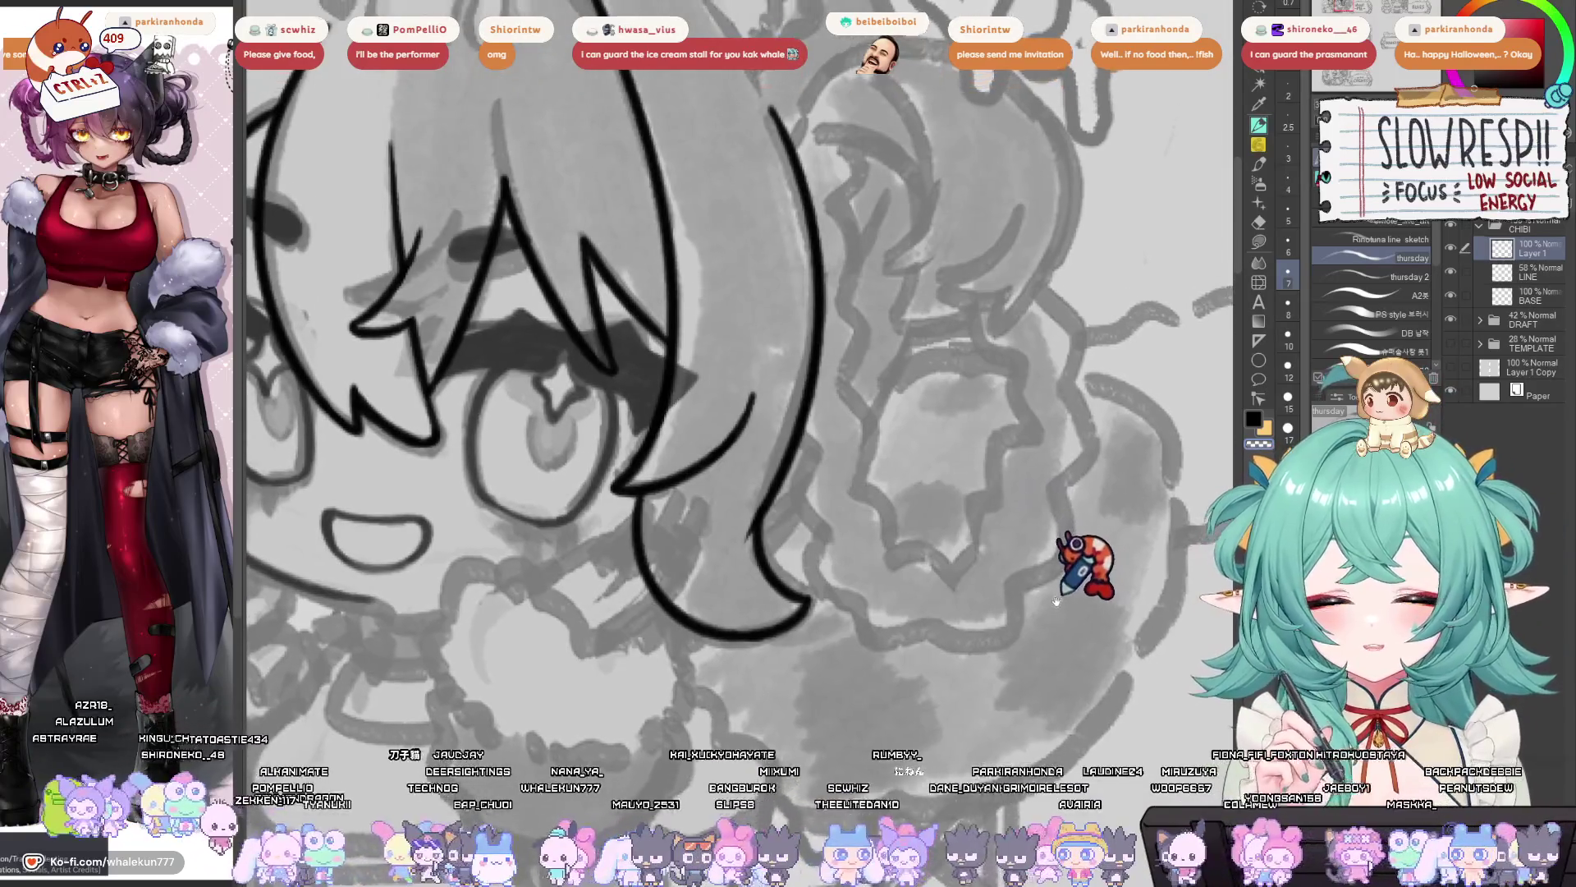
pyautogui.scroll(-2, 1059, 477)
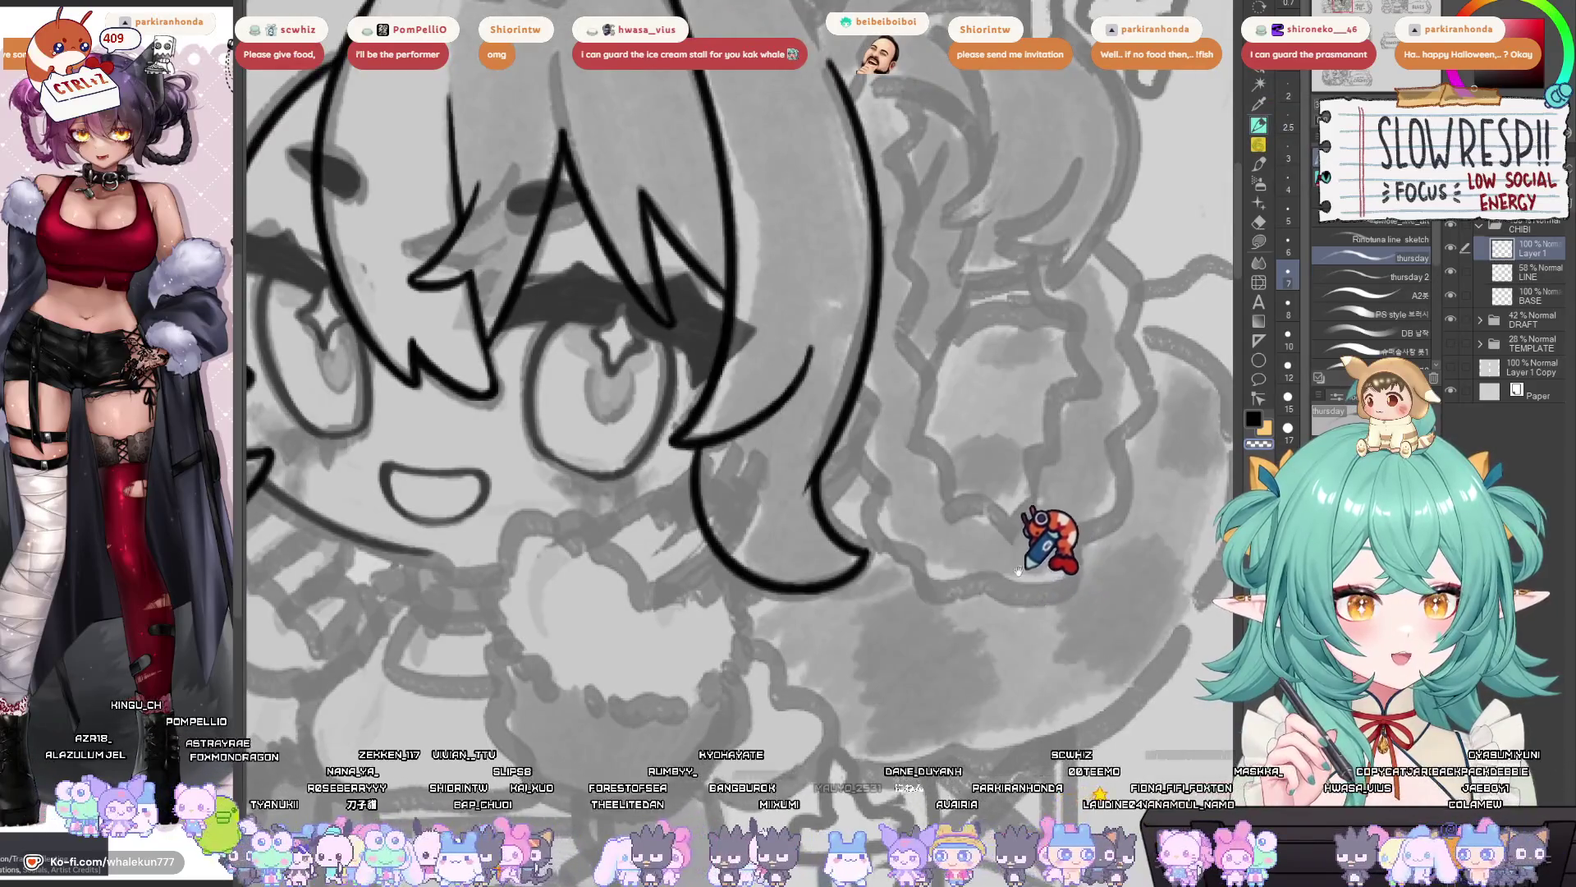
pyautogui.moveTo(1022, 495)
pyautogui.mouseDown()
pyautogui.moveTo(1023, 472)
pyautogui.moveTo(768, 747)
pyautogui.moveTo(772, 603)
pyautogui.moveTo(825, 694)
pyautogui.moveTo(808, 575)
pyautogui.mouseUp()
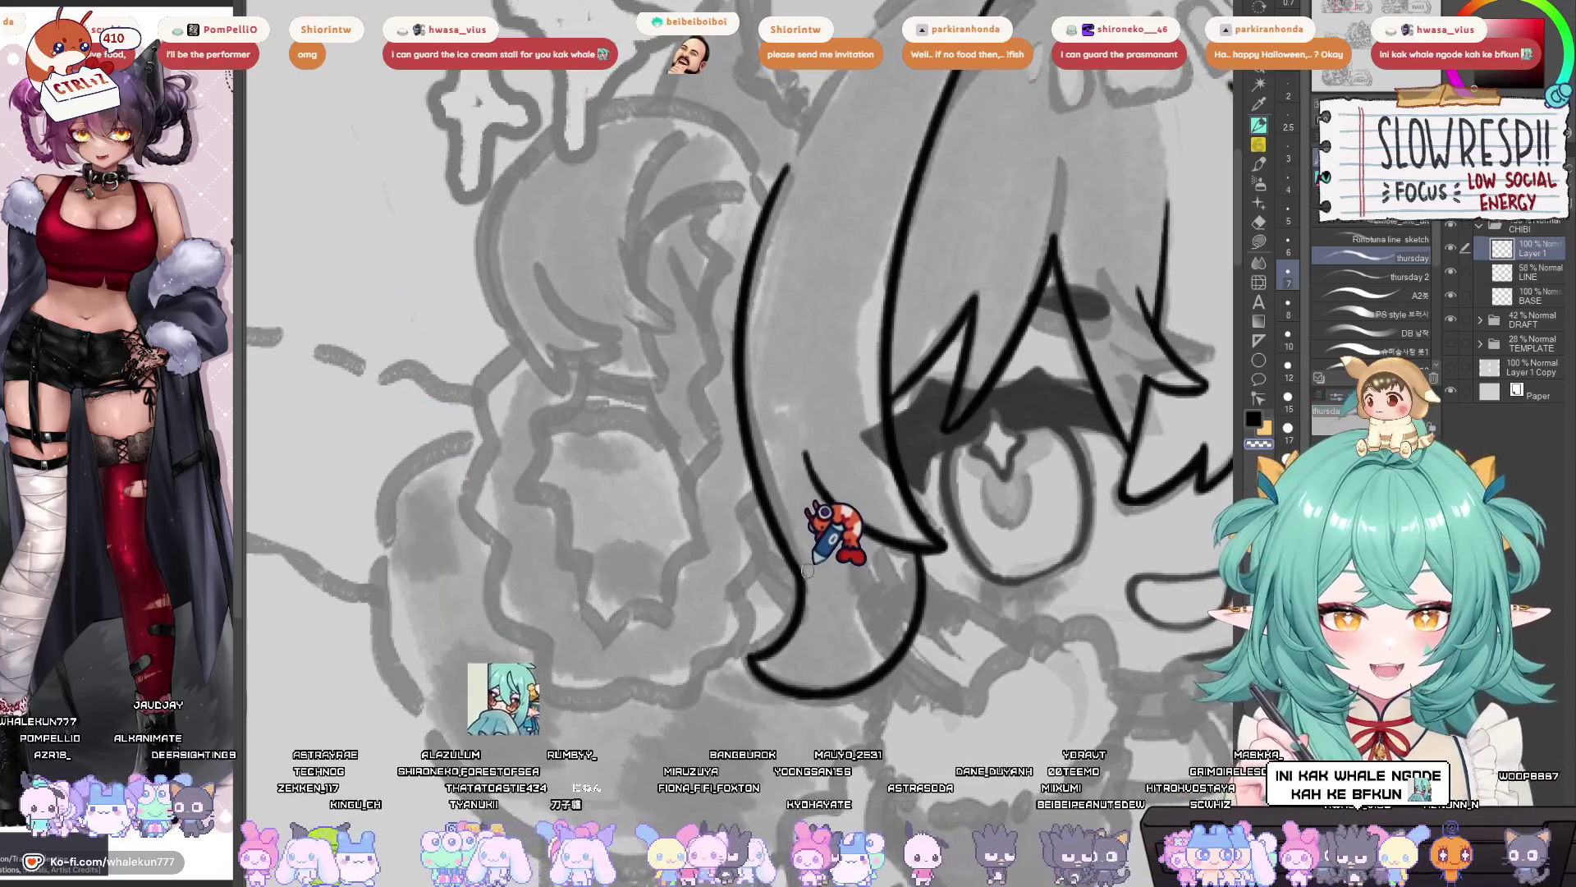
pyautogui.moveTo(809, 577)
pyautogui.mouseDown()
pyautogui.moveTo(798, 670)
pyautogui.moveTo(805, 536)
pyautogui.mouseUp()
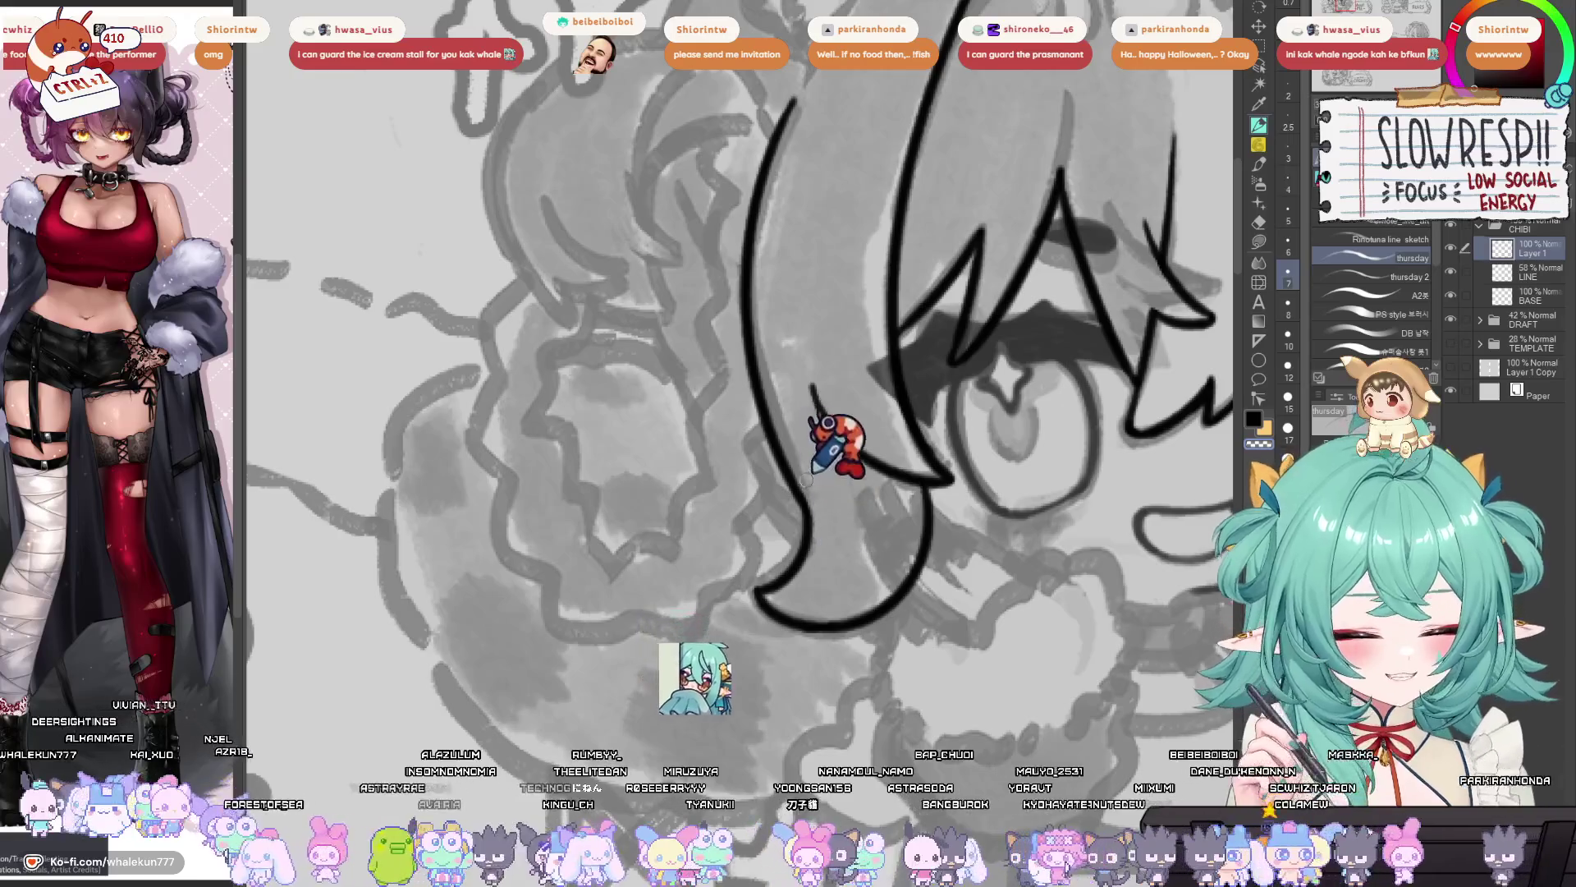
pyautogui.press('h')
pyautogui.moveTo(755, 572)
pyautogui.mouseDown()
pyautogui.moveTo(916, 552)
pyautogui.moveTo(988, 622)
pyautogui.moveTo(889, 598)
pyautogui.moveTo(776, 633)
pyautogui.mouseUp()
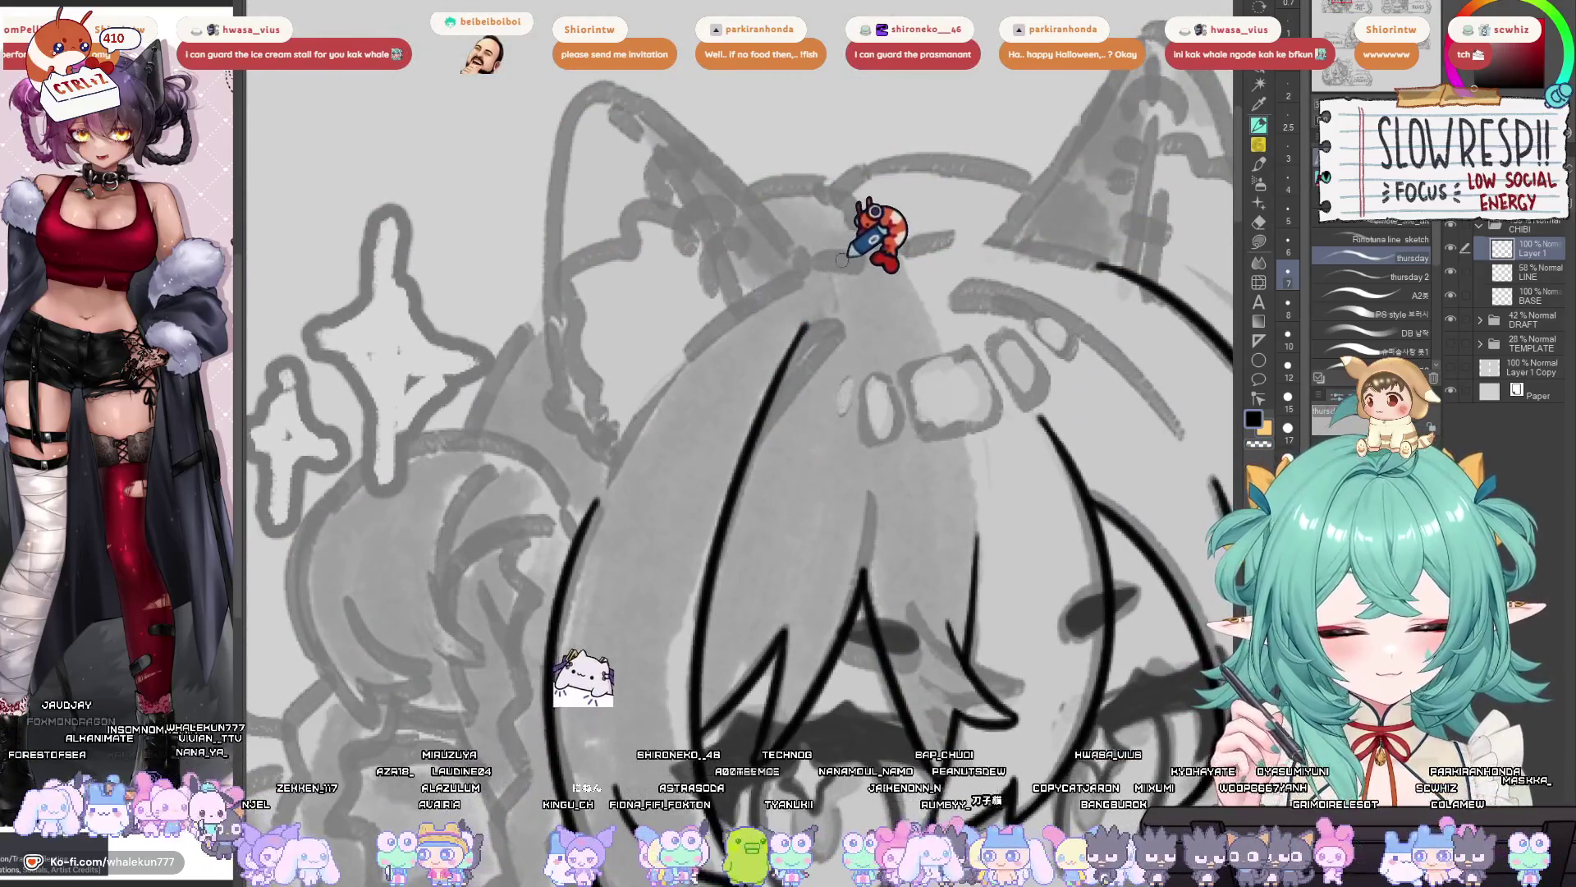
# - Try the long curved line down the hair's side several times, undoing each attempt
pyautogui.moveTo(858, 259); pyautogui.dragTo(633, 447)
pyautogui.hotkey('ctrl', 'z')
pyautogui.moveTo(858, 259); pyautogui.dragTo(587, 527)
pyautogui.hotkey('ctrl', 'z')
pyautogui.moveTo(858, 259); pyautogui.dragTo(567, 575)
pyautogui.hotkey('ctrl', 'z')
pyautogui.moveTo(858, 259)
pyautogui.mouseDown()
pyautogui.moveTo(557, 587)
pyautogui.moveTo(739, 304)
pyautogui.moveTo(565, 569)
pyautogui.moveTo(640, 460)
pyautogui.moveTo(603, 476)
pyautogui.moveTo(655, 406)
pyautogui.mouseUp()
pyautogui.hotkey('ctrl', 'z')
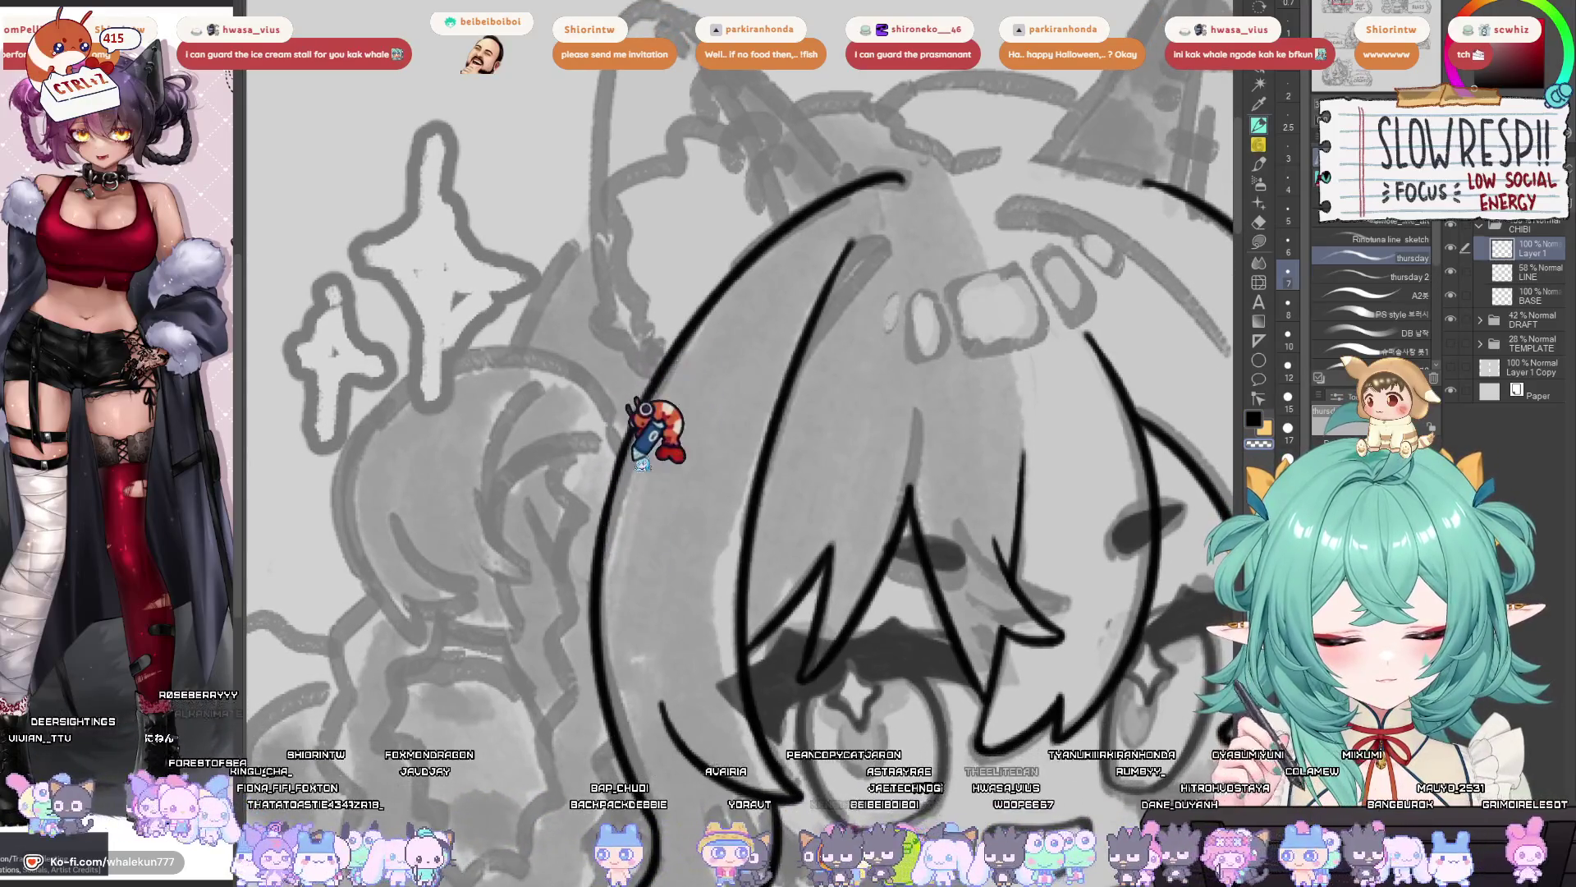
pyautogui.hotkey('ctrl', 'z')
pyautogui.hotkey('ctrl', 'z')
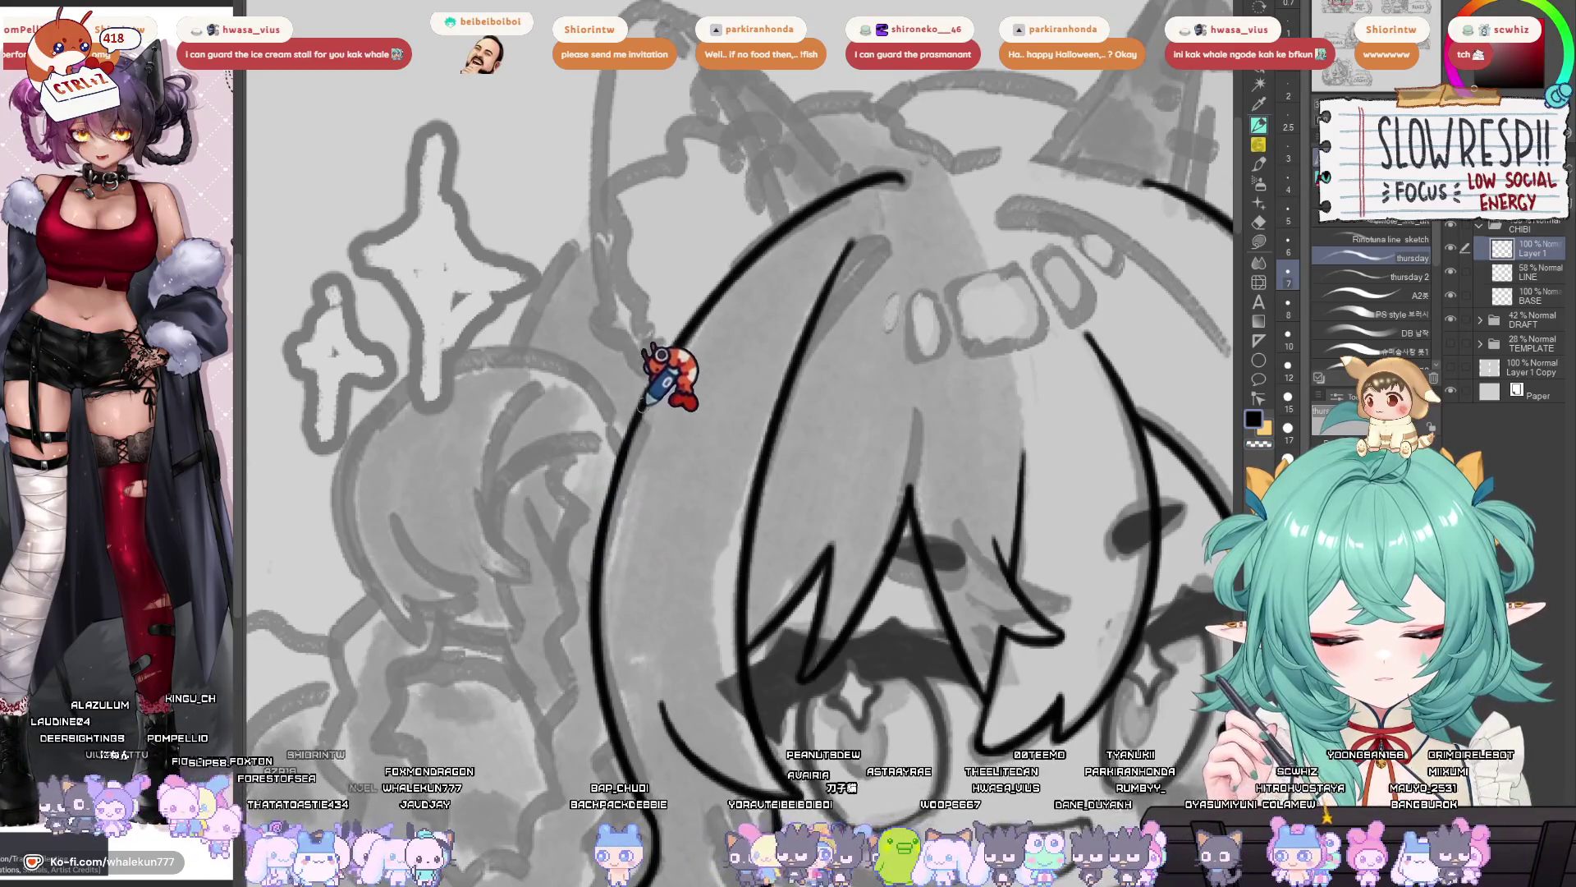
# - Rotate the view and ink a long hair curve from the upper right down-left
pyautogui.moveTo(632, 463)
pyautogui.mouseDown()
pyautogui.moveTo(651, 446)
pyautogui.moveTo(627, 482)
pyautogui.moveTo(855, 440)
pyautogui.moveTo(750, 494)
pyautogui.mouseUp()
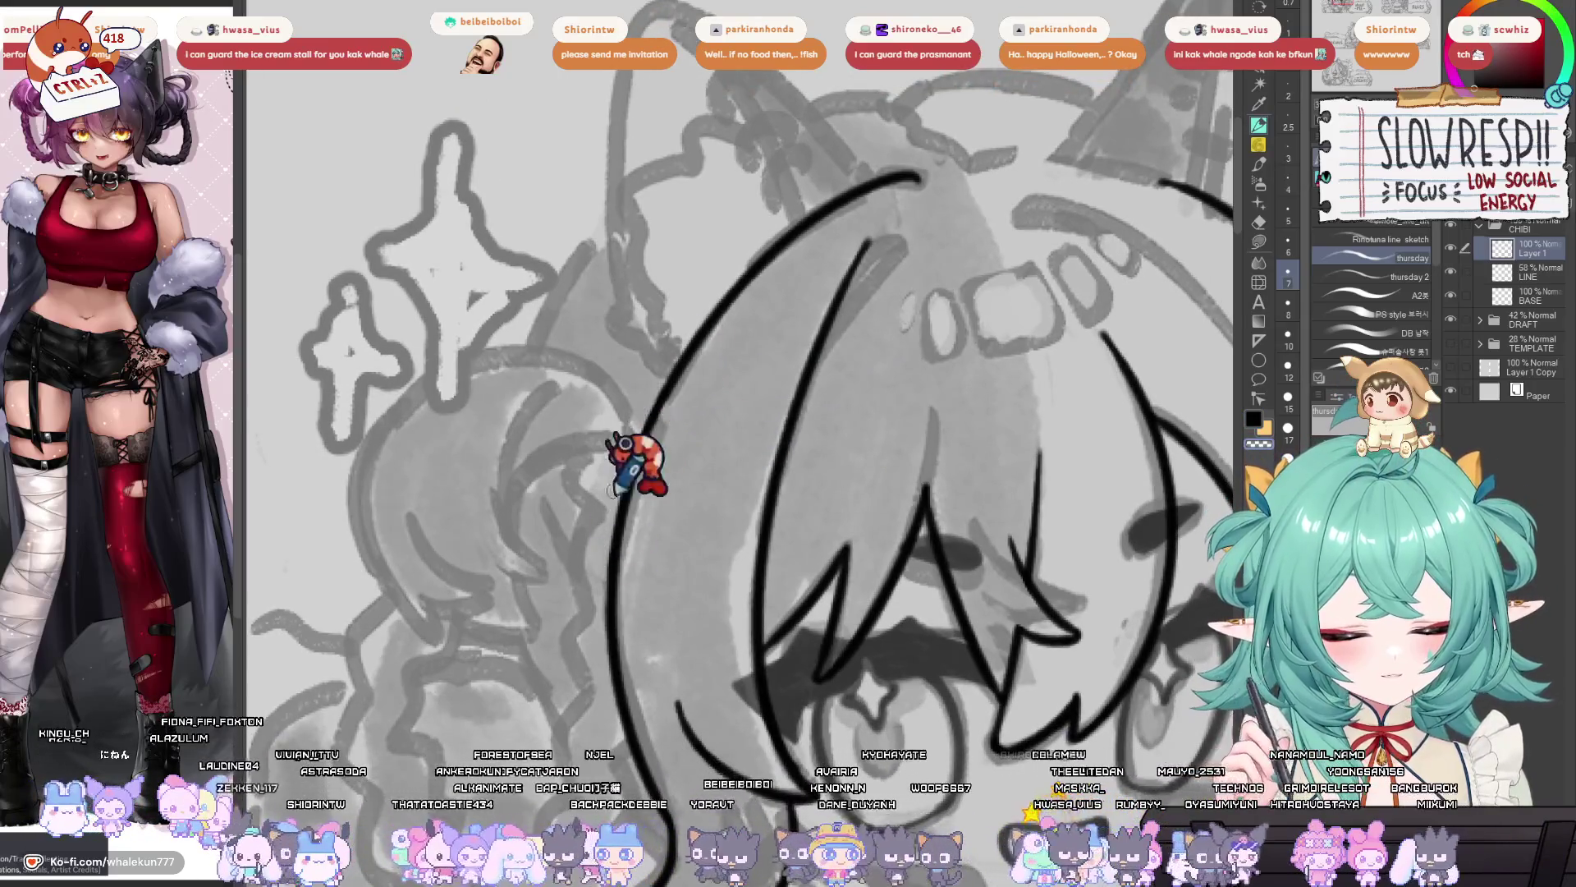
pyautogui.moveTo(660, 429)
pyautogui.mouseDown()
pyautogui.moveTo(719, 433)
pyautogui.moveTo(657, 517)
pyautogui.moveTo(856, 615)
pyautogui.moveTo(844, 555)
pyautogui.mouseUp()
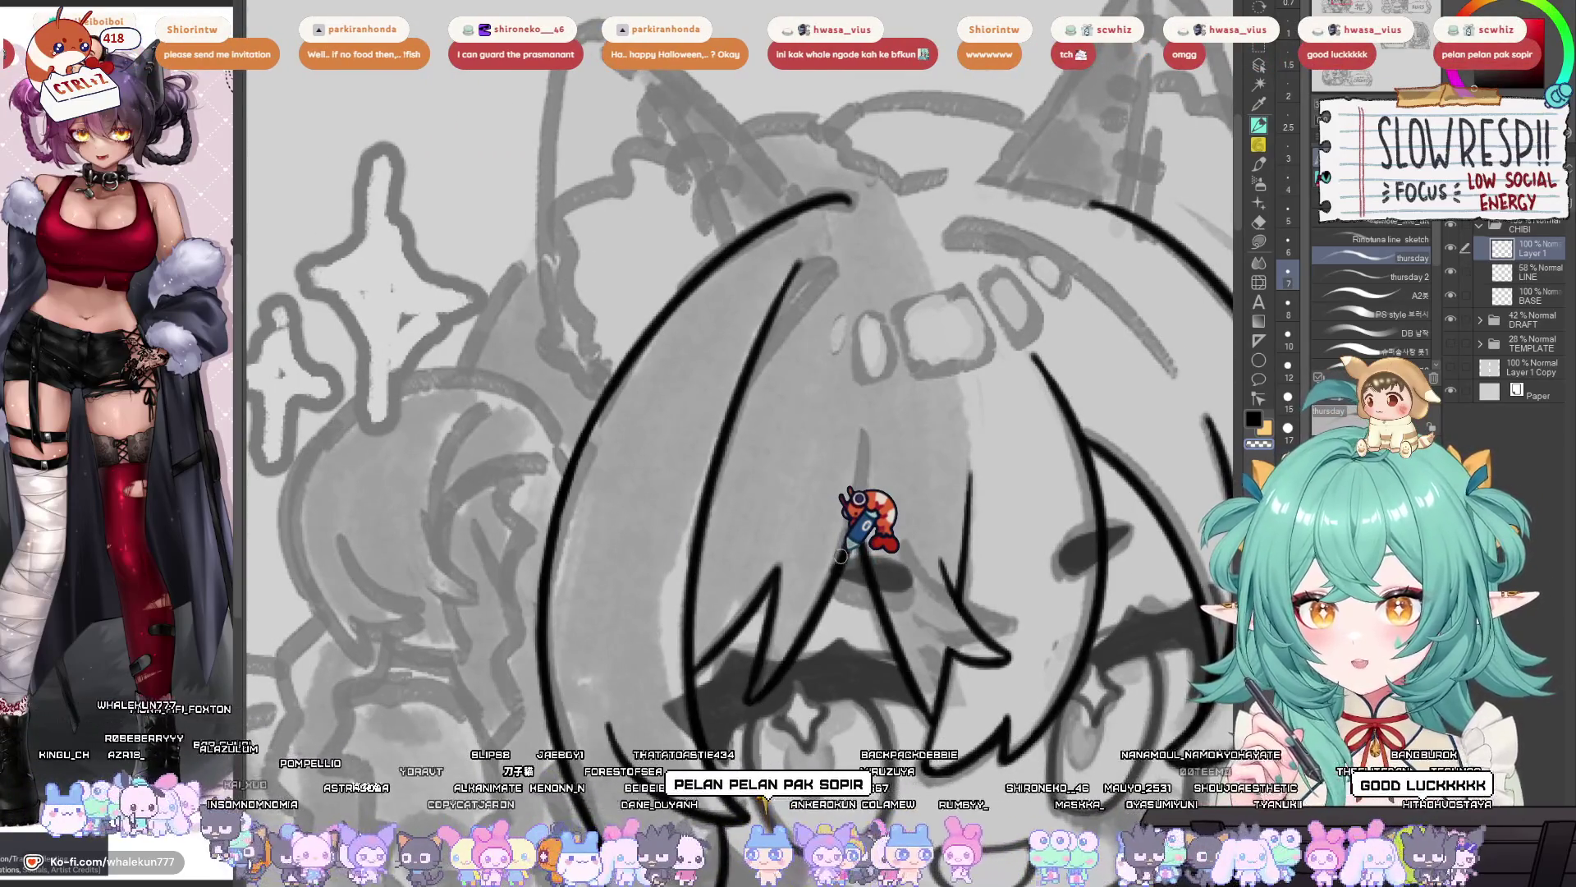
pyautogui.moveTo(841, 556)
pyautogui.mouseDown()
pyautogui.moveTo(874, 575)
pyautogui.moveTo(890, 618)
pyautogui.moveTo(869, 585)
pyautogui.moveTo(1036, 649)
pyautogui.moveTo(1016, 567)
pyautogui.moveTo(936, 454)
pyautogui.mouseUp()
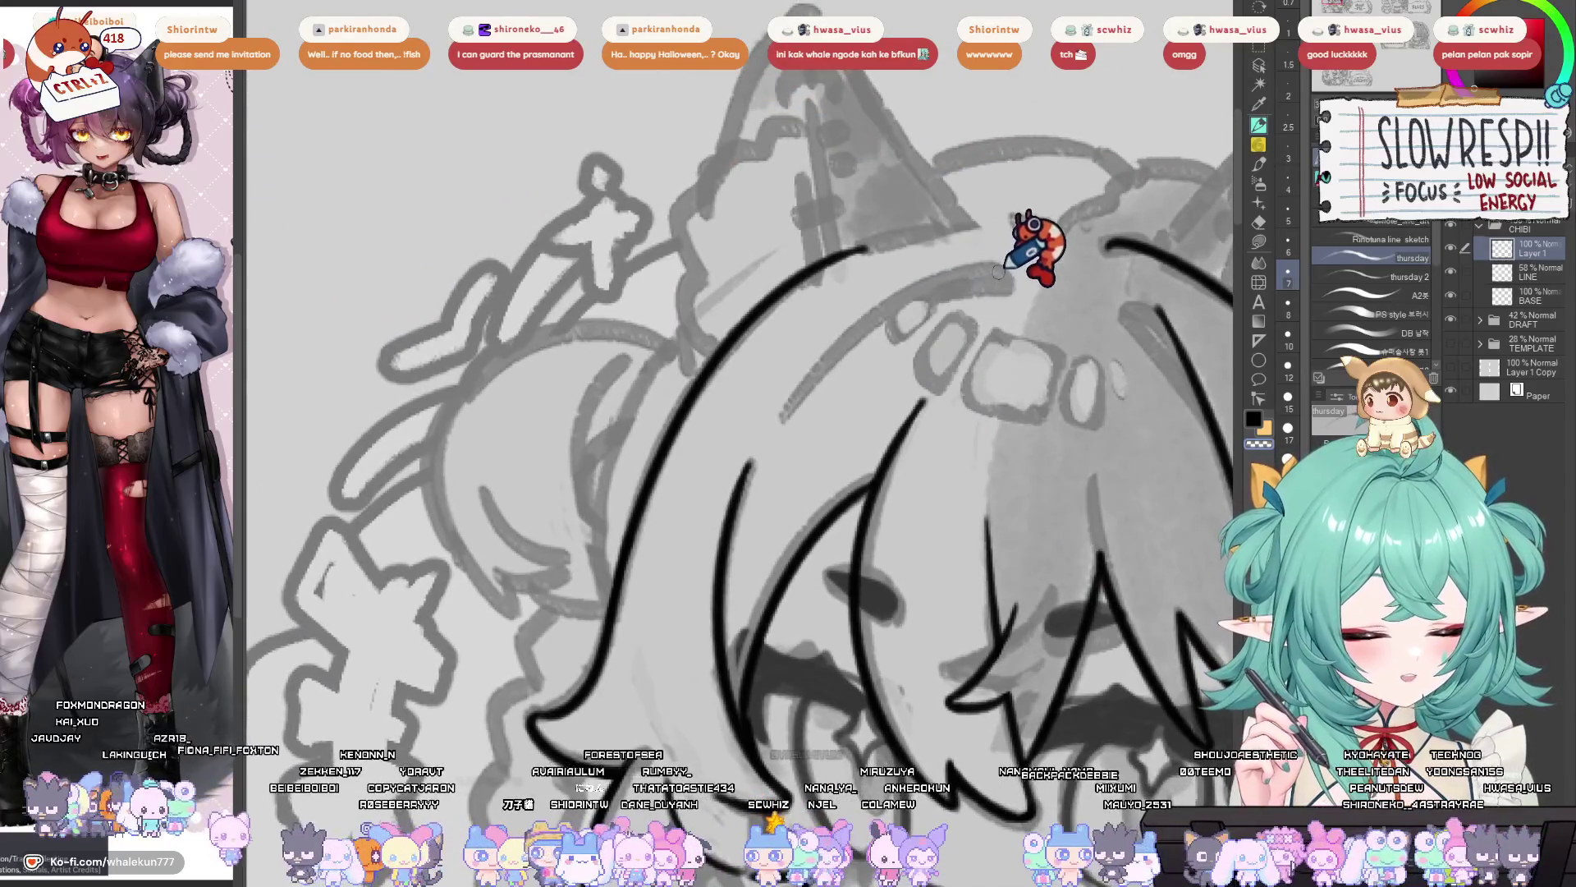
pyautogui.moveTo(998, 273); pyautogui.dragTo(790, 405)
pyautogui.hotkey('ctrl', 'z')
pyautogui.moveTo(998, 271); pyautogui.dragTo(792, 403)
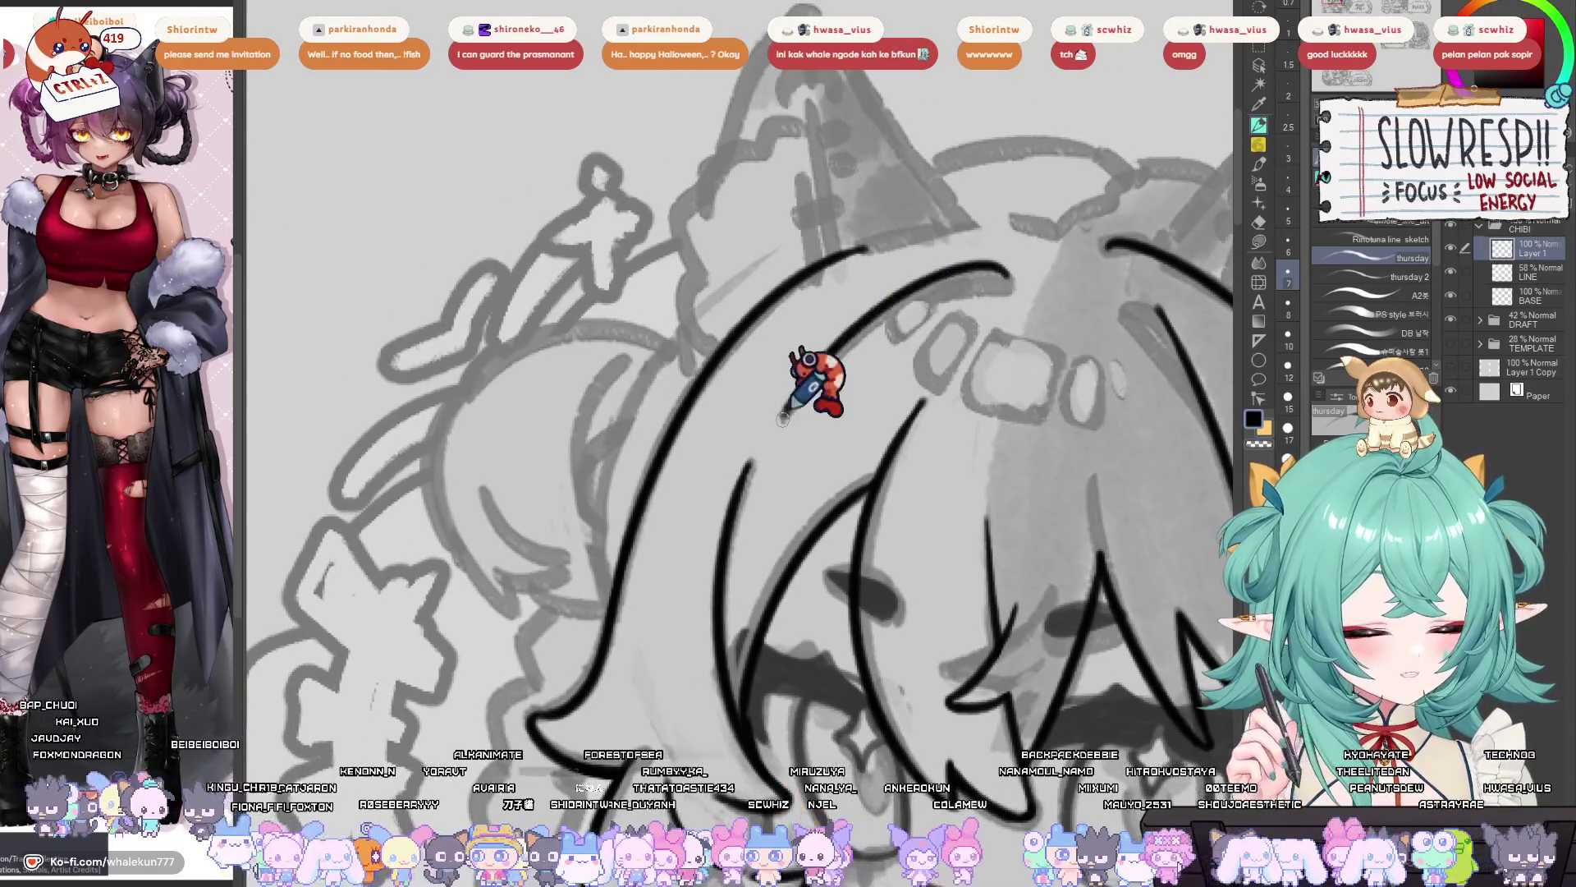
# - Flip the view horizontally back and forth to check the outer hair curves
pyautogui.press('h')
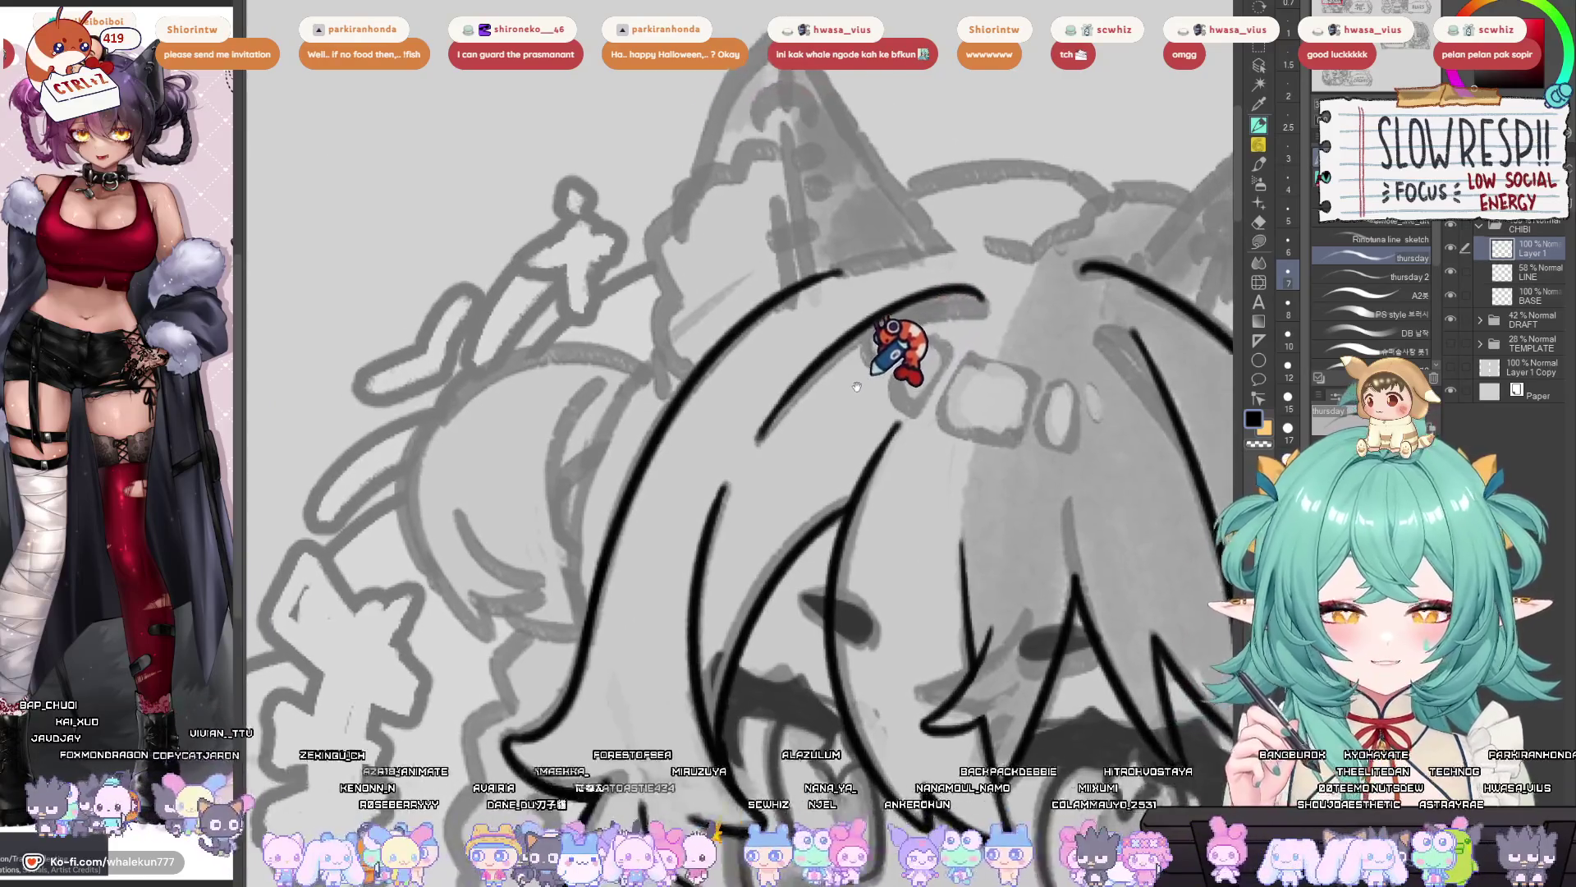
pyautogui.press('h')
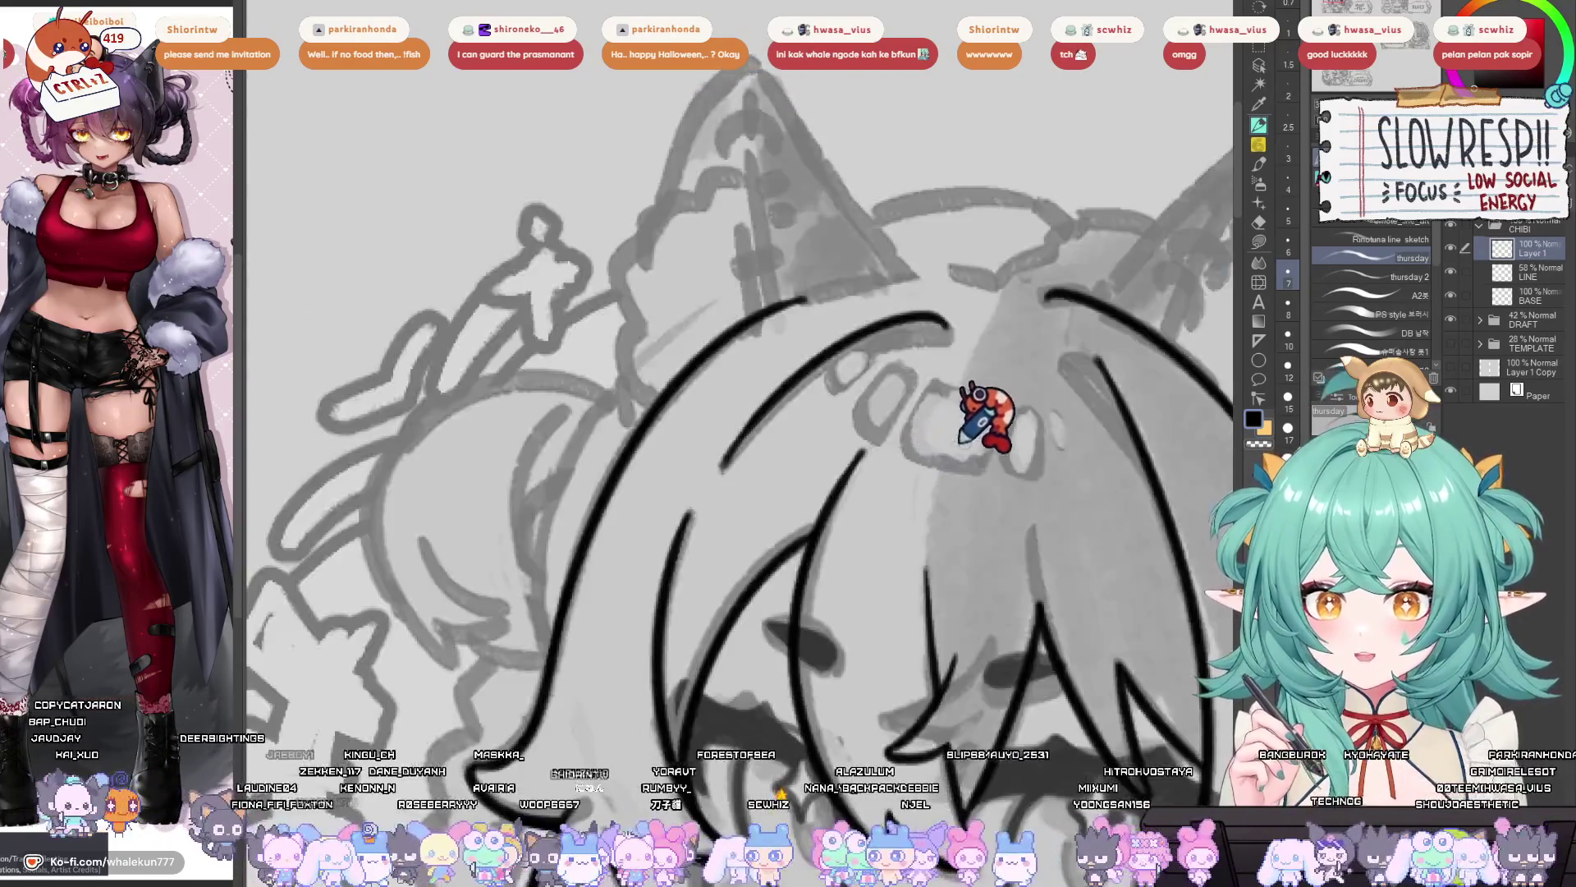
pyautogui.press('h')
pyautogui.press('h')
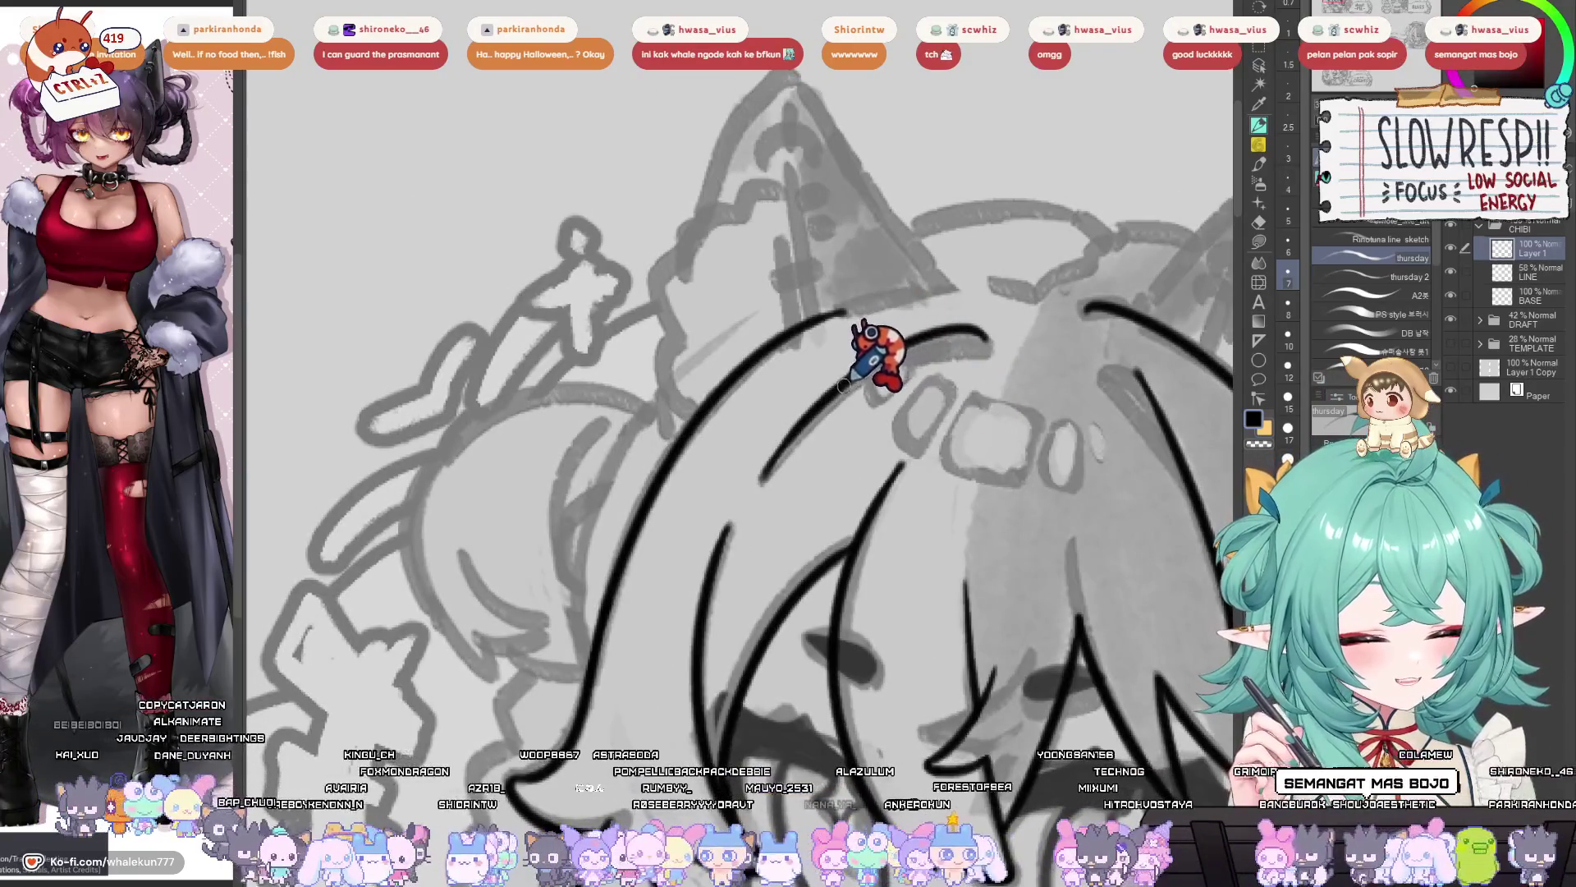
pyautogui.press('h')
pyautogui.press('h')
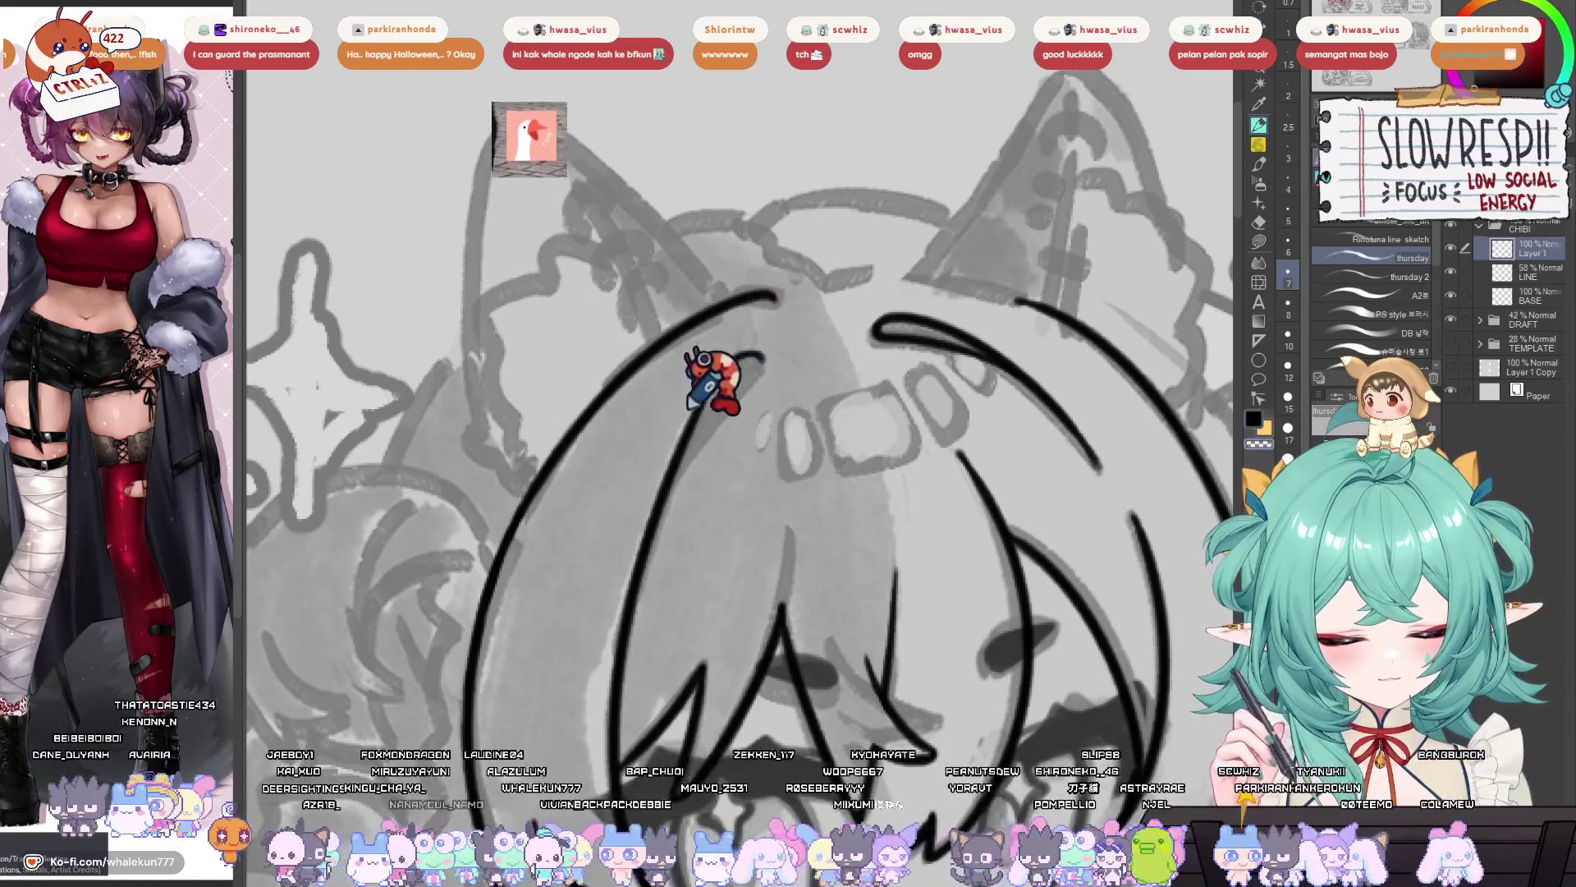
pyautogui.moveTo(731, 379); pyautogui.dragTo(696, 460)
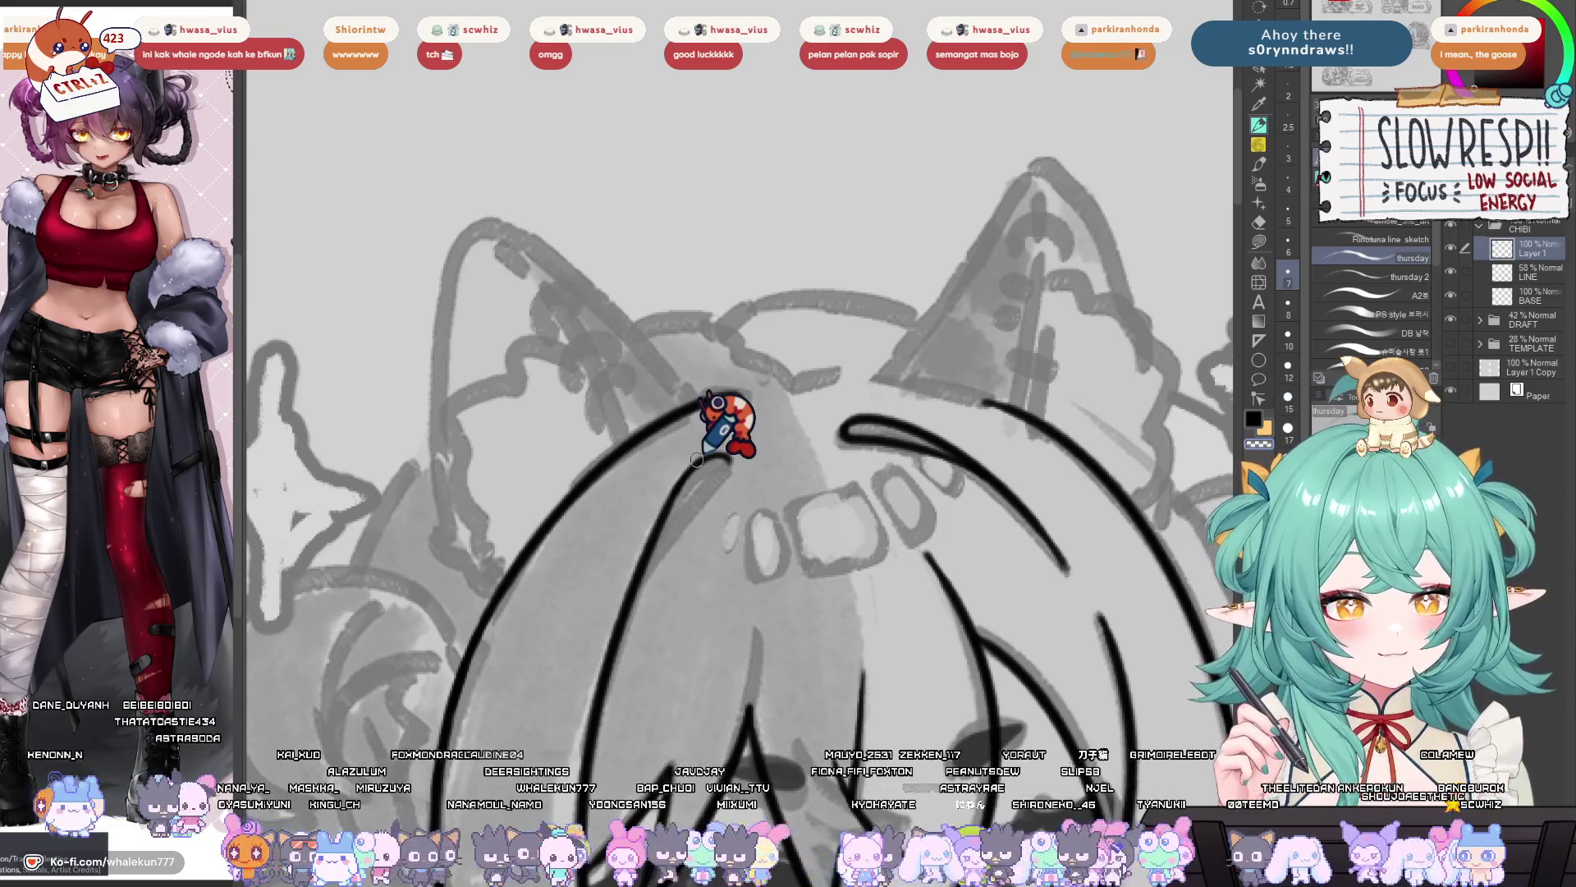
pyautogui.scroll(-2, 944, 526)
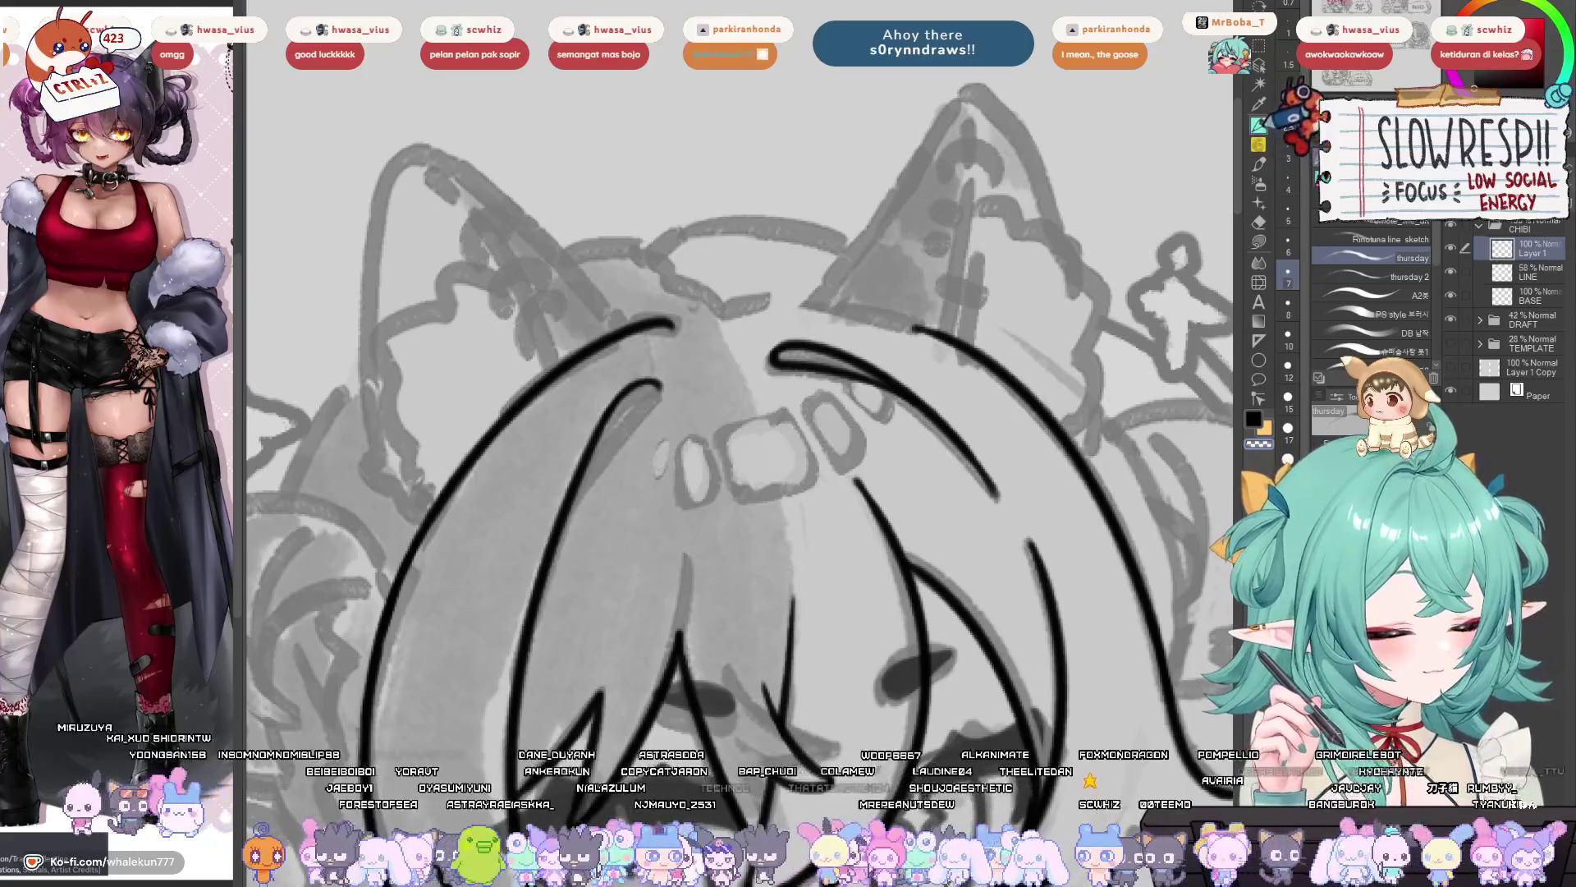
# - Undo the last two stray strokes near the face
pyautogui.scroll(2, 1055, 353)
pyautogui.scroll(2, 881, 447)
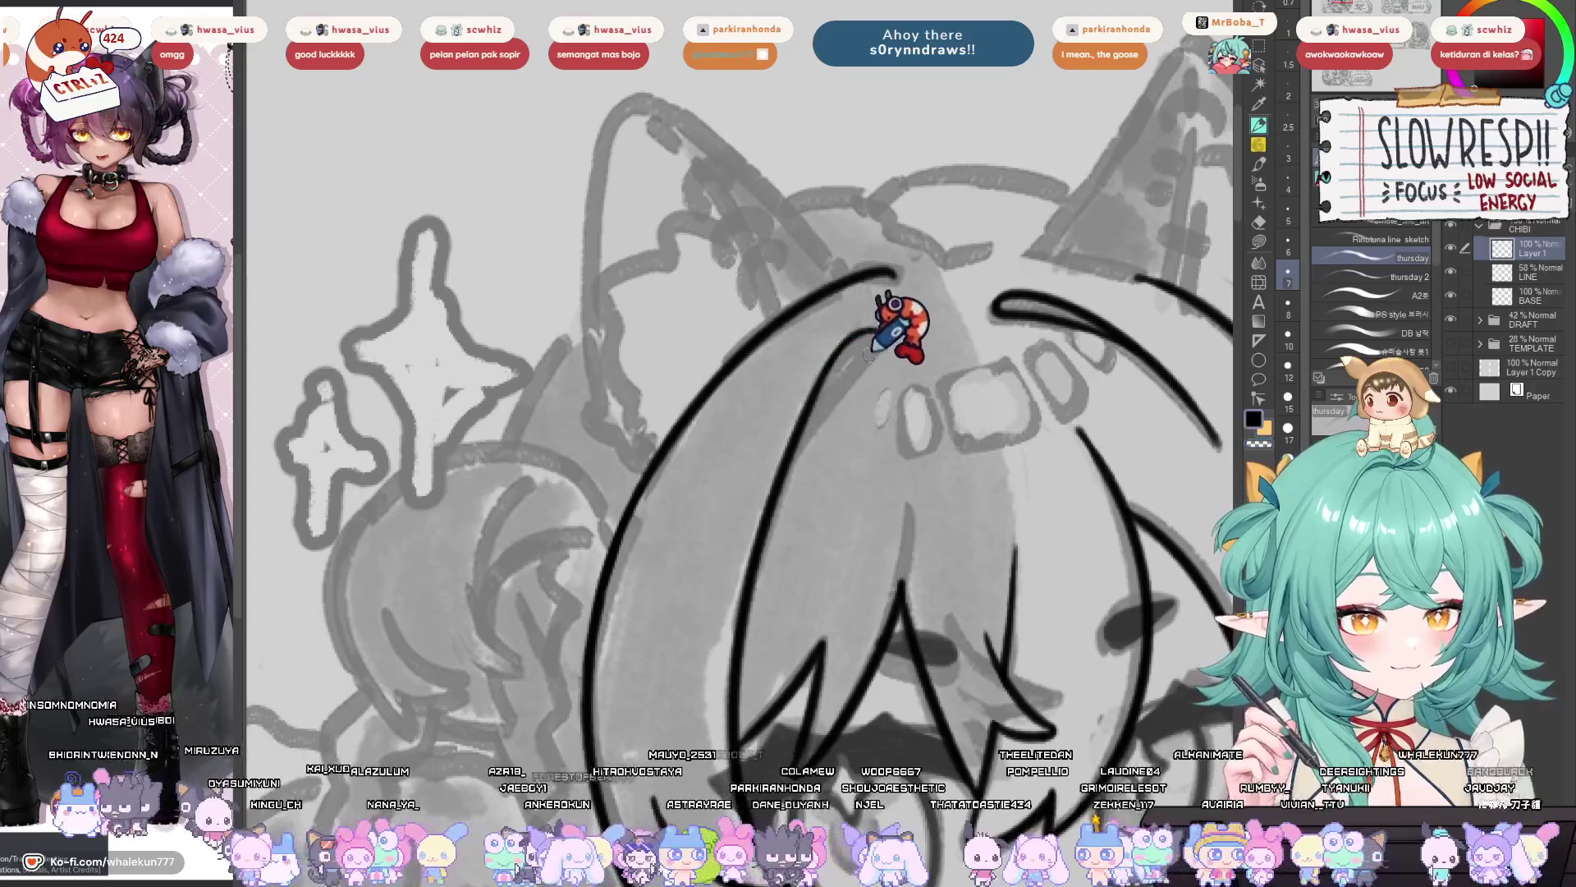
pyautogui.hotkey('ctrl', 'z')
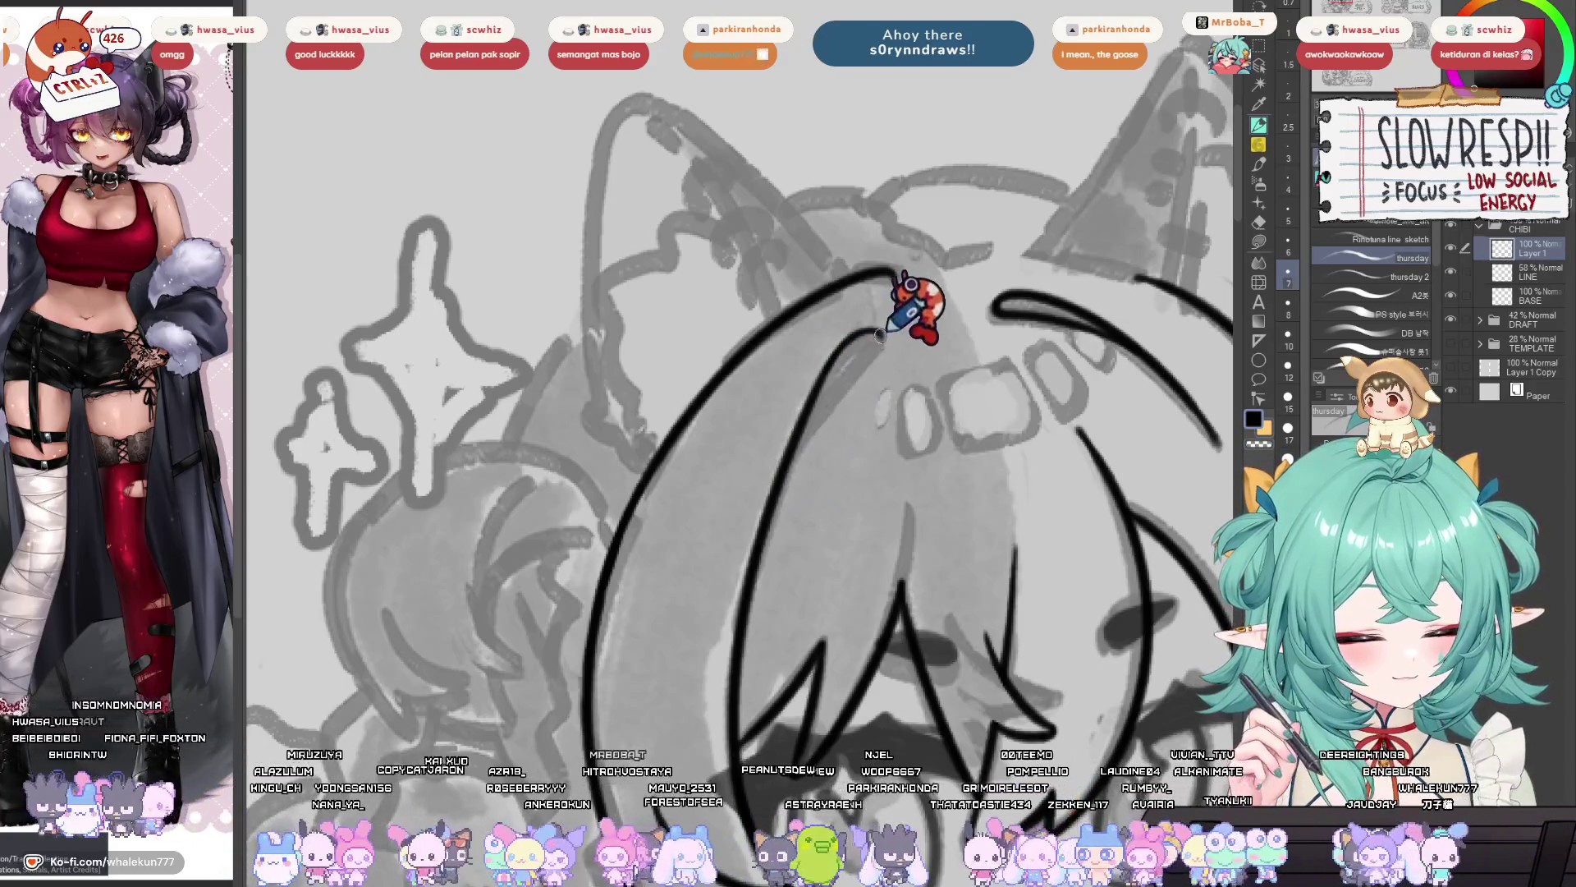
pyautogui.hotkey('ctrl', 'z')
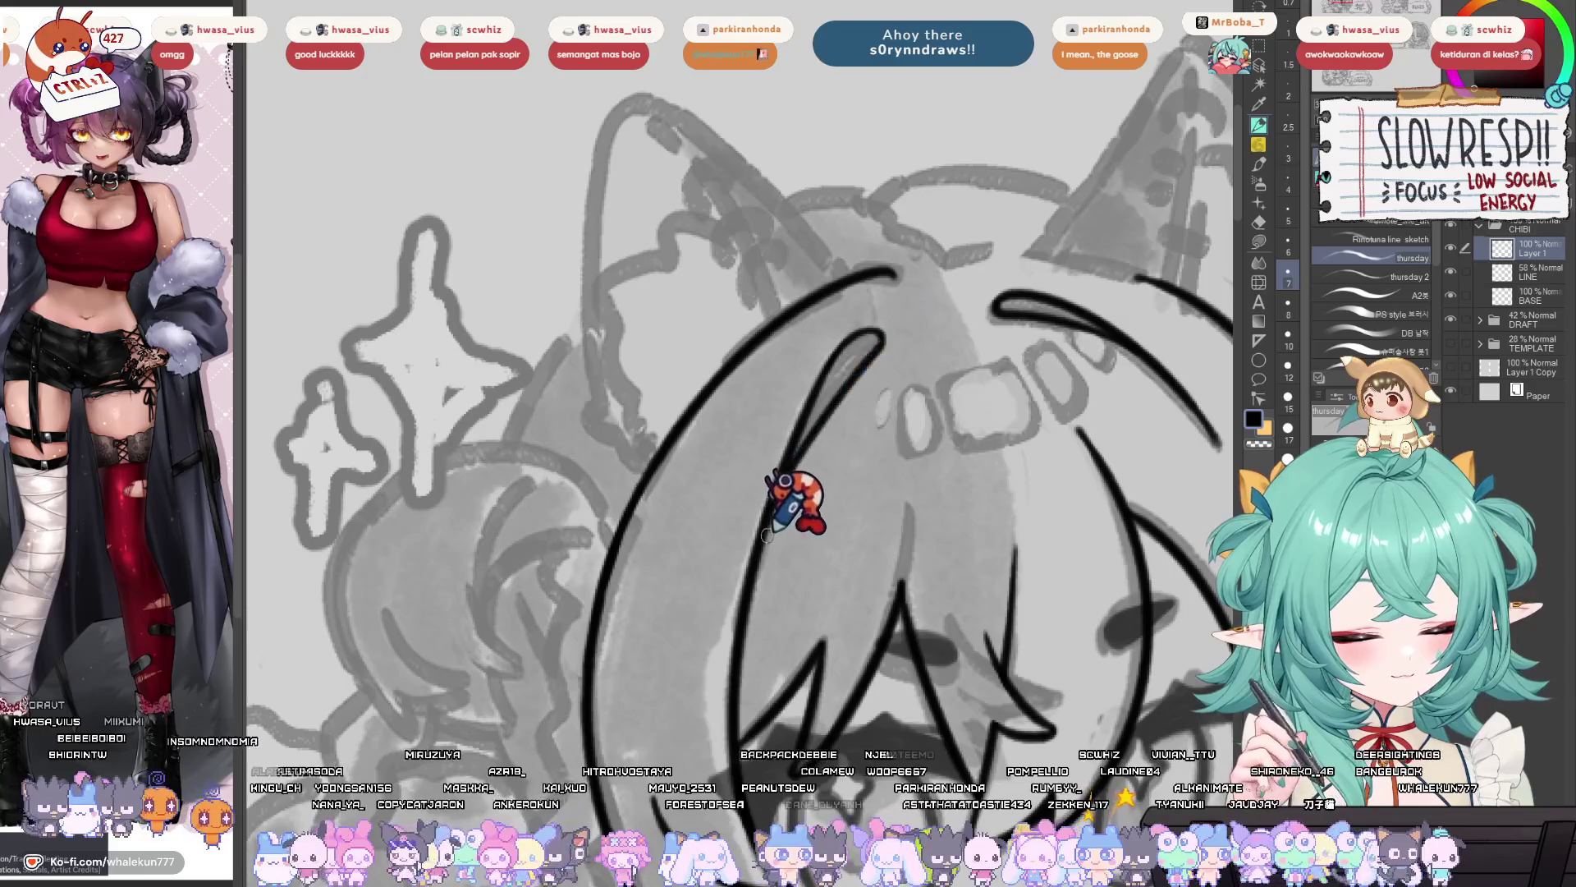
# - Ink a new black line following the left hair strands over the sketch
pyautogui.scroll(-3, 803, 525)
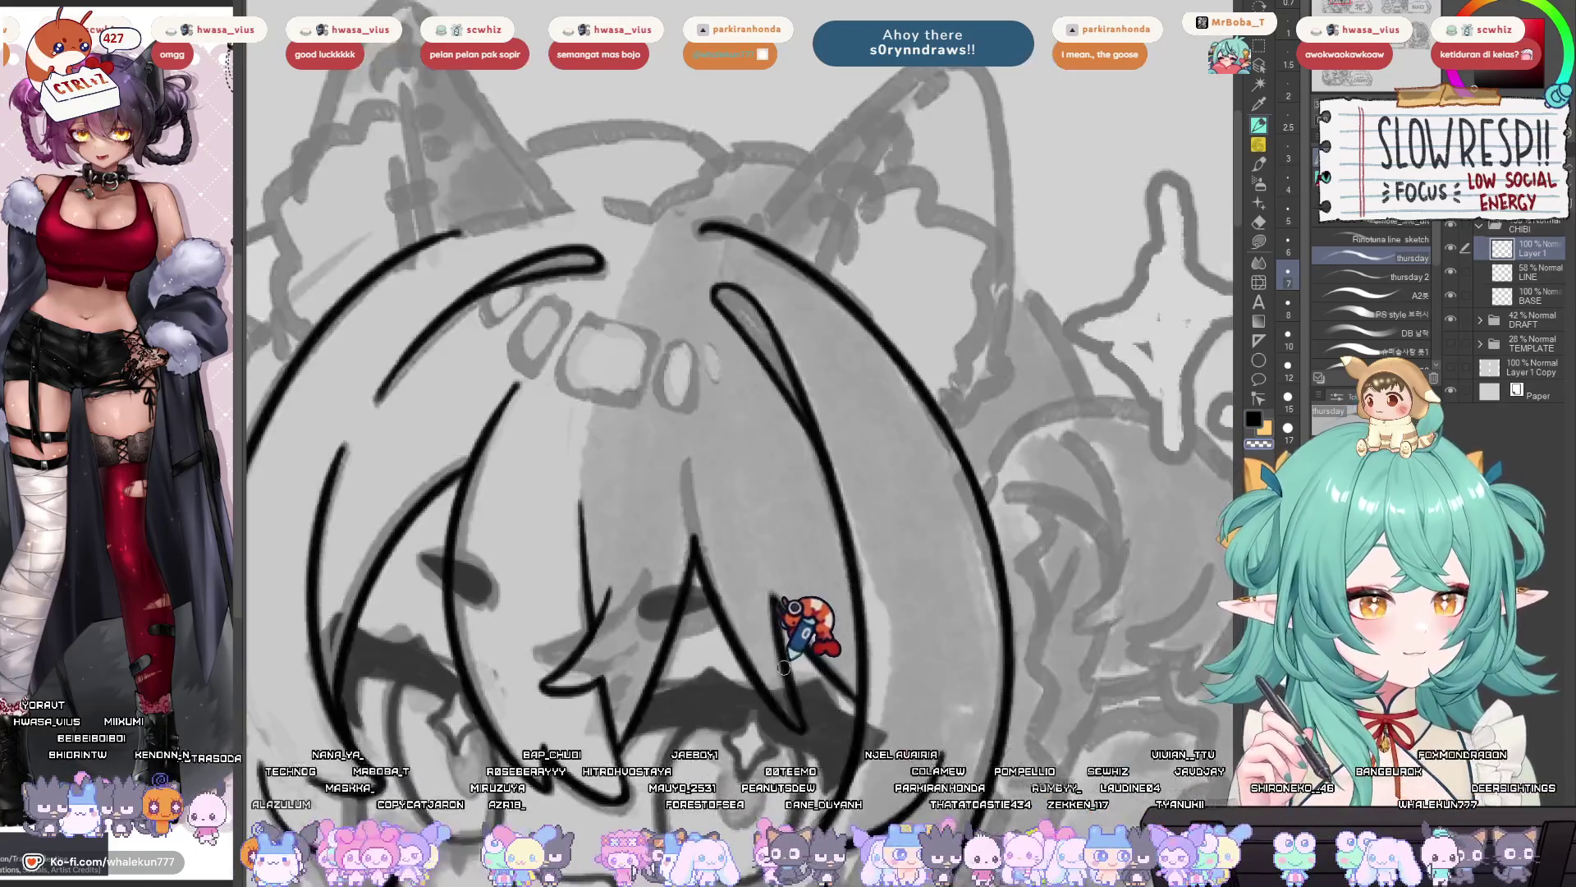
pyautogui.scroll(1, 746, 633)
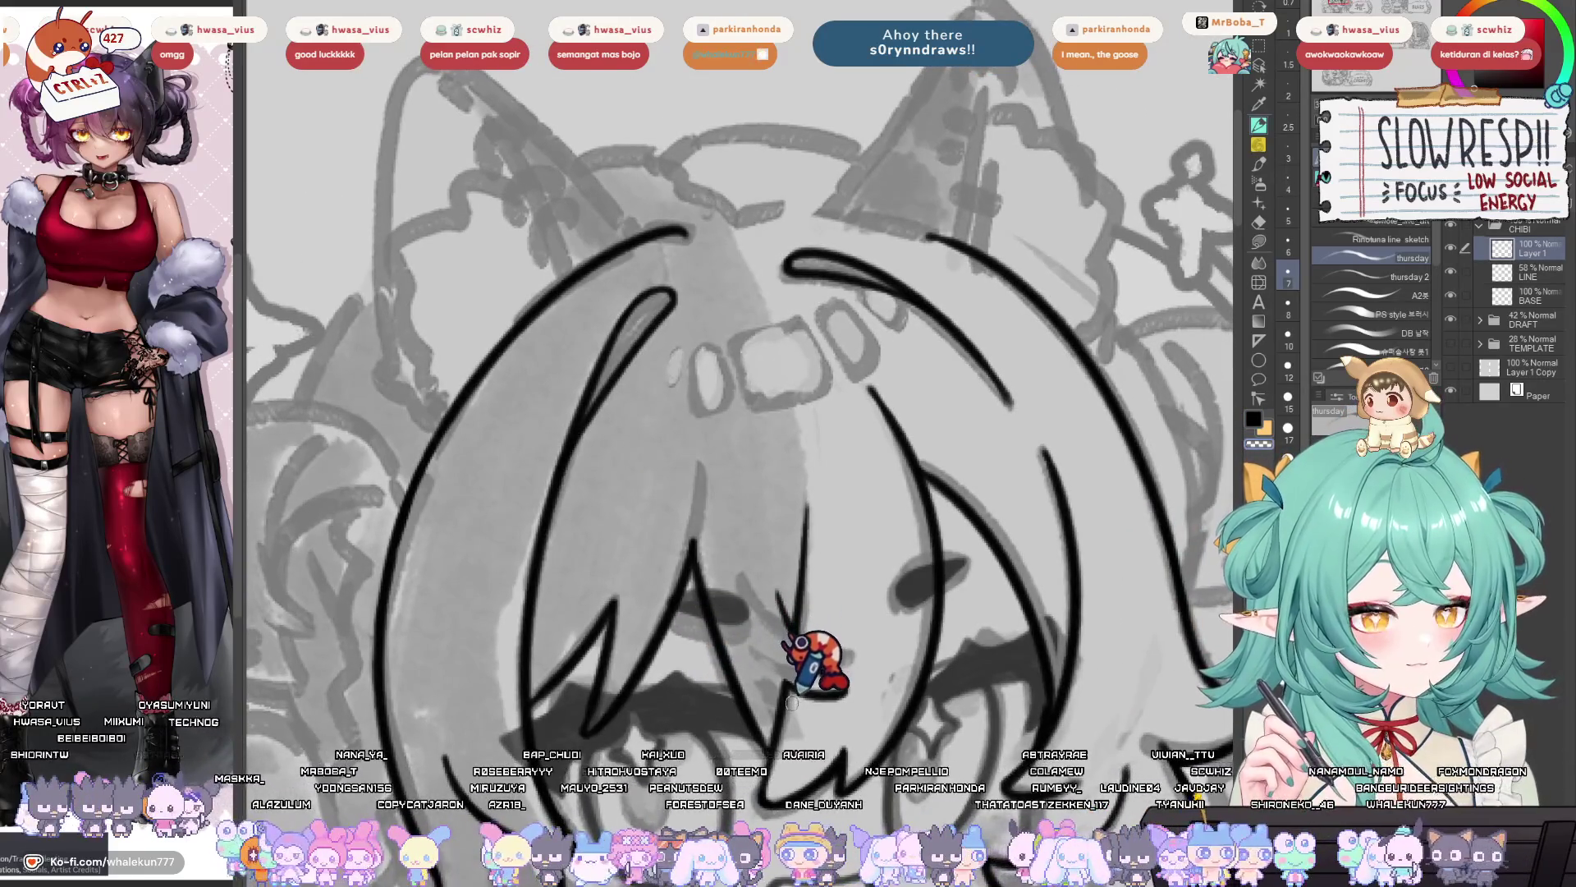
pyautogui.scroll(1, 835, 640)
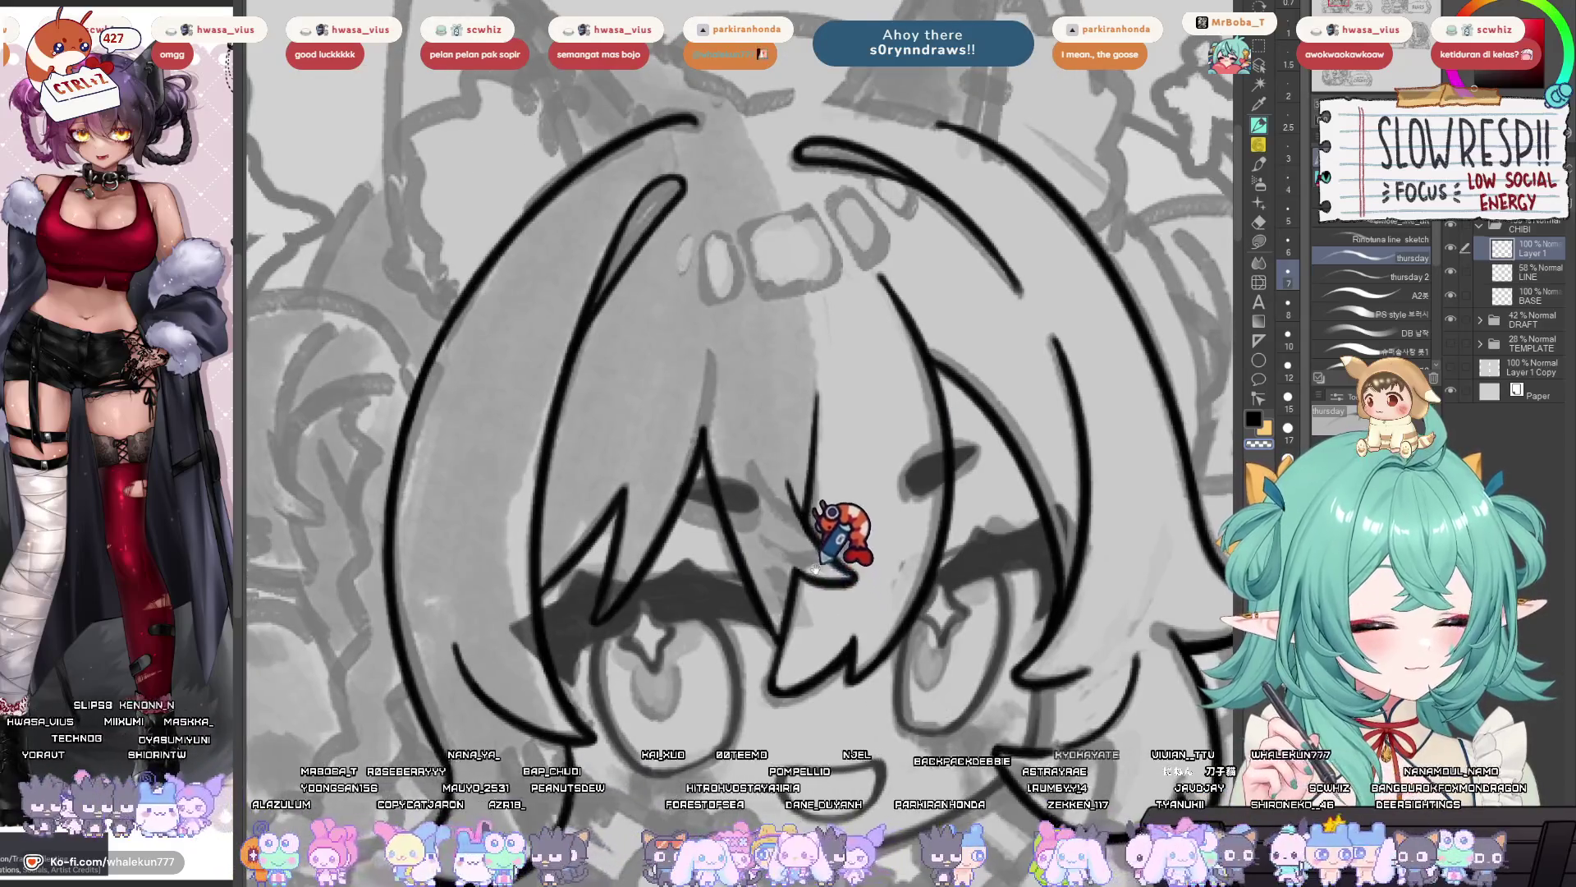
pyautogui.scroll(1, 796, 648)
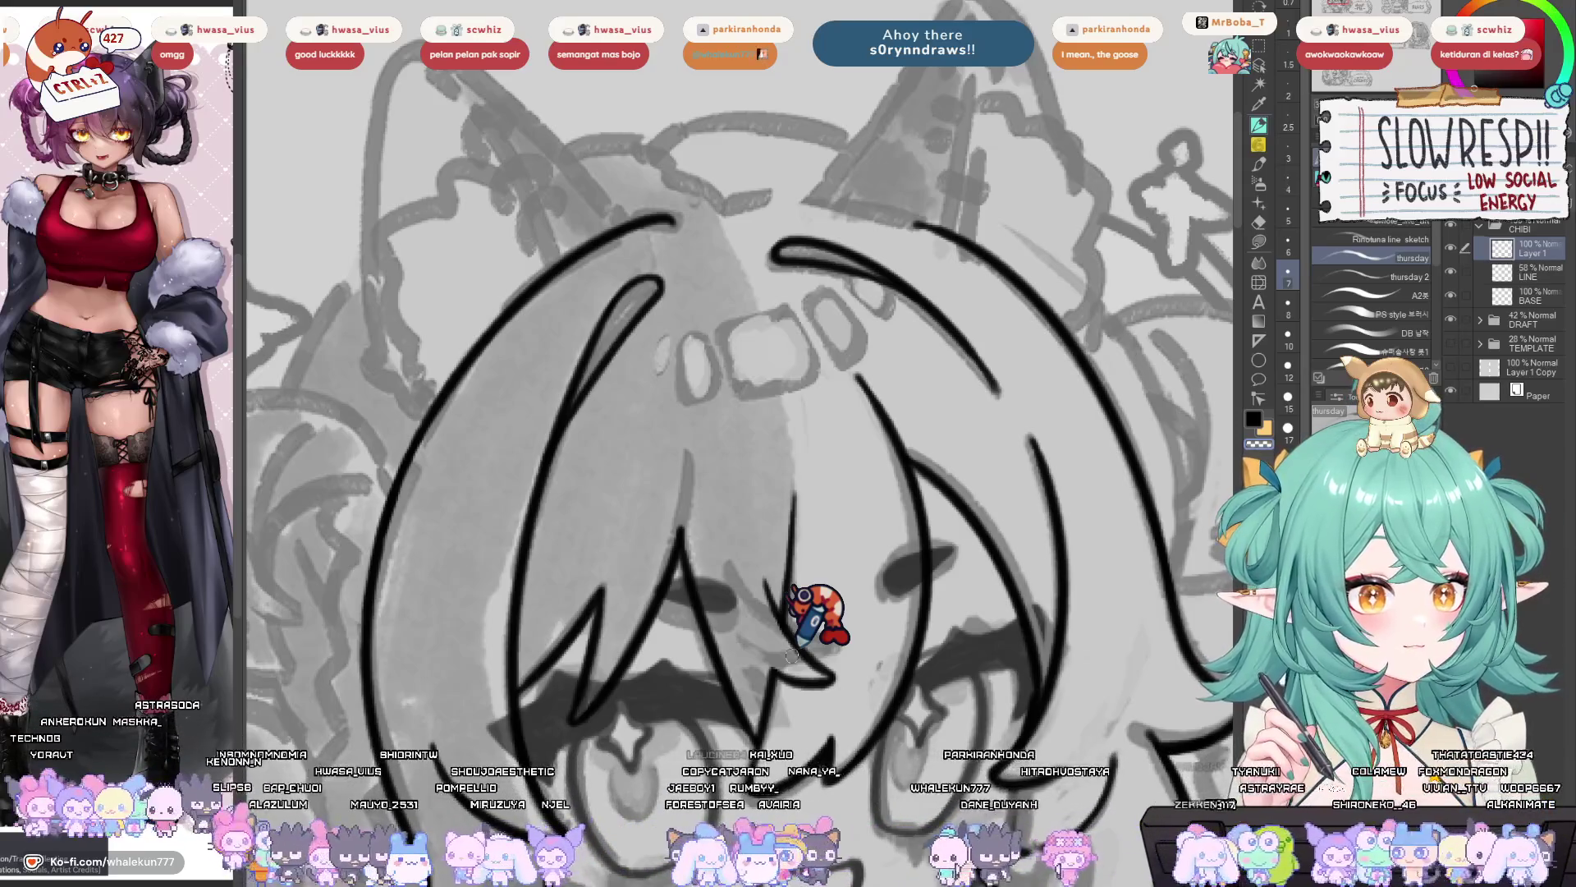
pyautogui.scroll(-2, 792, 654)
pyautogui.scroll(3, 1055, 404)
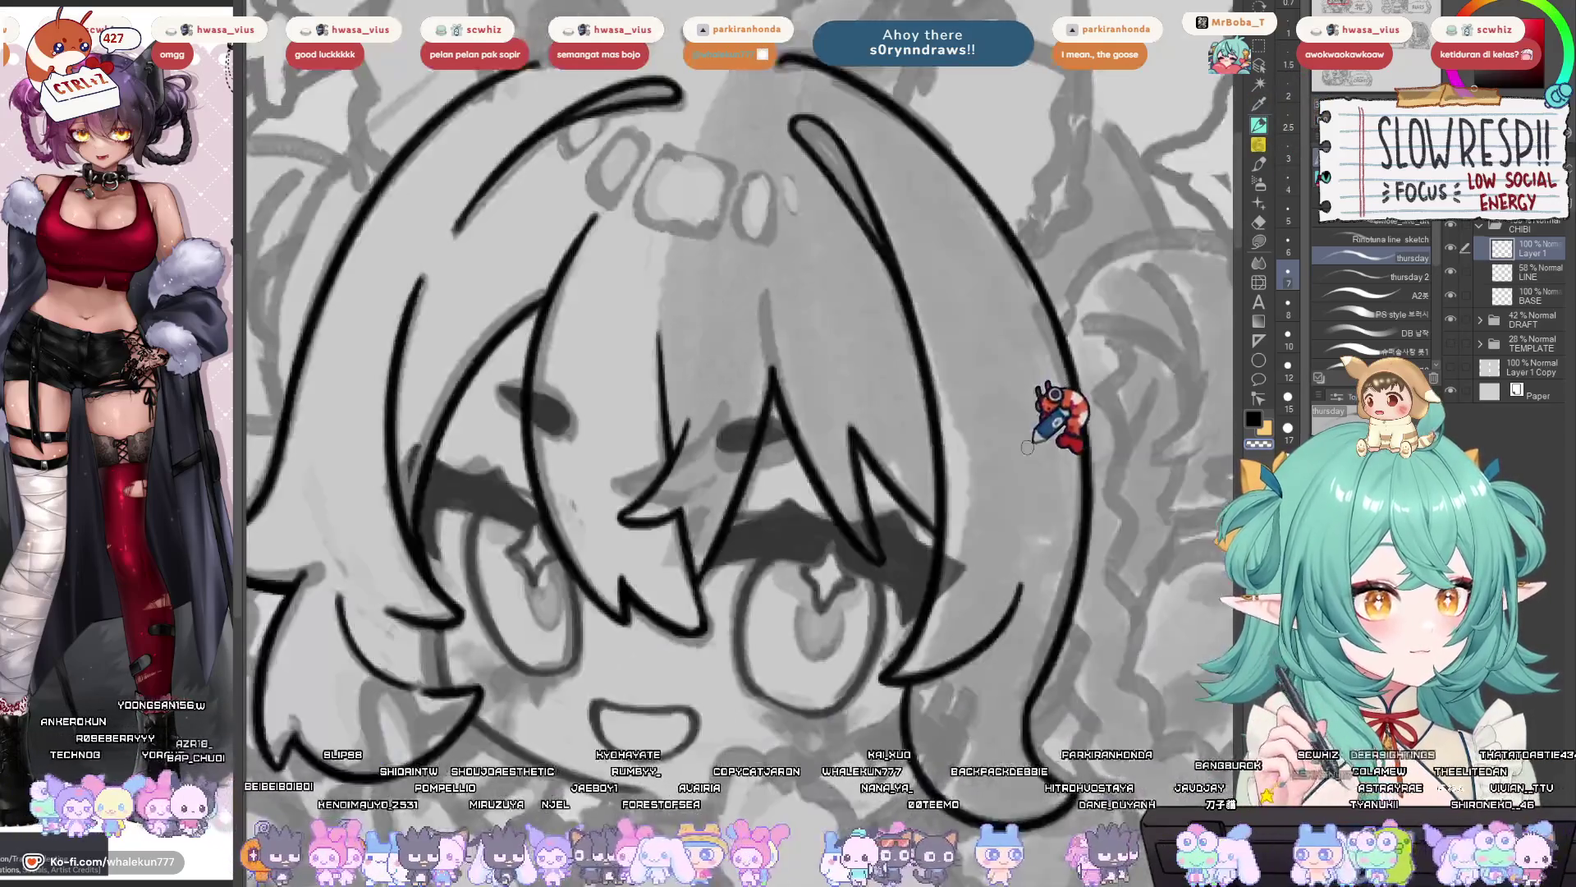
pyautogui.scroll(-1, 1065, 577)
pyautogui.moveTo(743, 291)
pyautogui.mouseDown()
pyautogui.moveTo(693, 362)
pyautogui.moveTo(624, 565)
pyautogui.mouseUp()
pyautogui.moveTo(669, 433); pyautogui.dragTo(668, 468)
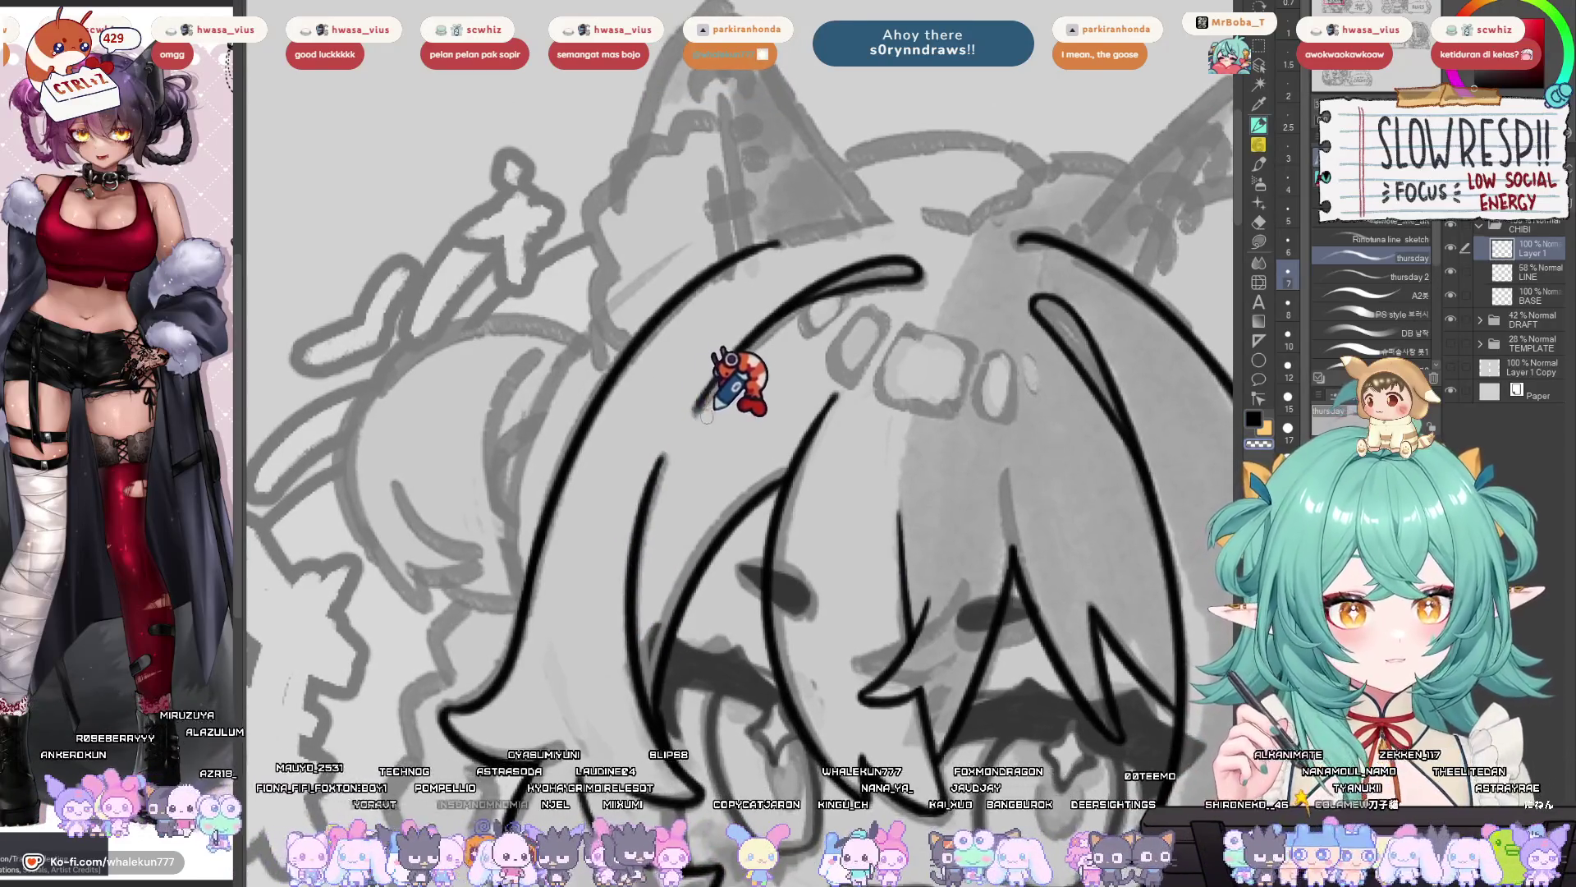
pyautogui.moveTo(697, 444); pyautogui.dragTo(660, 544)
pyautogui.scroll(-2, 661, 544)
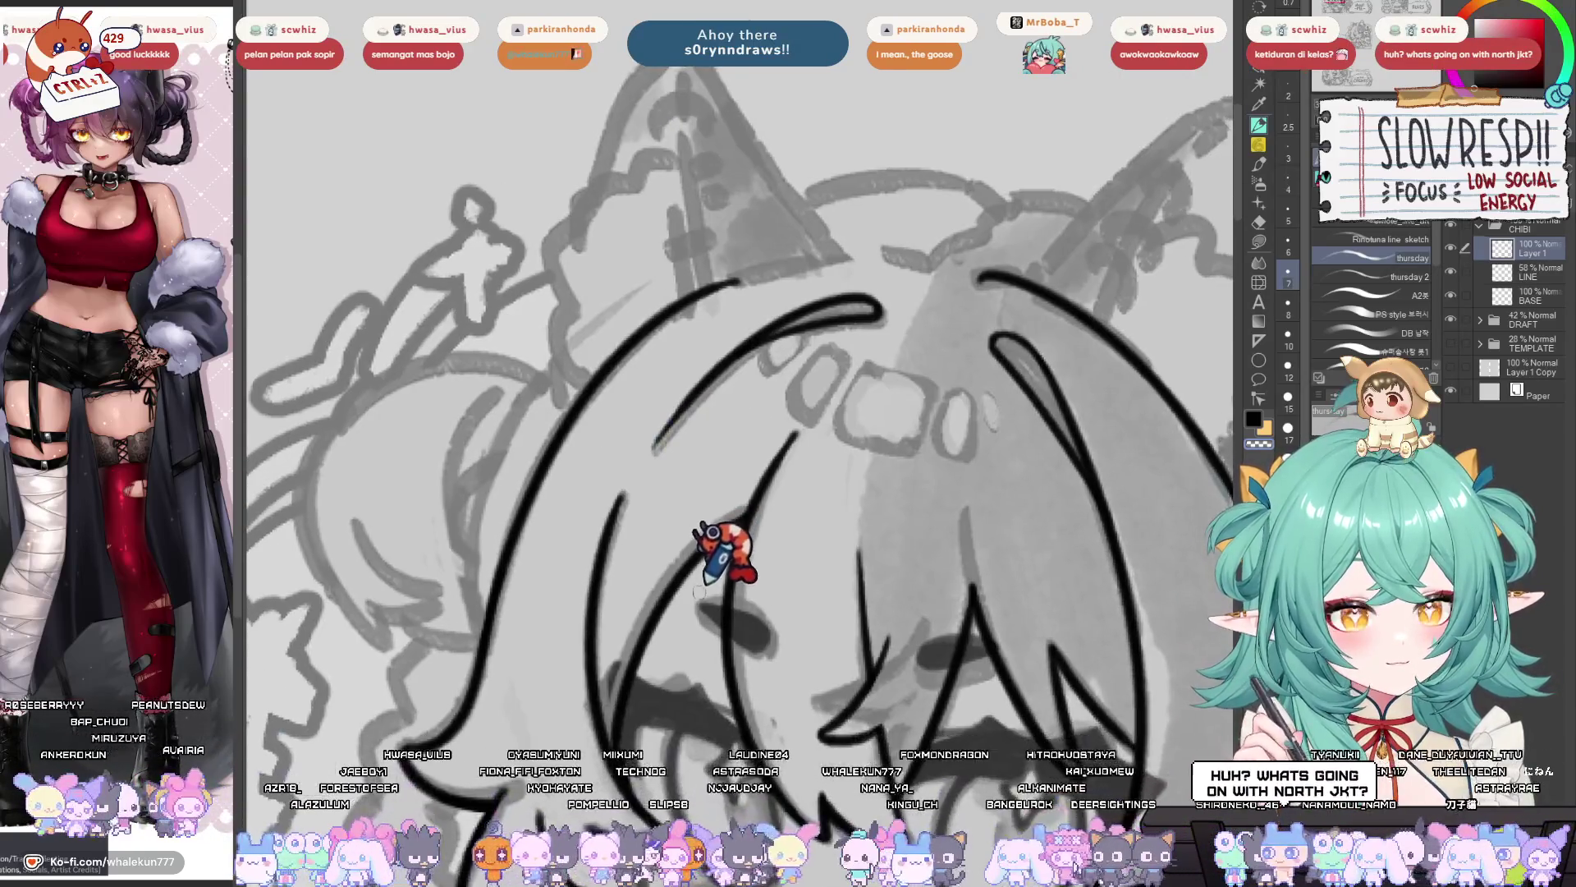
pyautogui.scroll(1, 738, 518)
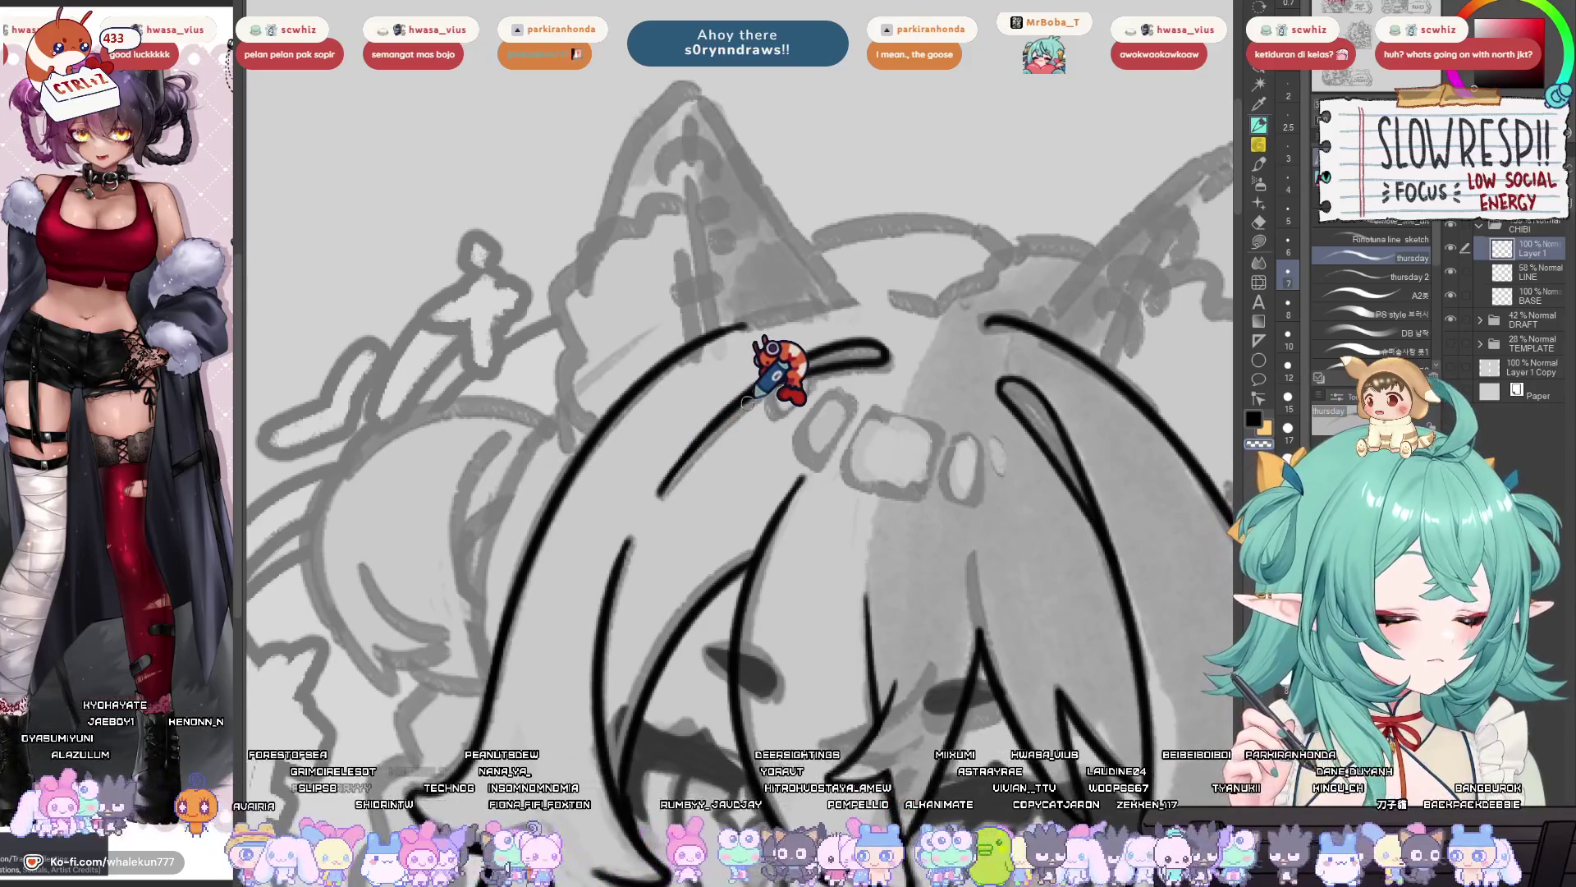
# - Ink a long curved outline across the crown of the head above the bangs
pyautogui.scroll(2, 767, 352)
pyautogui.scroll(-2, 862, 450)
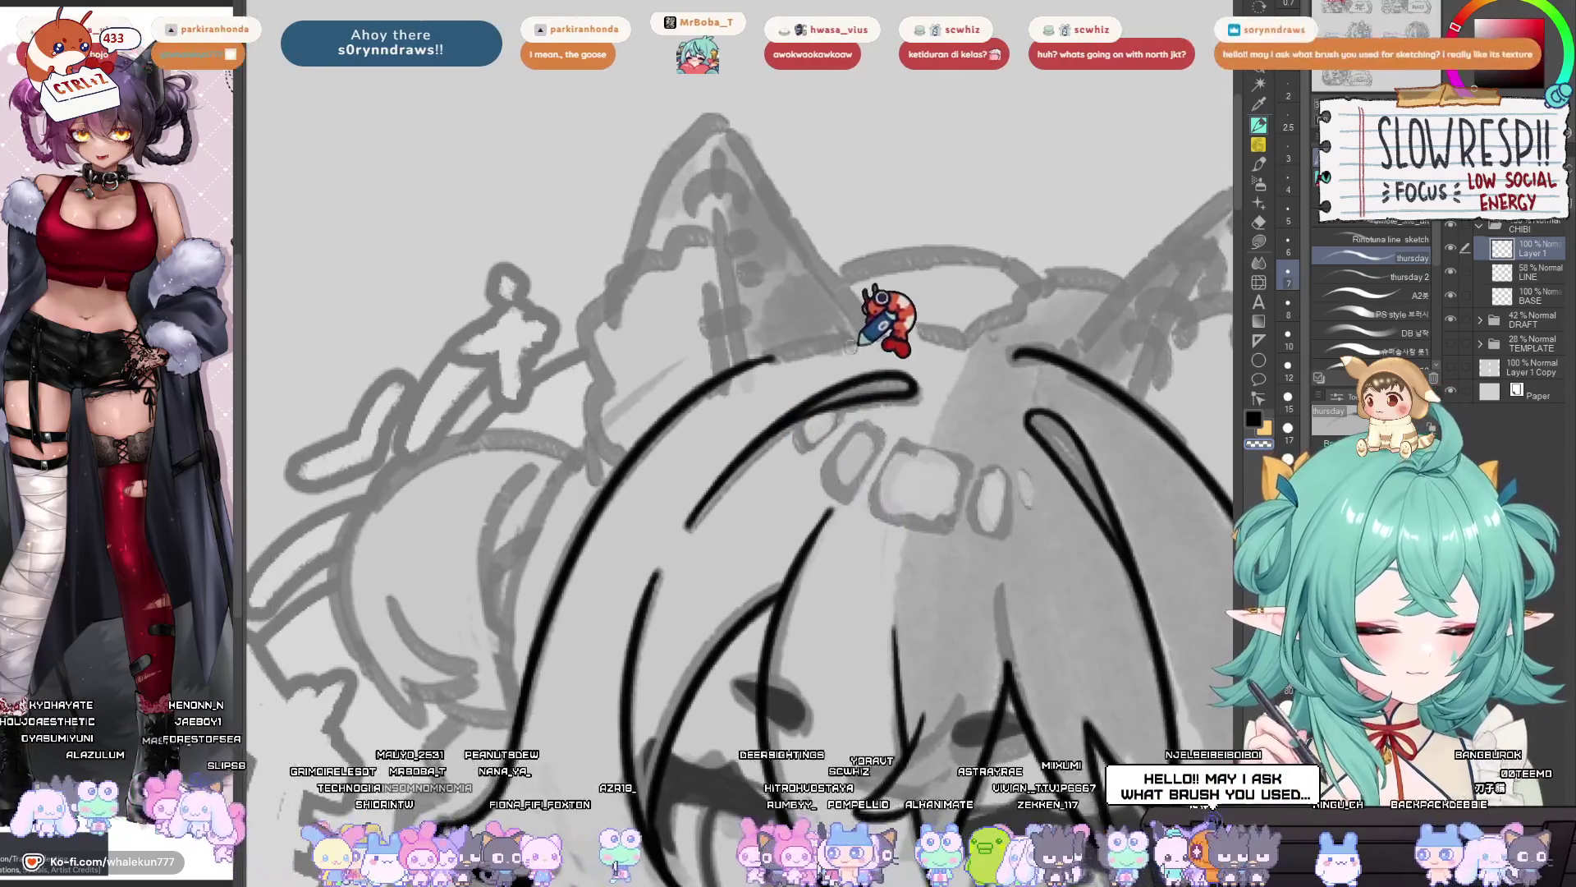
pyautogui.moveTo(944, 343)
pyautogui.mouseDown()
pyautogui.moveTo(829, 333)
pyautogui.moveTo(743, 378)
pyautogui.mouseUp()
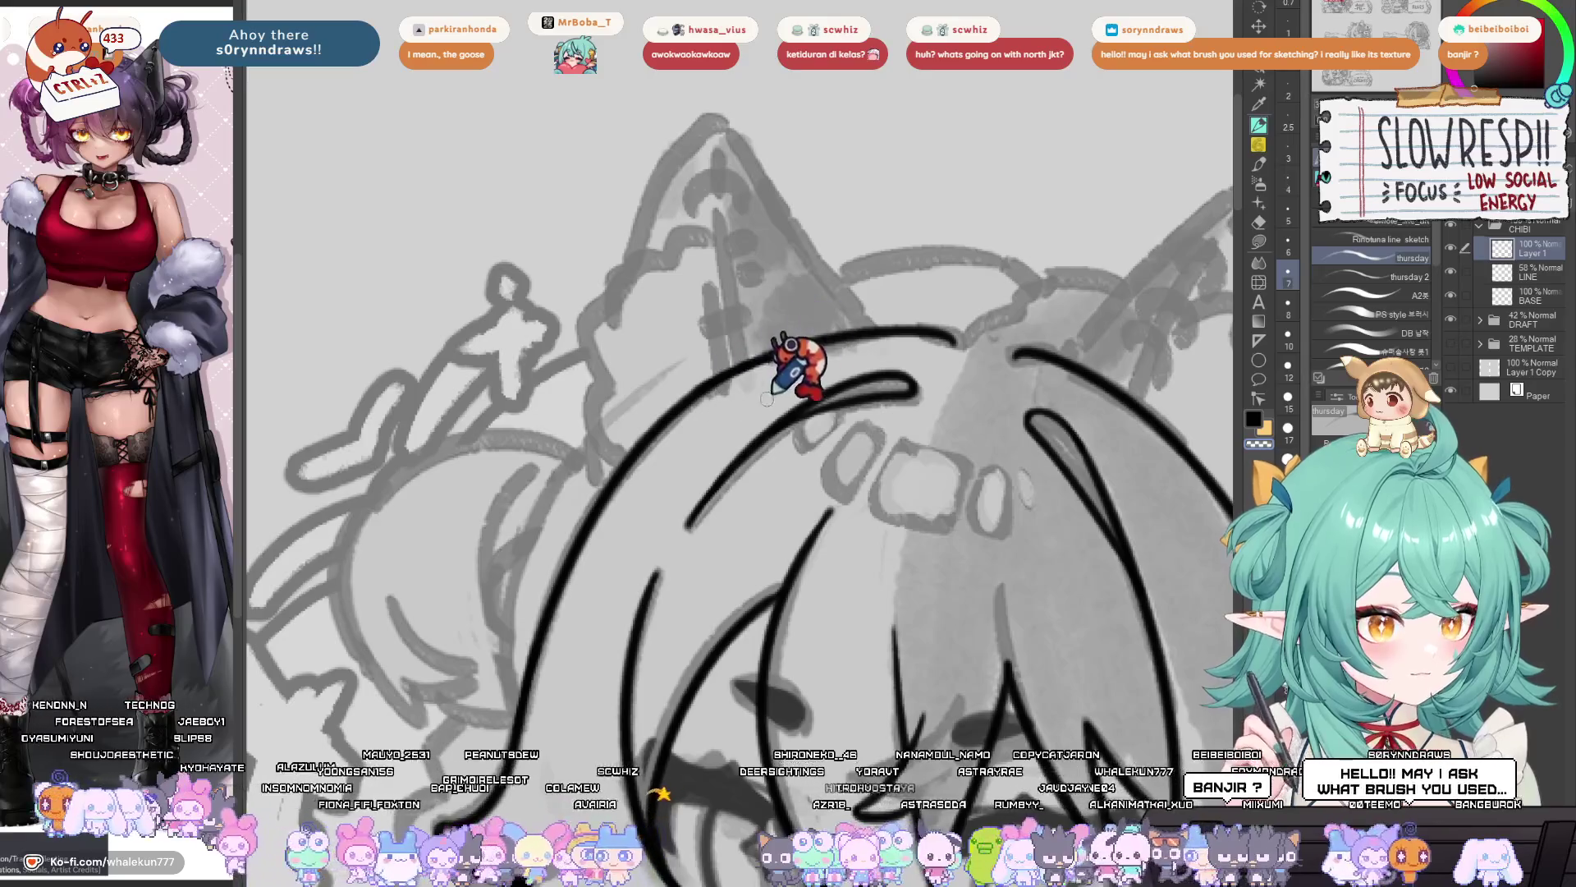
pyautogui.hscroll(2, 731, 386)
pyautogui.scroll(-2, 715, 399)
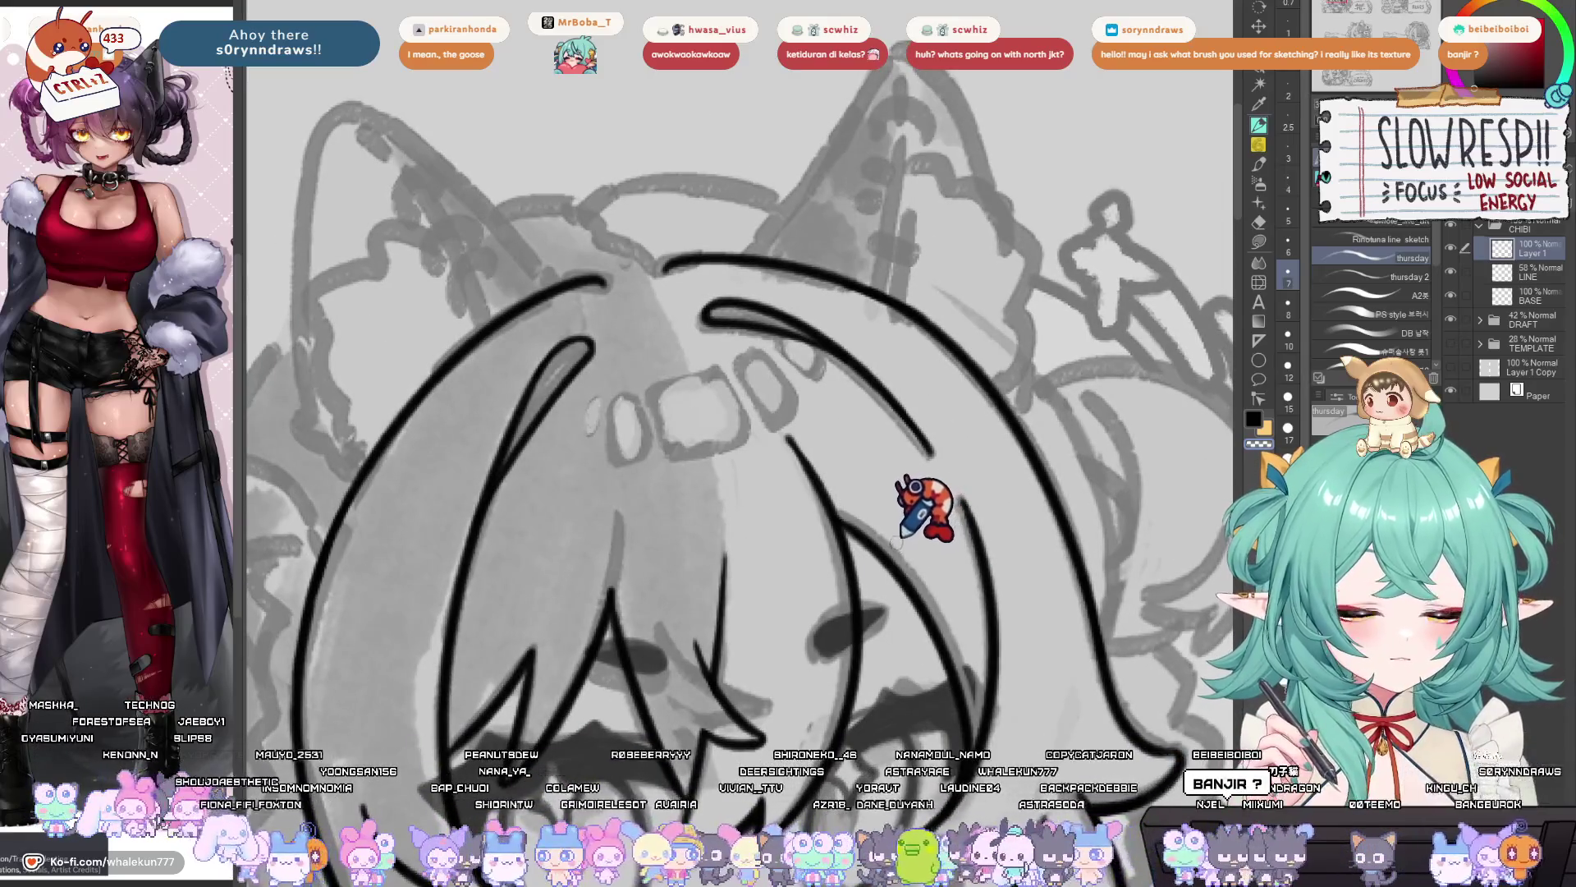
pyautogui.scroll(-1, 908, 536)
pyautogui.scroll(2, 909, 536)
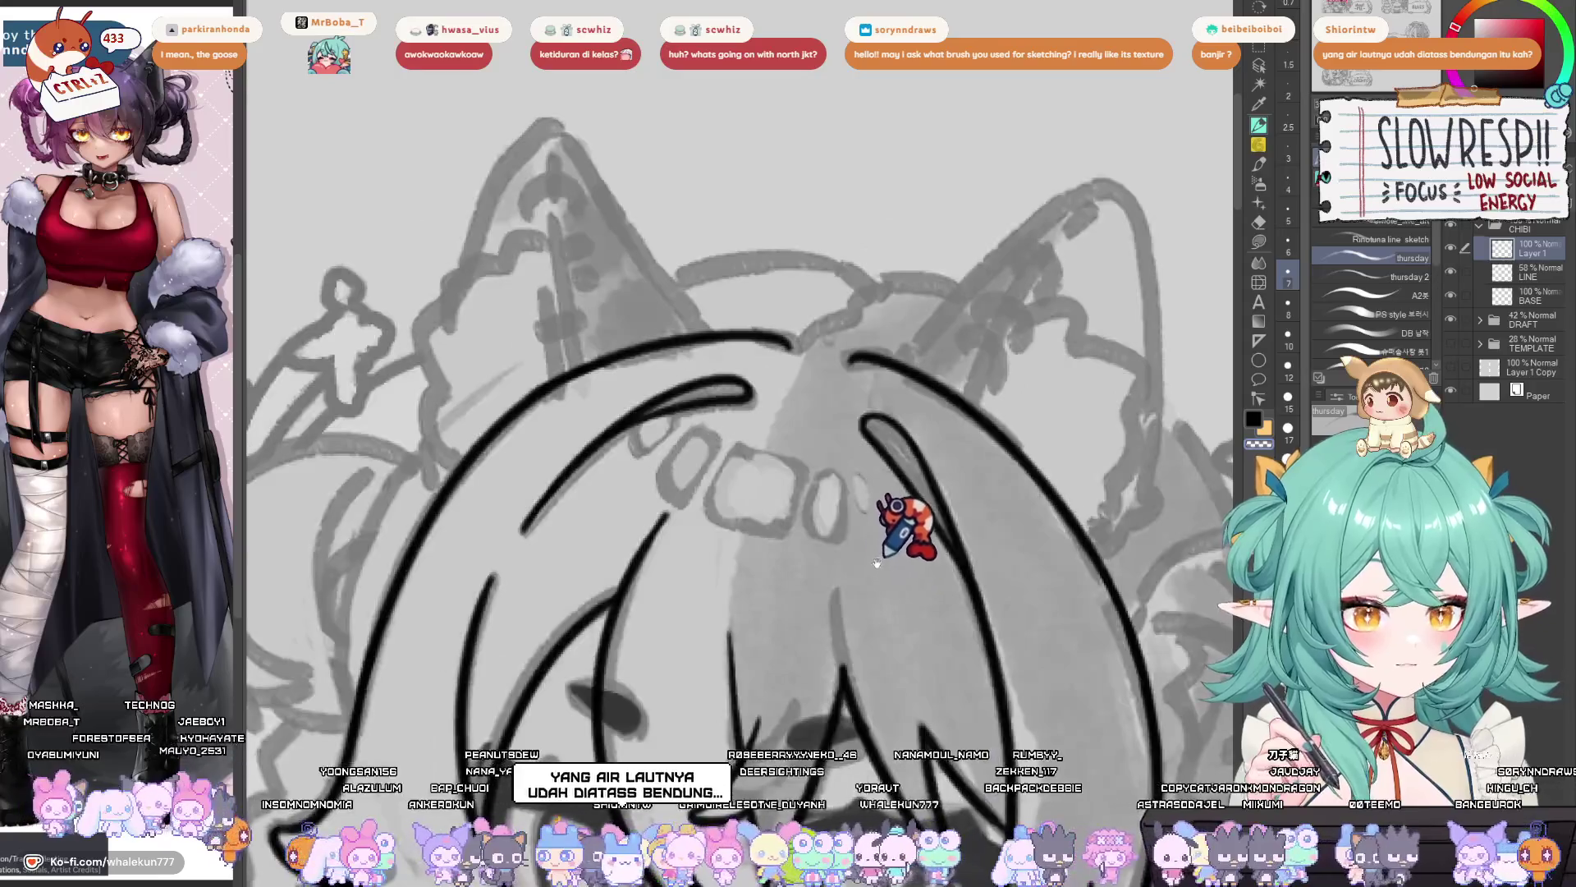
pyautogui.scroll(-2, 891, 514)
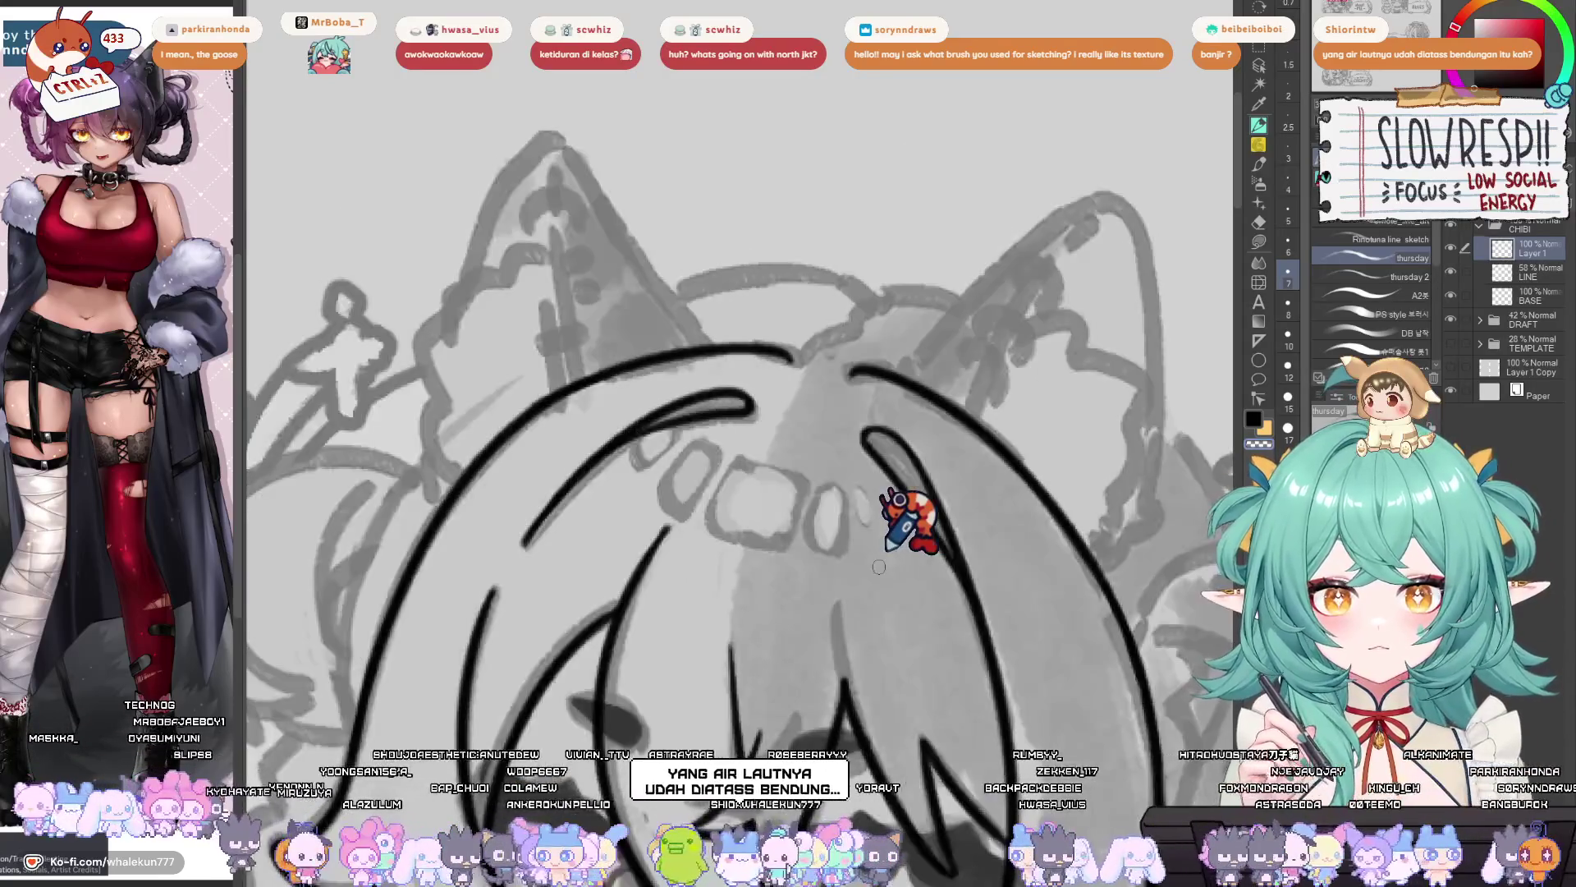
pyautogui.scroll(-1, 862, 514)
pyautogui.scroll(1, 856, 614)
pyautogui.scroll(1, 834, 563)
pyautogui.scroll(1, 865, 553)
pyautogui.scroll(1, 794, 436)
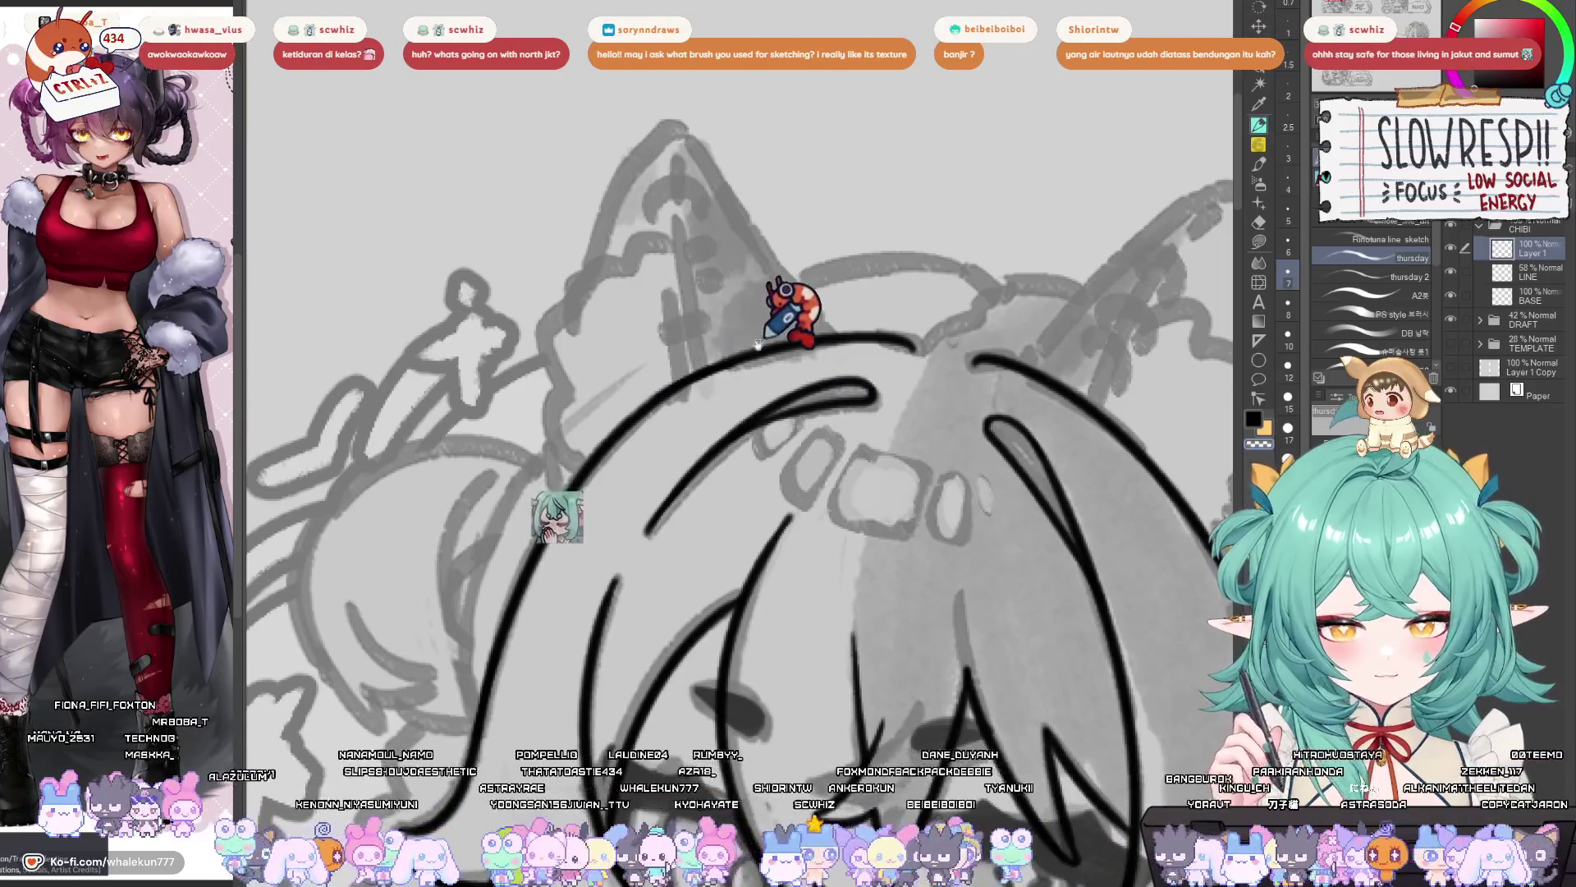
pyautogui.scroll(1, 713, 364)
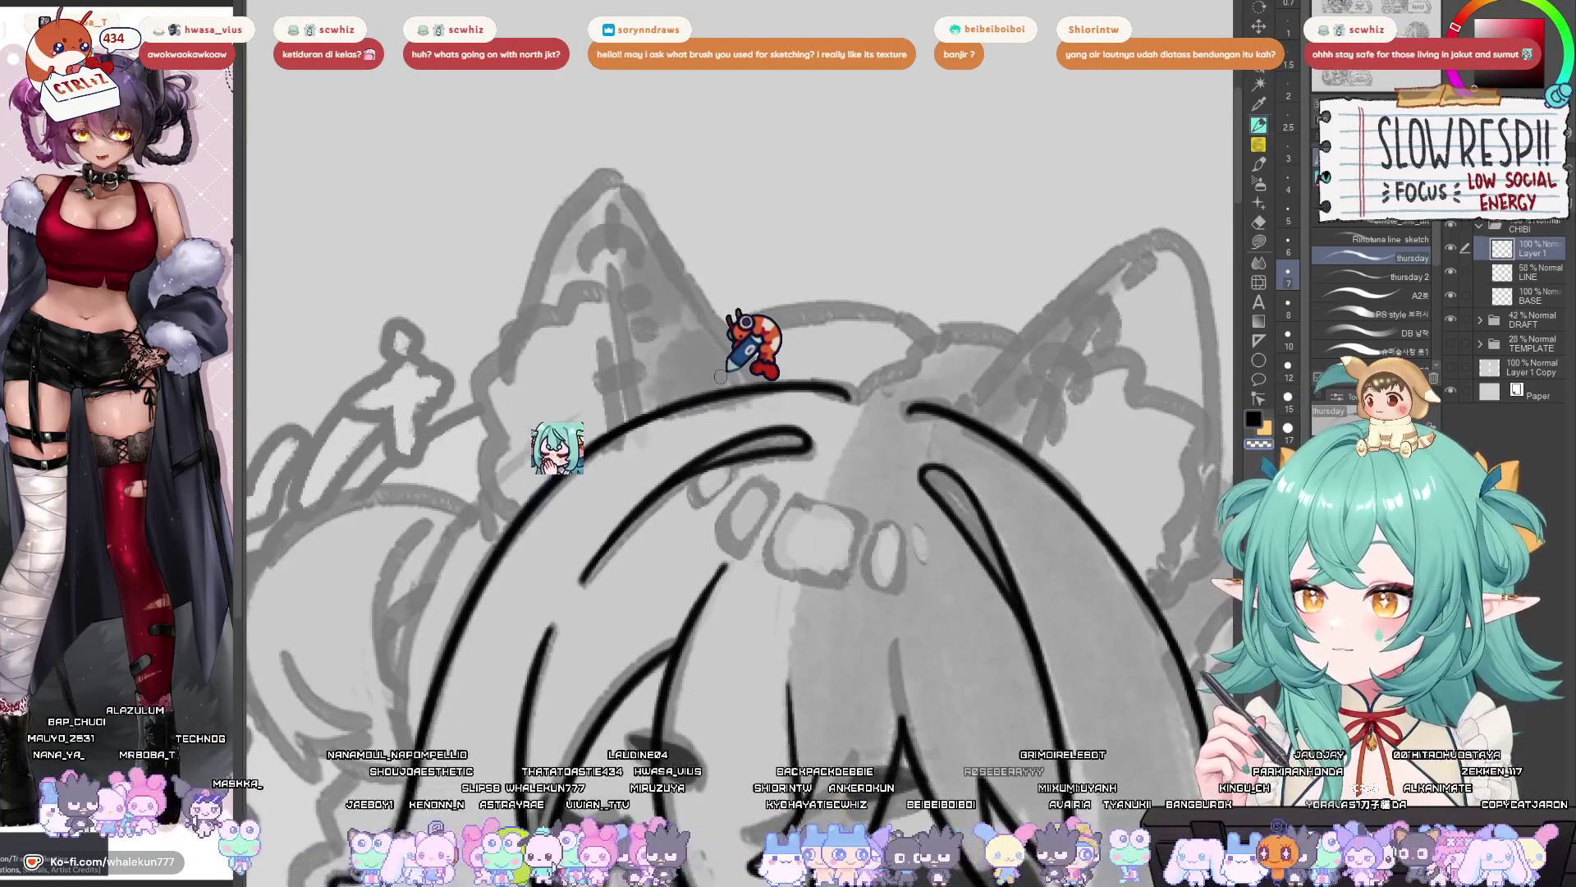
pyautogui.scroll(-3, 719, 376)
pyautogui.scroll(-3, 868, 610)
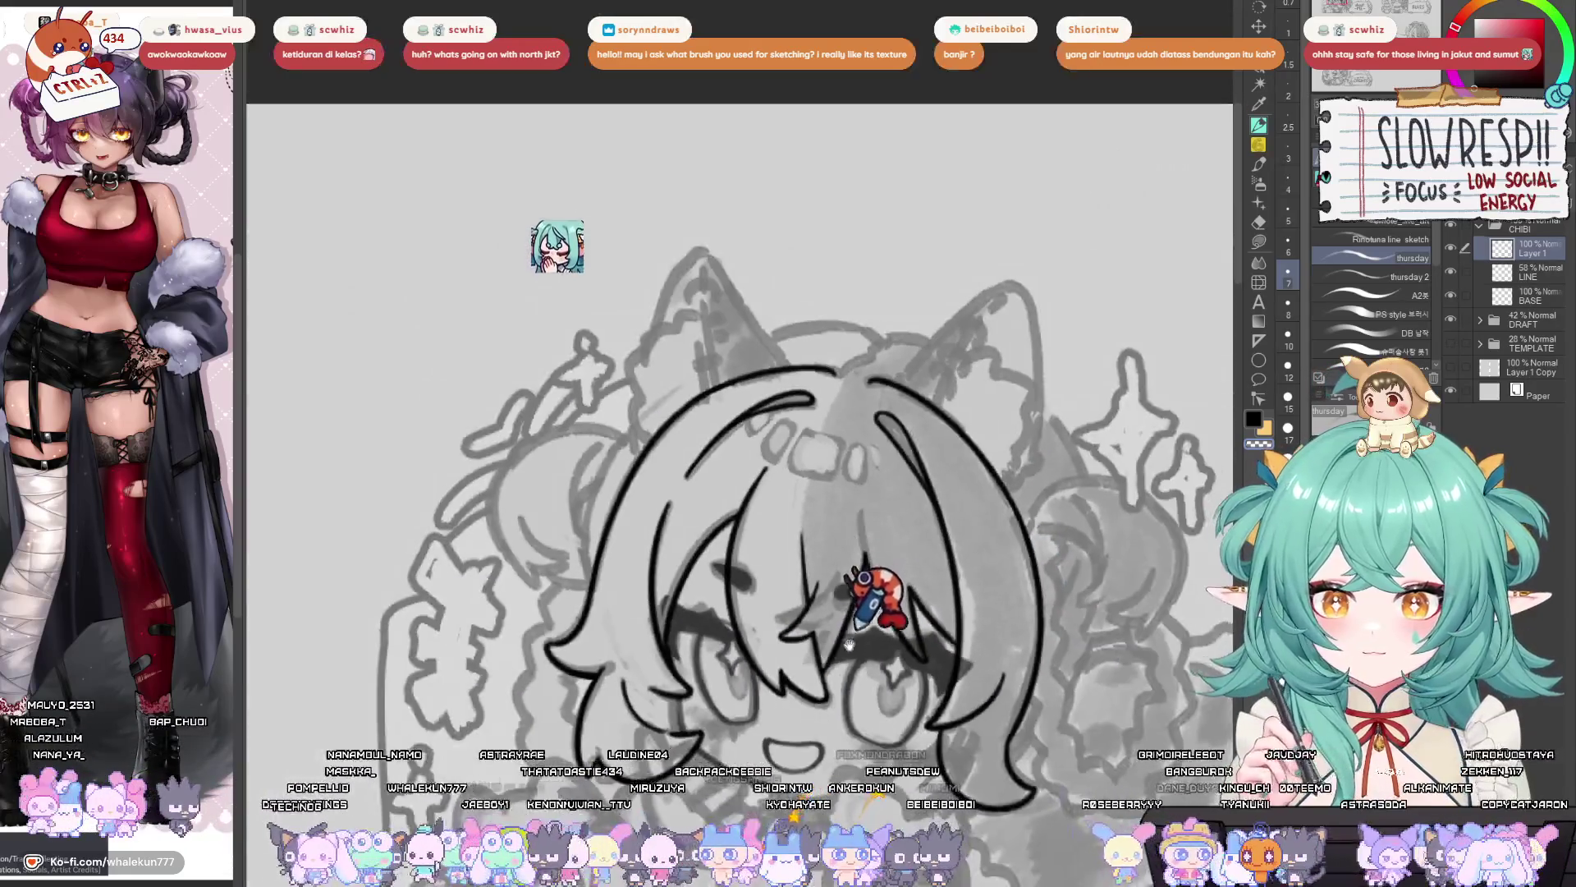
pyautogui.scroll(2, 854, 673)
pyautogui.moveTo(839, 712); pyautogui.dragTo(795, 695)
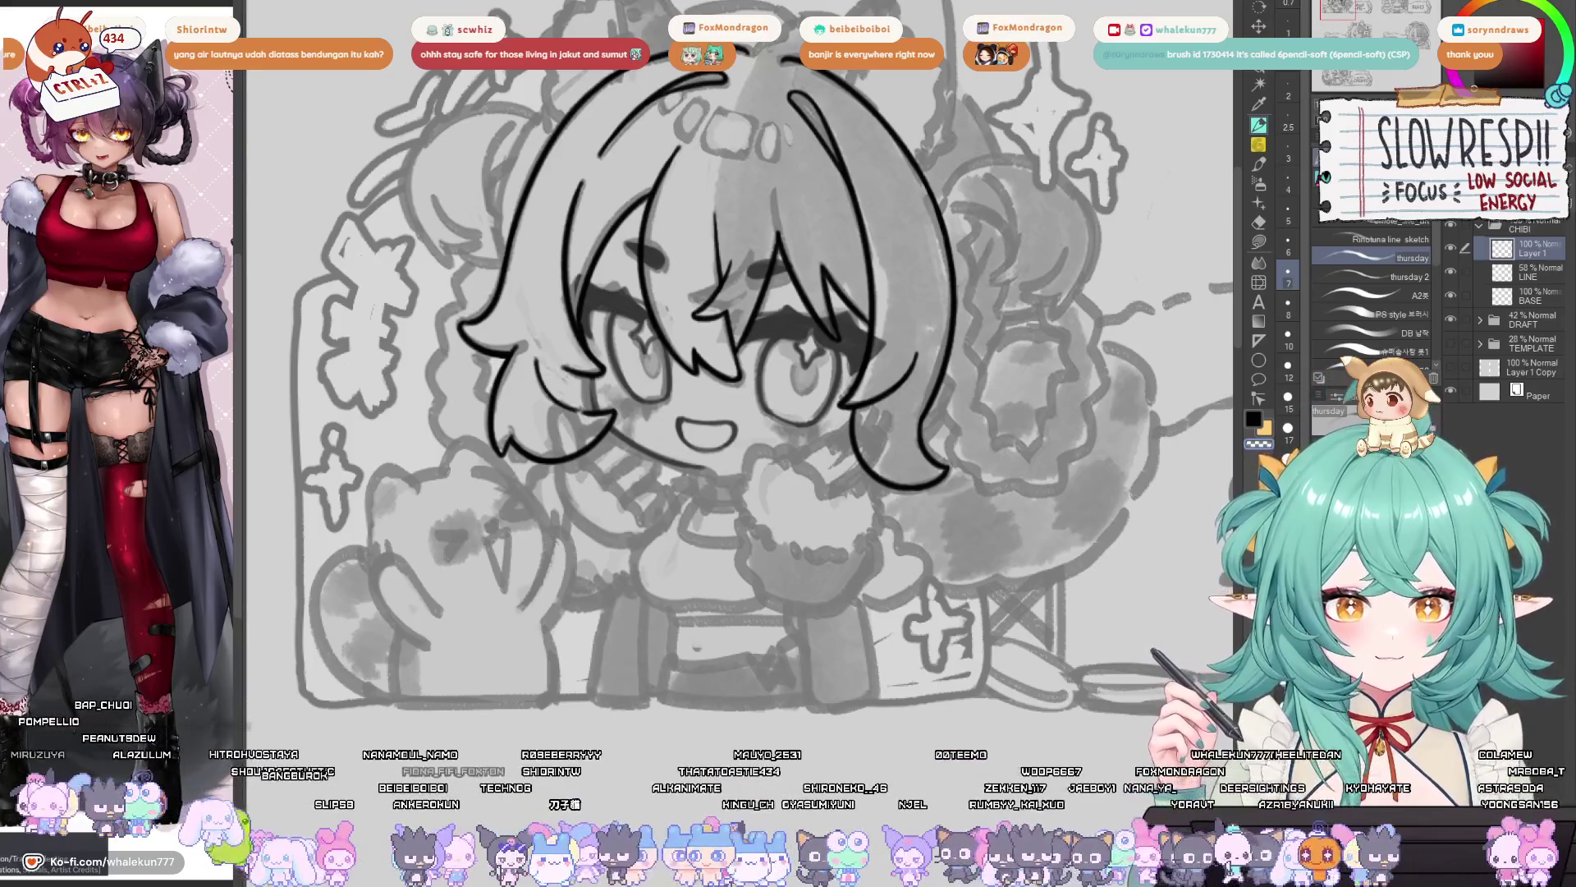
pyautogui.scroll(3, 1124, 387)
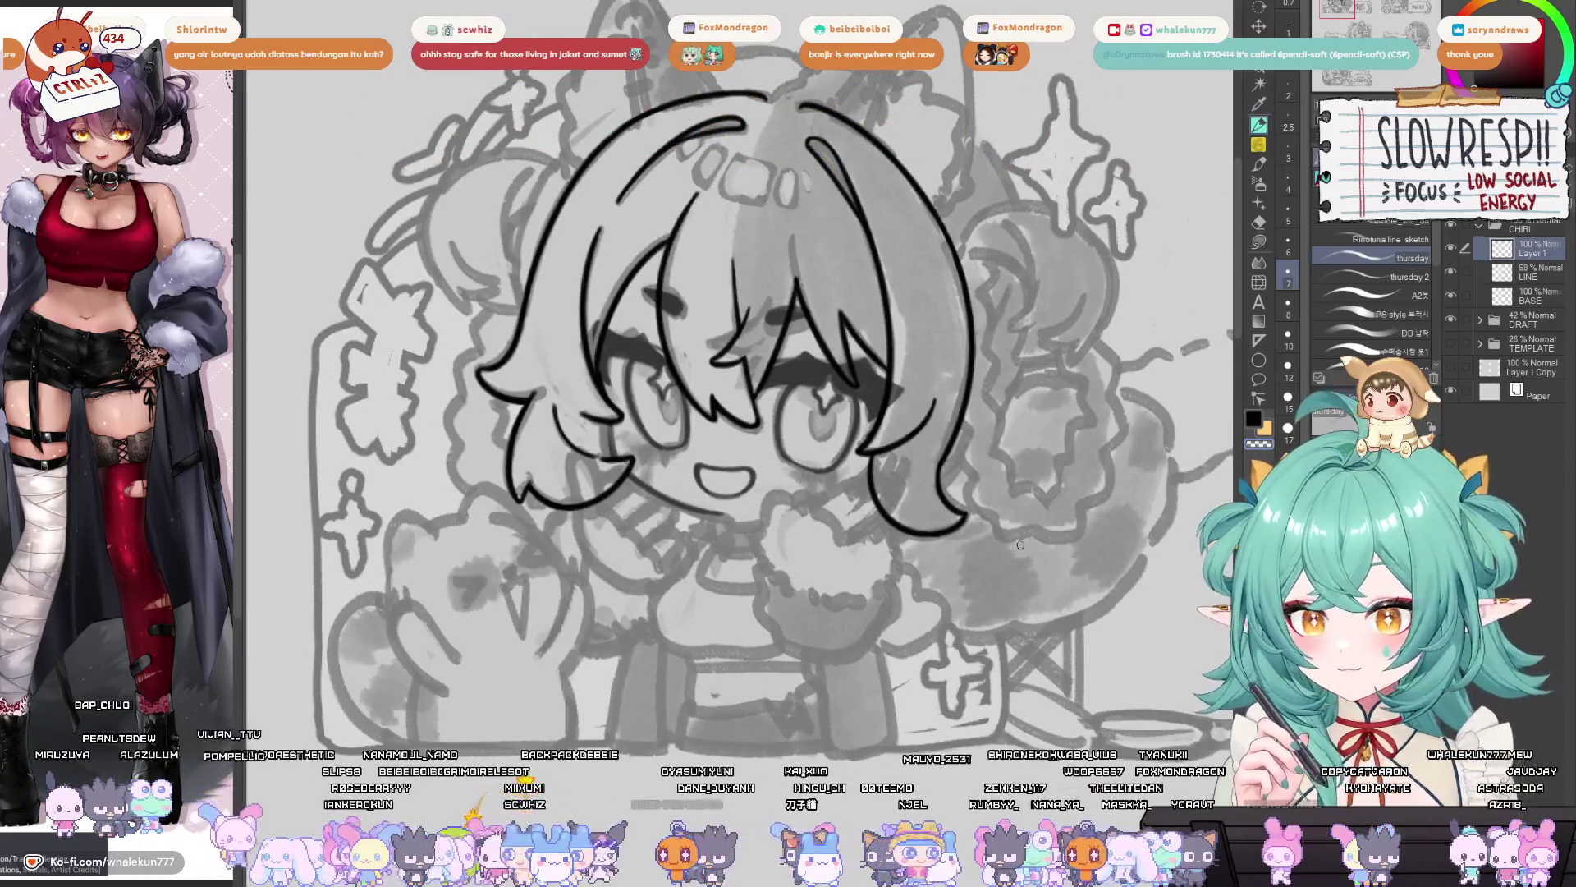
pyautogui.scroll(2, 1021, 544)
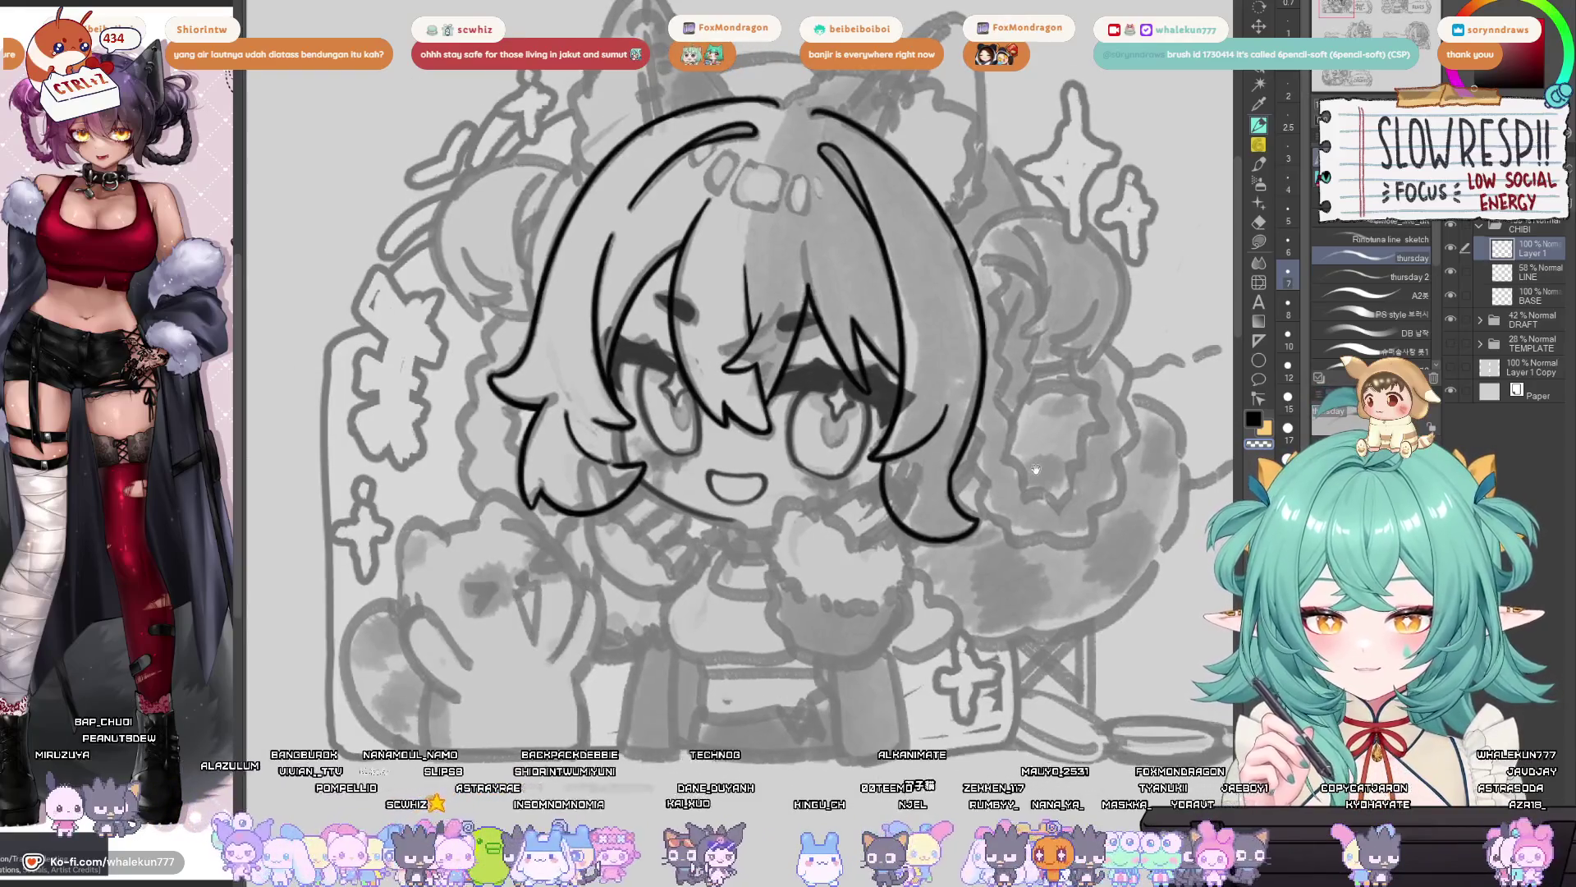
pyautogui.moveTo(1037, 468); pyautogui.dragTo(1037, 425)
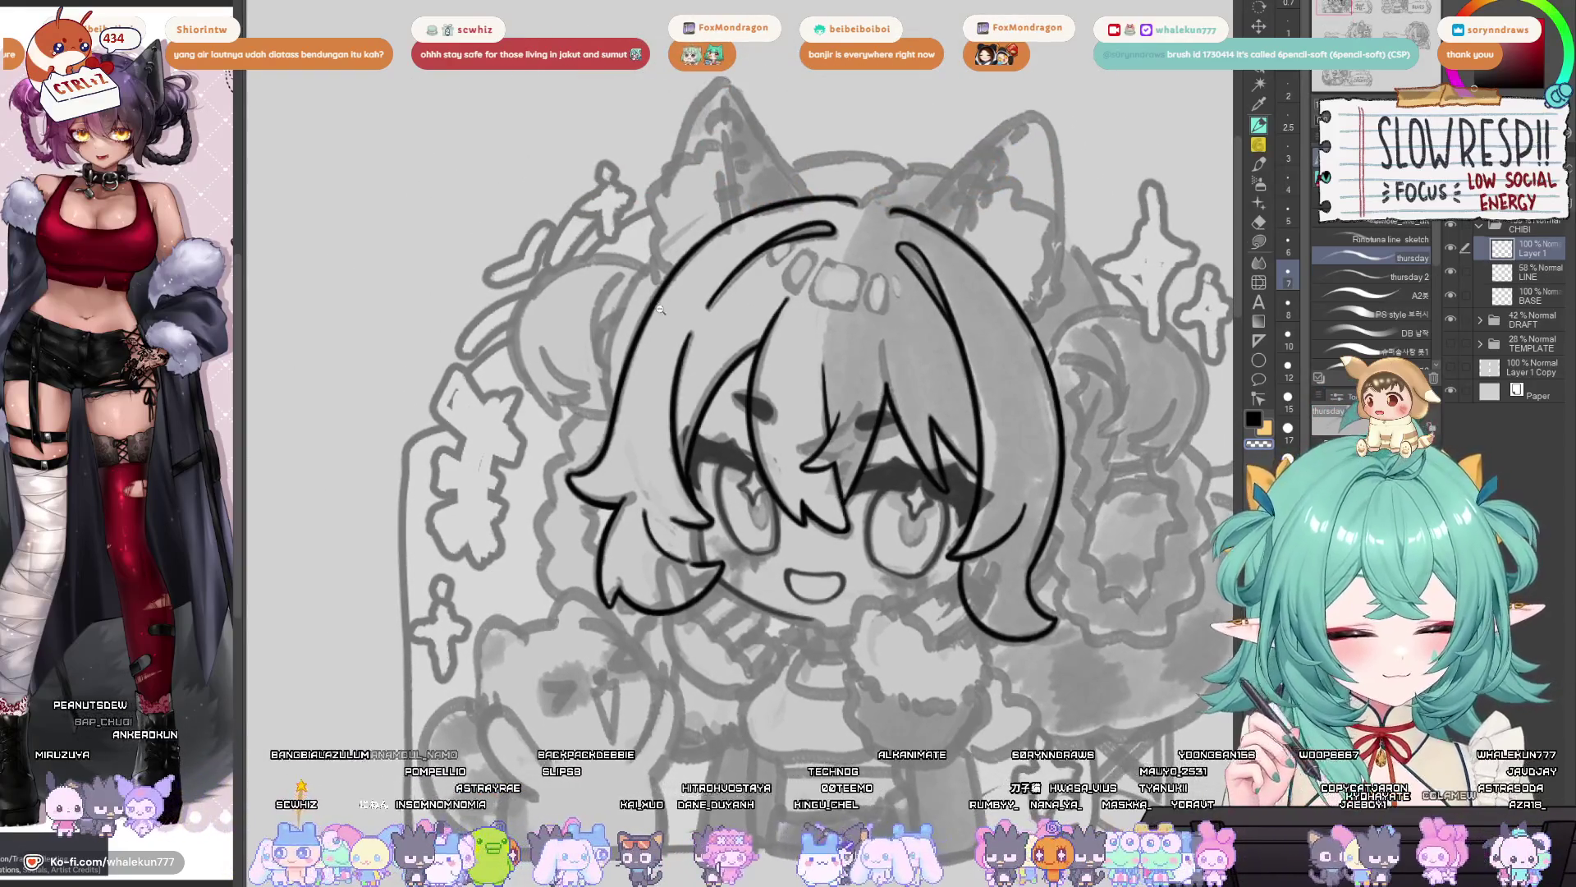
pyautogui.scroll(4, 770, 375)
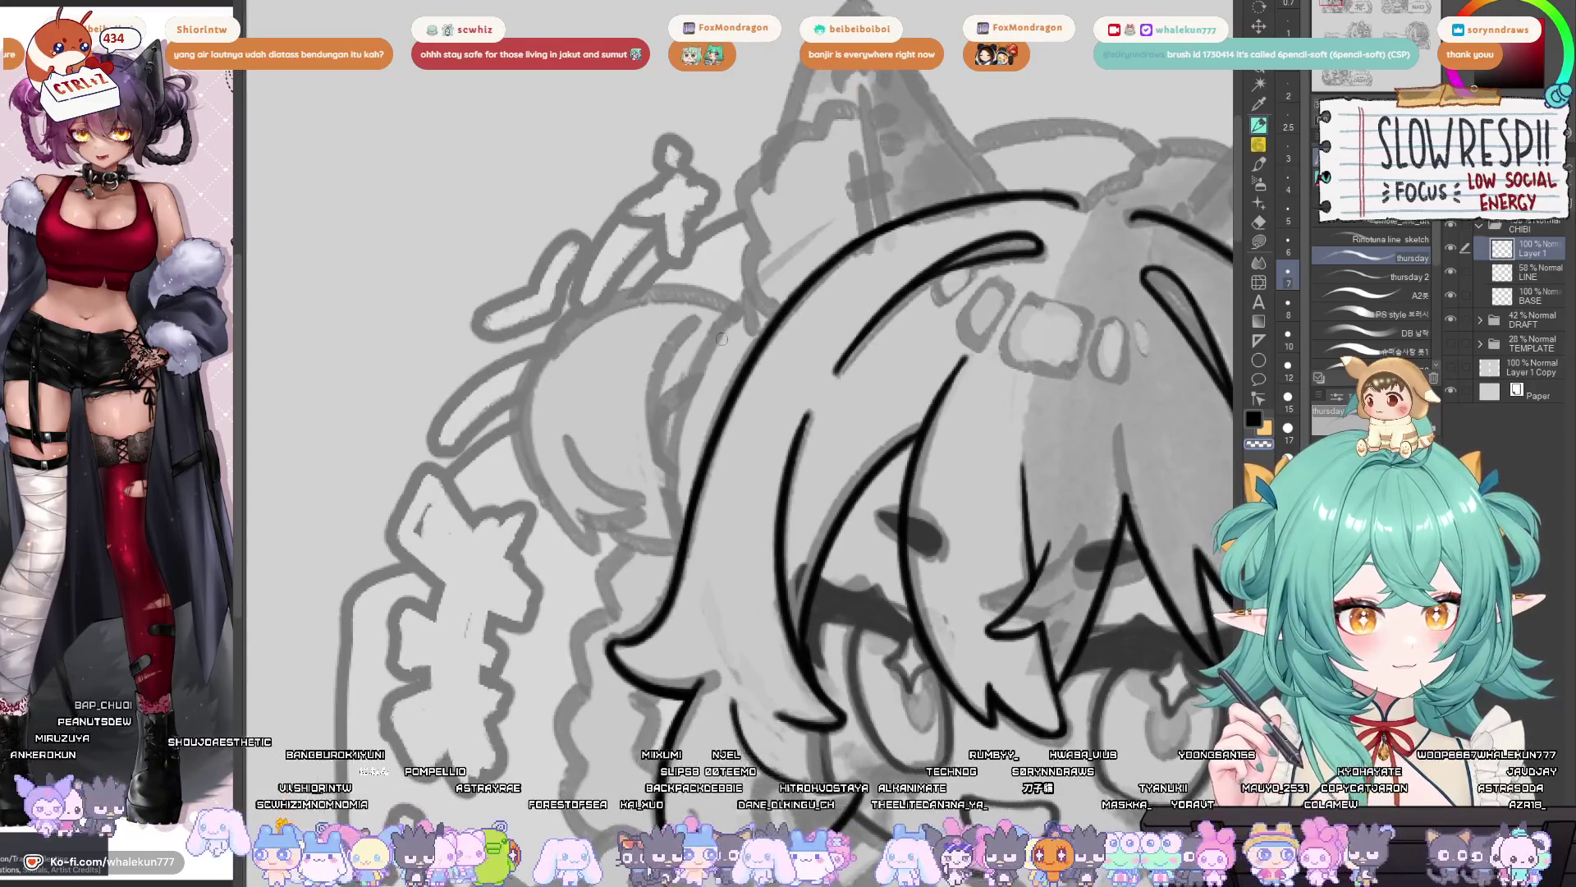
# - Ink long strands down the hair's left side on the LINE layer, undoing failed strokes
pyautogui.moveTo(744, 300); pyautogui.dragTo(674, 488)
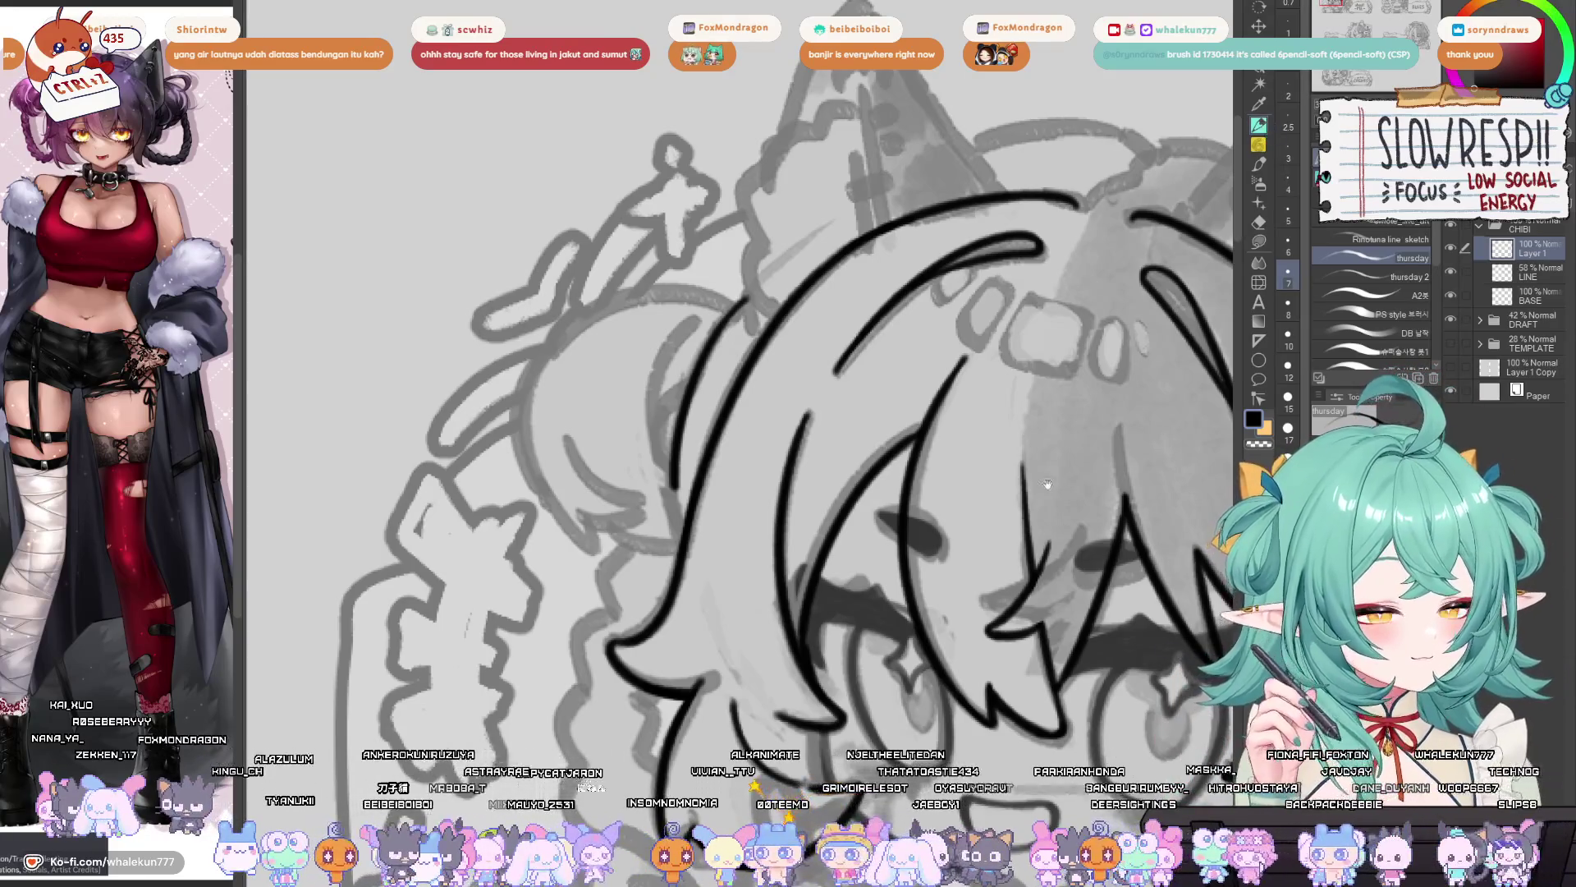
pyautogui.press('h')
pyautogui.press('h')
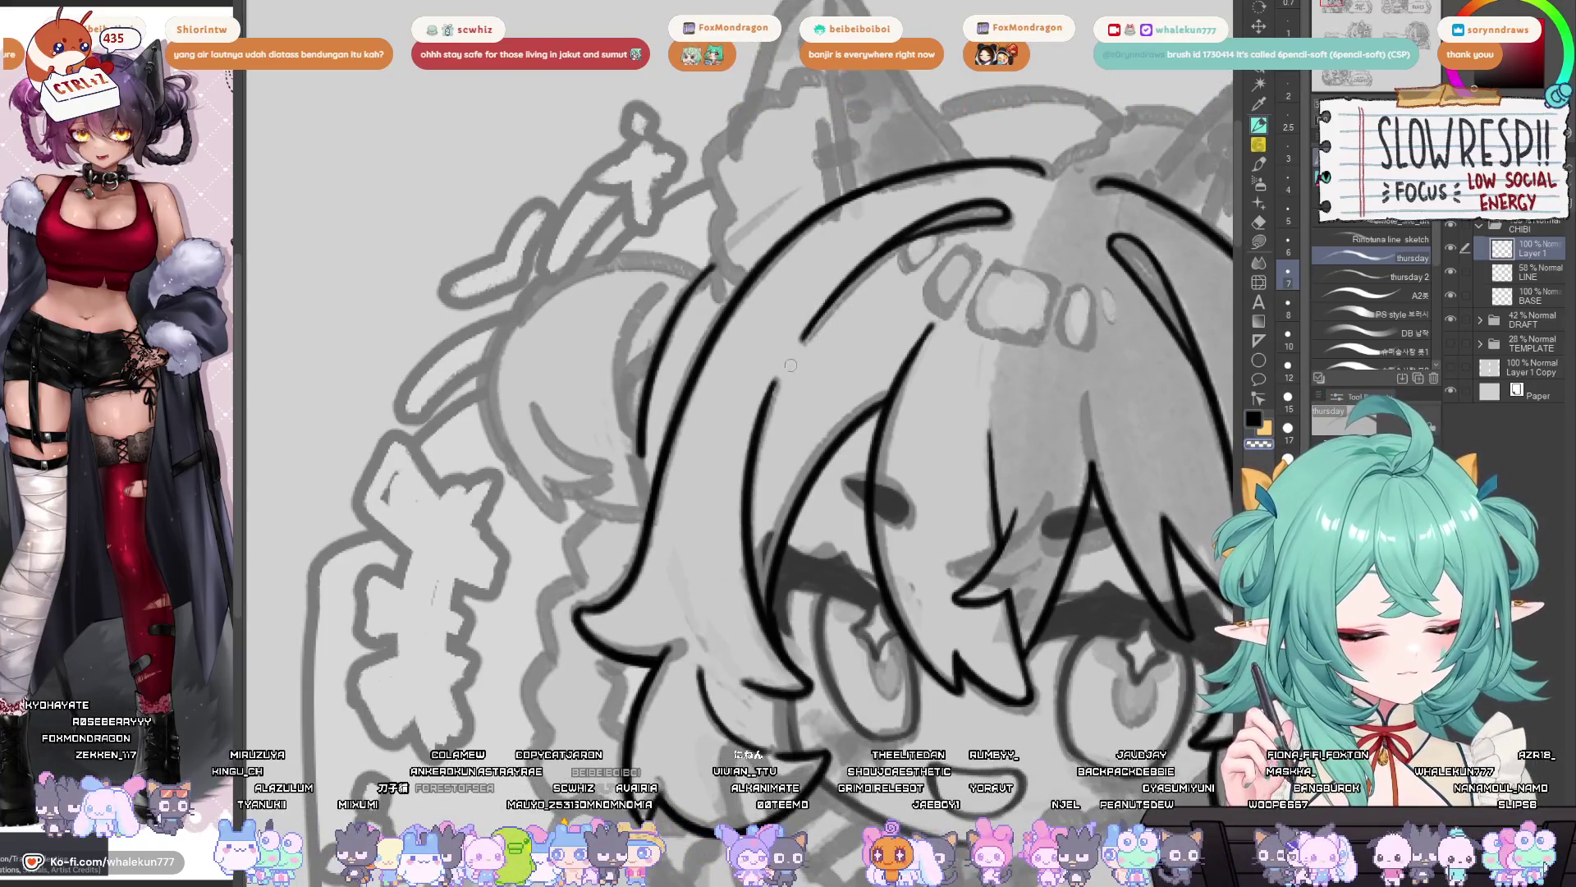
pyautogui.moveTo(833, 322); pyautogui.dragTo(829, 374)
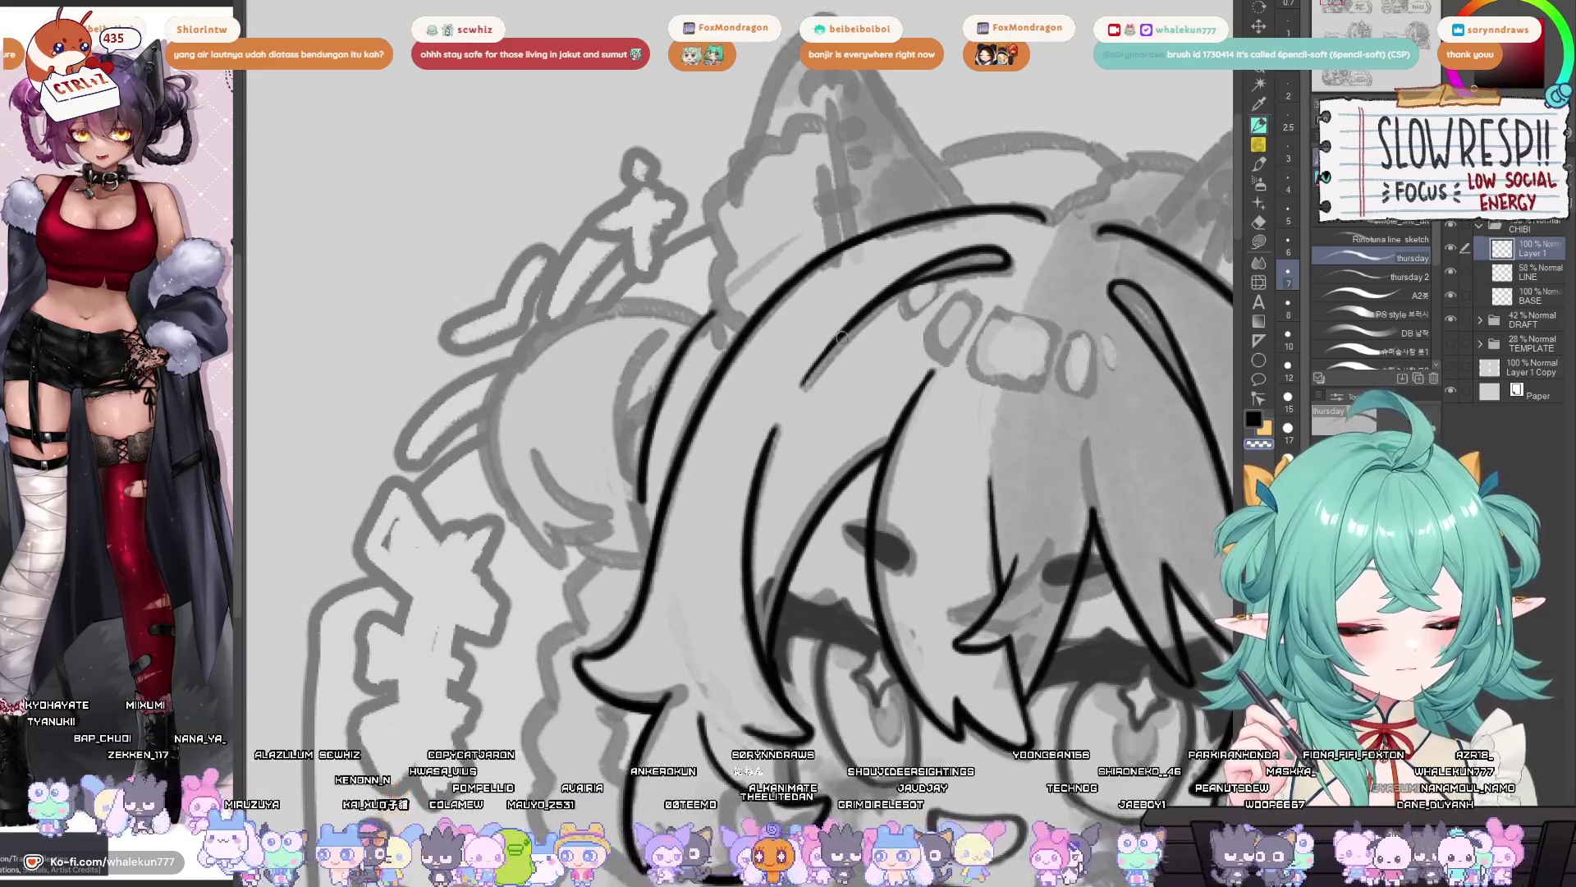
pyautogui.moveTo(856, 321); pyautogui.dragTo(784, 415)
pyautogui.hotkey('ctrl', 'z')
pyautogui.hotkey('ctrl', 'z')
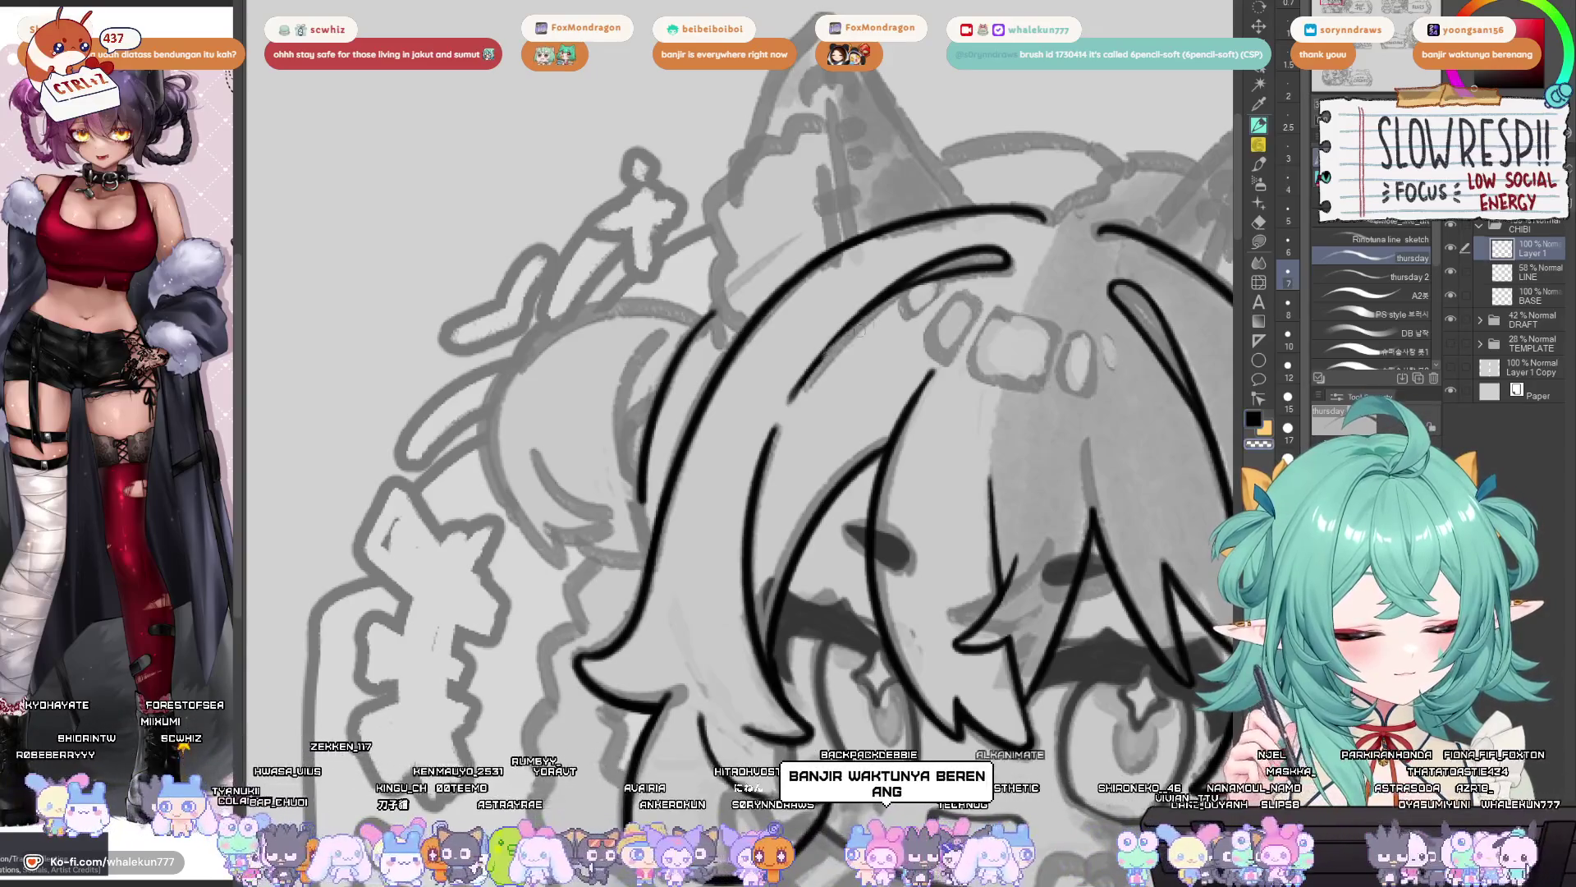
pyautogui.hotkey('ctrl', 'z')
pyautogui.moveTo(864, 338); pyautogui.dragTo(842, 378)
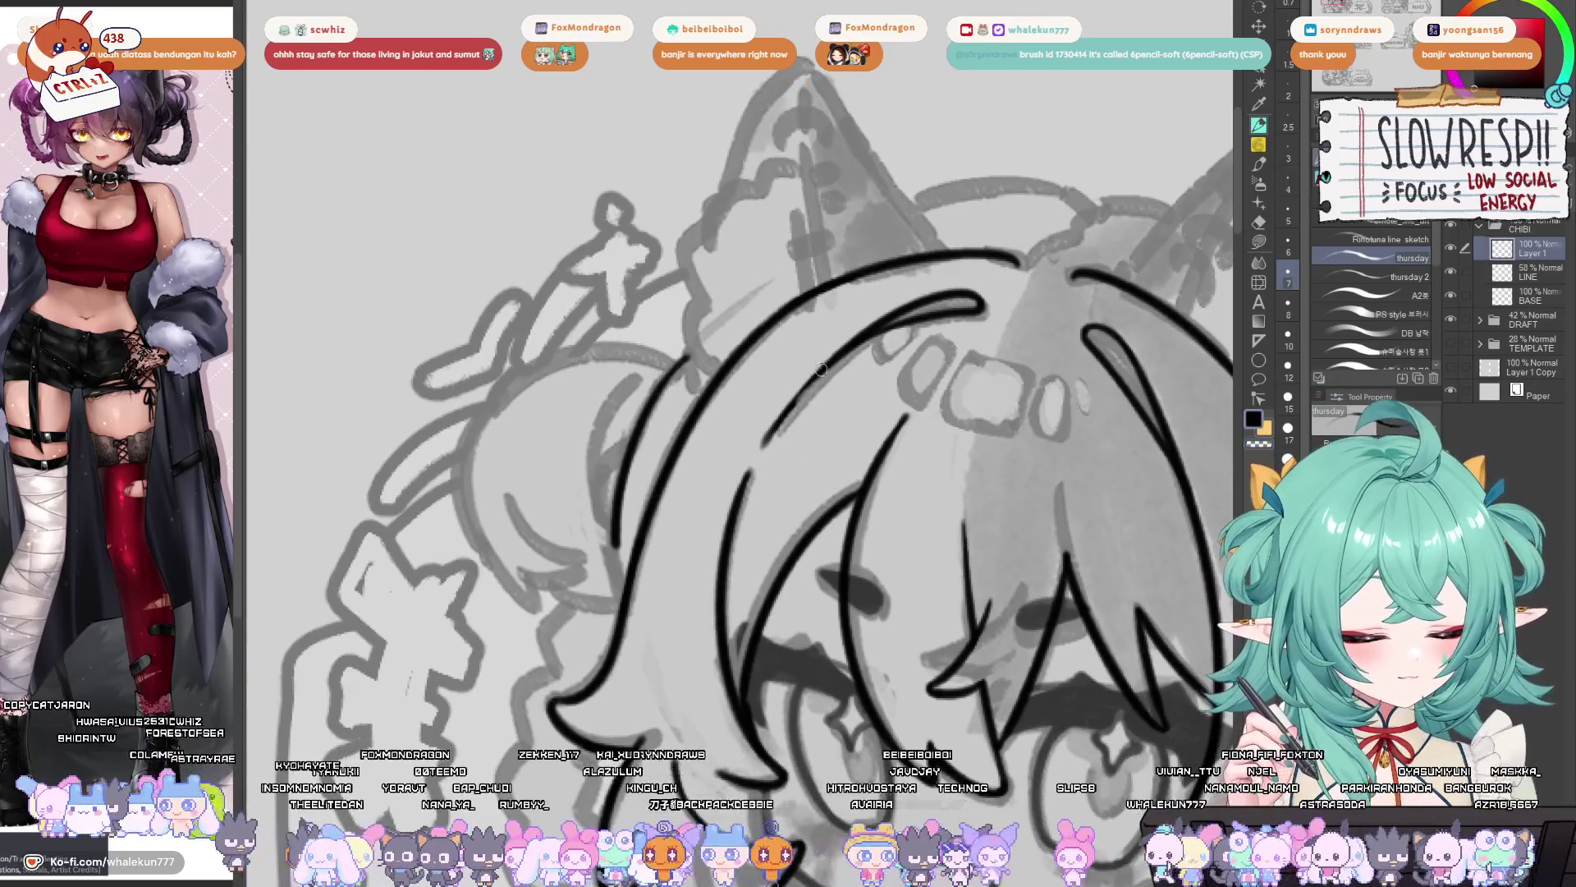
pyautogui.hotkey('ctrl', 'z')
pyautogui.hotkey('ctrl', 'z')
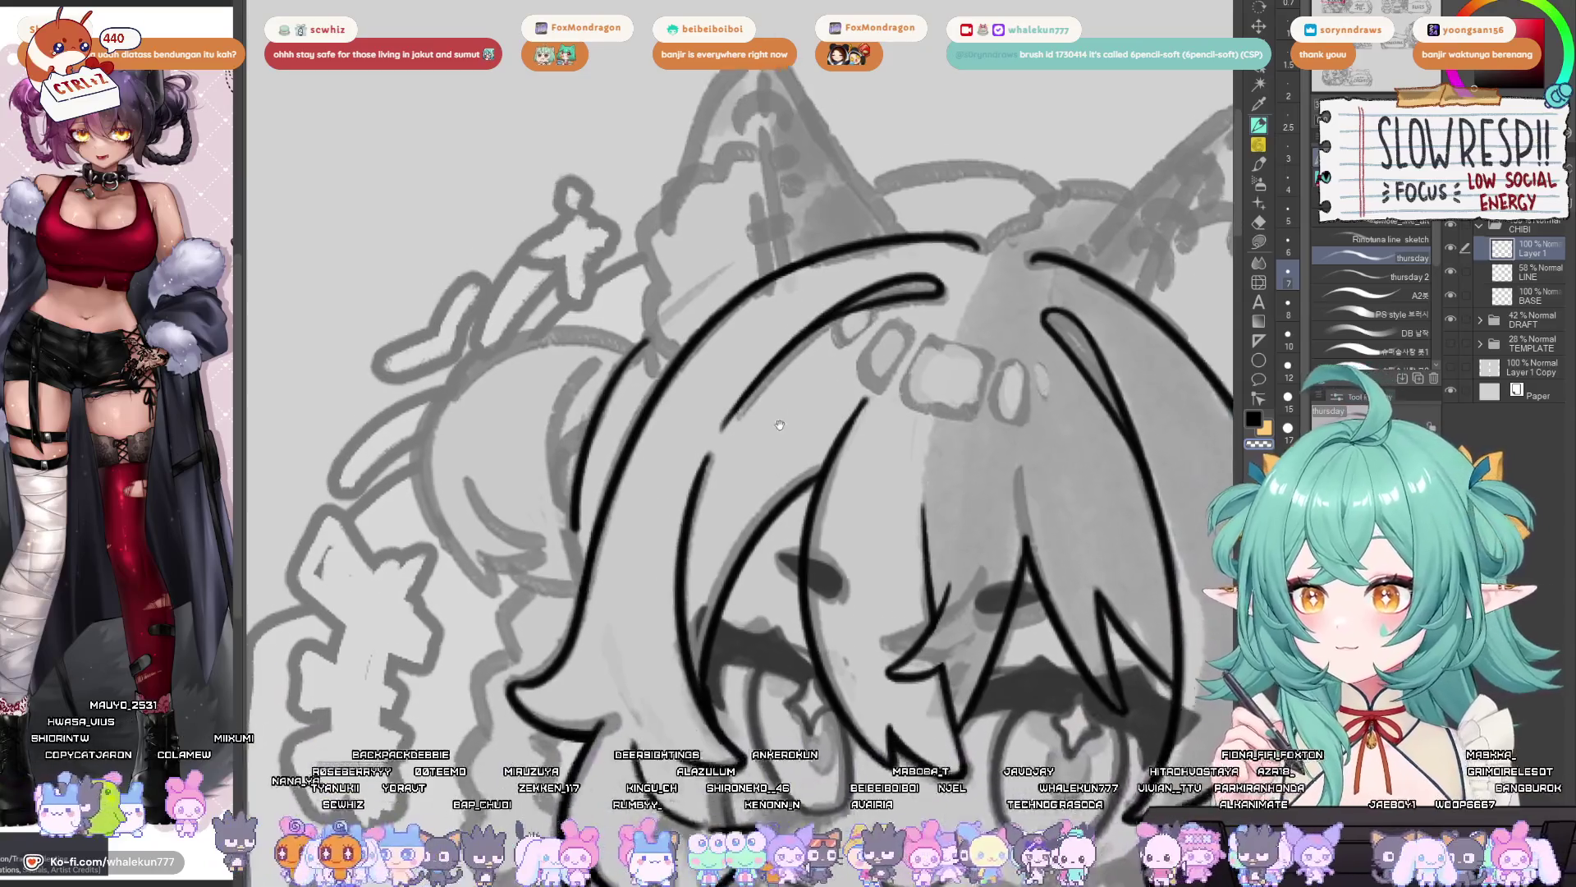
pyautogui.moveTo(763, 420); pyautogui.dragTo(773, 408)
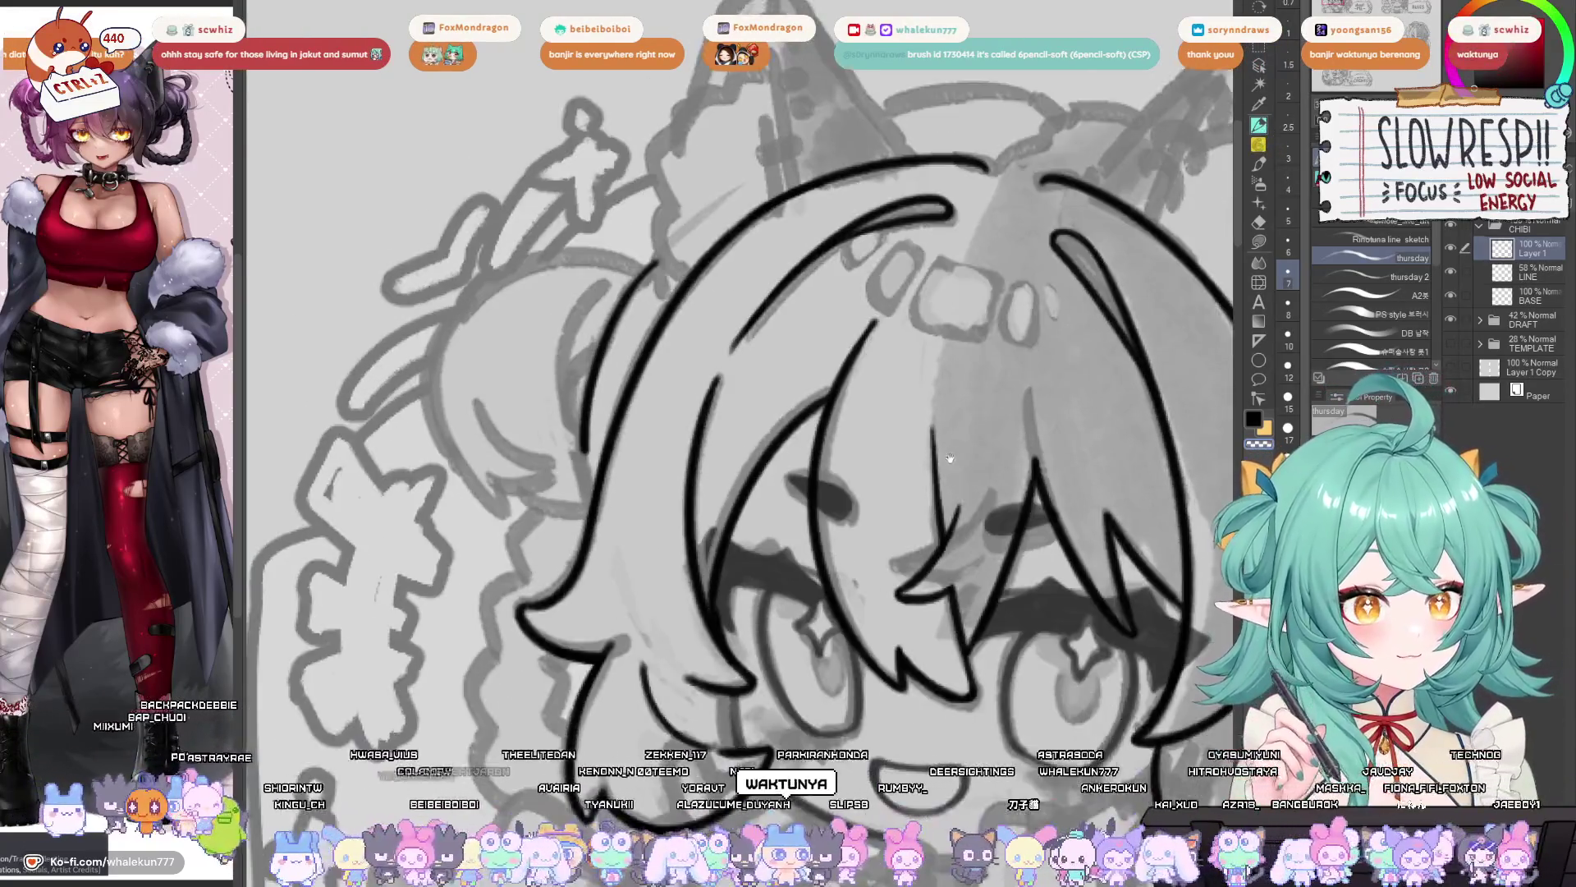
pyautogui.moveTo(870, 606); pyautogui.dragTo(890, 652)
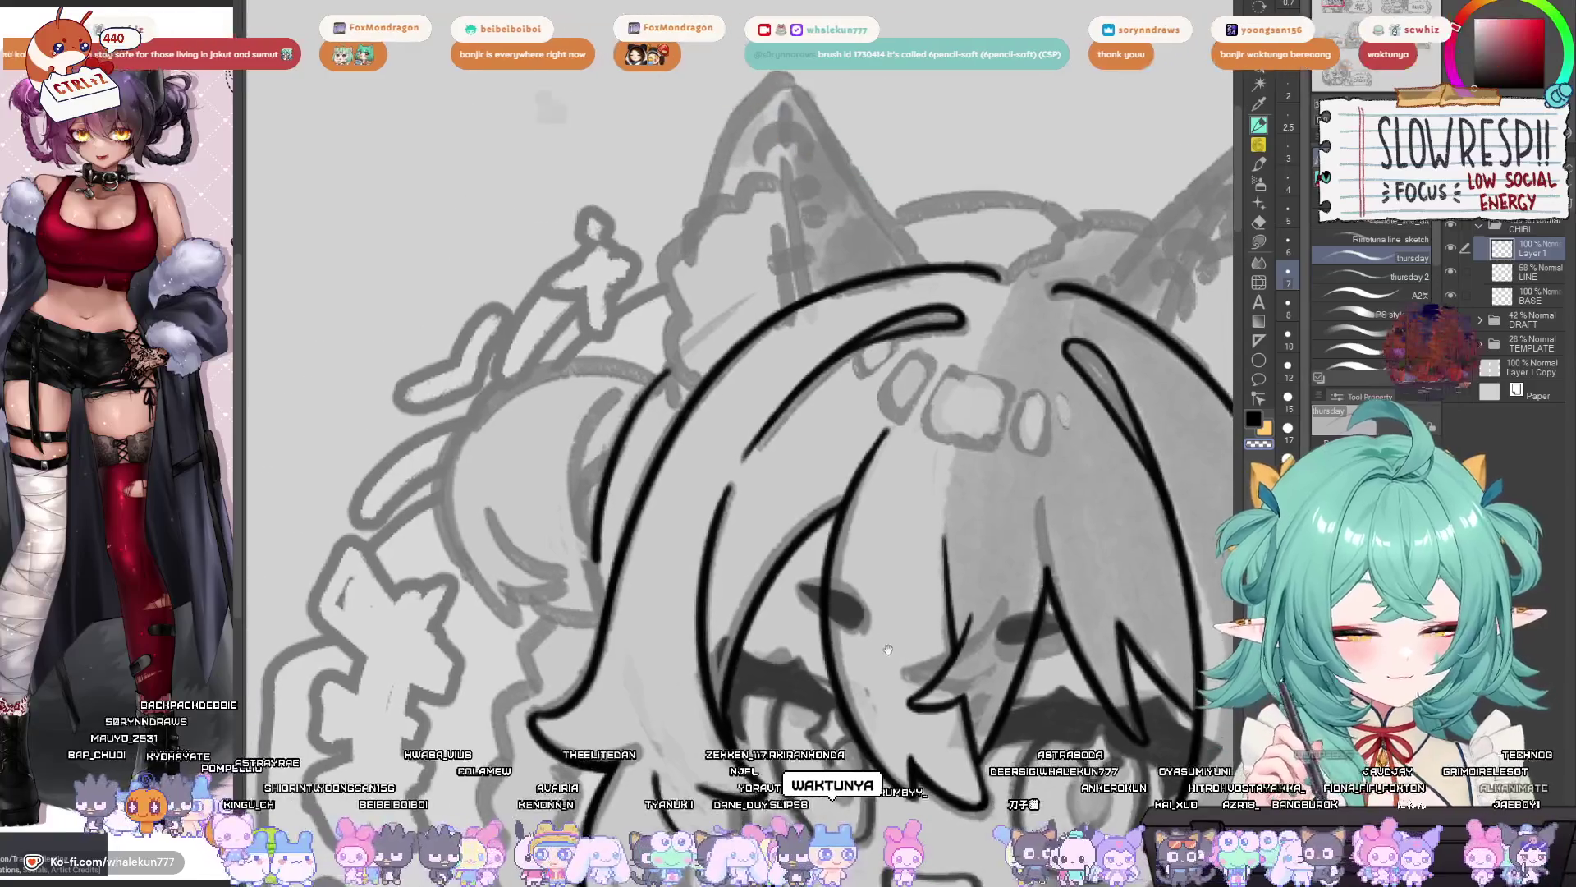
pyautogui.scroll(-5, 890, 653)
# - Zoom out and mirror the canvas to check the face's proportions
pyautogui.scroll(3, 837, 354)
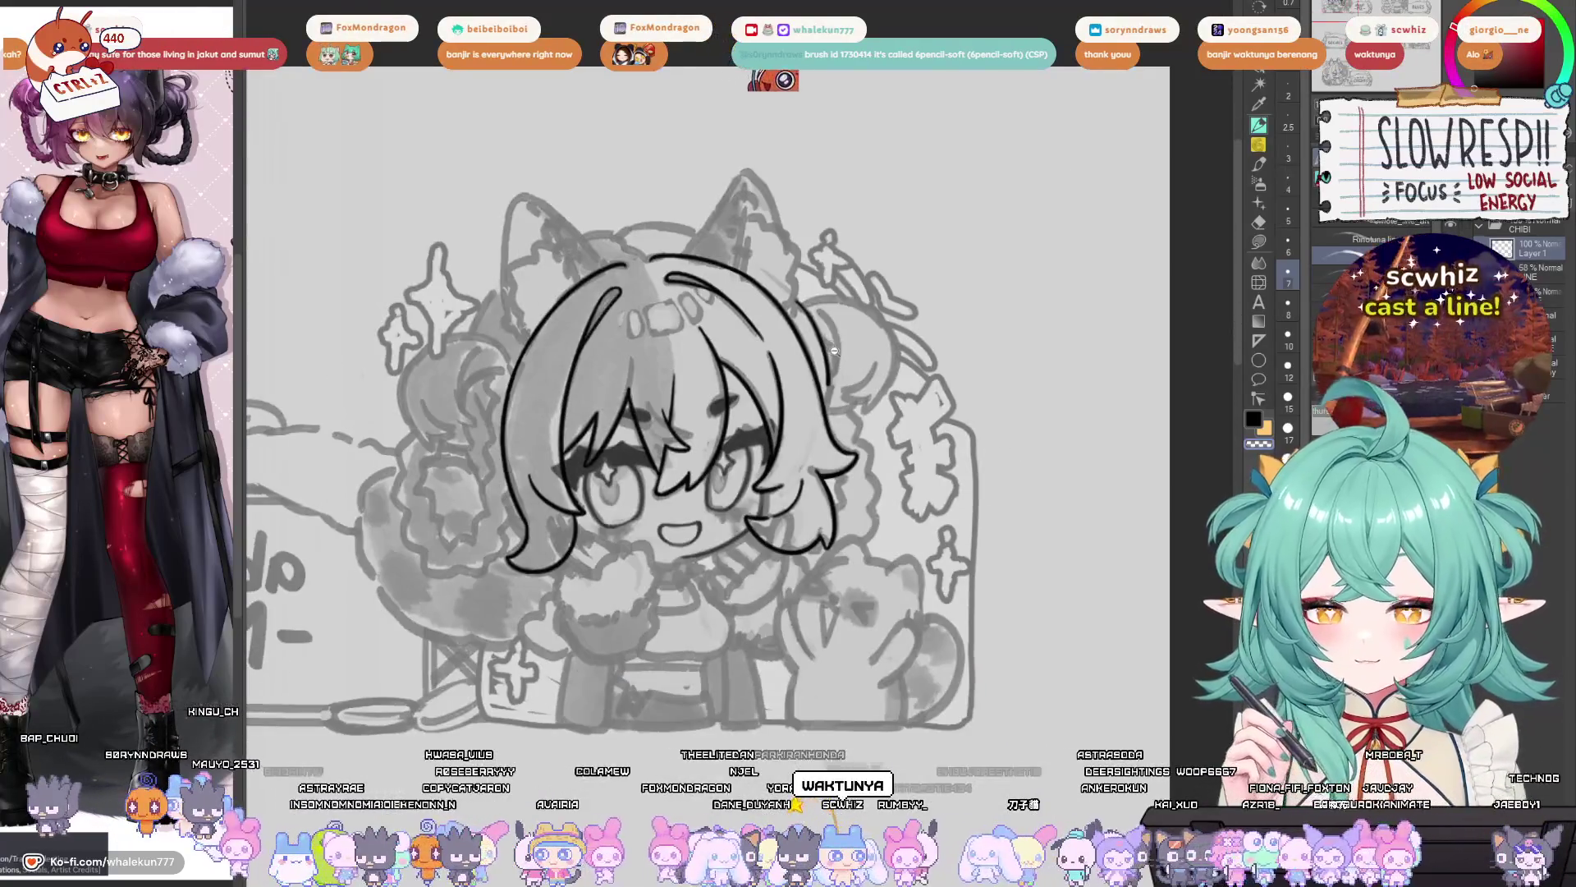
pyautogui.scroll(4, 837, 355)
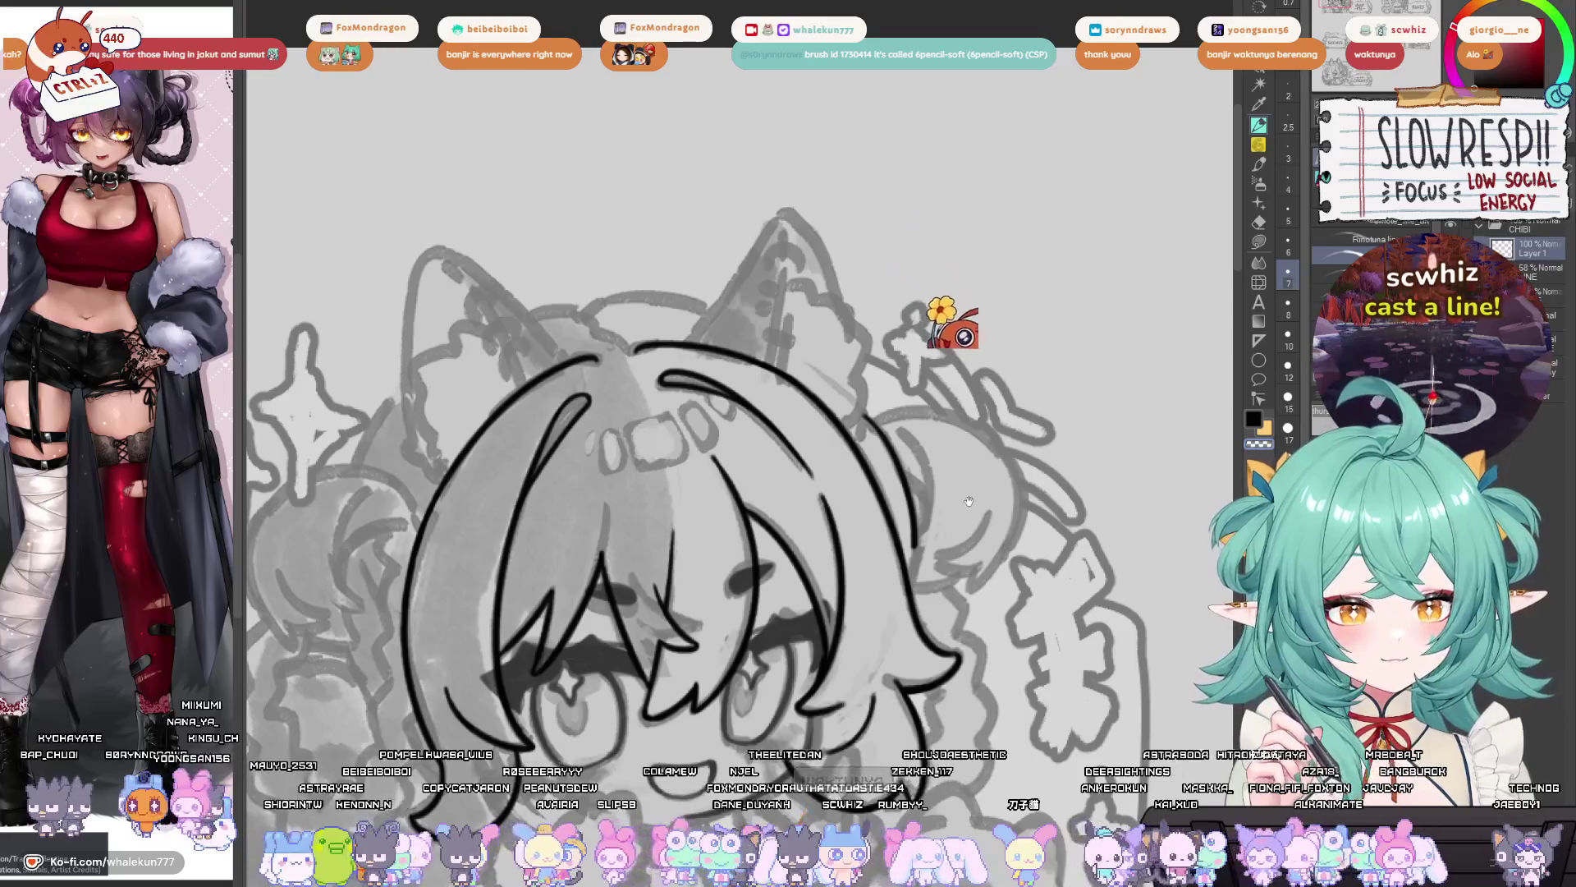
pyautogui.scroll(-5, 969, 501)
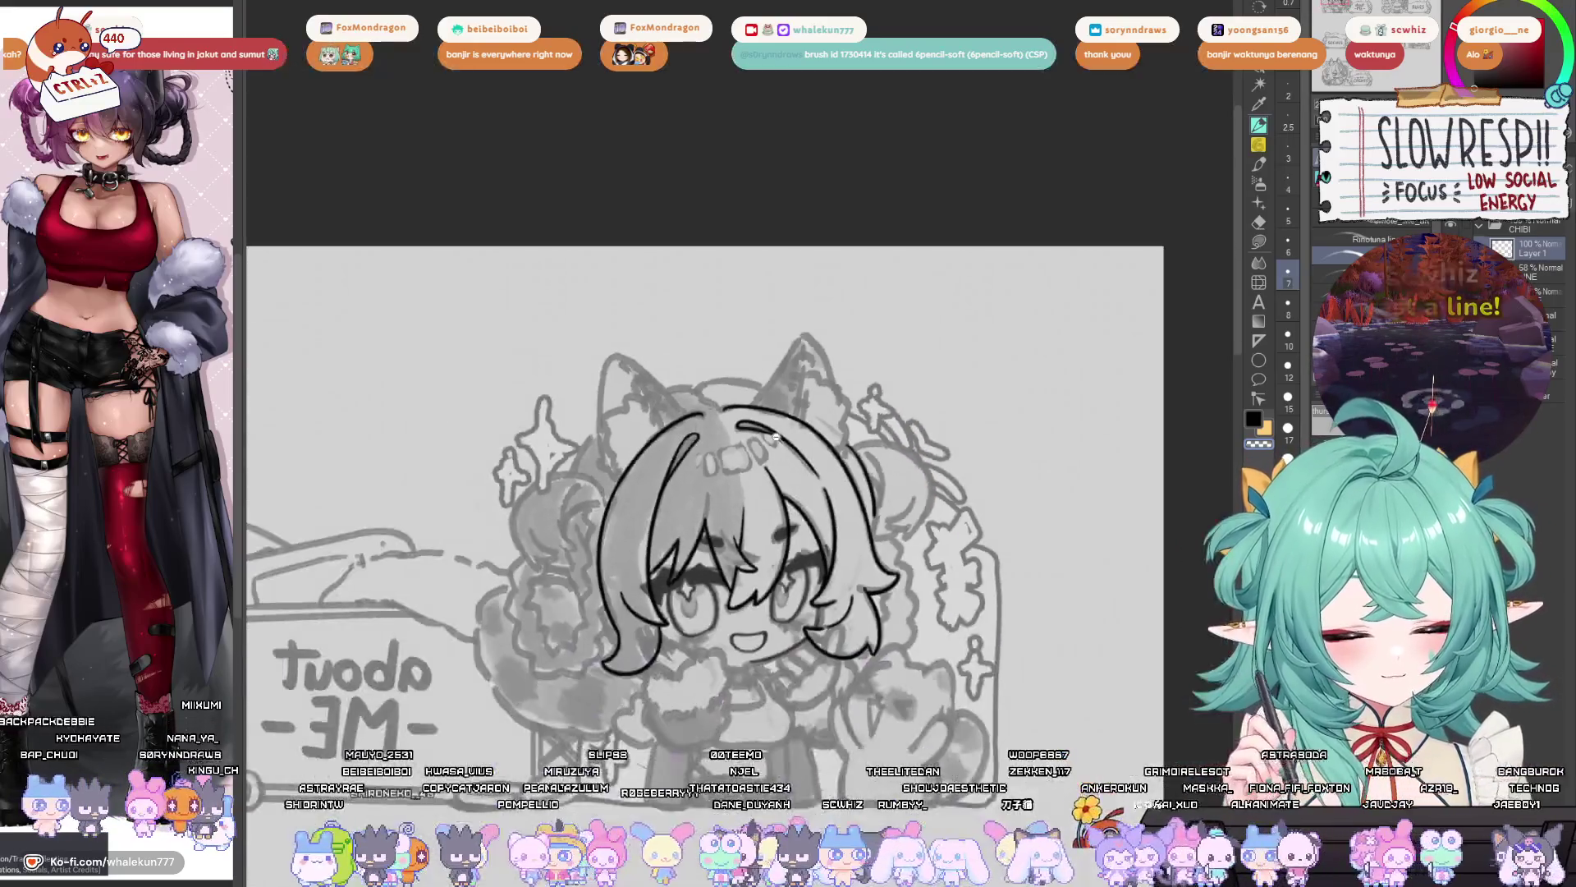
pyautogui.press('h')
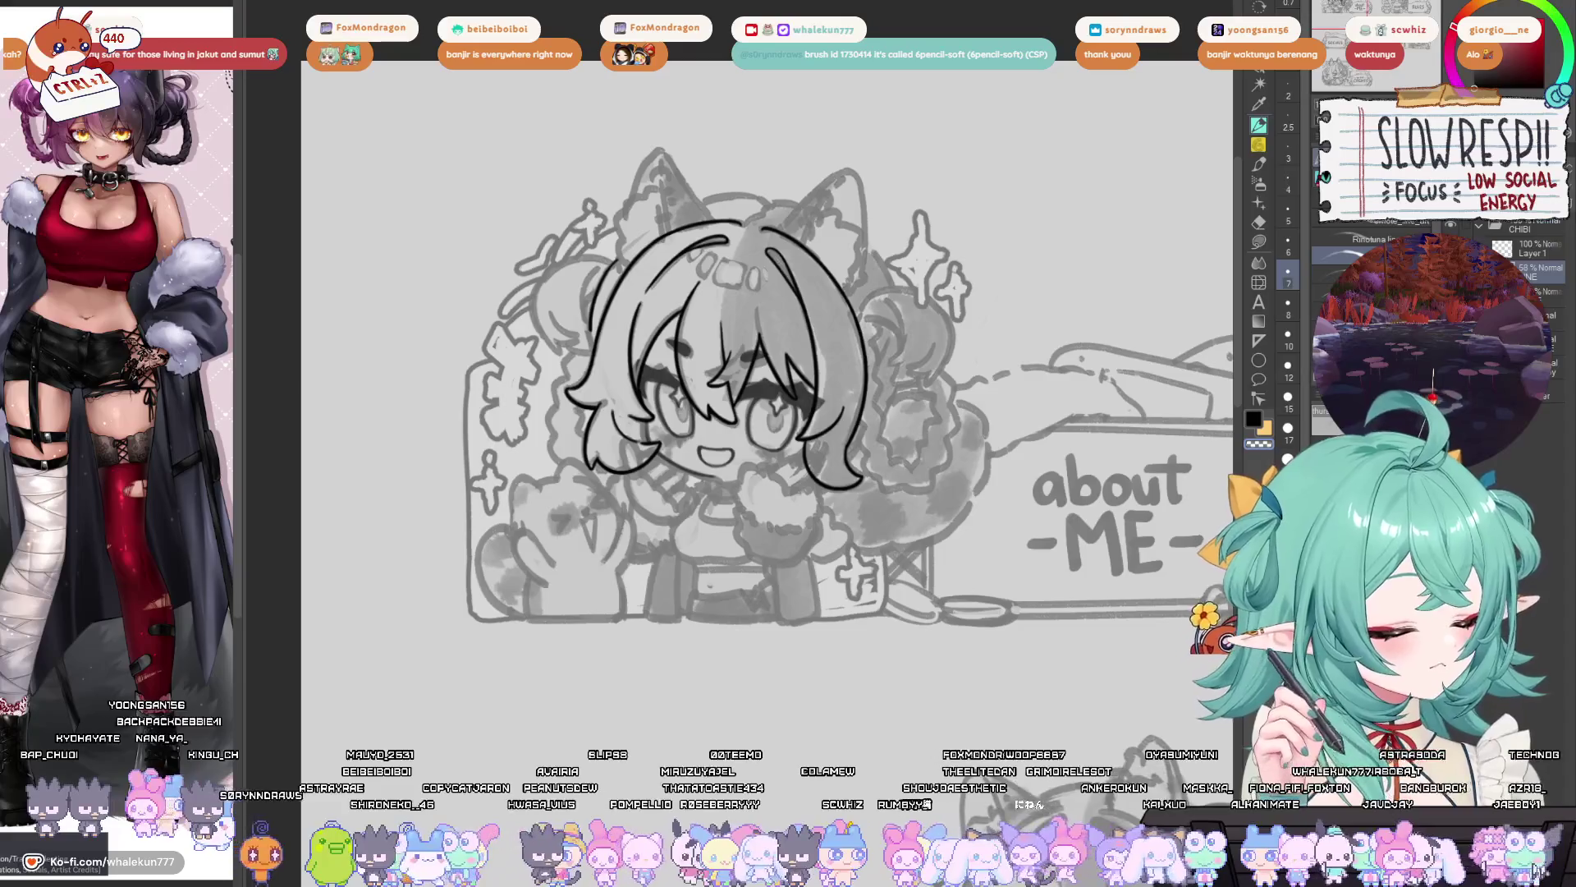
pyautogui.scroll(3, 775, 348)
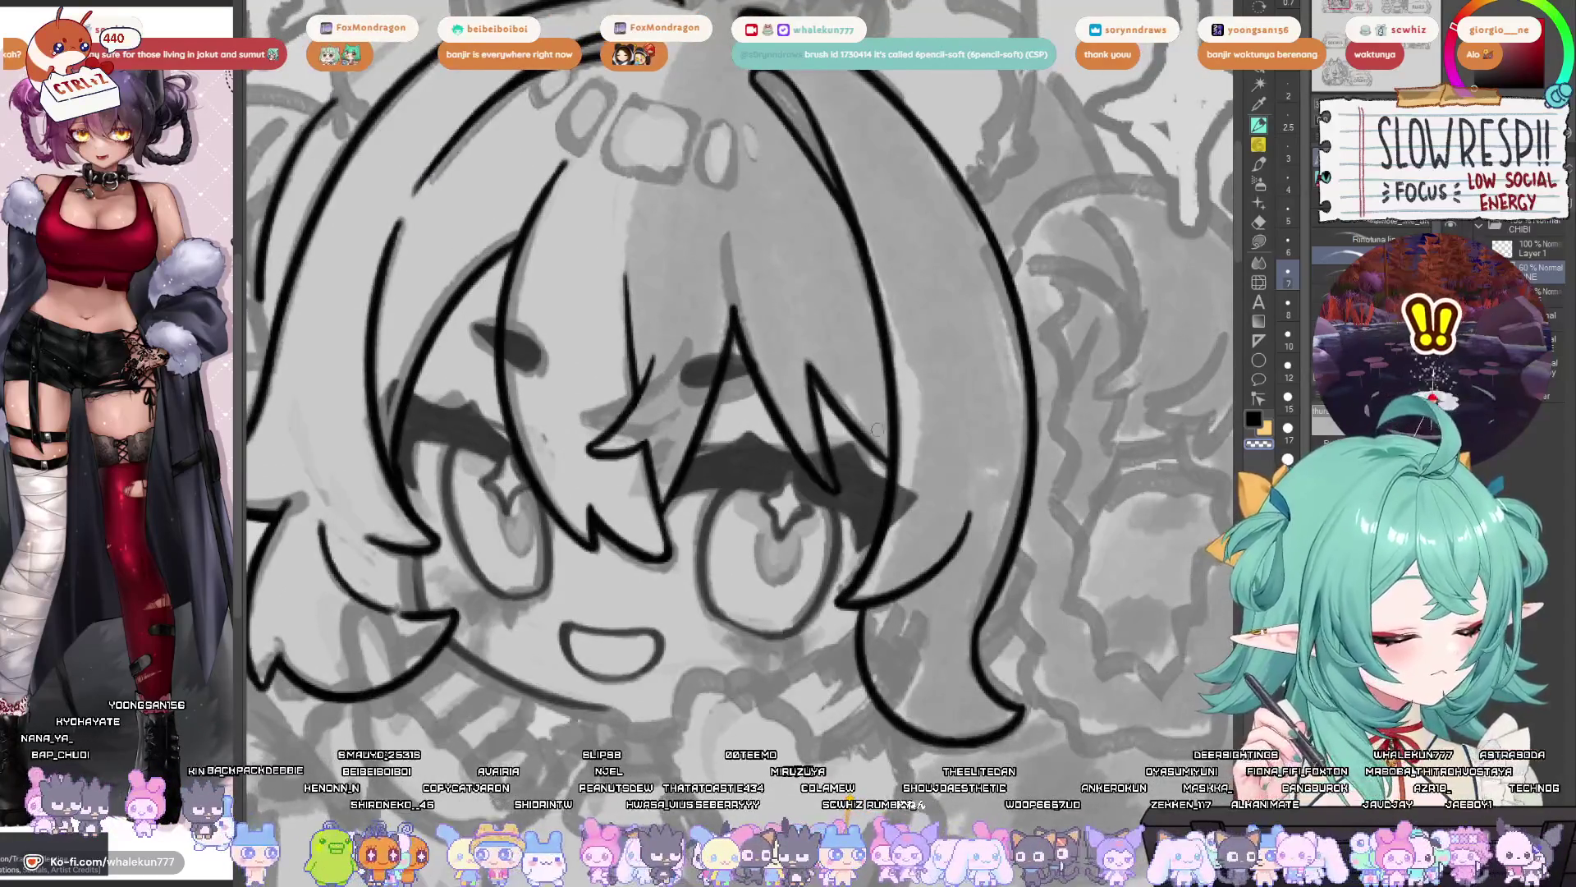
# - Erase around the eyes, restore the lashes and highlights with Ctrl+Y, and return to the pen
pyautogui.press('e')
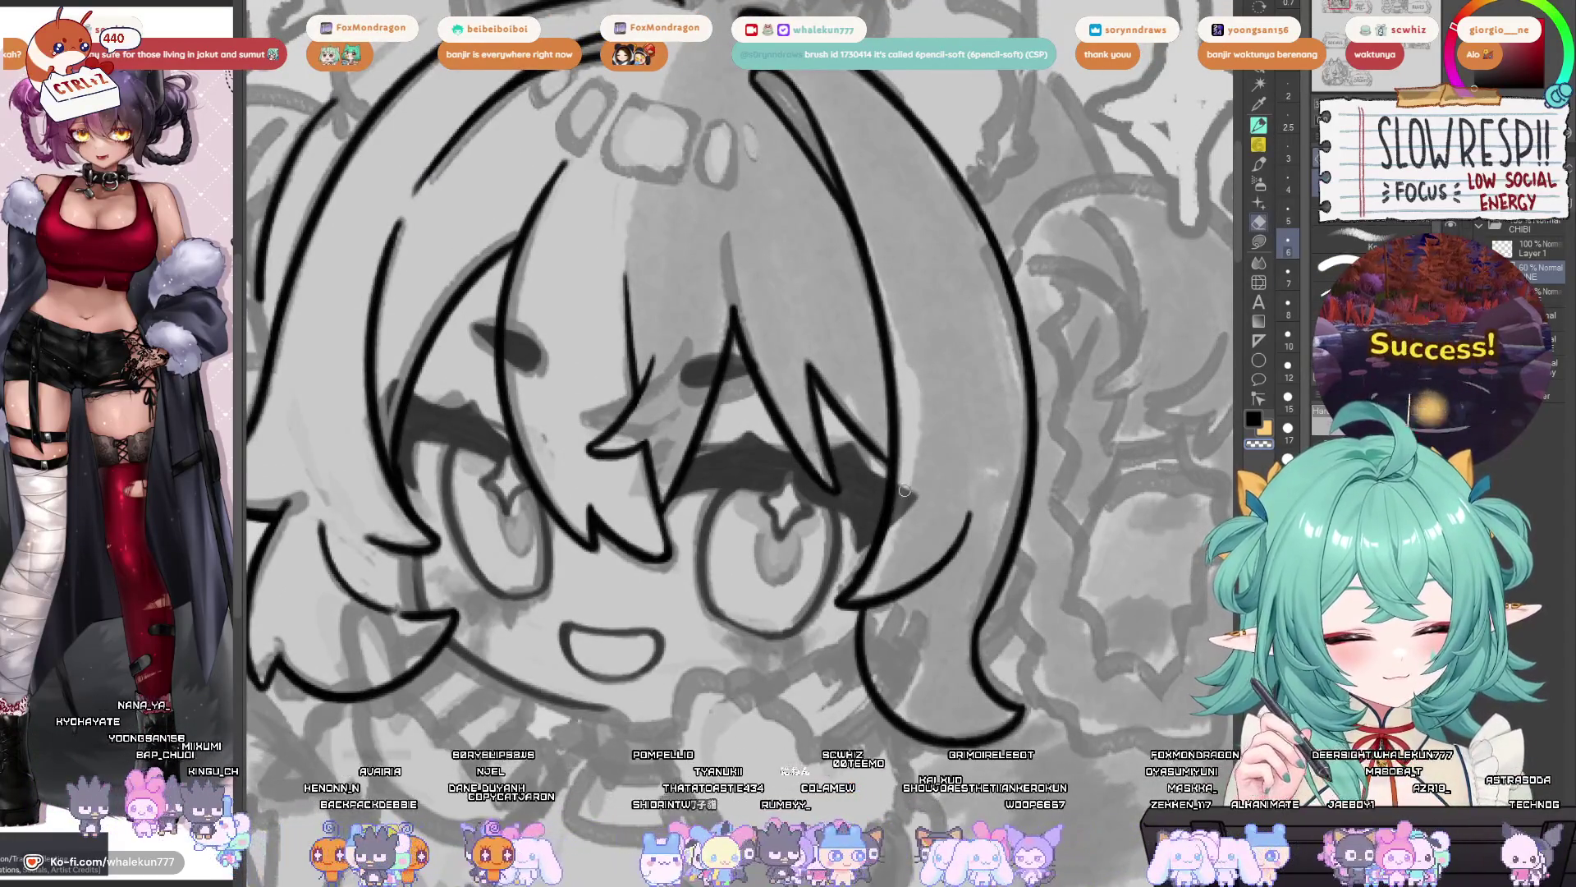
pyautogui.moveTo(996, 530); pyautogui.dragTo(996, 538)
pyautogui.scroll(-2, 996, 537)
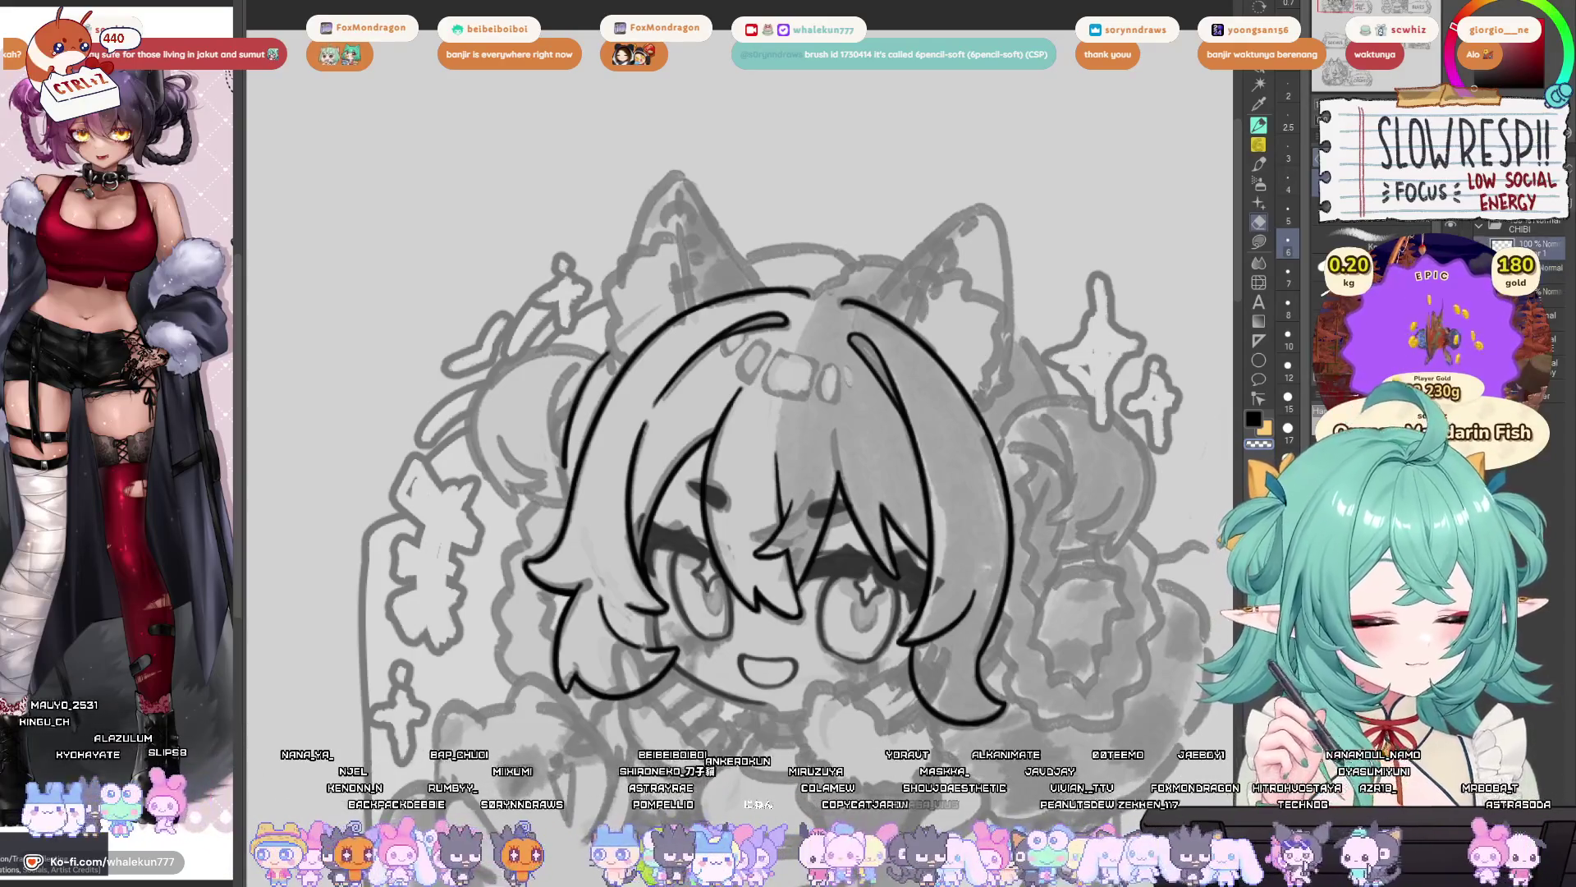
pyautogui.hotkey('ctrl', 'y')
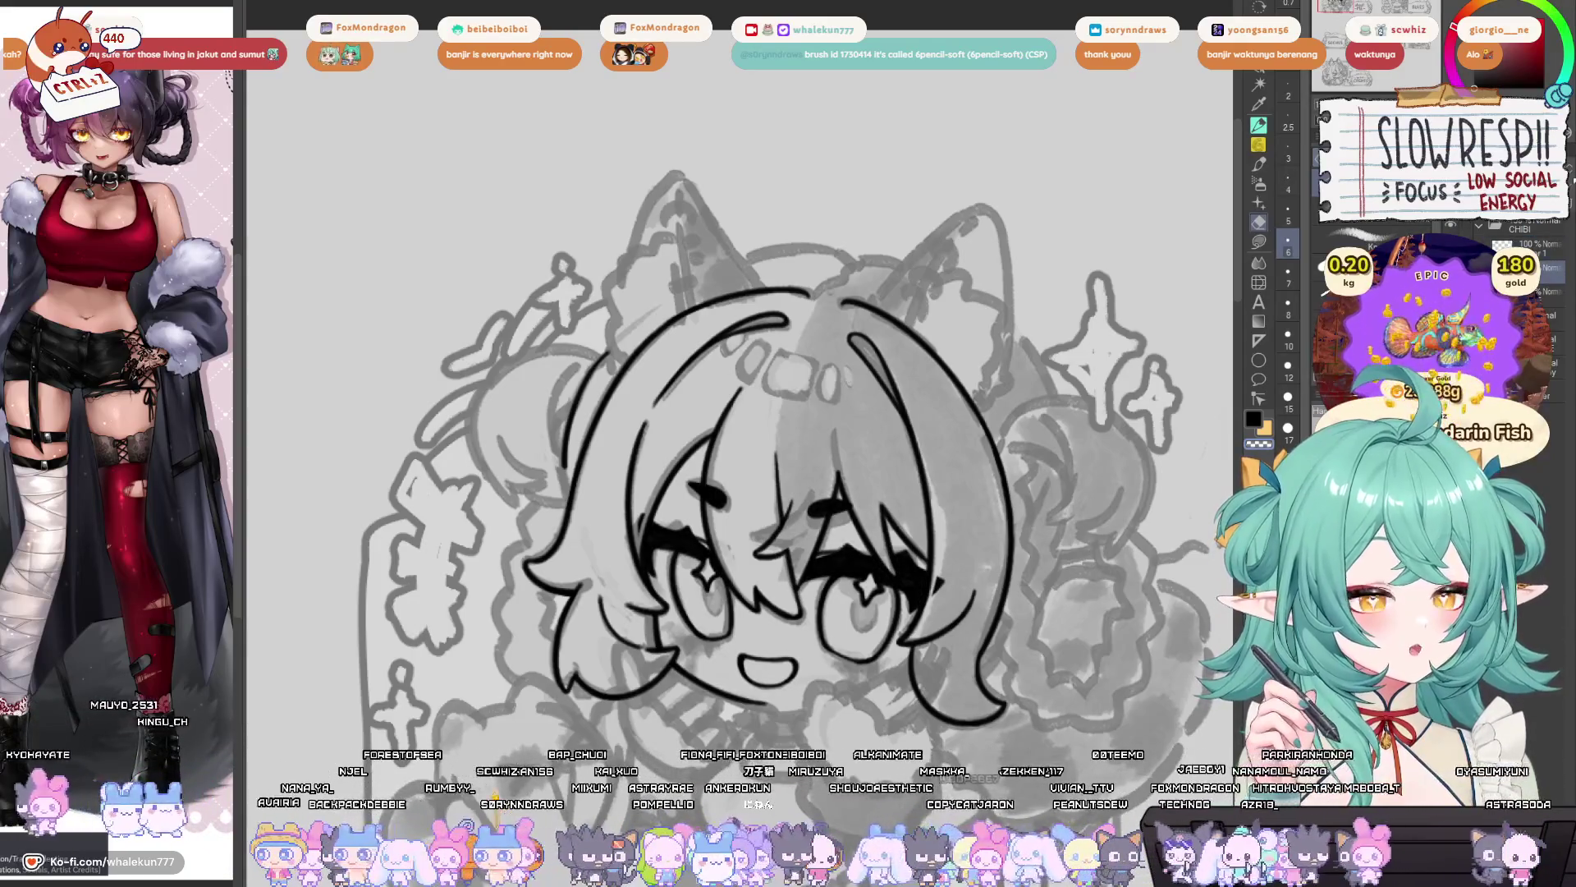
pyautogui.moveTo(1030, 628)
pyautogui.mouseDown()
pyautogui.moveTo(952, 517)
pyautogui.moveTo(1014, 593)
pyautogui.mouseUp()
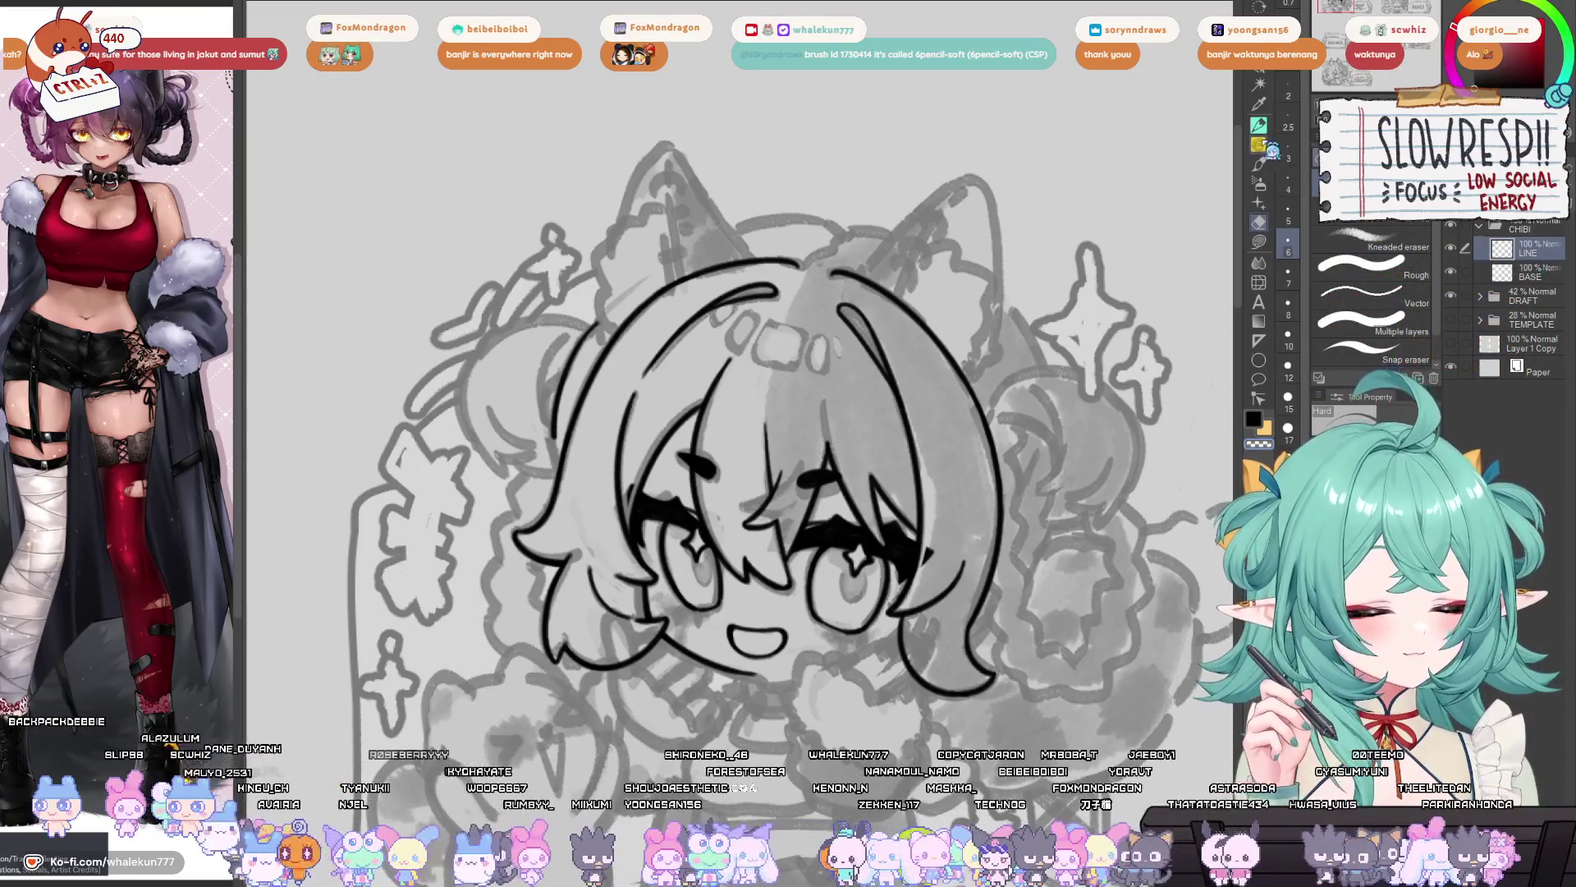
pyautogui.press('p')
pyautogui.scroll(5, 762, 425)
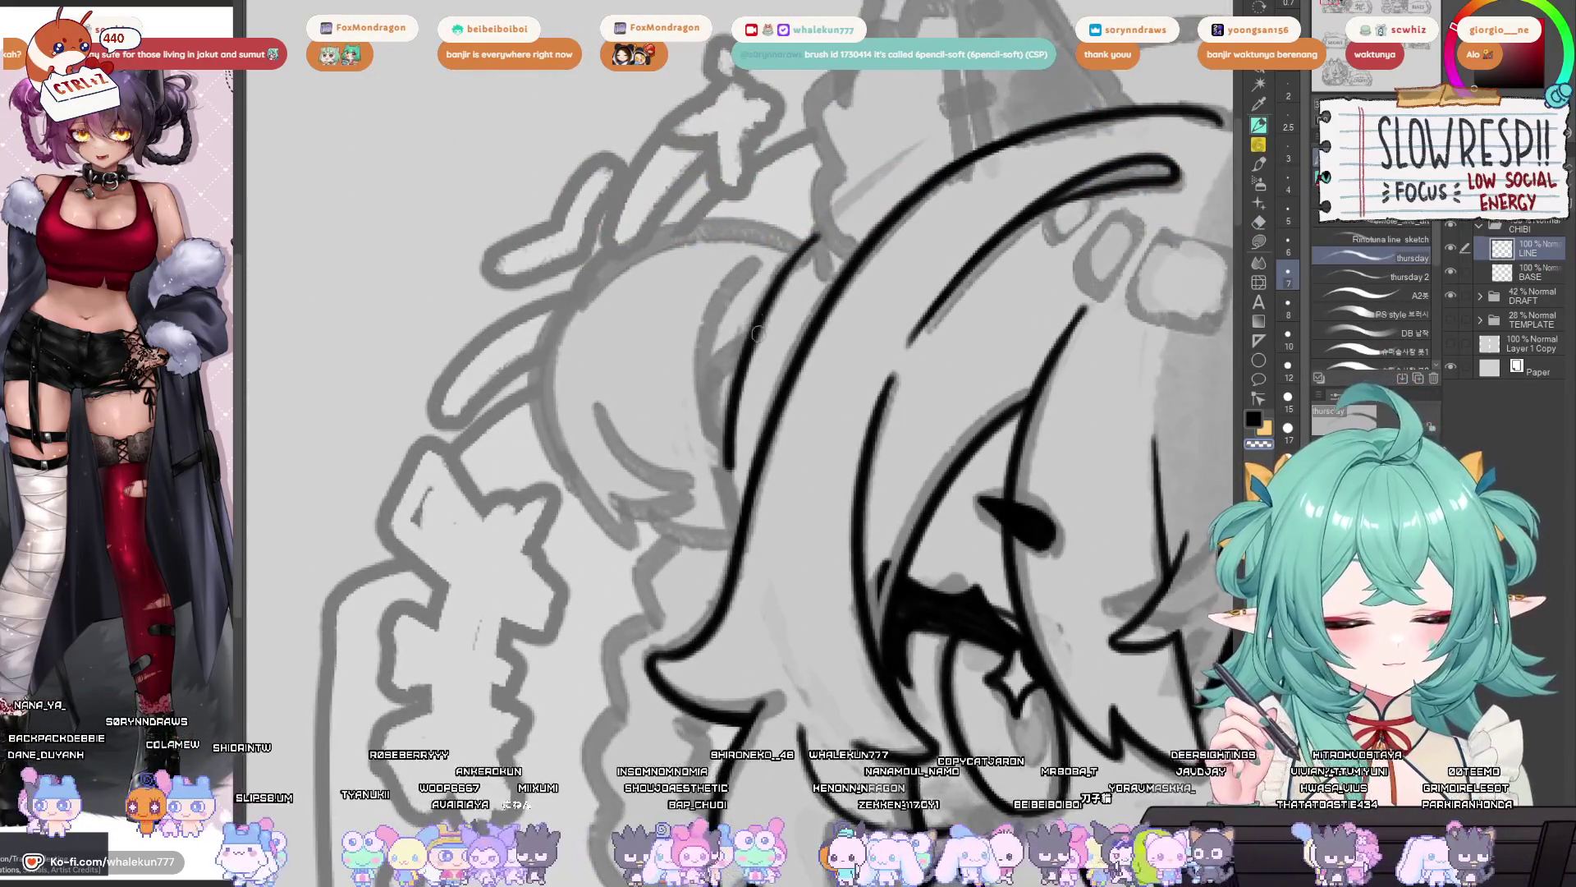
# - Draw a curved strand down the left side of the bangs, retrying it several times
pyautogui.moveTo(749, 256); pyautogui.dragTo(774, 278)
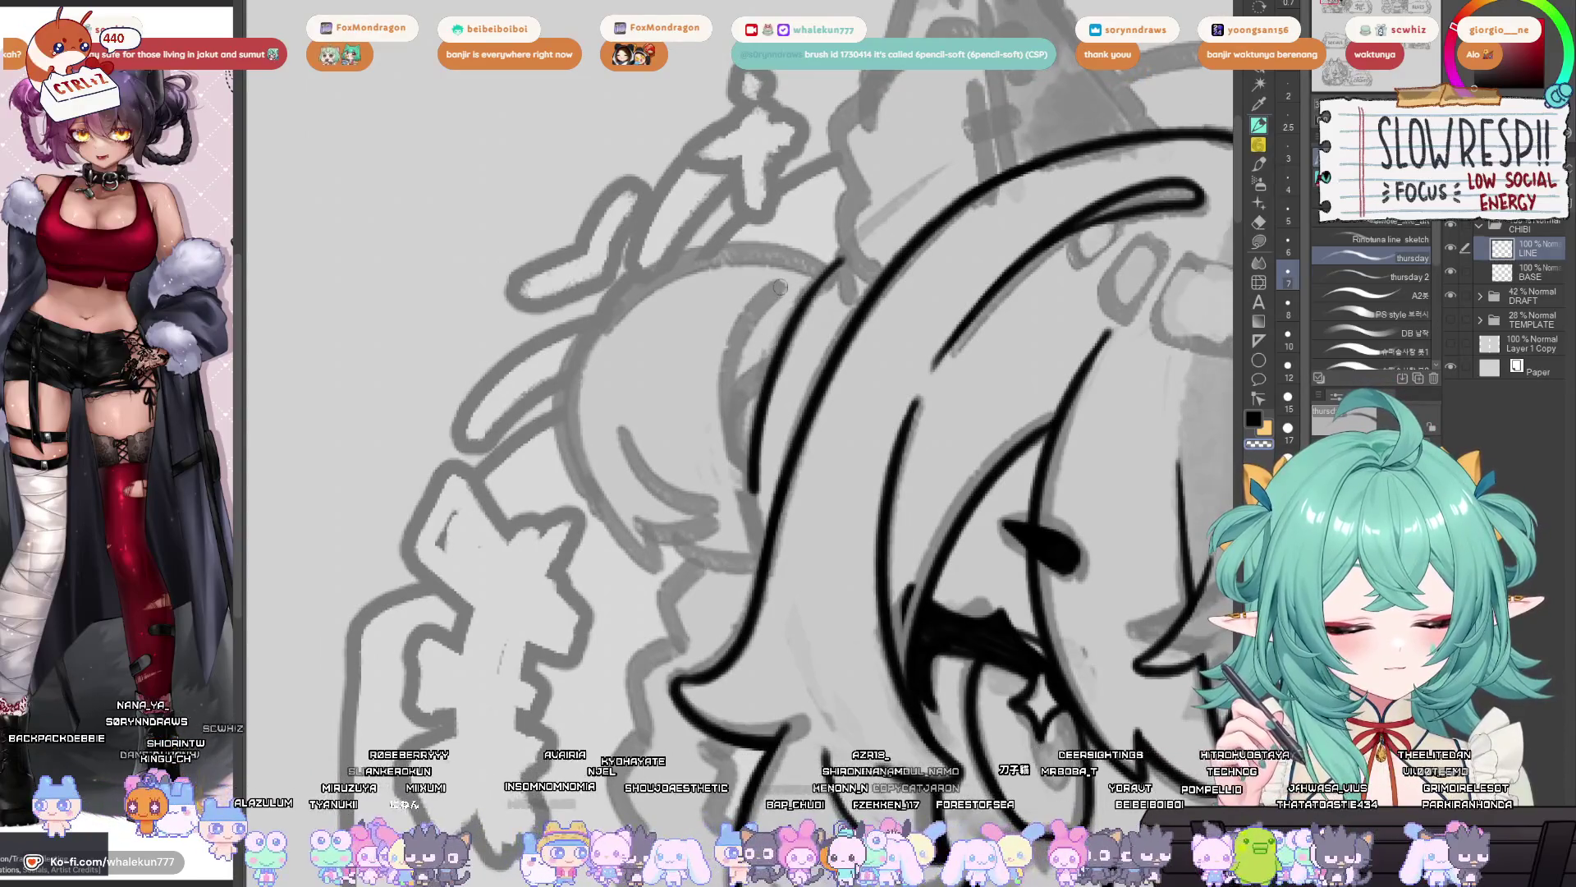
pyautogui.moveTo(784, 279); pyautogui.dragTo(727, 542)
pyautogui.hotkey('ctrl', 'z')
pyautogui.hotkey('ctrl', 'z')
pyautogui.hotkey('ctrl', 'z')
pyautogui.moveTo(775, 284)
pyautogui.mouseDown()
pyautogui.moveTo(726, 551)
pyautogui.moveTo(718, 534)
pyautogui.mouseUp()
pyautogui.scroll(-3, 771, 315)
pyautogui.press('h')
pyautogui.scroll(3, 789, 394)
pyautogui.moveTo(813, 256)
pyautogui.mouseDown()
pyautogui.moveTo(759, 509)
pyautogui.moveTo(809, 273)
pyautogui.moveTo(793, 485)
pyautogui.mouseUp()
pyautogui.hotkey('ctrl', 'z')
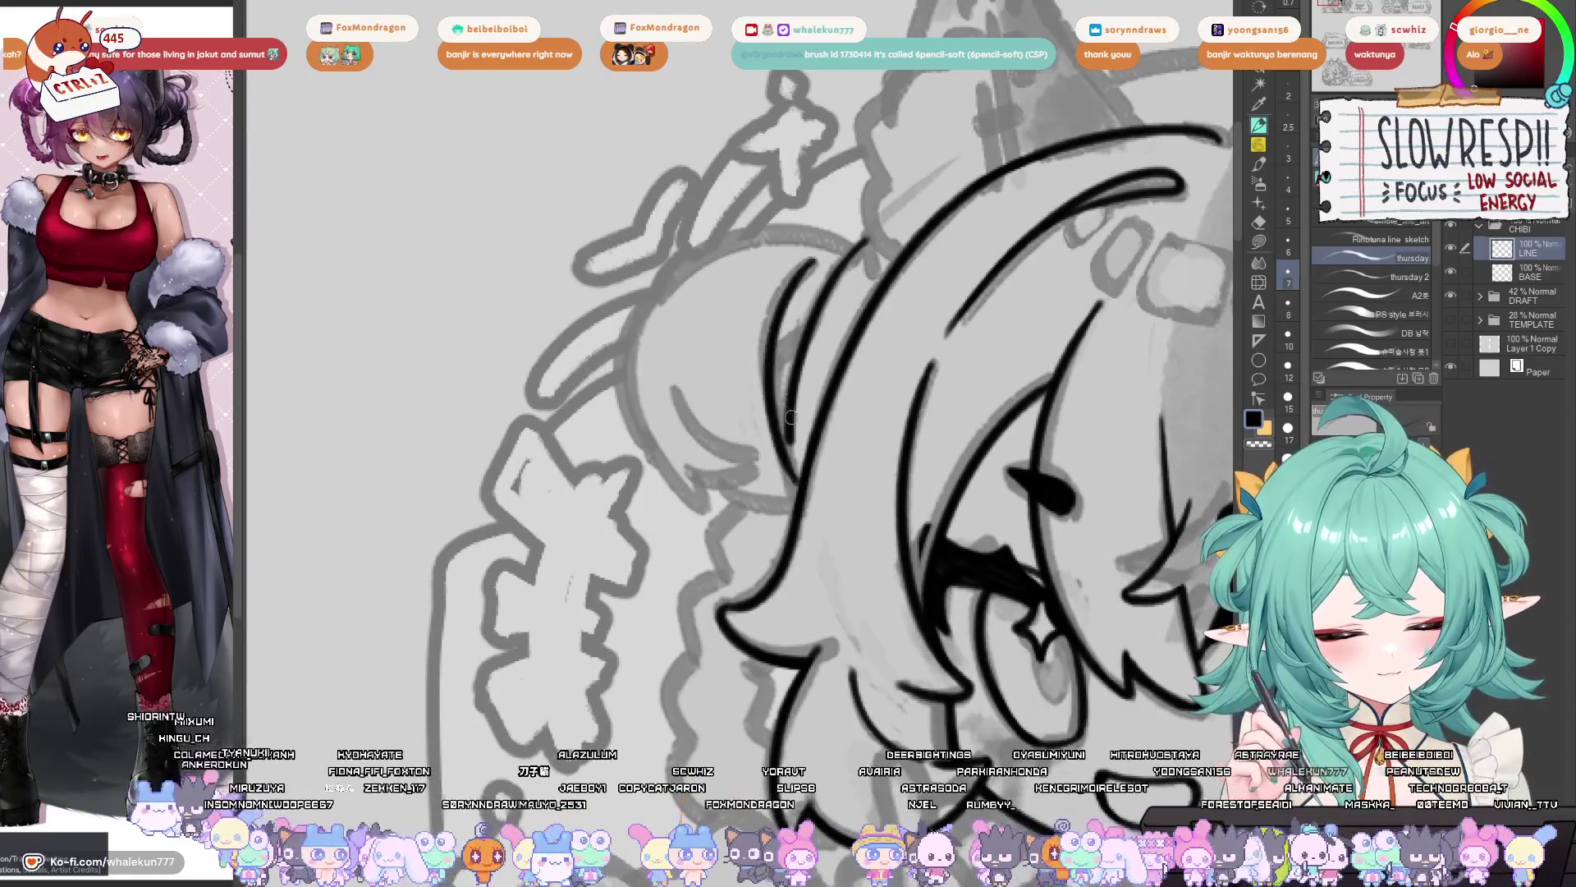
pyautogui.hotkey('ctrl', 'z')
pyautogui.moveTo(811, 258)
pyautogui.mouseDown()
pyautogui.moveTo(787, 497)
pyautogui.moveTo(809, 287)
pyautogui.moveTo(805, 503)
pyautogui.mouseUp()
# - Undo the rejected strand strokes, mirroring the canvas with H to check the hair
pyautogui.hotkey('ctrl', 'z')
pyautogui.hotkey('ctrl', 'z')
pyautogui.moveTo(811, 332)
pyautogui.mouseDown()
pyautogui.moveTo(852, 394)
pyautogui.moveTo(809, 452)
pyautogui.moveTo(843, 422)
pyautogui.mouseUp()
pyautogui.hotkey('ctrl', 'z')
pyautogui.press('h')
pyautogui.press('h')
pyautogui.hotkey('ctrl', 'z')
pyautogui.hotkey('ctrl', 'z')
pyautogui.hotkey('ctrl', 'z')
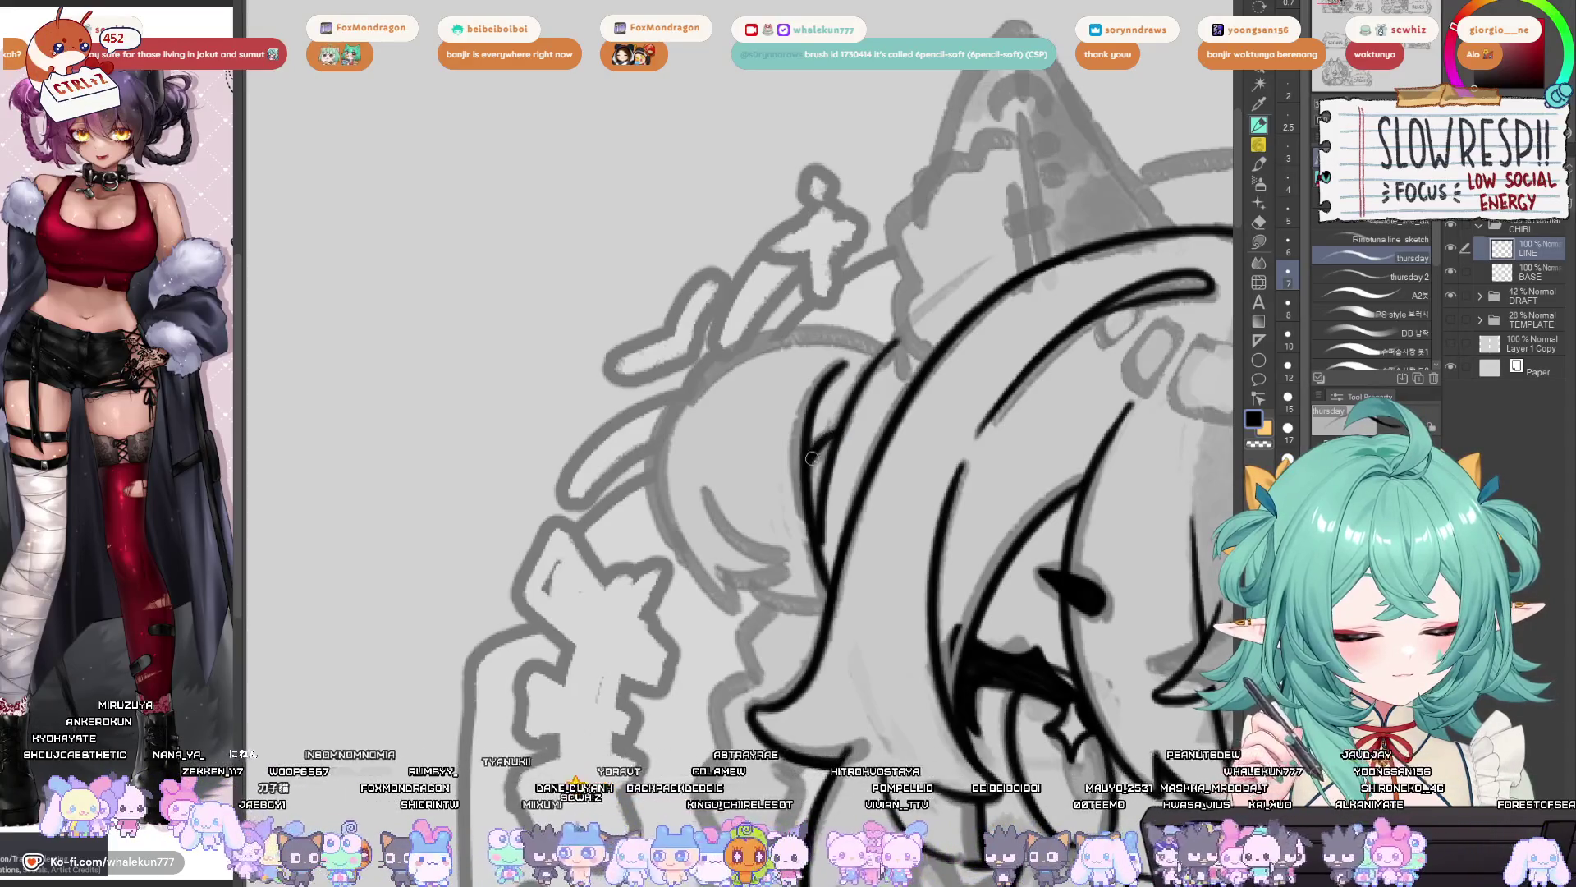
pyautogui.moveTo(808, 511); pyautogui.dragTo(784, 439)
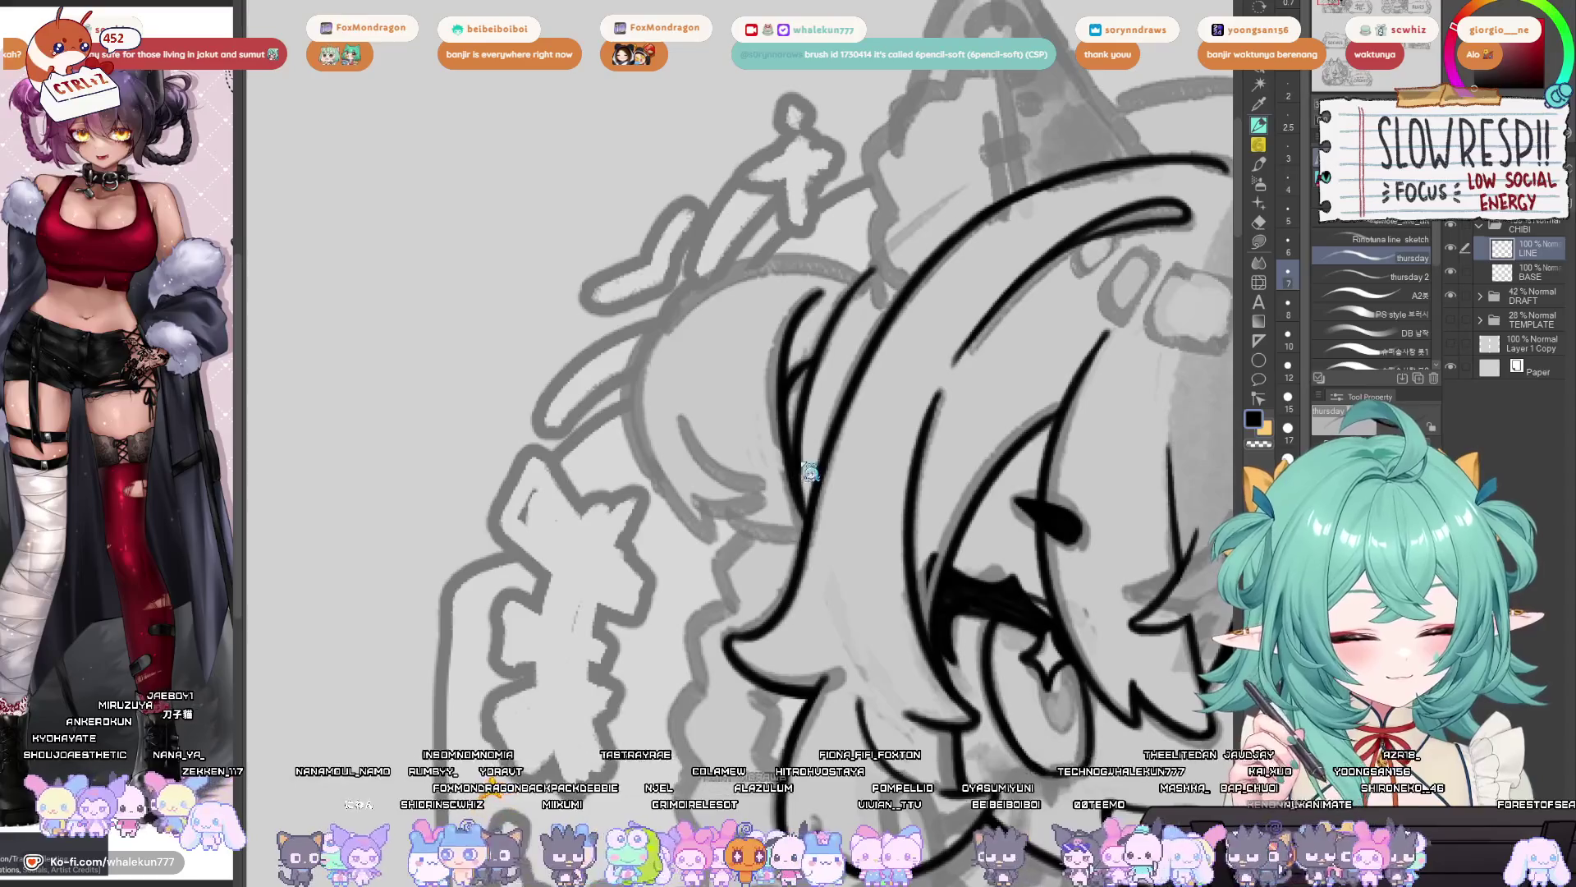
pyautogui.hotkey('ctrl', 'z')
pyautogui.hotkey('ctrl', 'z')
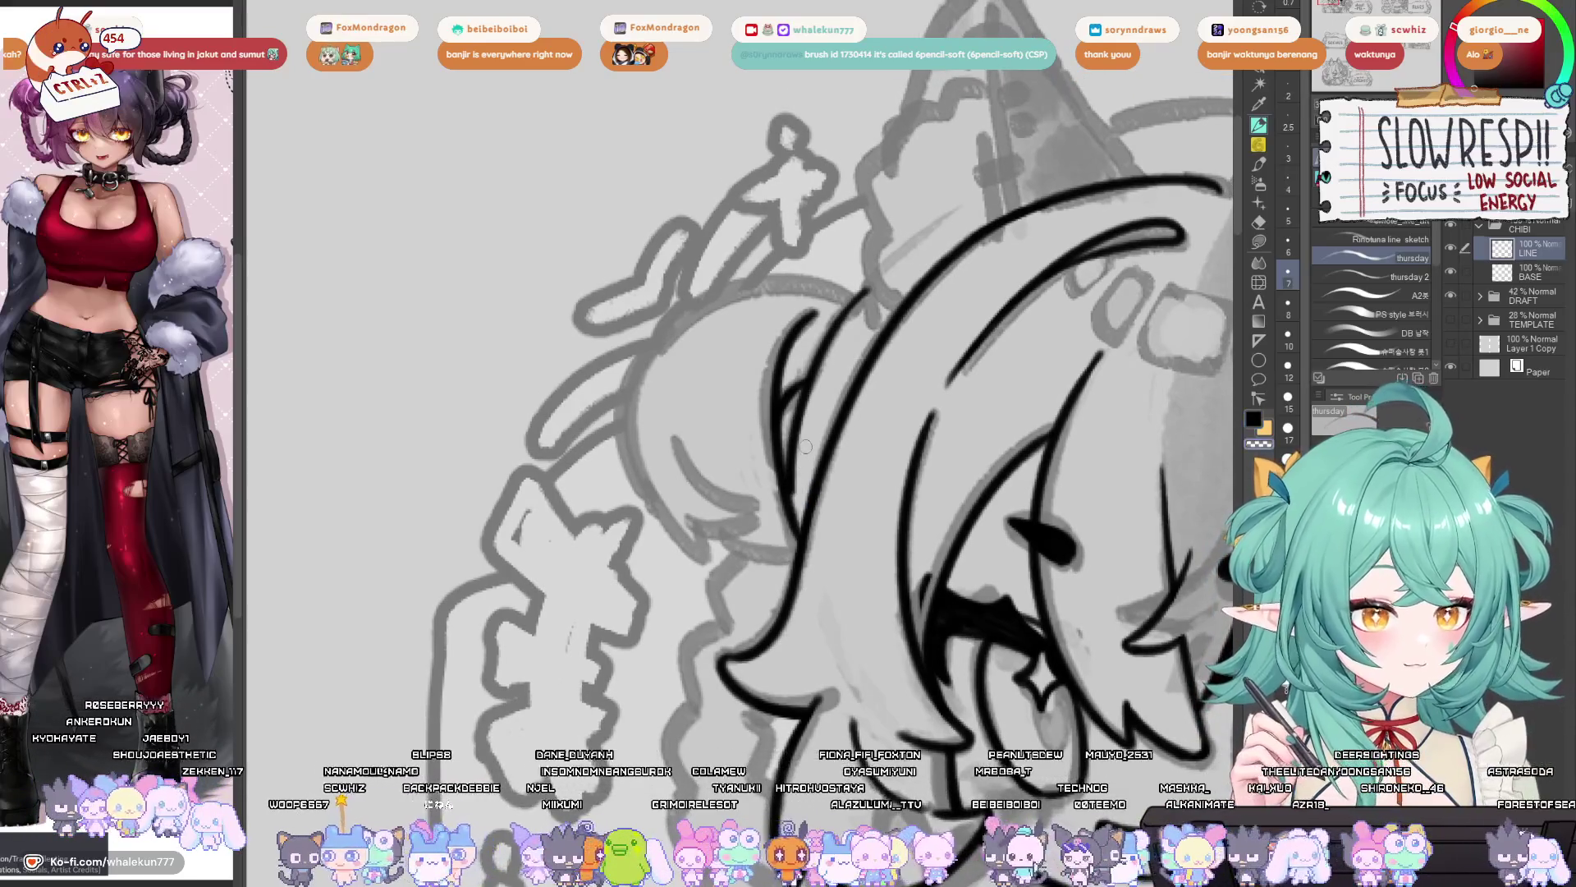
pyautogui.hotkey('ctrl', 'z')
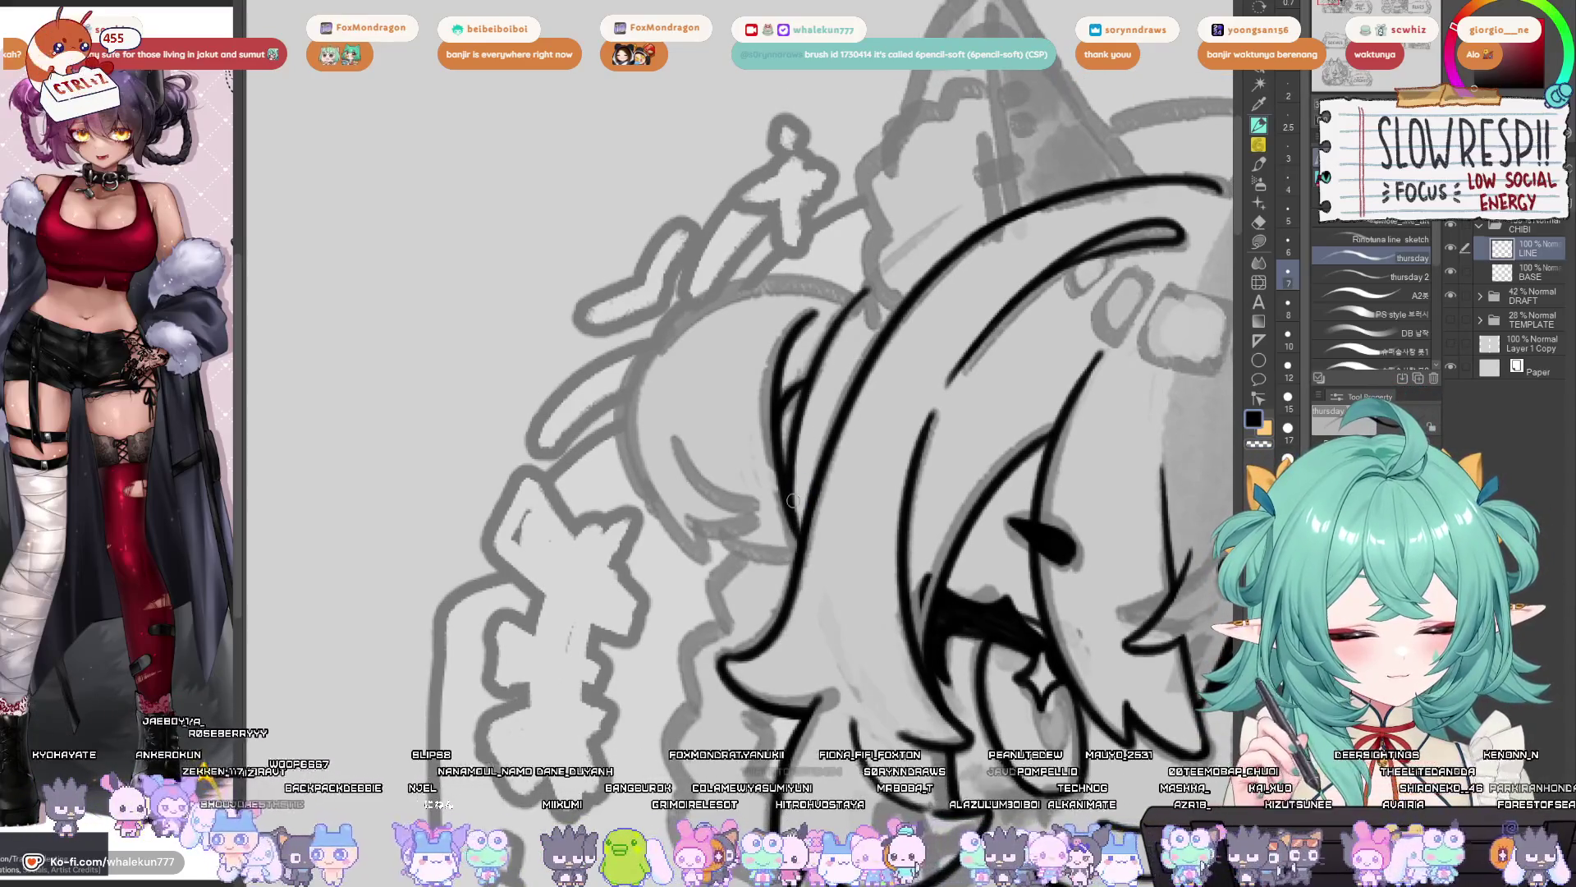
pyautogui.scroll(3, 821, 558)
pyautogui.scroll(-3, 869, 638)
# - Draw a curve running from the hair bun down along the hair
pyautogui.moveTo(869, 638); pyautogui.dragTo(976, 651)
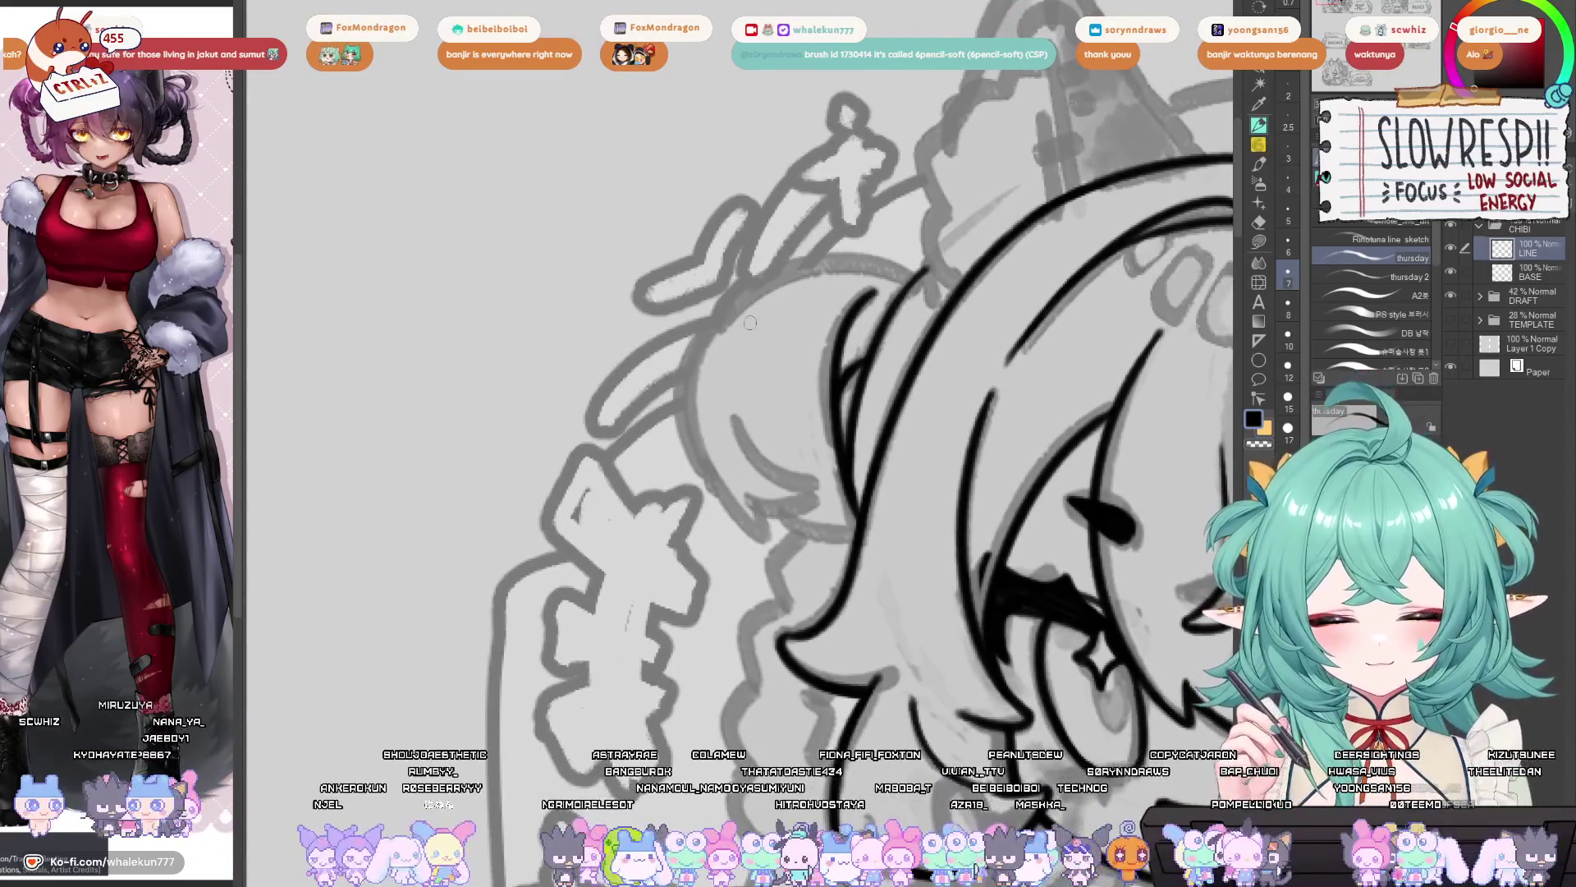
pyautogui.moveTo(734, 293); pyautogui.dragTo(708, 517)
pyautogui.hotkey('ctrl', 'z')
pyautogui.moveTo(800, 265); pyautogui.dragTo(737, 479)
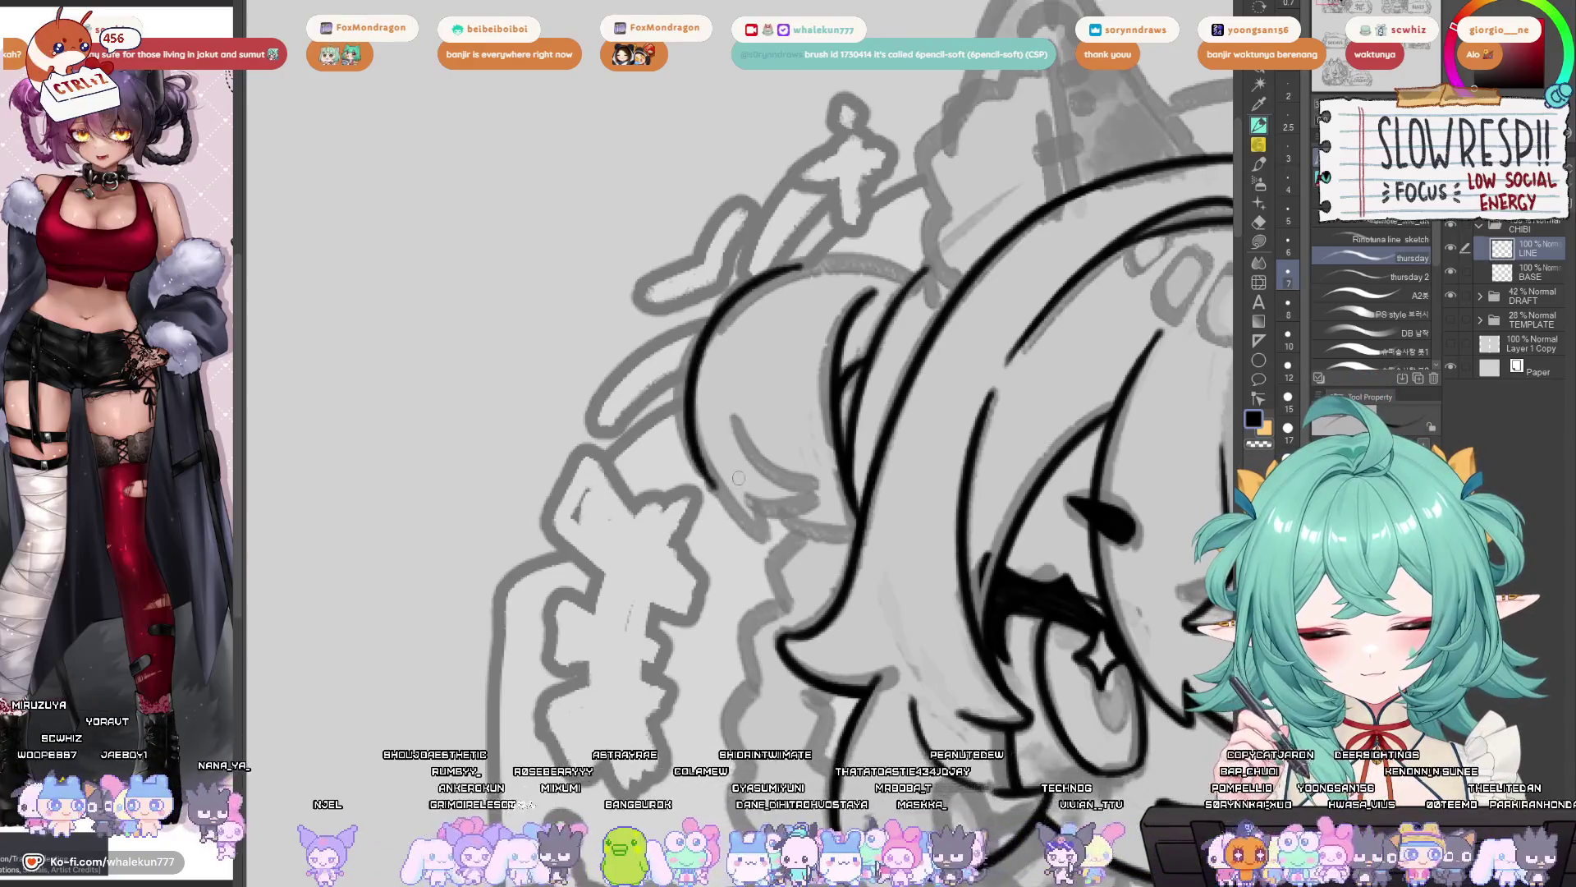
pyautogui.press('h')
# - Ink the top edge of the bun, redrawing the stroke until it sits right
pyautogui.moveTo(787, 316); pyautogui.dragTo(884, 325)
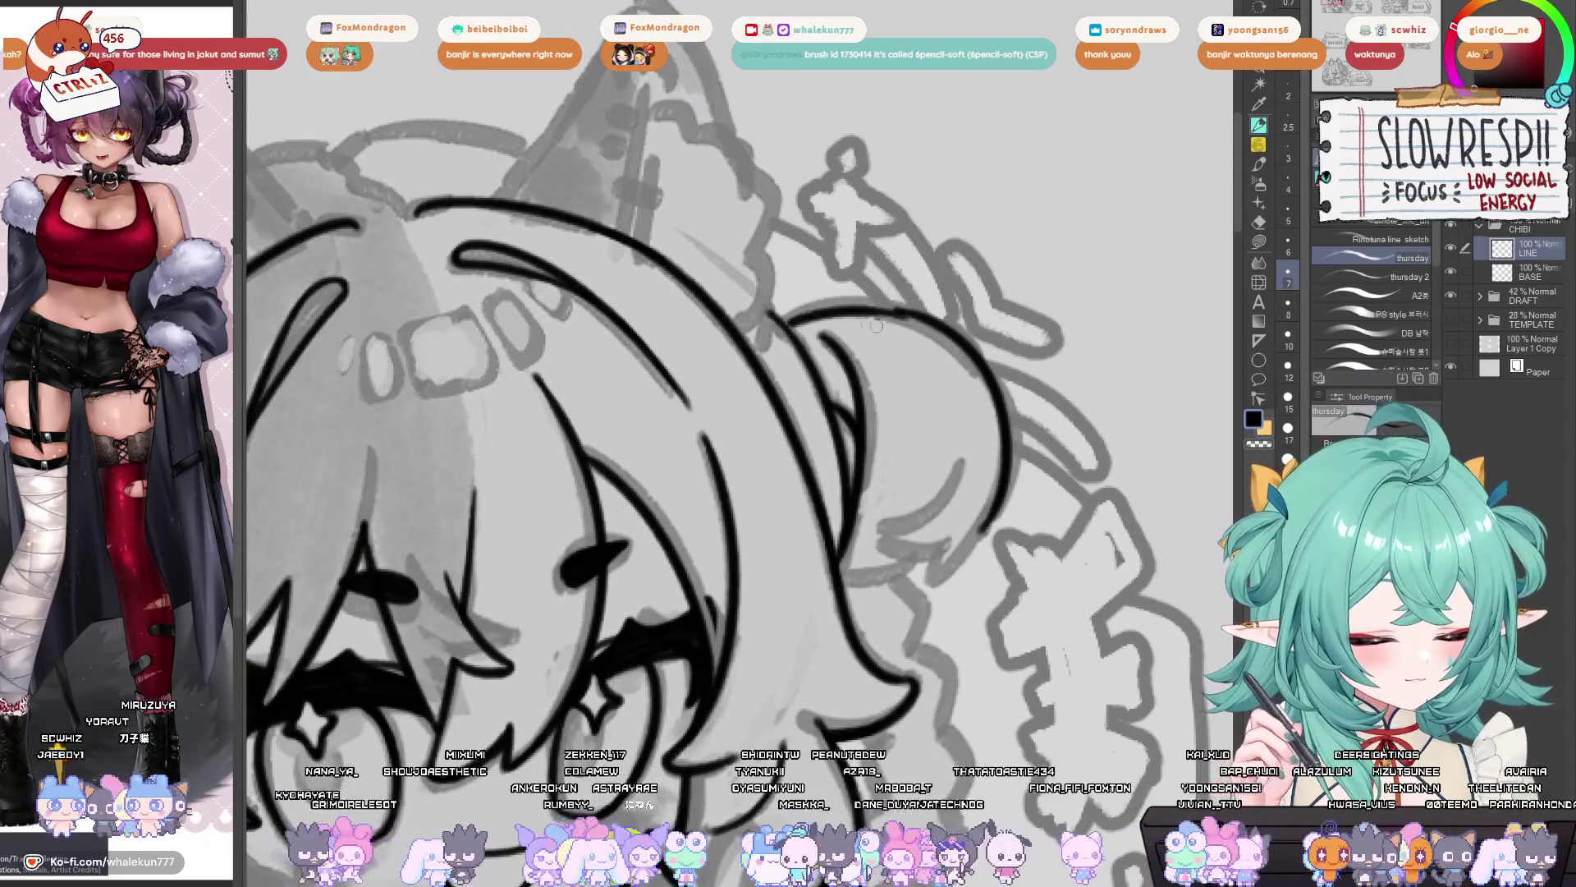
pyautogui.hotkey('ctrl', 'z')
pyautogui.moveTo(779, 317); pyautogui.dragTo(931, 321)
pyautogui.hotkey('ctrl', 'z')
pyautogui.moveTo(784, 316); pyautogui.dragTo(936, 322)
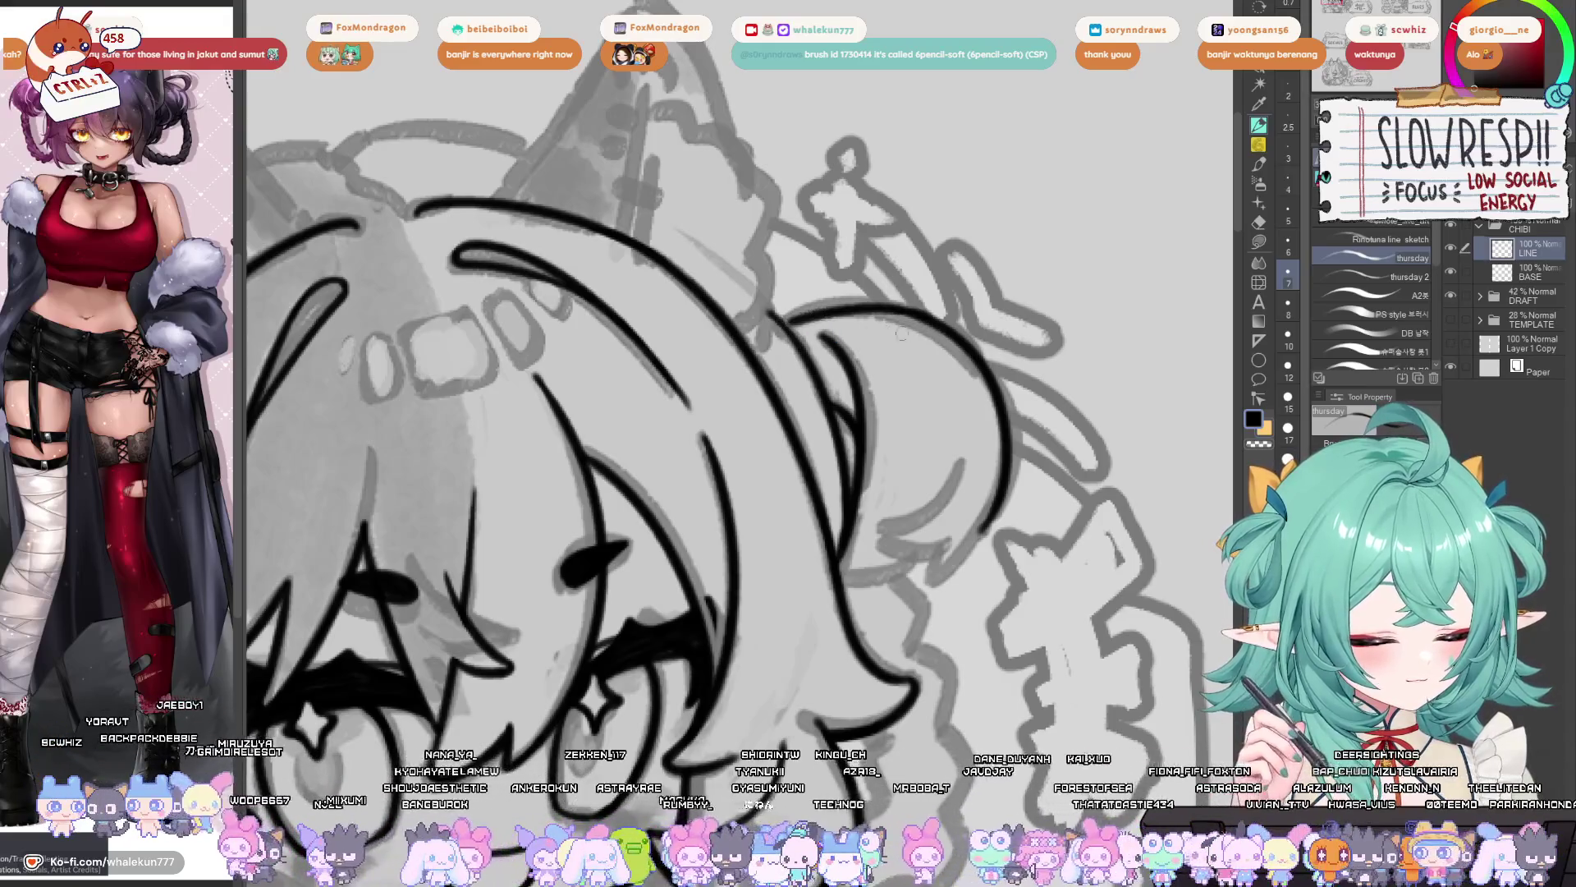
pyautogui.hotkey('ctrl', 'z')
pyautogui.moveTo(782, 318); pyautogui.dragTo(932, 322)
pyautogui.hotkey('ctrl', 'z')
pyautogui.moveTo(784, 317); pyautogui.dragTo(935, 324)
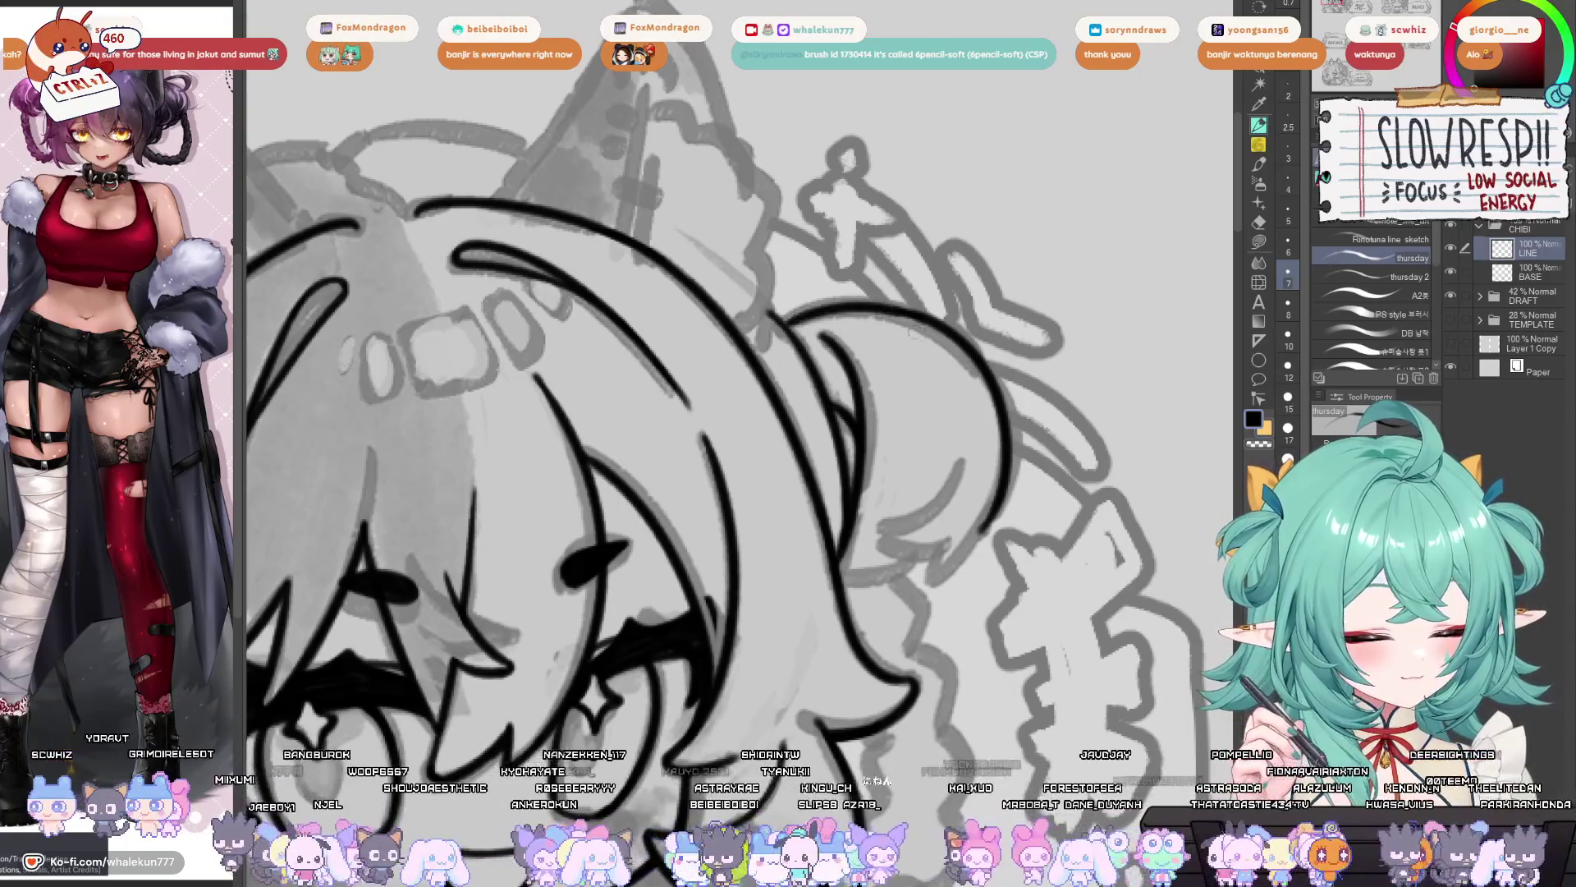
pyautogui.hotkey('ctrl', 'z')
pyautogui.moveTo(784, 317); pyautogui.dragTo(934, 323)
# - Flip the canvas back to normal and remove the last stroke near the bun
pyautogui.press('h')
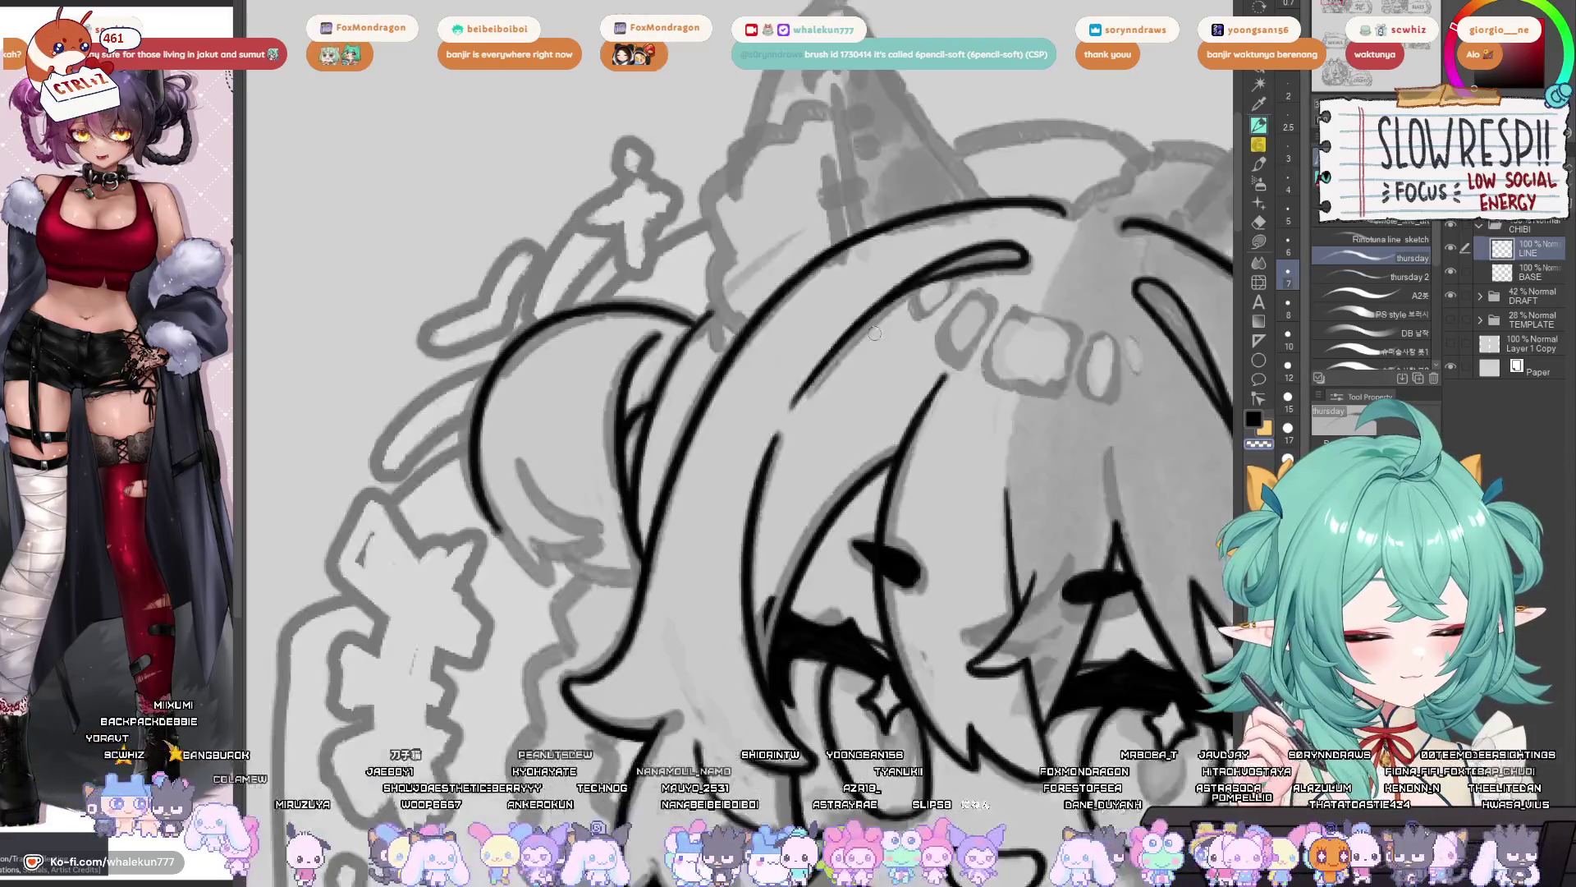
pyautogui.hotkey('ctrl', 'z')
pyautogui.moveTo(926, 357)
pyautogui.mouseDown()
pyautogui.moveTo(865, 327)
pyautogui.moveTo(785, 323)
pyautogui.mouseUp()
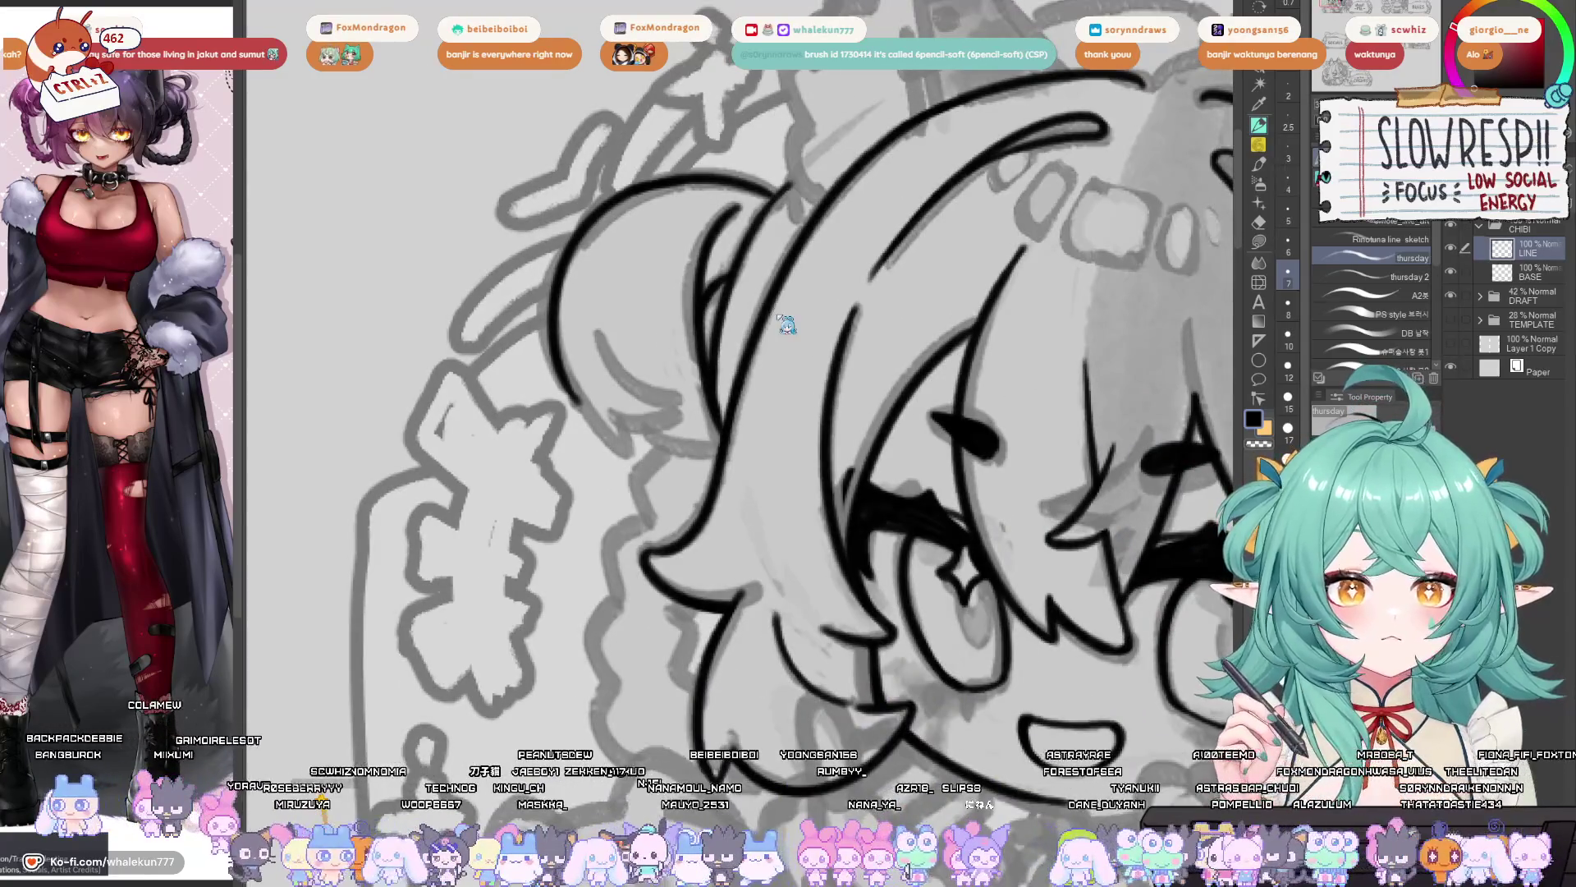
pyautogui.scroll(2, 773, 313)
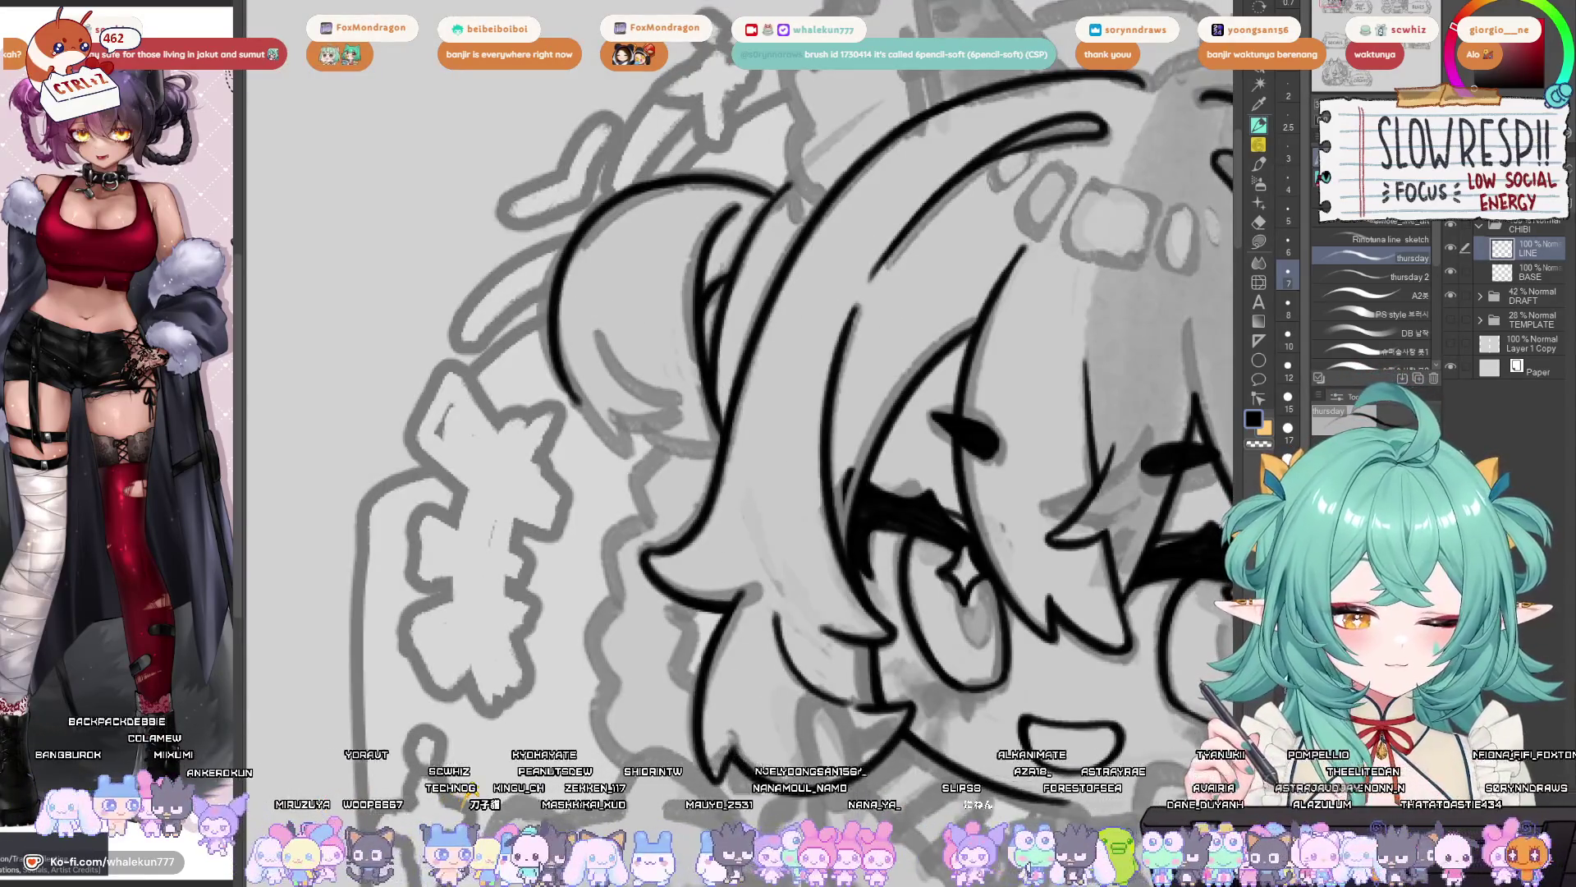